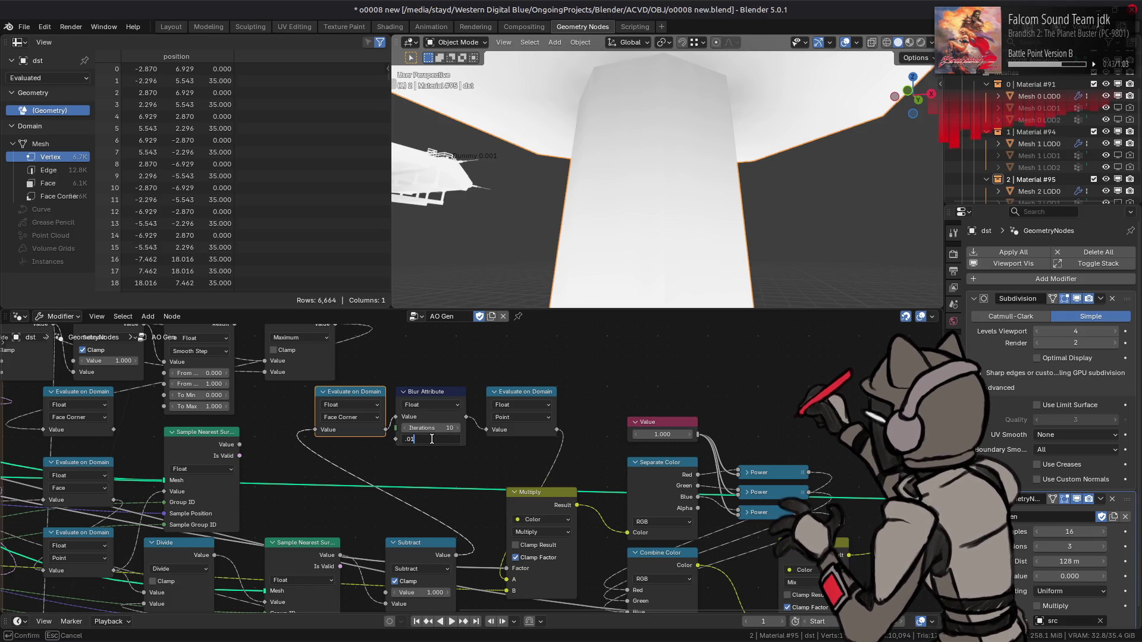
# - Try Blur Attribute weights 0.01 and 0.1, settle on 1, then bring up the viewport overlays
pyautogui.press('Return')
pyautogui.moveTo(612, 89)
pyautogui.mouseDown(button='middle')
pyautogui.moveTo(611, 133)
pyautogui.moveTo(520, 302)
pyautogui.mouseUp(button='middle')
pyautogui.click(437, 439)
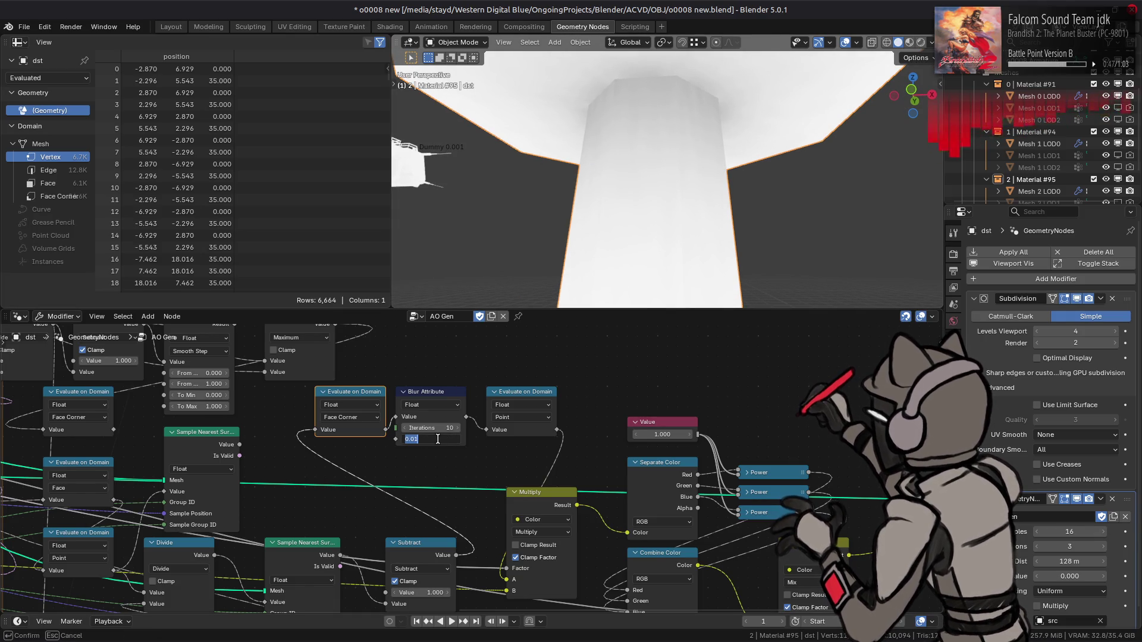
pyautogui.write('.1')
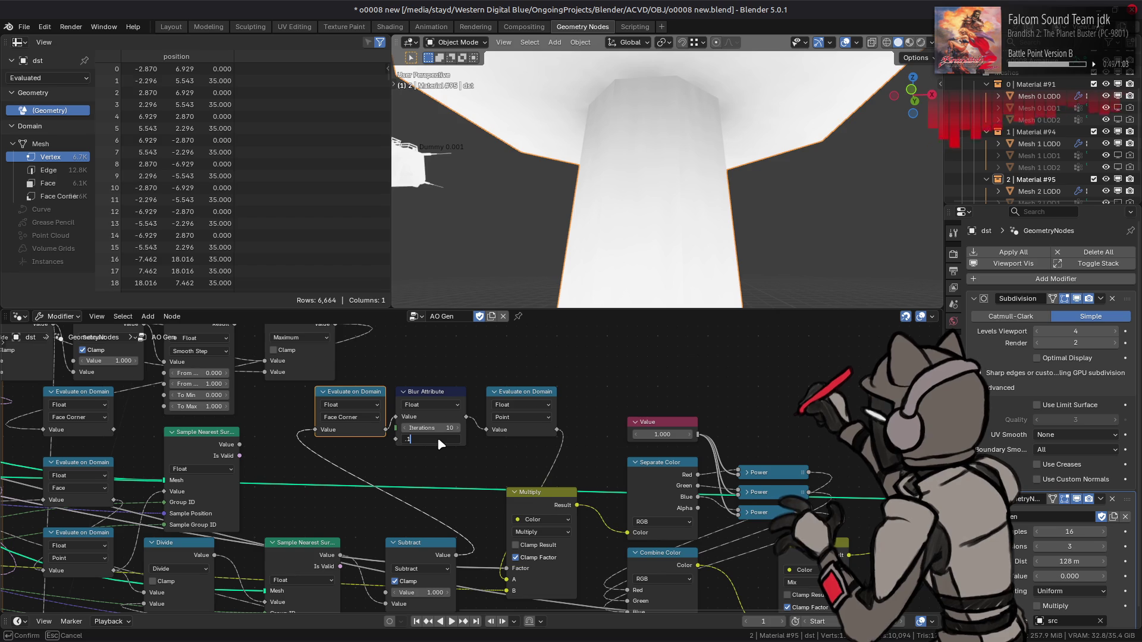
pyautogui.press('Return')
pyautogui.moveTo(553, 178)
pyautogui.mouseDown(button='middle')
pyautogui.moveTo(532, 149)
pyautogui.moveTo(545, 132)
pyautogui.moveTo(546, 64)
pyautogui.moveTo(543, 155)
pyautogui.moveTo(585, 231)
pyautogui.mouseUp(button='middle')
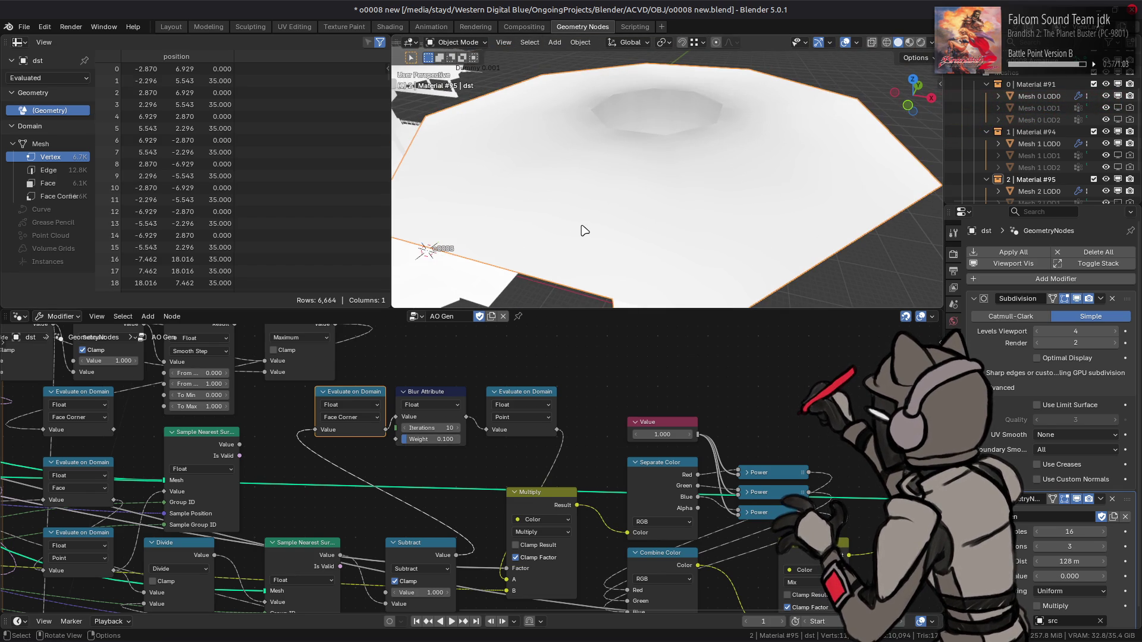
pyautogui.click(431, 439)
pyautogui.write('1')
pyautogui.press('Return')
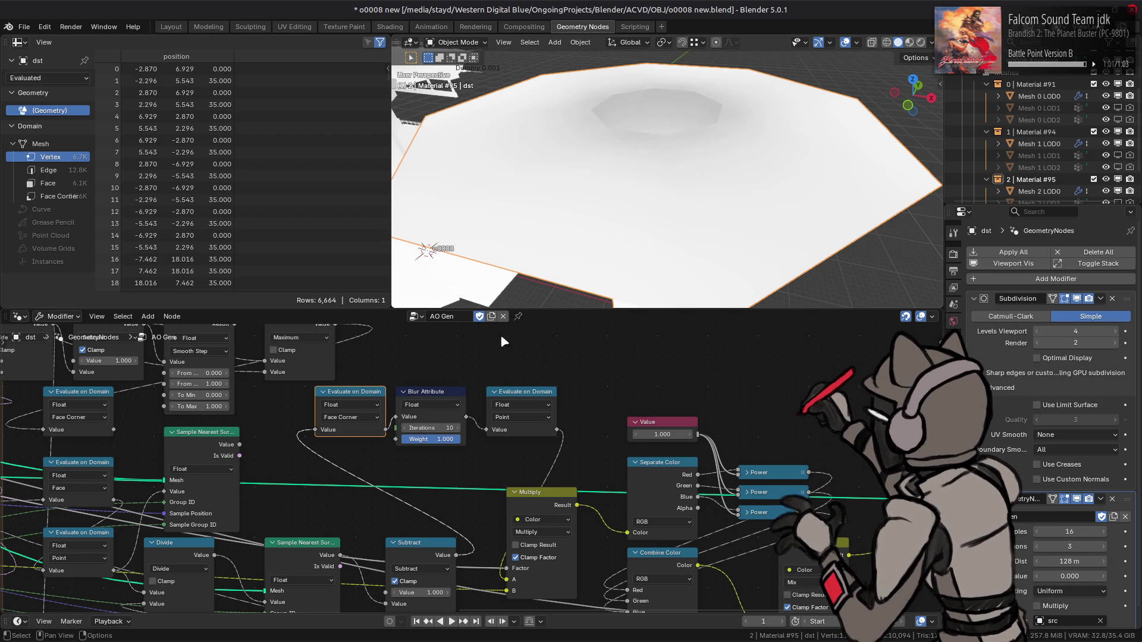
pyautogui.moveTo(550, 264)
pyautogui.mouseDown(button='middle')
pyautogui.moveTo(586, 152)
pyautogui.moveTo(607, 178)
pyautogui.mouseUp(button='middle')
pyautogui.click(857, 42)
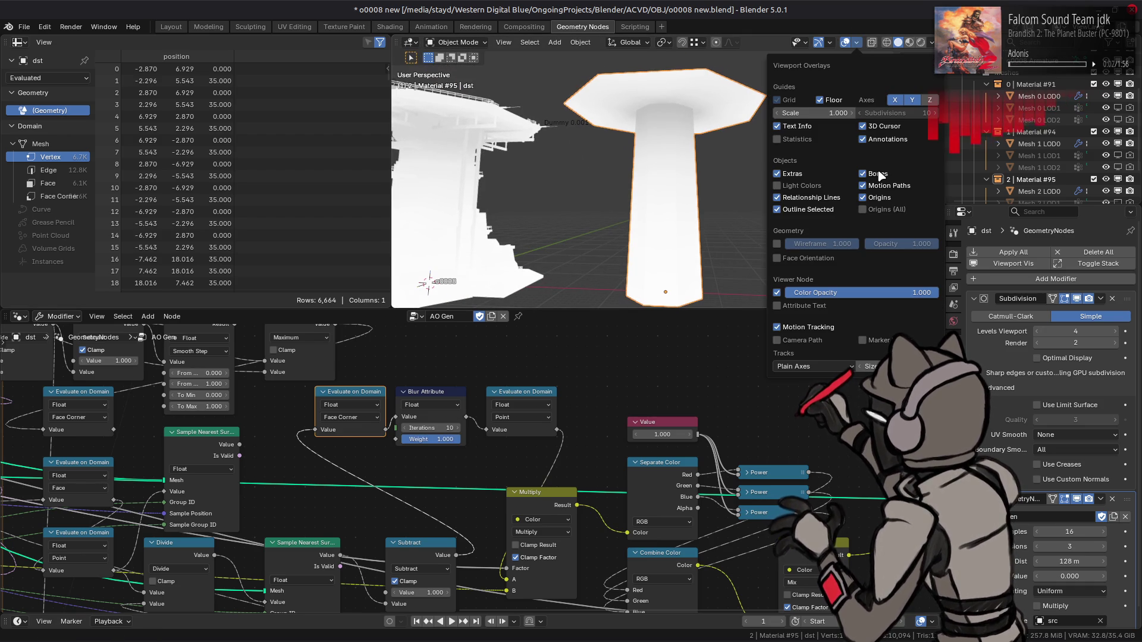
# - Hide the Bones, Origins and Relationship Lines overlays, keep the floor grid, and save
pyautogui.click(878, 197)
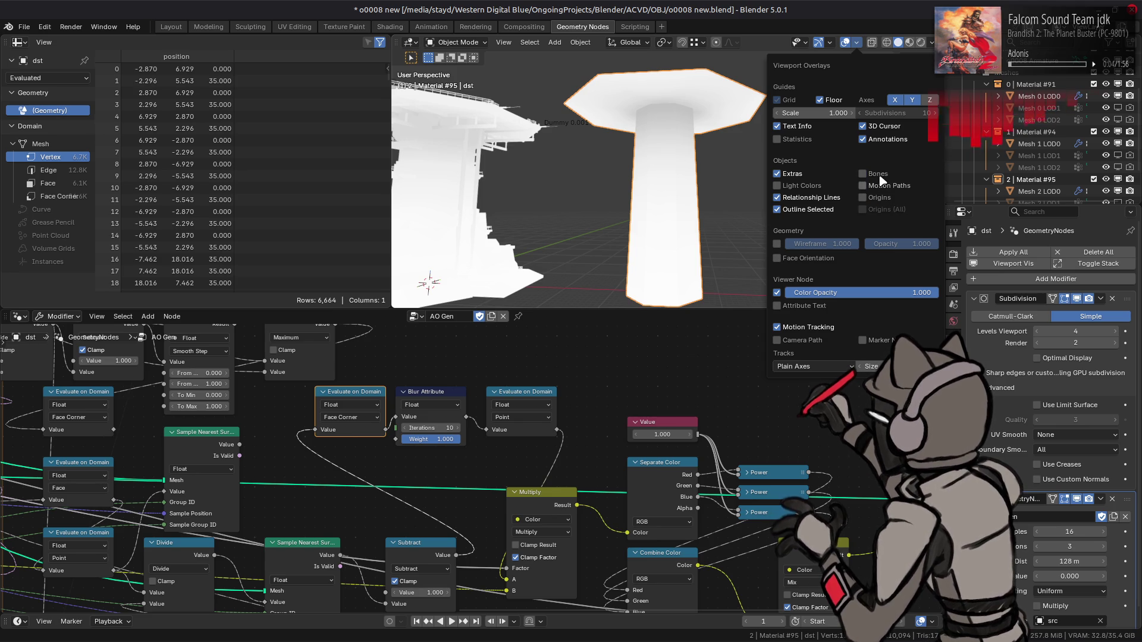
pyautogui.click(879, 173)
pyautogui.click(832, 200)
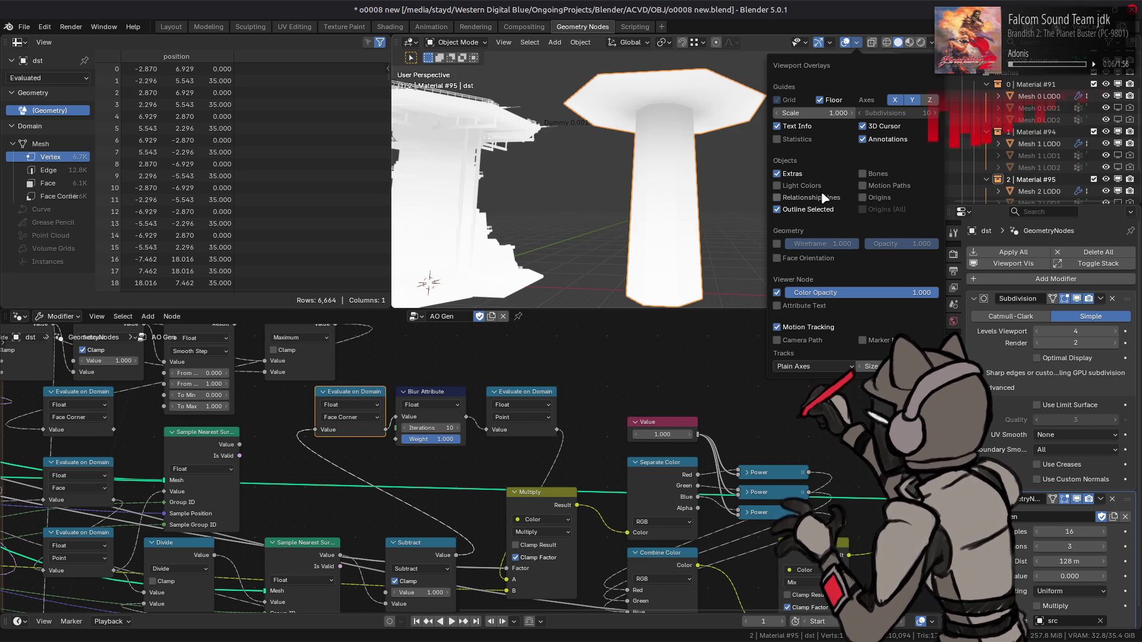
pyautogui.click(841, 104)
pyautogui.click(837, 103)
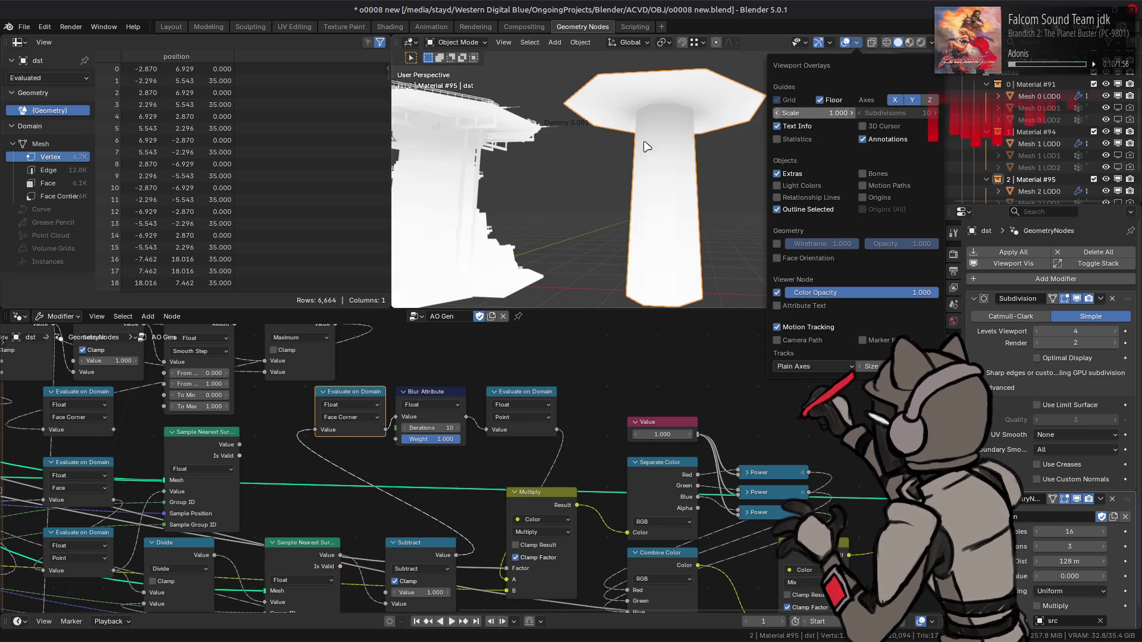
pyautogui.hotkey('ctrl', 's')
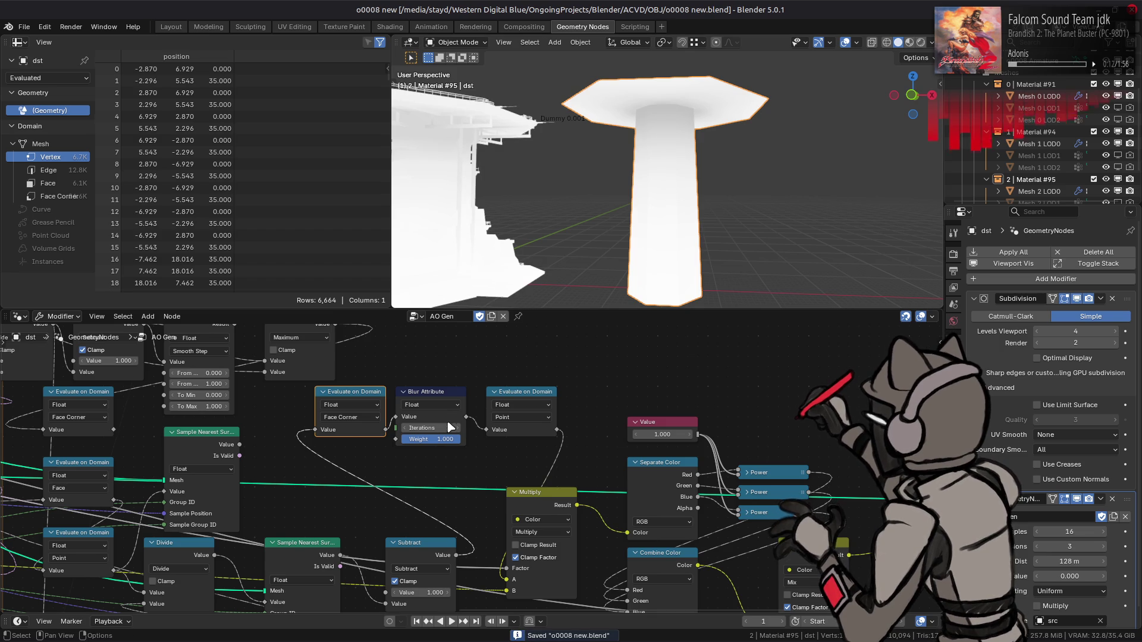
# - Test blur iterations at 0, revert to 10, and switch to the Layout workspace
pyautogui.click(428, 427)
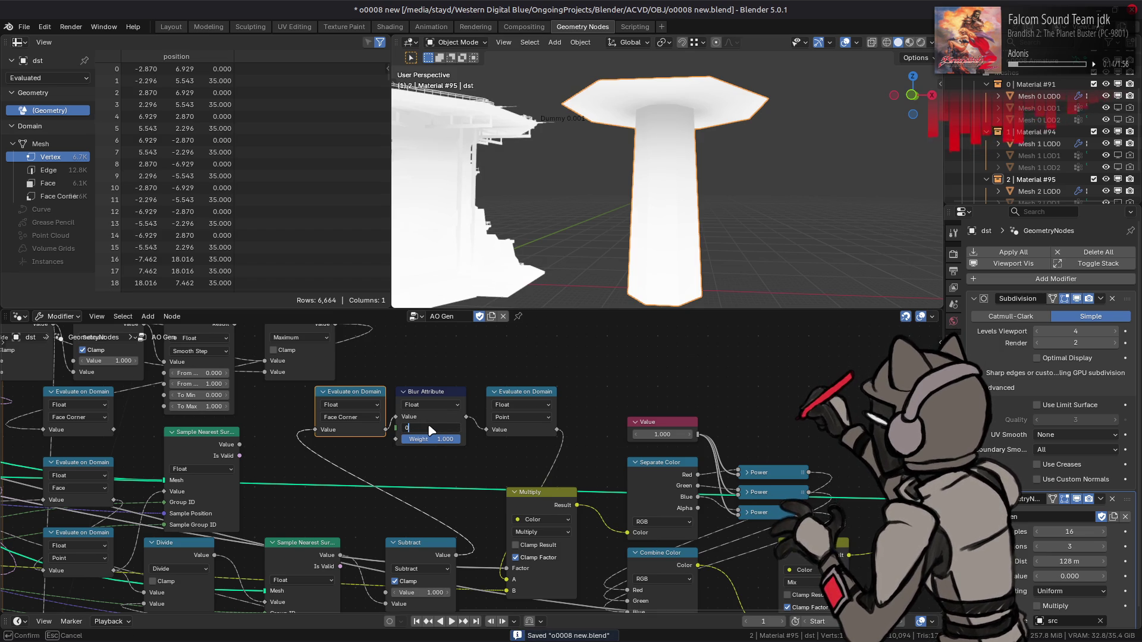
pyautogui.press('Return')
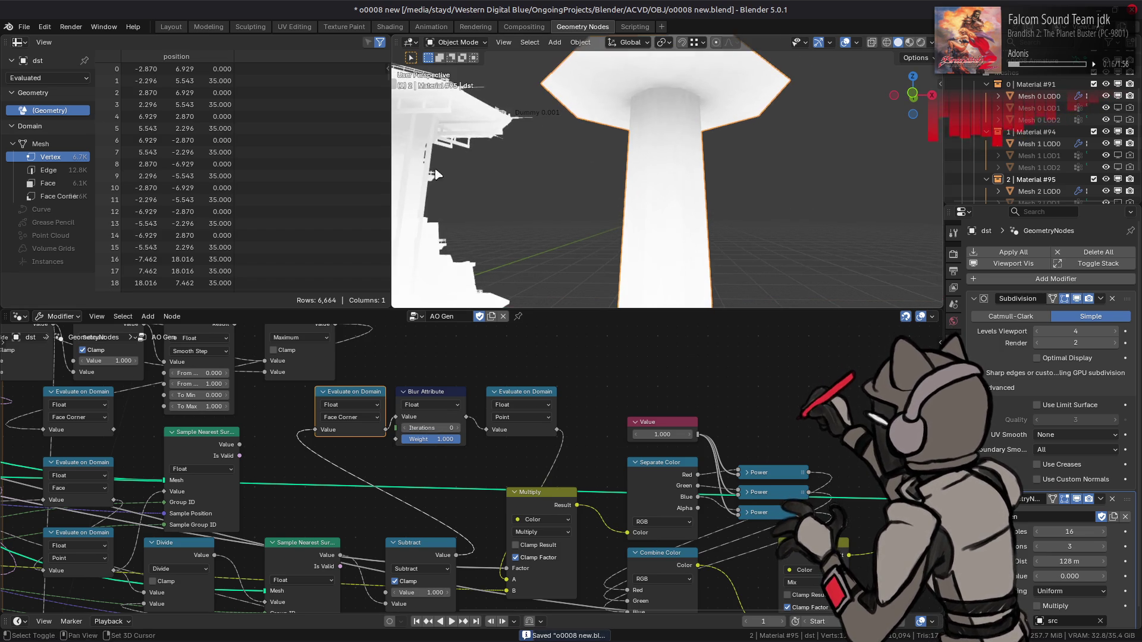
pyautogui.keyDown('shift'); pyautogui.moveTo(424, 174); pyautogui.dragTo(665, 155, button='middle'); pyautogui.keyUp('shift')
pyautogui.hotkey('ctrl', 'z')
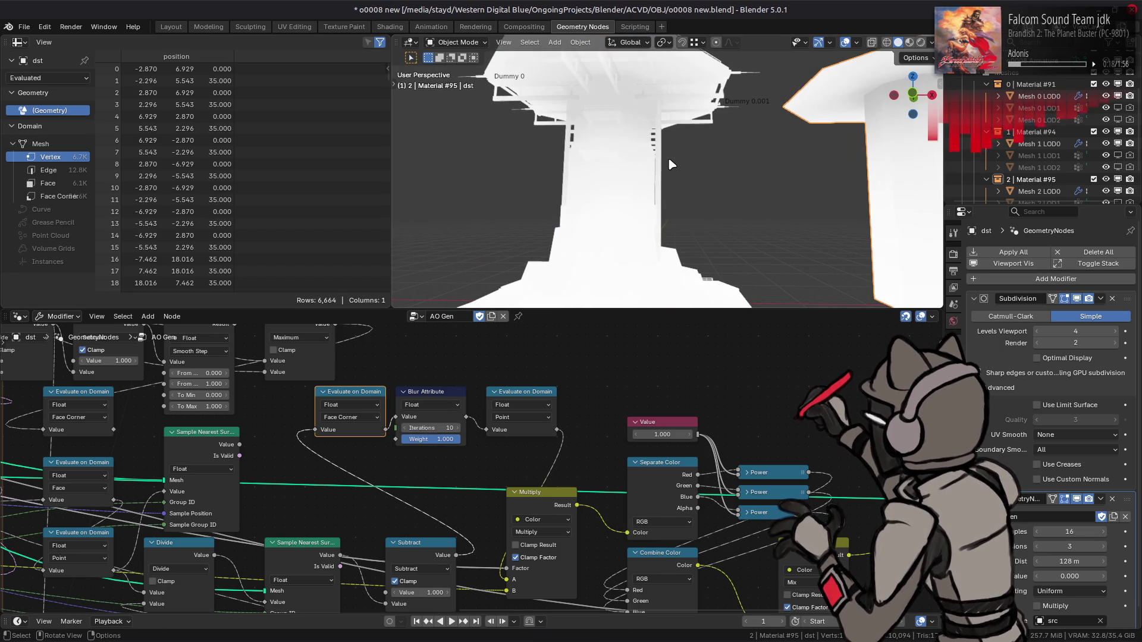
pyautogui.keyDown('shift'); pyautogui.moveTo(708, 168); pyautogui.dragTo(540, 191, button='middle'); pyautogui.keyUp('shift')
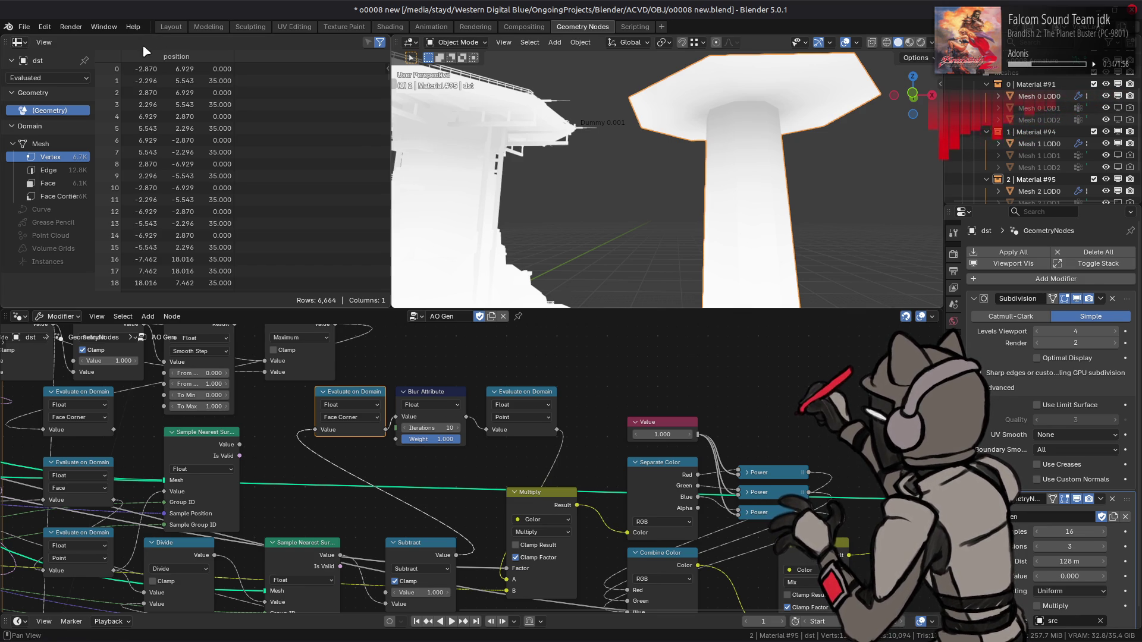
pyautogui.click(171, 27)
pyautogui.moveTo(373, 233); pyautogui.dragTo(461, 237, button='middle')
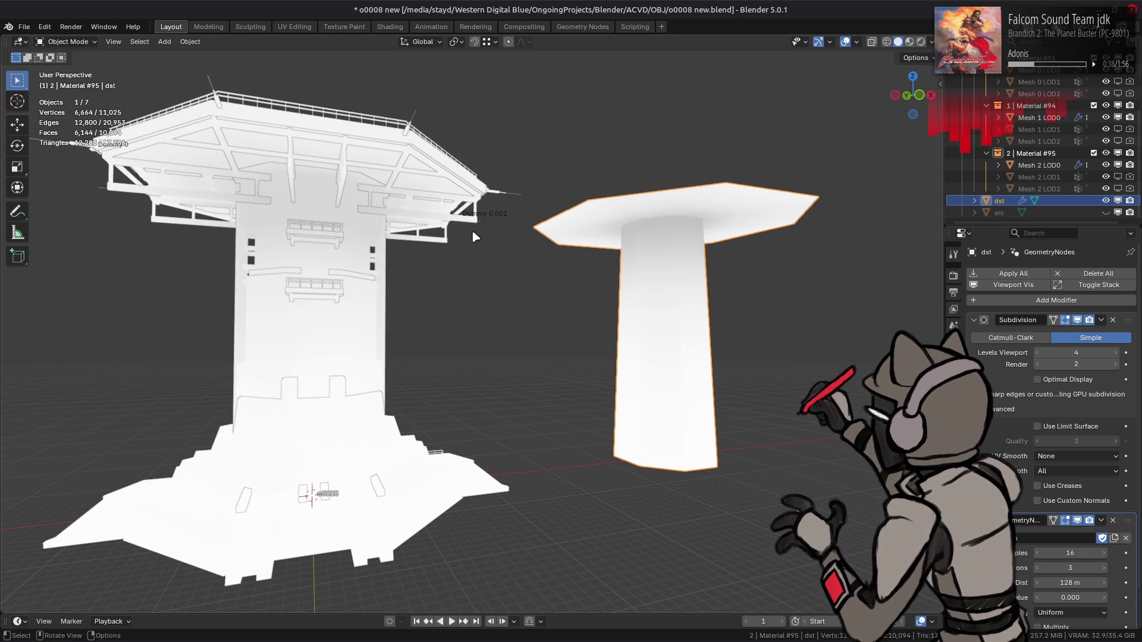
# - Deselect the dst pillar, look around the tower, and switch to Material Preview shading
pyautogui.click(506, 259)
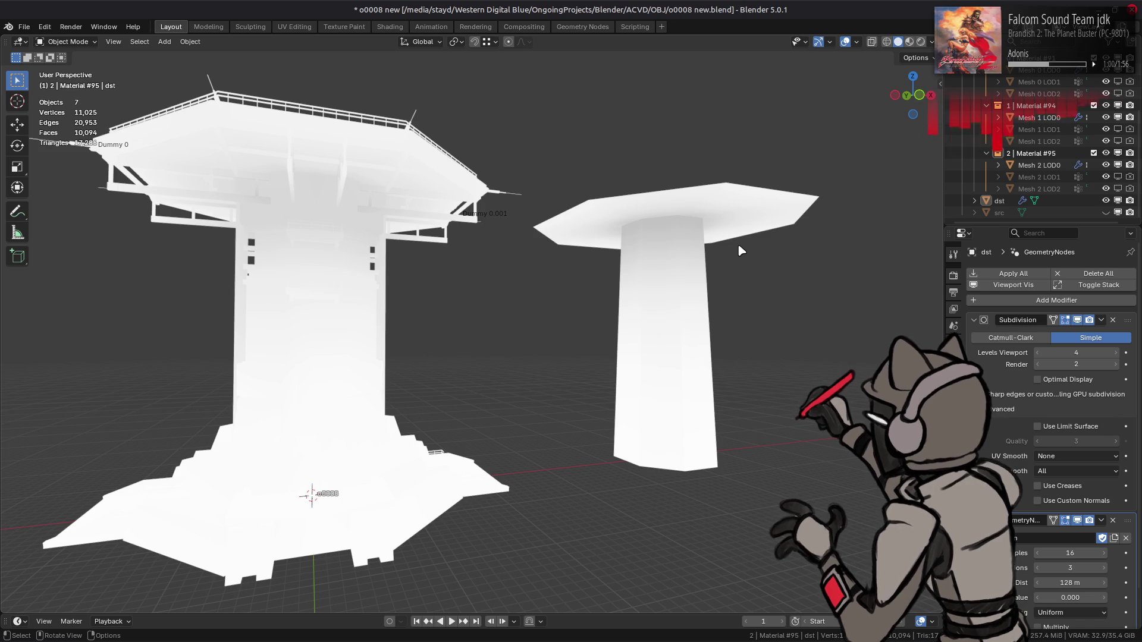
pyautogui.scroll(-2, 741, 250)
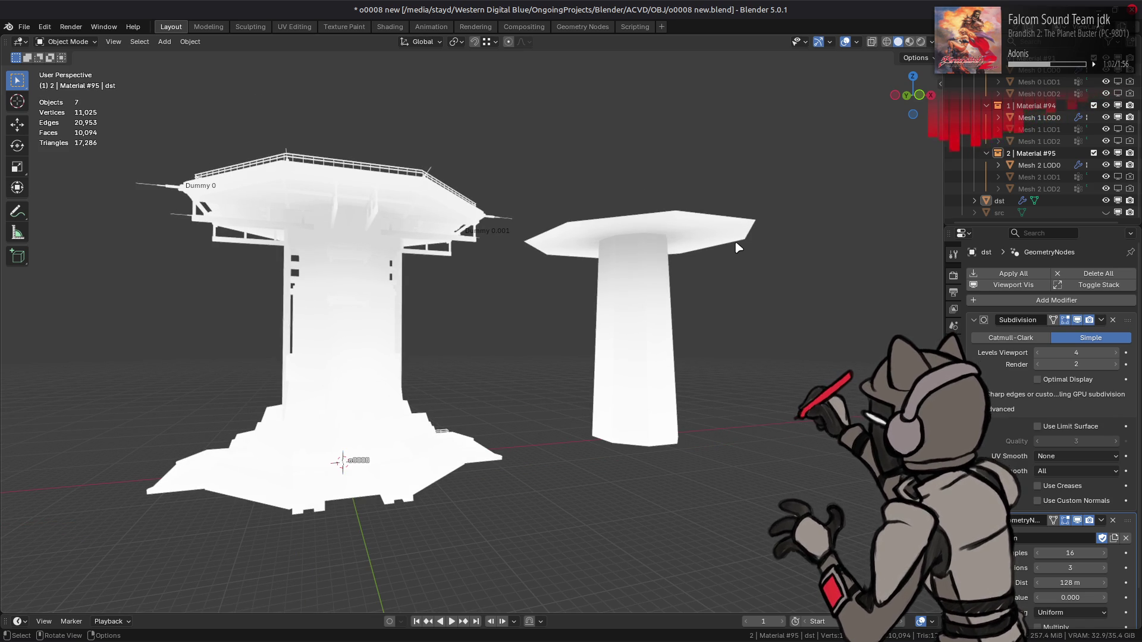
pyautogui.moveTo(496, 238); pyautogui.dragTo(568, 304, button='middle')
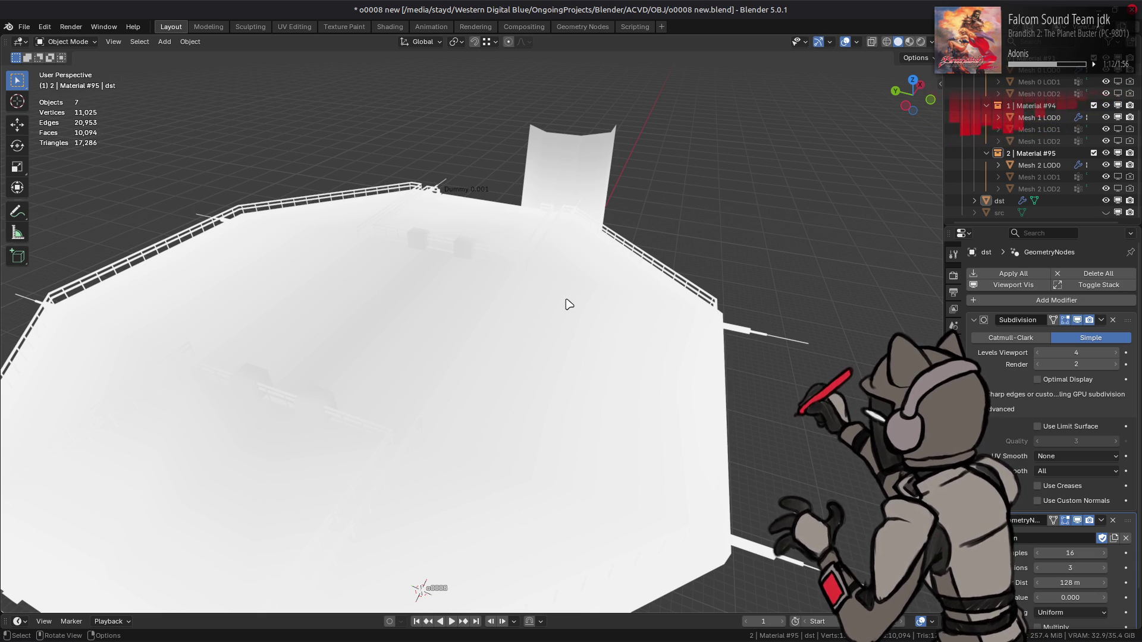
pyautogui.scroll(-5, 562, 286)
pyautogui.moveTo(562, 287)
pyautogui.mouseDown(button='middle')
pyautogui.moveTo(473, 245)
pyautogui.moveTo(479, 226)
pyautogui.mouseUp(button='middle')
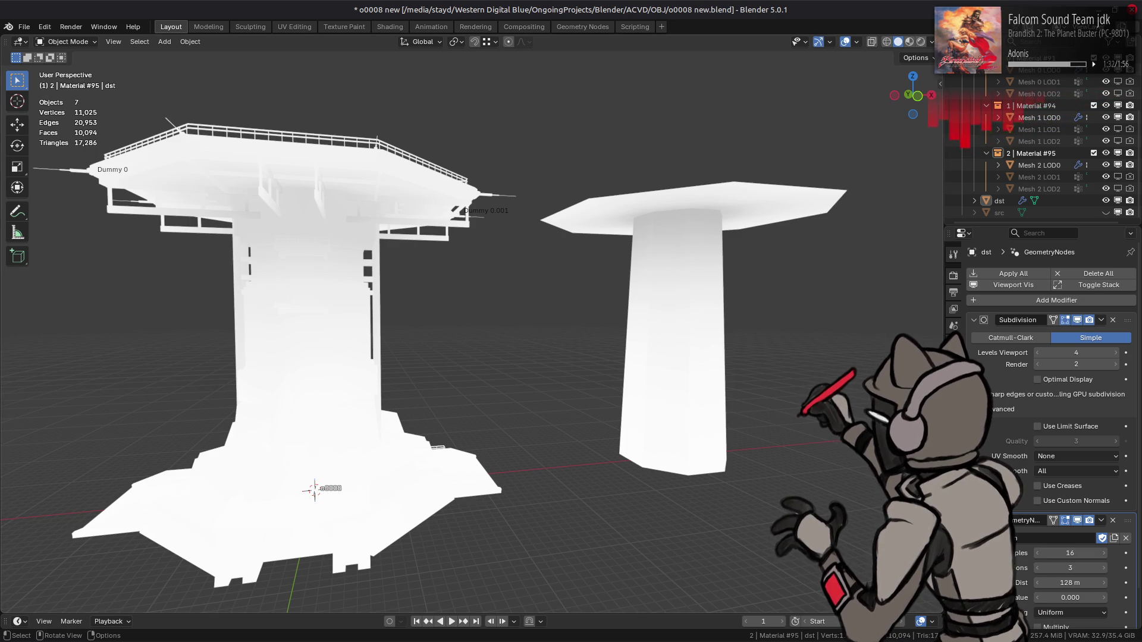
pyautogui.click(909, 42)
pyautogui.moveTo(732, 303); pyautogui.dragTo(757, 354, button='middle')
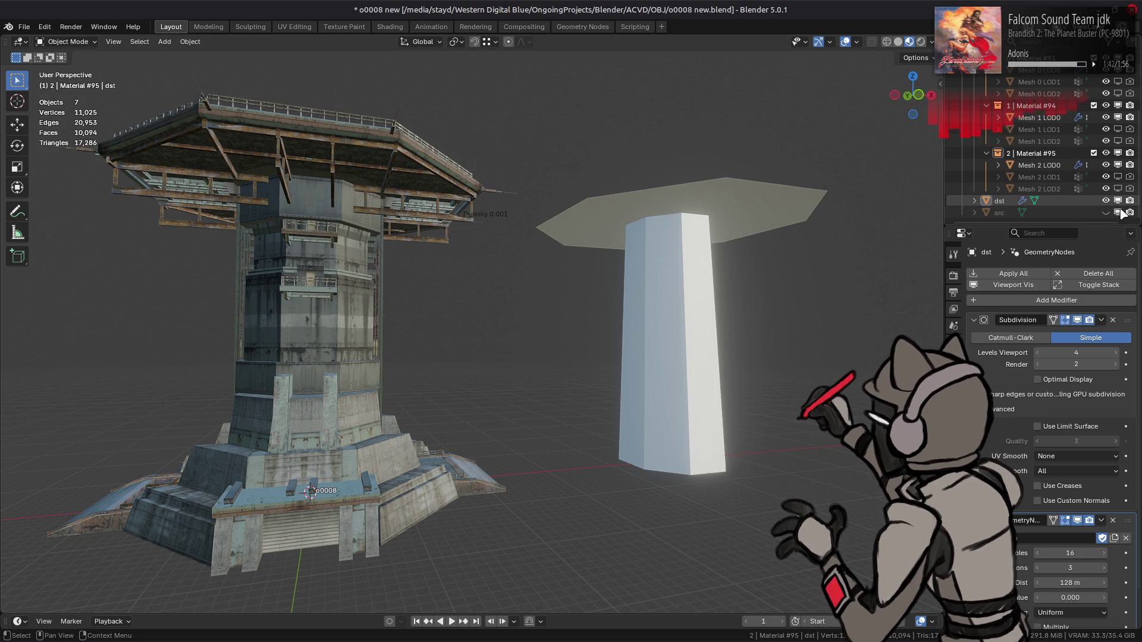
# - Hide the dst pillar in the viewport, keeping its geometry nodes modifier
pyautogui.click(1118, 201)
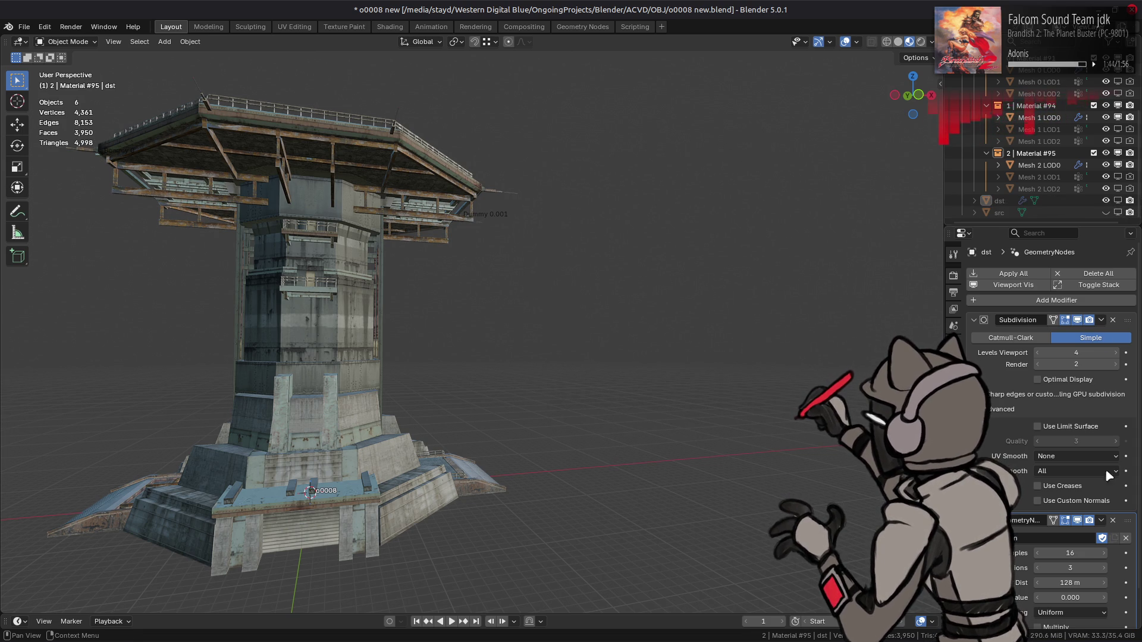
pyautogui.click(1113, 520)
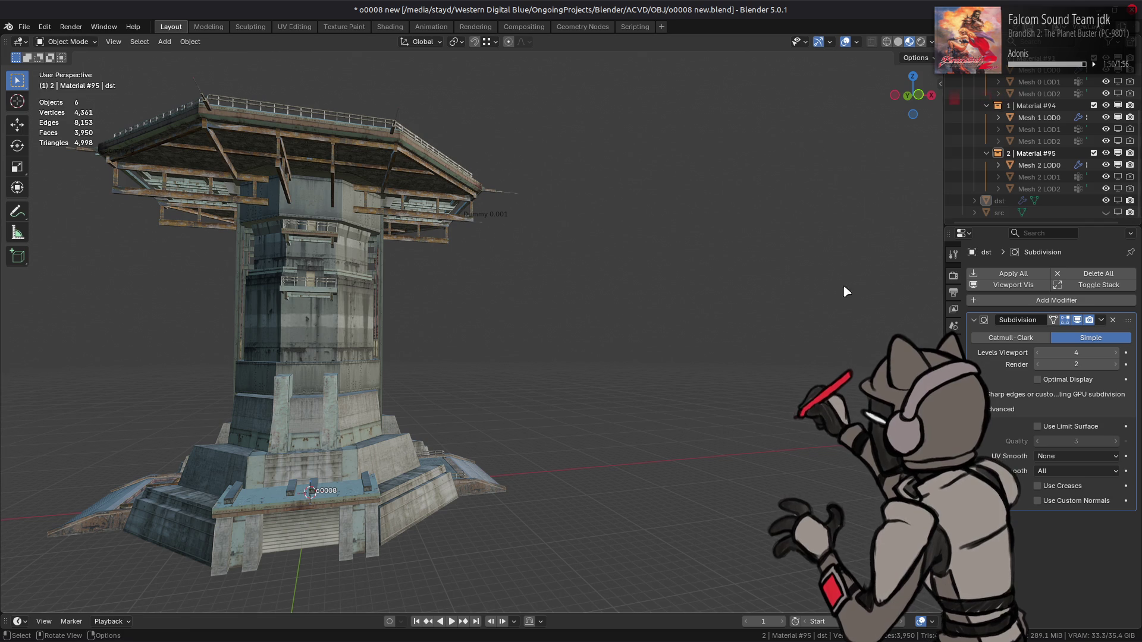
pyautogui.hotkey('ctrl', 'v')
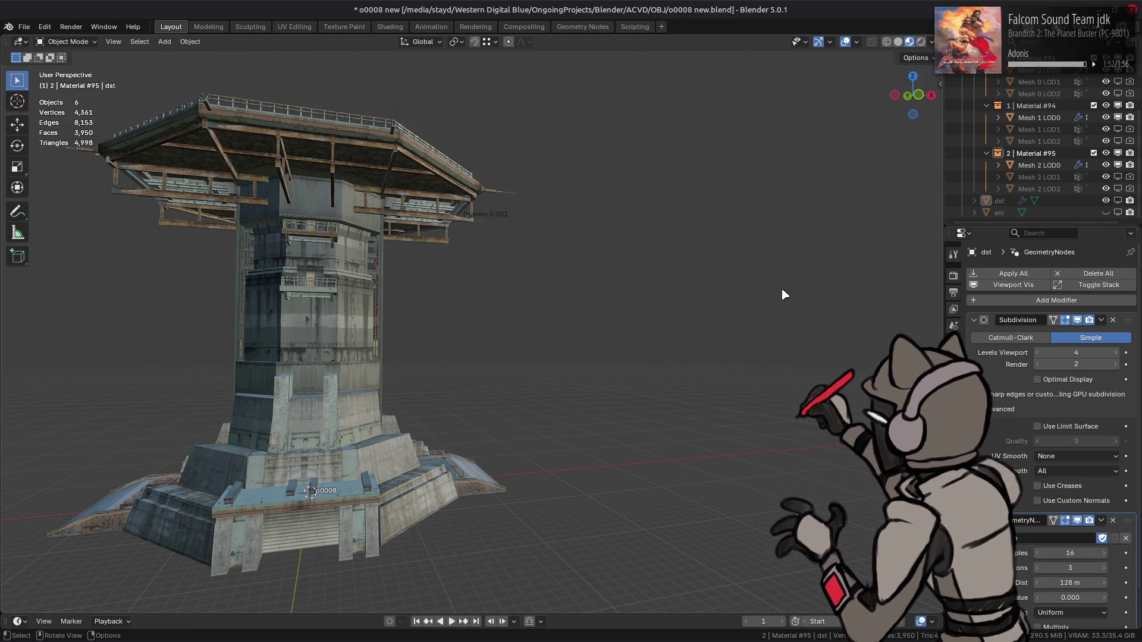
# - Remove the Yoink Vertex Colors modifier from Mesh 0, 1 and 2 LOD0, then save
pyautogui.click(358, 174)
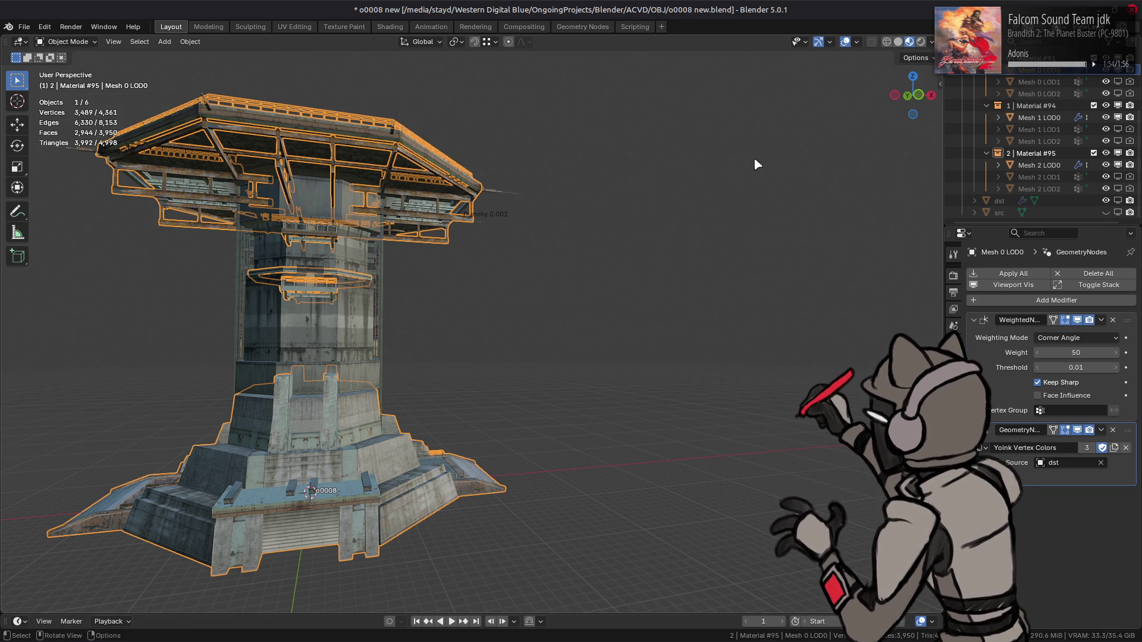
pyautogui.click(1113, 430)
pyautogui.click(1038, 117)
pyautogui.click(1113, 430)
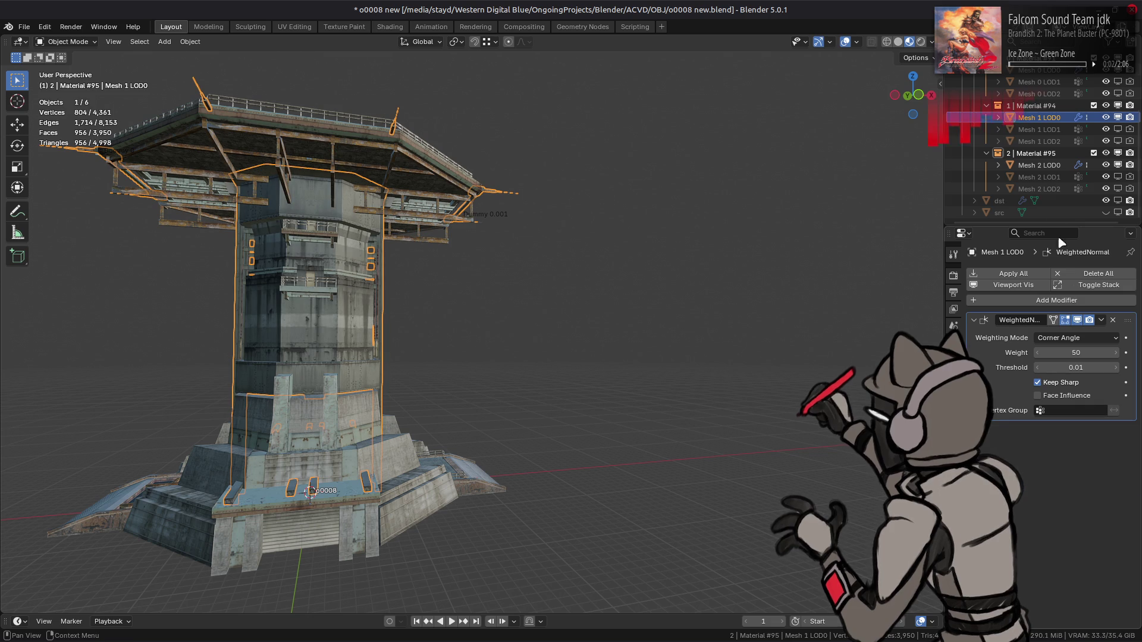
pyautogui.click(1038, 166)
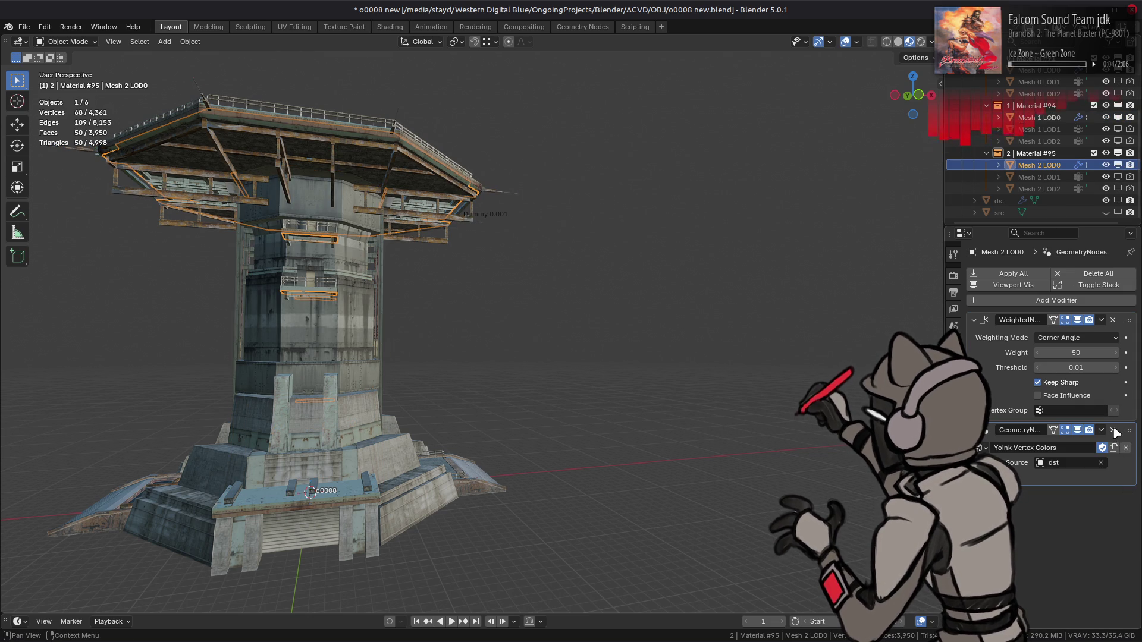
pyautogui.click(1113, 430)
pyautogui.hotkey('ctrl', 's')
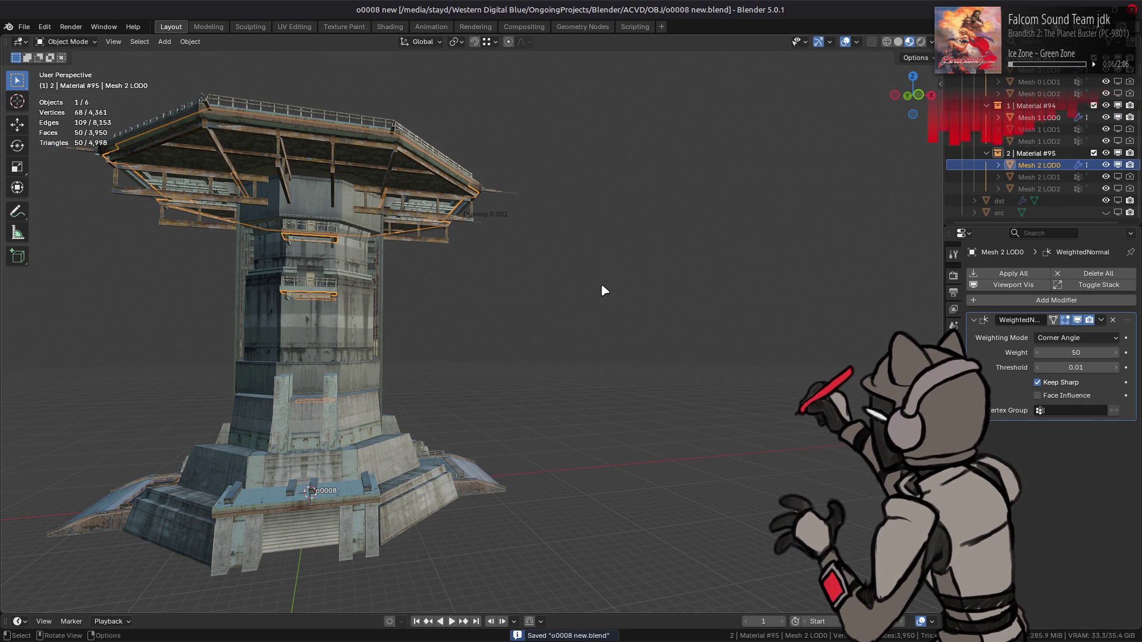
pyautogui.click(611, 289)
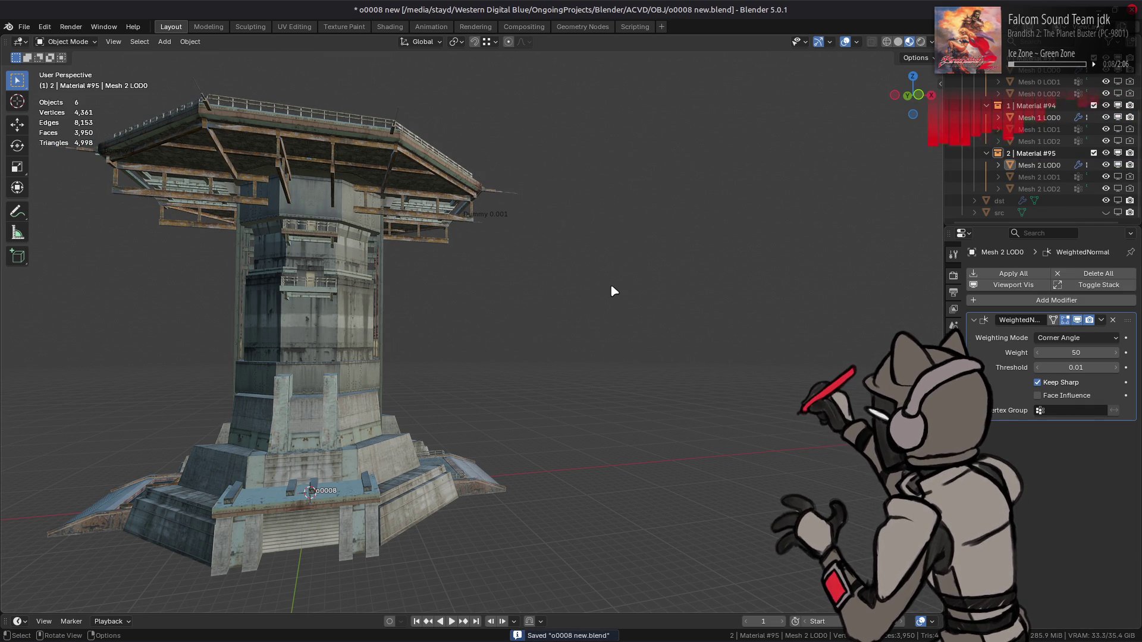
pyautogui.moveTo(438, 287)
pyautogui.mouseDown(button='middle')
pyautogui.moveTo(587, 373)
pyautogui.moveTo(535, 339)
pyautogui.mouseUp(button='middle')
# - Set solid viewport shading with object outlines on and studio lighting
pyautogui.scroll(5, 538, 358)
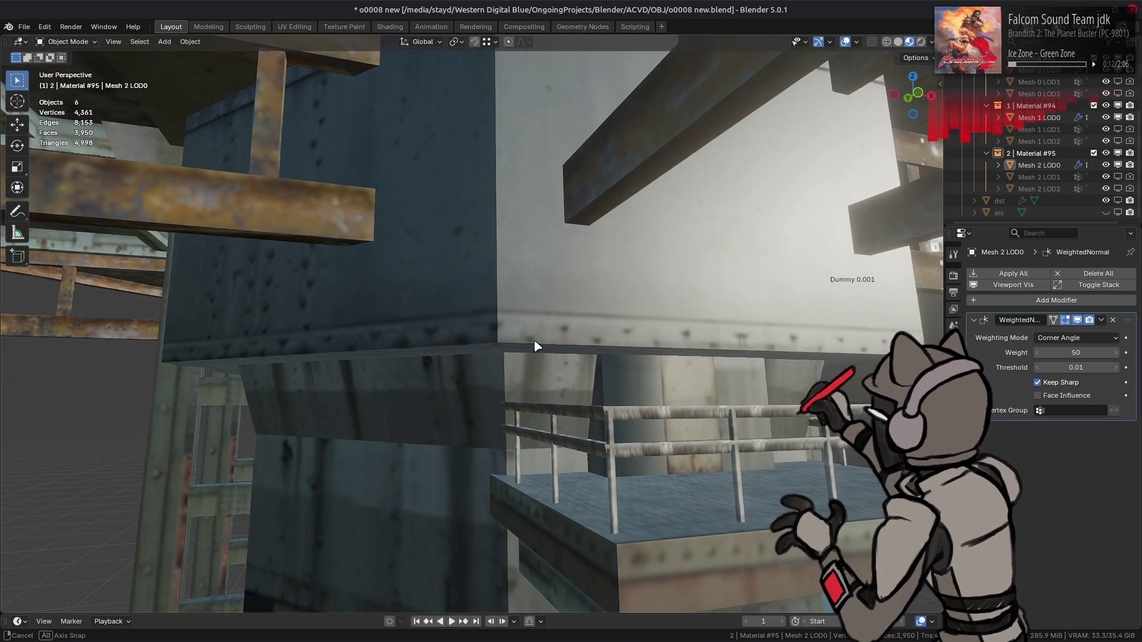
pyautogui.click(899, 43)
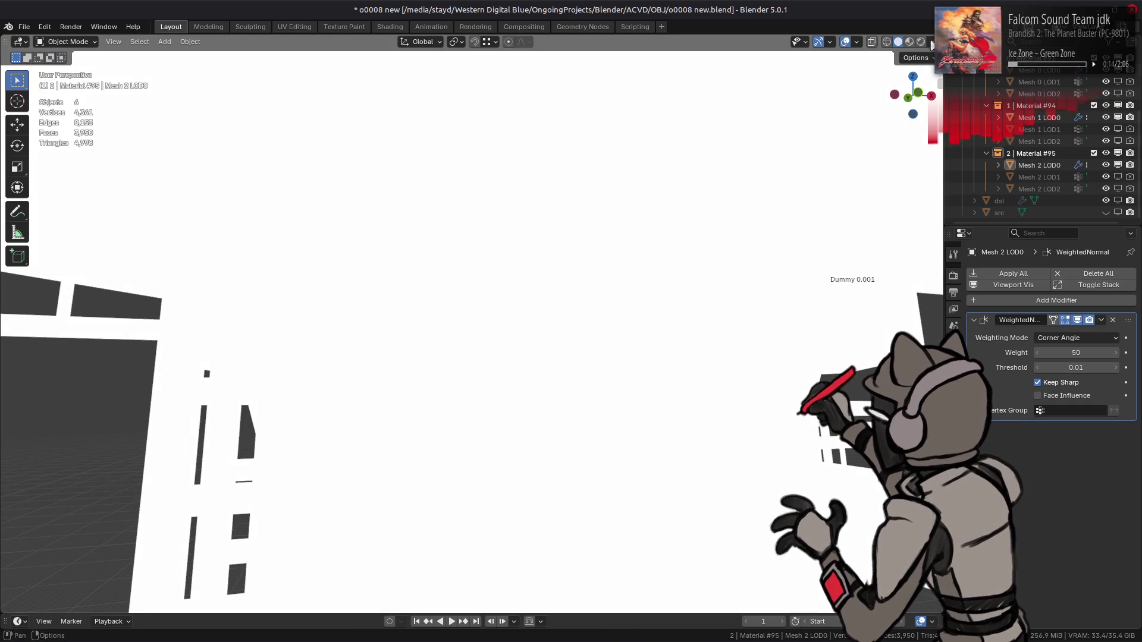
pyautogui.click(932, 42)
pyautogui.click(891, 259)
pyautogui.click(884, 101)
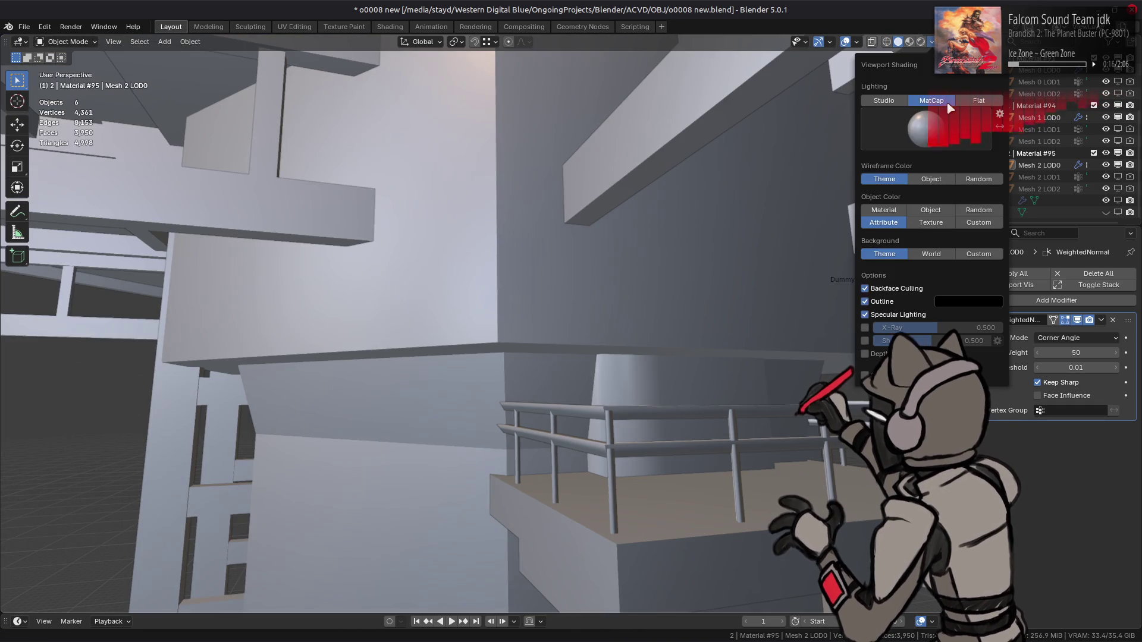
# - Mark a vertical edge of Mesh 1 LOD0 as sharp and return to Object Mode
pyautogui.press('Tab')
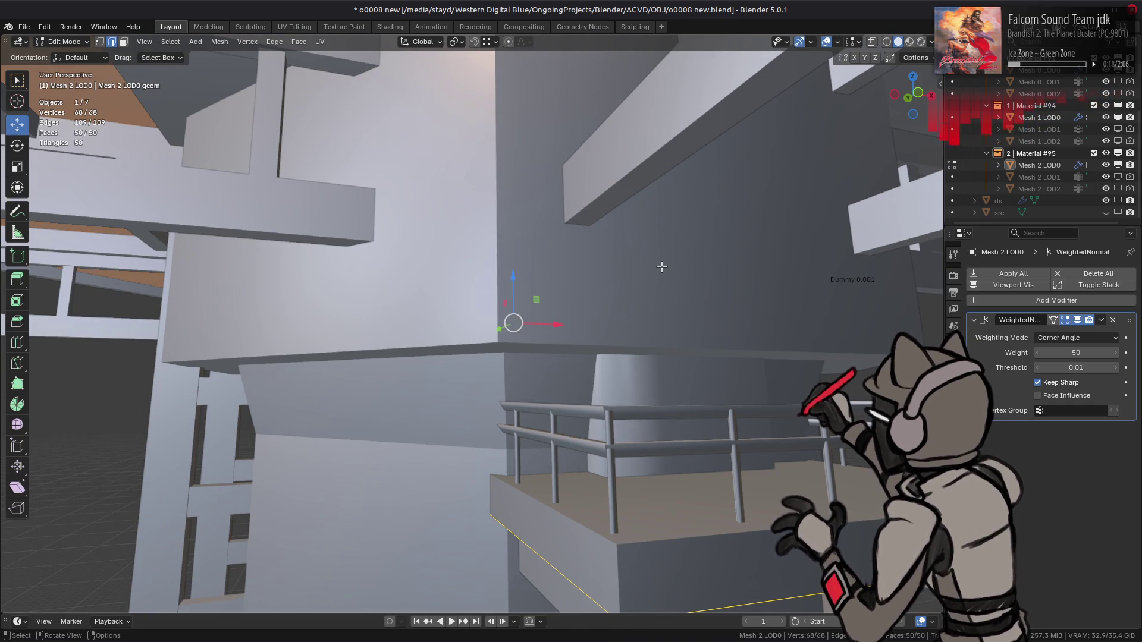
pyautogui.press('Tab')
pyautogui.click(650, 358)
pyautogui.press('Tab')
pyautogui.click(602, 383)
pyautogui.rightClick(493, 384)
pyautogui.click(434, 460)
pyautogui.moveTo(452, 417)
pyautogui.mouseDown(button='middle')
pyautogui.moveTo(564, 240)
pyautogui.moveTo(589, 274)
pyautogui.moveTo(637, 301)
pyautogui.moveTo(552, 307)
pyautogui.mouseUp(button='middle')
pyautogui.press('Tab')
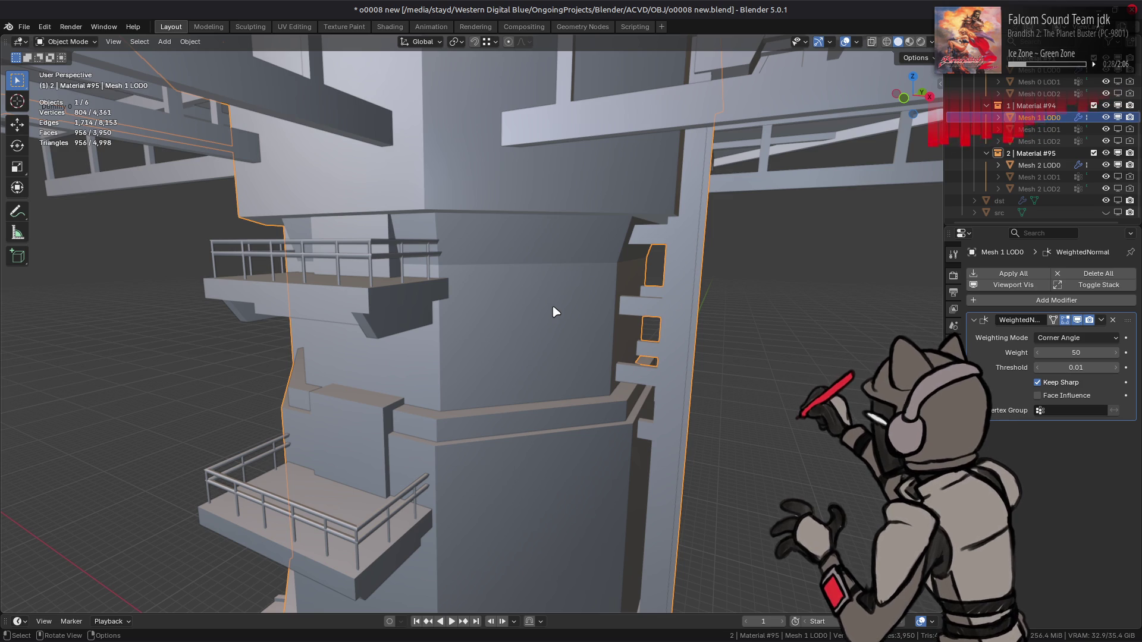
# - Deselect the tower, inspect it from below the roof, and save o0008 new.blend
pyautogui.moveTo(581, 298)
pyautogui.mouseDown(button='middle')
pyautogui.moveTo(462, 301)
pyautogui.moveTo(581, 291)
pyautogui.moveTo(612, 255)
pyautogui.moveTo(489, 311)
pyautogui.mouseUp(button='middle')
pyautogui.click(508, 288)
pyautogui.moveTo(398, 356)
pyautogui.mouseDown(button='middle')
pyautogui.moveTo(627, 341)
pyautogui.moveTo(599, 364)
pyautogui.moveTo(579, 359)
pyautogui.mouseUp(button='middle')
pyautogui.scroll(5, 579, 359)
pyautogui.scroll(3, 599, 356)
pyautogui.scroll(-6, 599, 356)
pyautogui.moveTo(497, 339)
pyautogui.mouseDown(button='middle')
pyautogui.moveTo(561, 331)
pyautogui.moveTo(559, 317)
pyautogui.moveTo(586, 306)
pyautogui.moveTo(563, 336)
pyautogui.moveTo(637, 402)
pyautogui.mouseUp(button='middle')
pyautogui.hotkey('ctrl', 's')
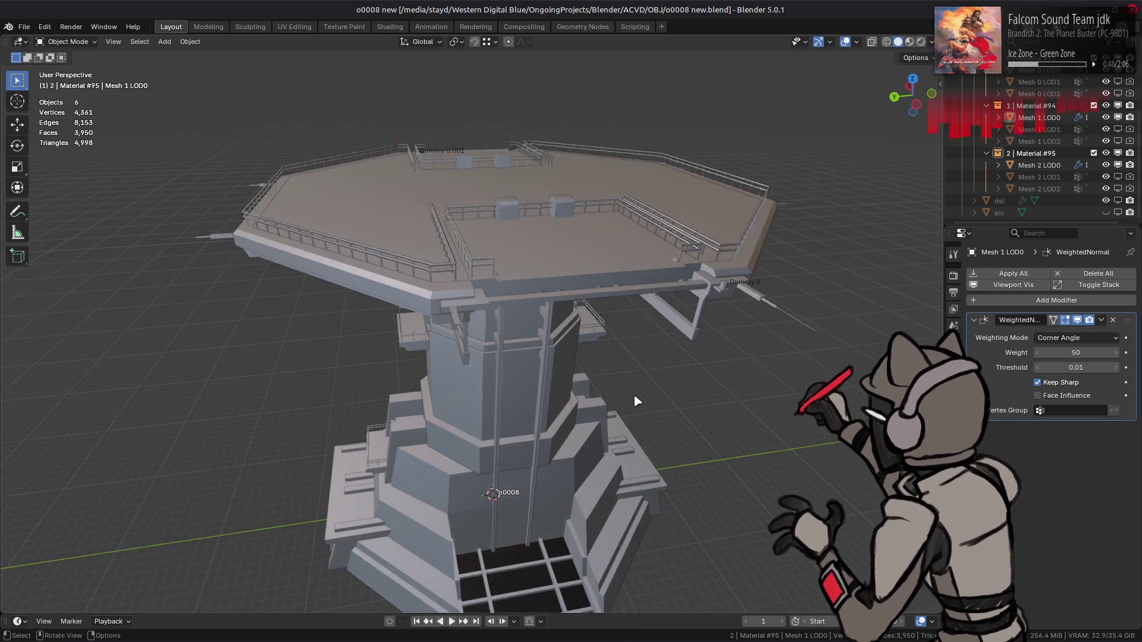
# - Zoom onto the tower base and put Mesh 0 LOD0 into Edit Mode
pyautogui.scroll(2, 637, 403)
pyautogui.keyDown('shift'); pyautogui.moveTo(642, 451); pyautogui.dragTo(584, 204, button='middle'); pyautogui.keyUp('shift')
pyautogui.scroll(4, 540, 341)
pyautogui.click(541, 338)
pyautogui.press('Tab')
# - In face mode, select the eight linked flat floor panels at the tower base
pyautogui.moveTo(542, 335); pyautogui.dragTo(568, 357, button='middle')
pyautogui.press('3')
pyautogui.click(507, 338)
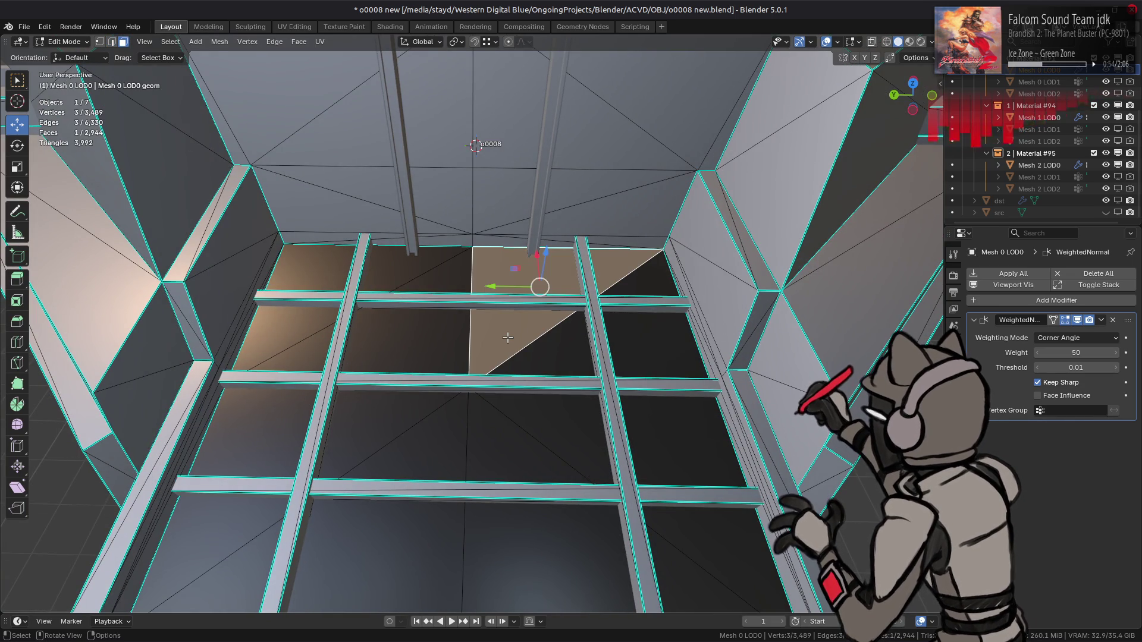
pyautogui.hotkey('ctrl', 'l')
pyautogui.click(491, 355)
pyautogui.press('F3')
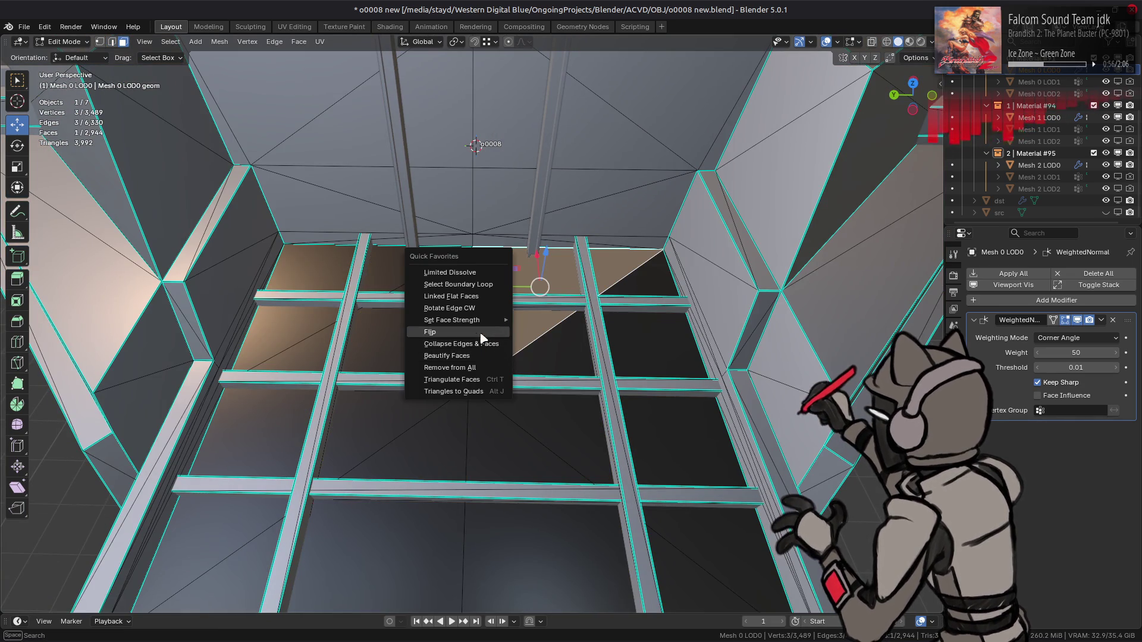
pyautogui.click(469, 274)
# - Turn on Material Preview, make o0008 the active vertex group, and enter Vertex Paint
pyautogui.click(909, 41)
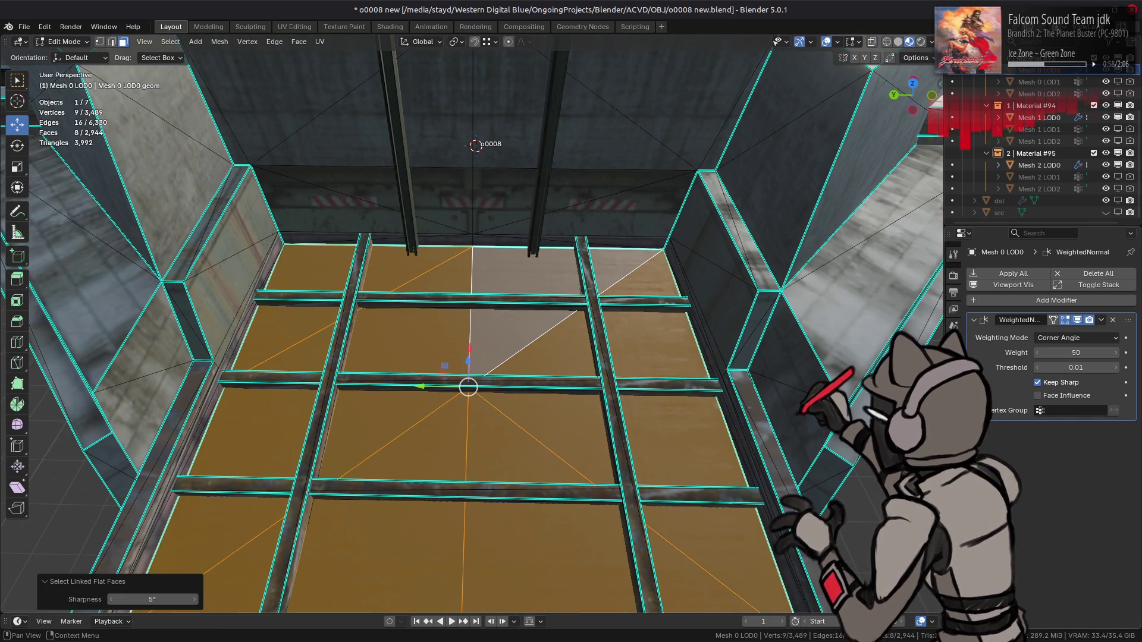
pyautogui.click(954, 461)
pyautogui.moveTo(684, 357); pyautogui.dragTo(675, 305, button='middle')
pyautogui.click(1024, 315)
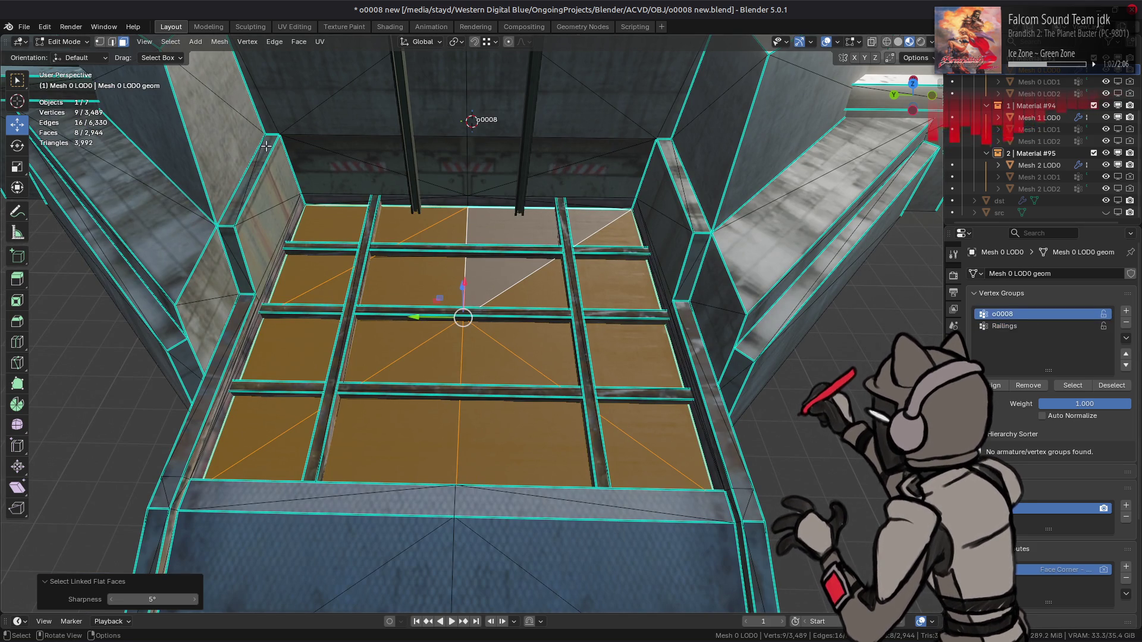
pyautogui.click(64, 42)
pyautogui.click(80, 97)
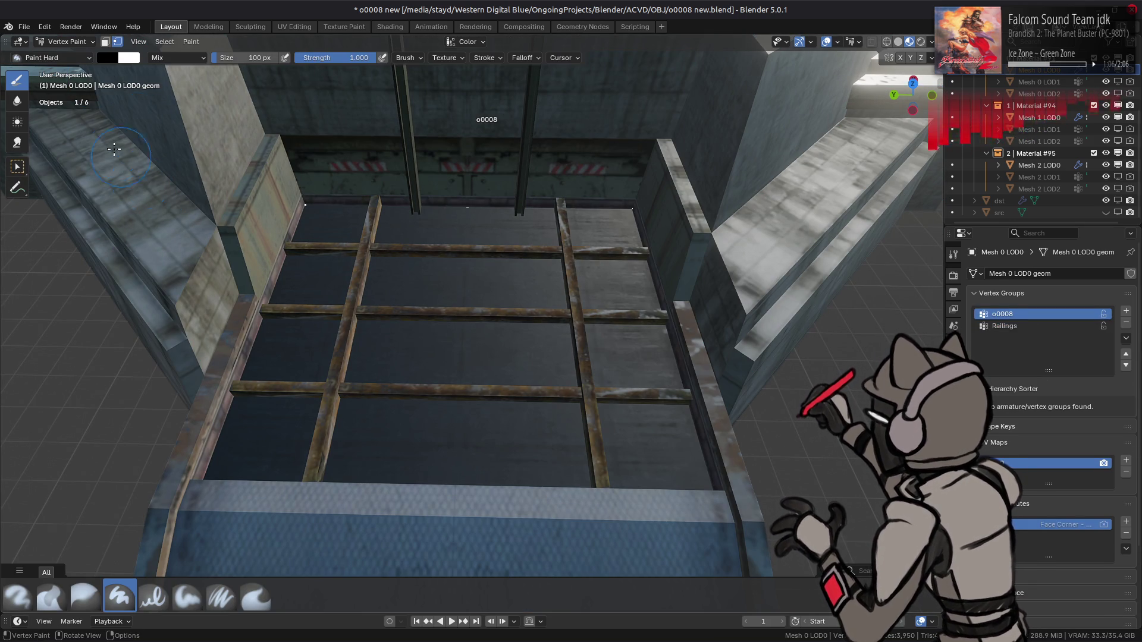
# - Set the brush colour Value to 0.5 and fill the floor panels with it
pyautogui.click(107, 60)
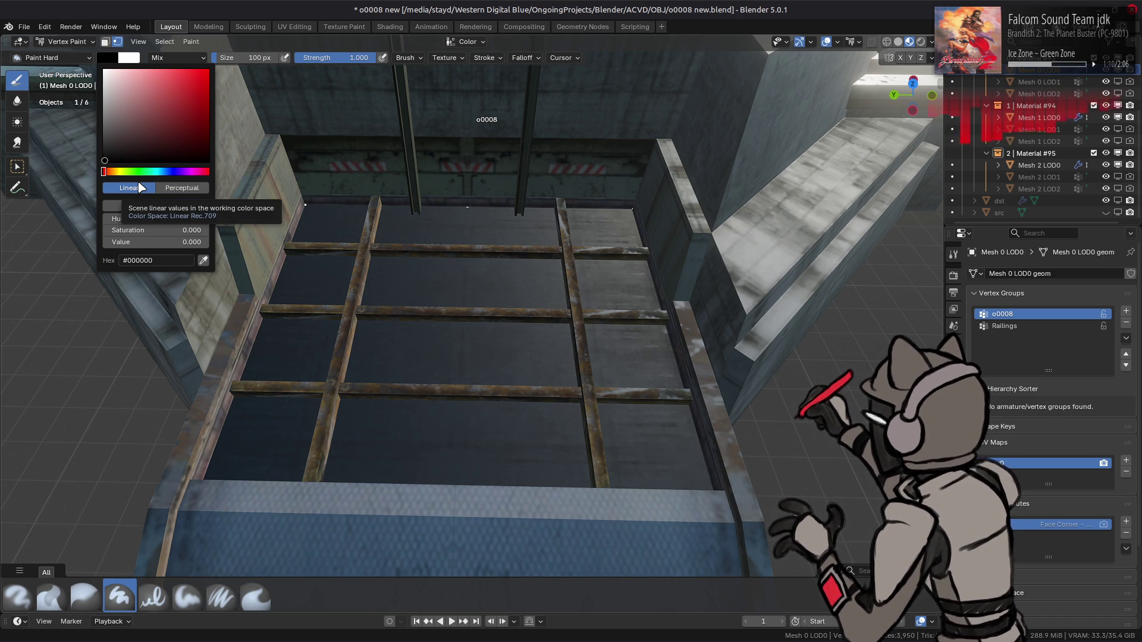
pyautogui.click(163, 240)
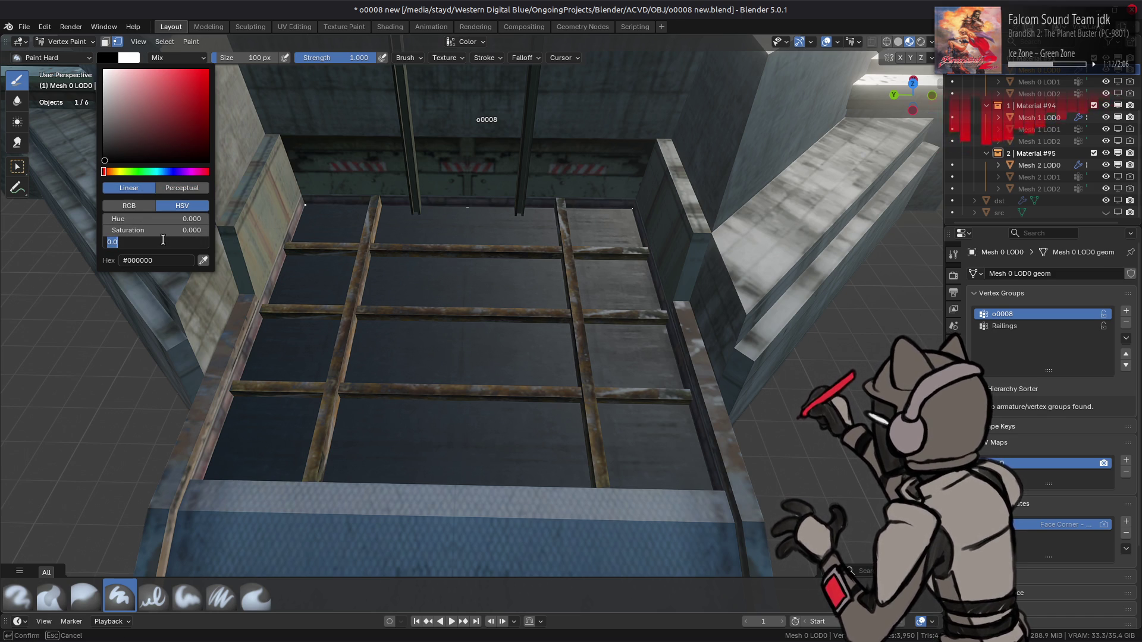
pyautogui.write('0.5')
pyautogui.press('Return')
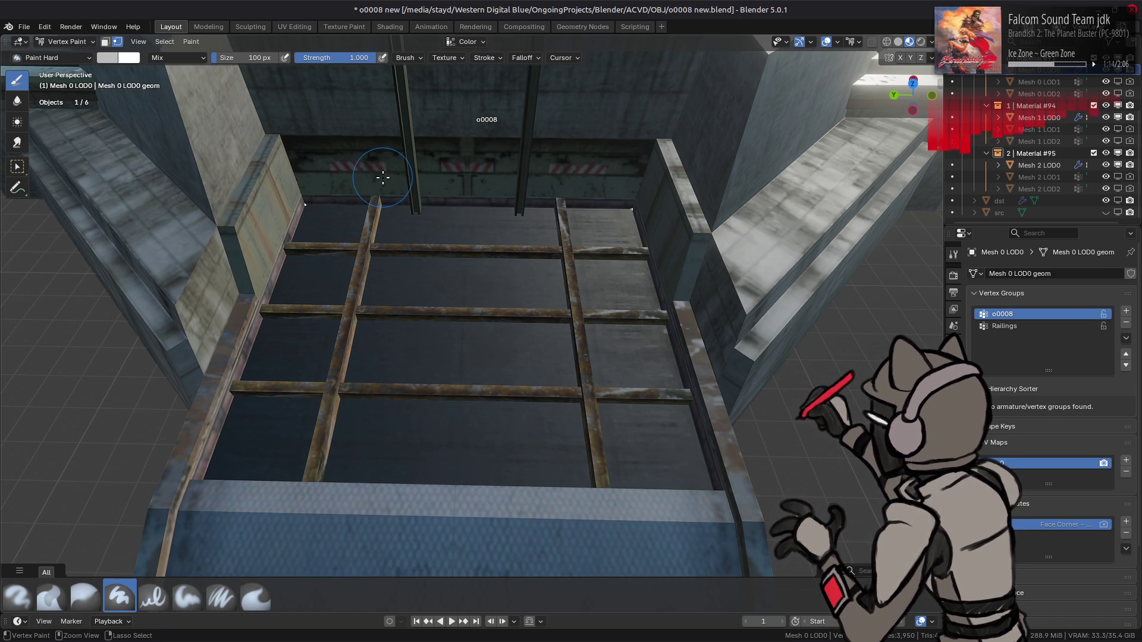
pyautogui.hotkey('shift', 'k')
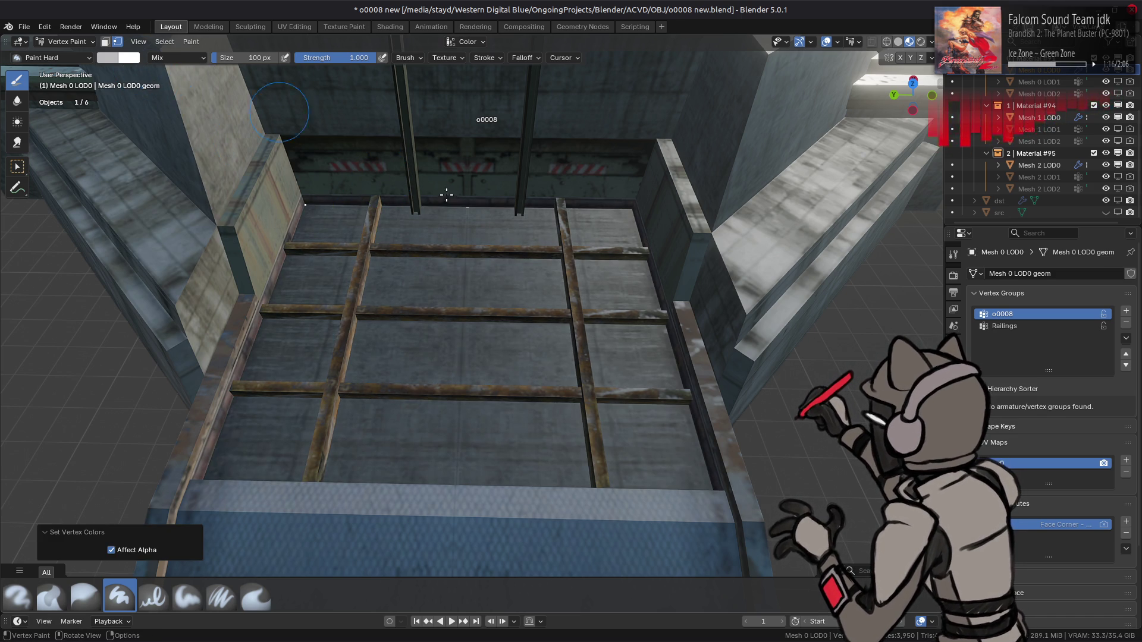
# - Show the sidebar's Tool settings, then return to Object Mode
pyautogui.press('n')
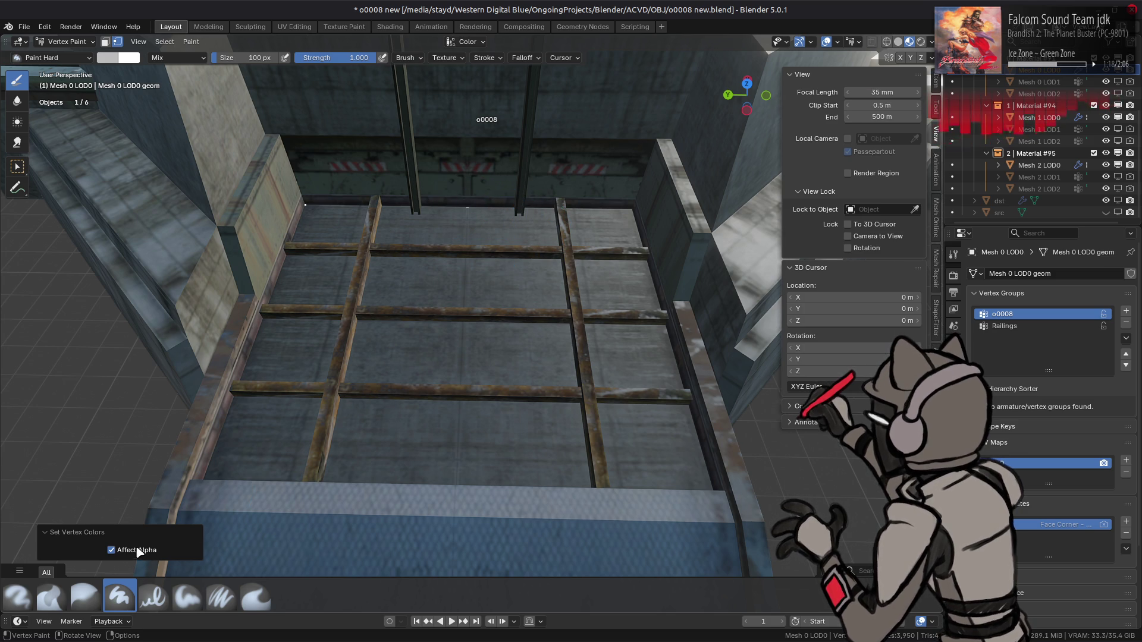
pyautogui.click(936, 110)
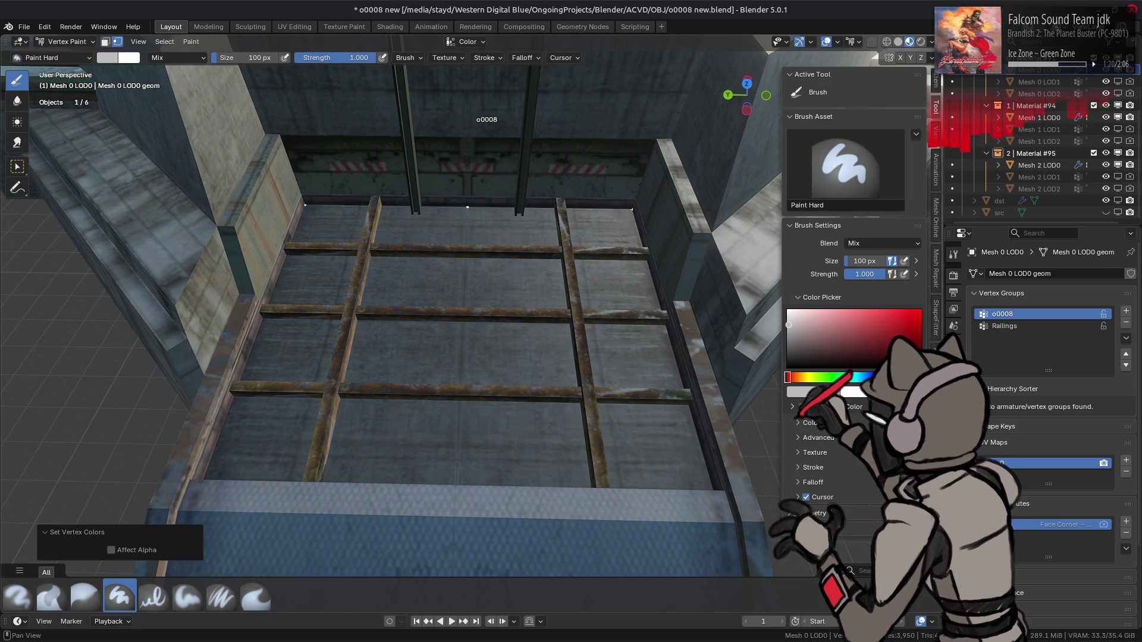
pyautogui.moveTo(695, 321); pyautogui.dragTo(697, 342, button='middle')
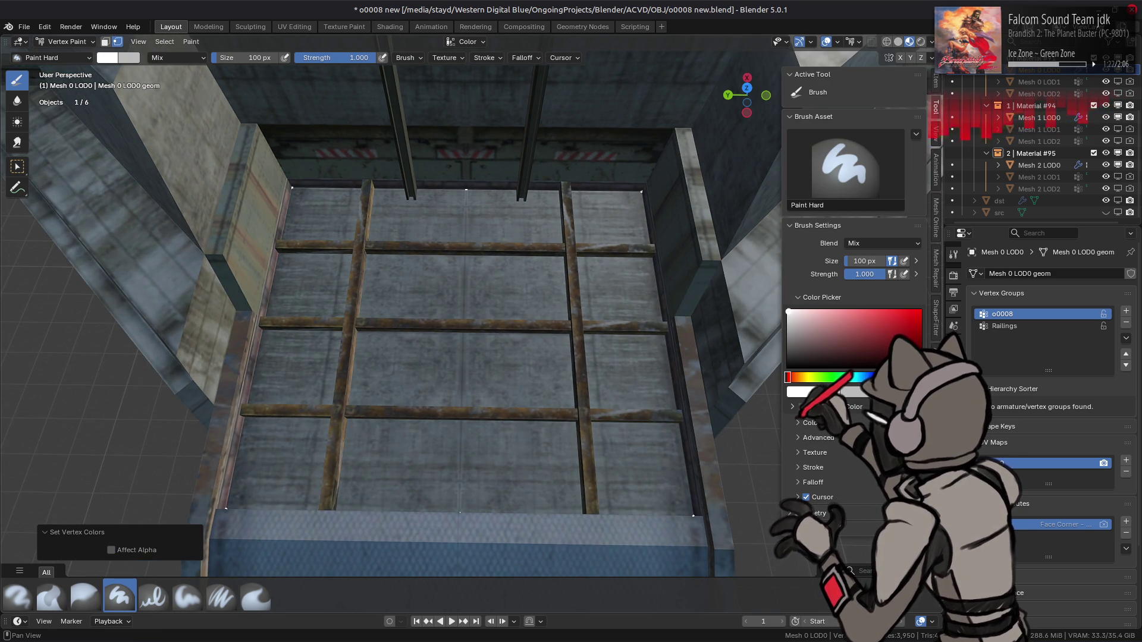
pyautogui.hotkey('ctrl', 'z')
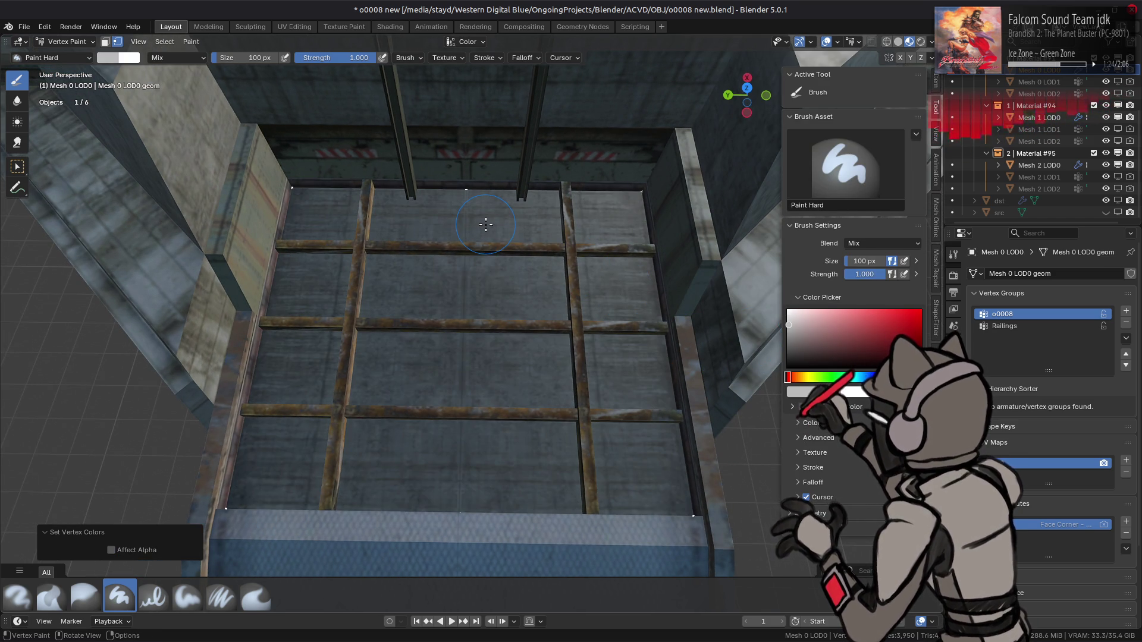
pyautogui.click(65, 42)
pyautogui.click(59, 43)
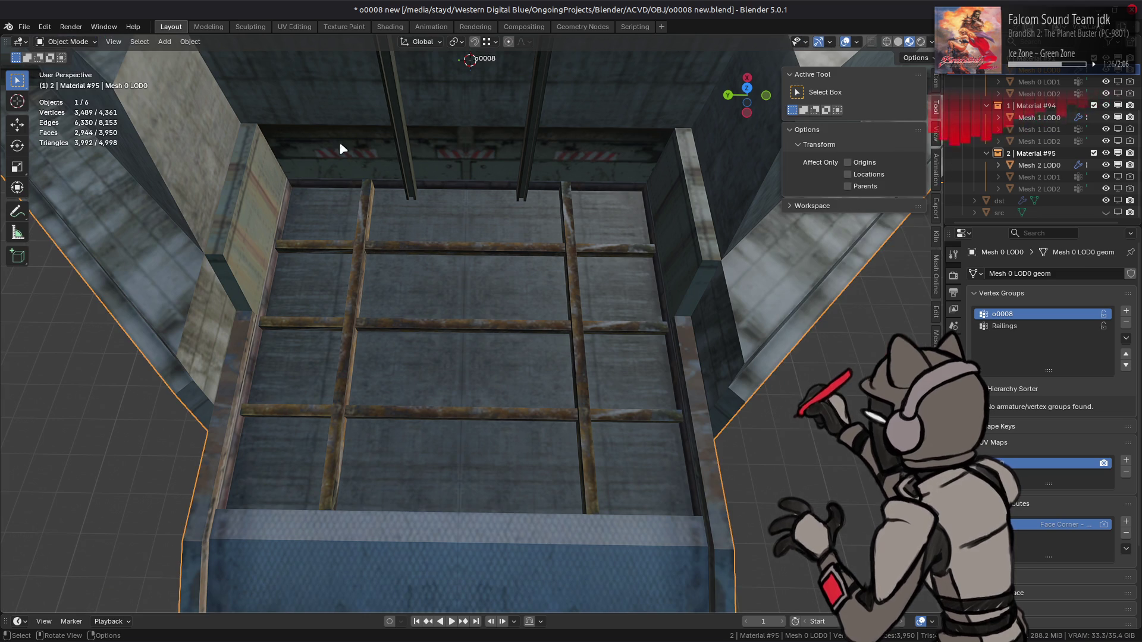
# - Deselect all and use Solid shading with Flat lighting and Cavity enabled, then edit the floor
pyautogui.hotkey('alt', 'a')
pyautogui.moveTo(433, 185)
pyautogui.mouseDown(button='middle')
pyautogui.moveTo(484, 280)
pyautogui.moveTo(462, 226)
pyautogui.mouseUp(button='middle')
pyautogui.click(898, 42)
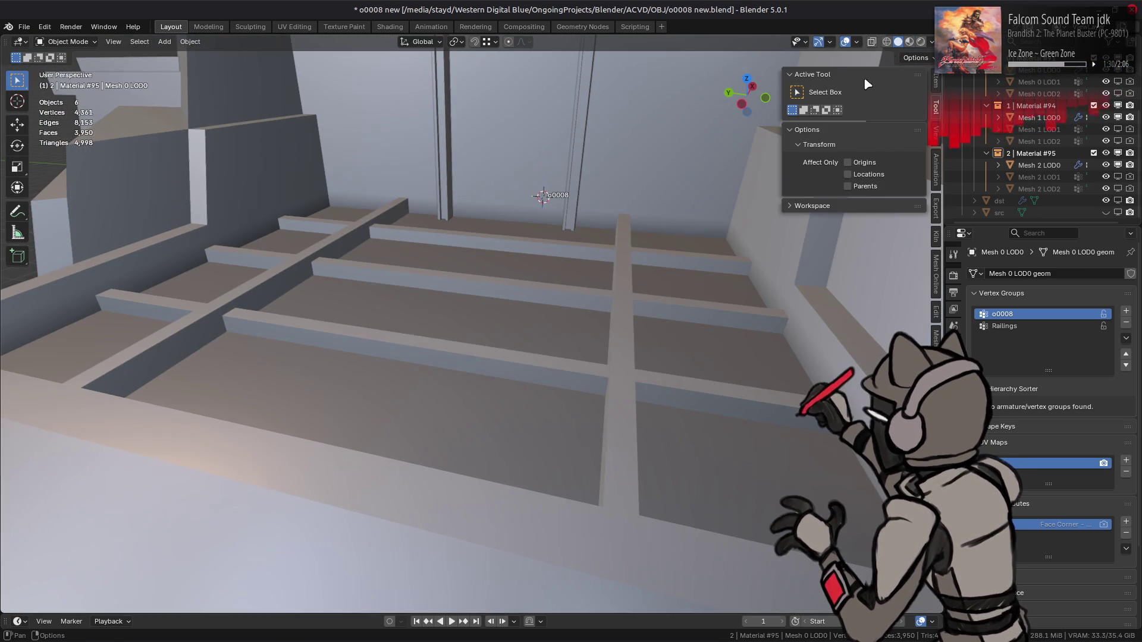
pyautogui.click(931, 42)
pyautogui.click(976, 101)
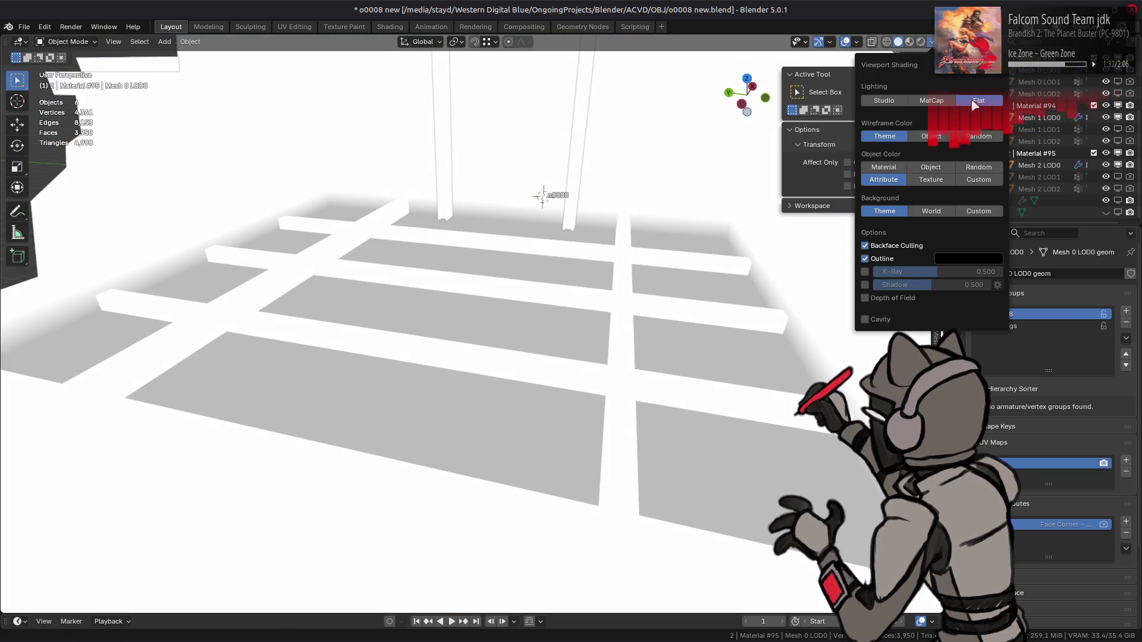
pyautogui.click(880, 320)
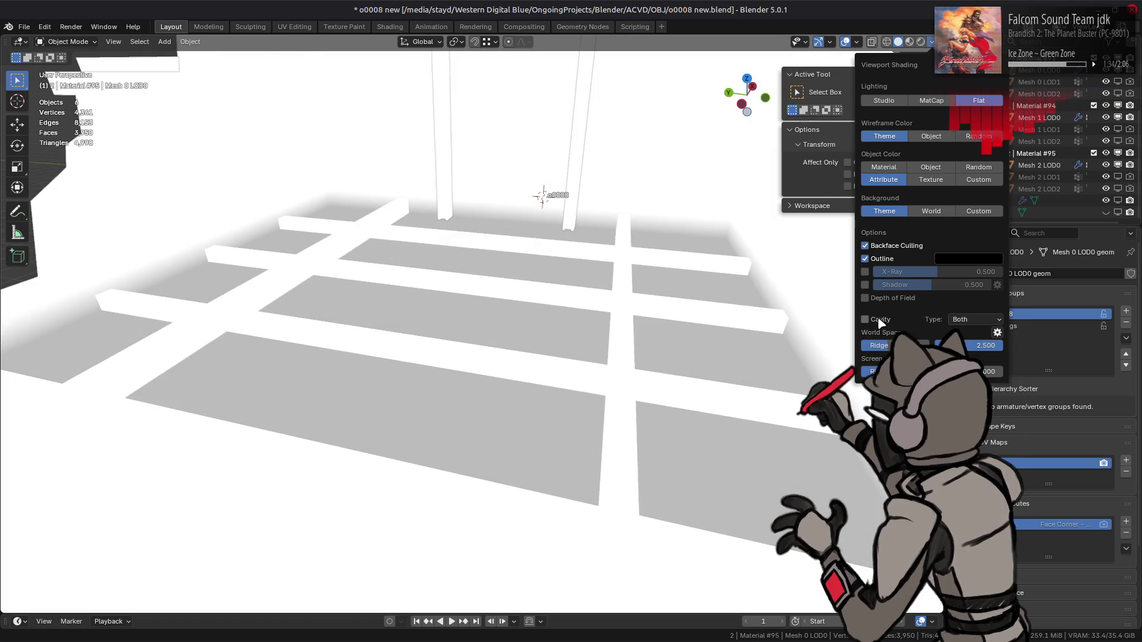
pyautogui.press('Tab')
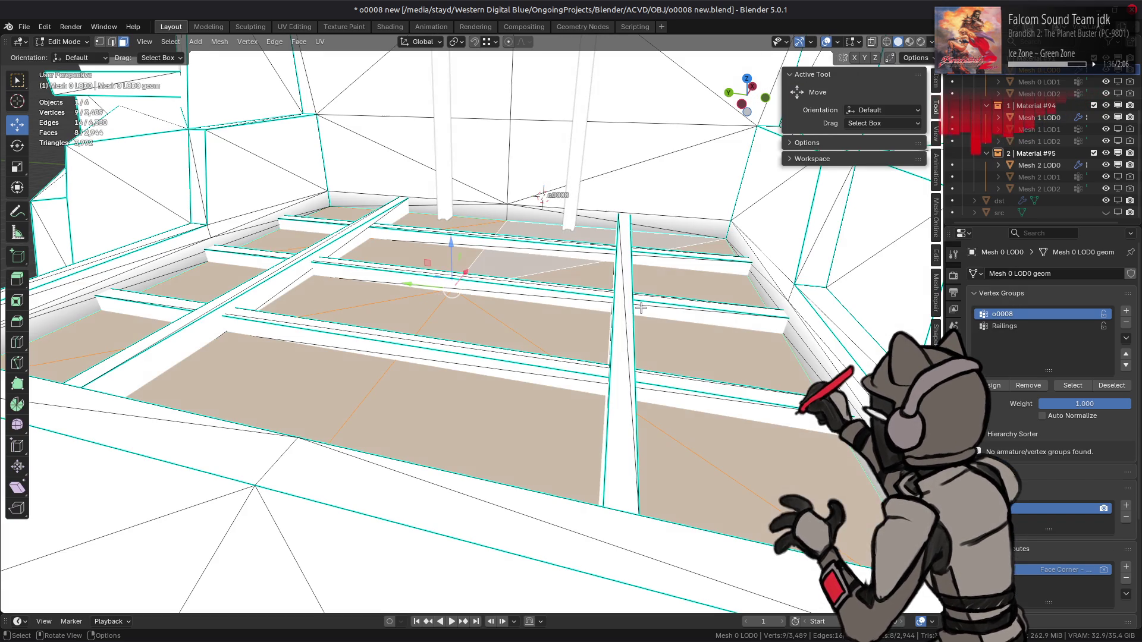
# - Select the connected floor grid beams and hide everything else
pyautogui.click(625, 304)
pyautogui.keyDown('shift'); pyautogui.click(628, 293); pyautogui.keyUp('shift')
pyautogui.keyDown('shift'); pyautogui.click(656, 261); pyautogui.keyUp('shift')
pyautogui.keyDown('shift'); pyautogui.click(321, 297); pyautogui.keyUp('shift')
pyautogui.keyDown('shift'); pyautogui.click(278, 283); pyautogui.keyUp('shift')
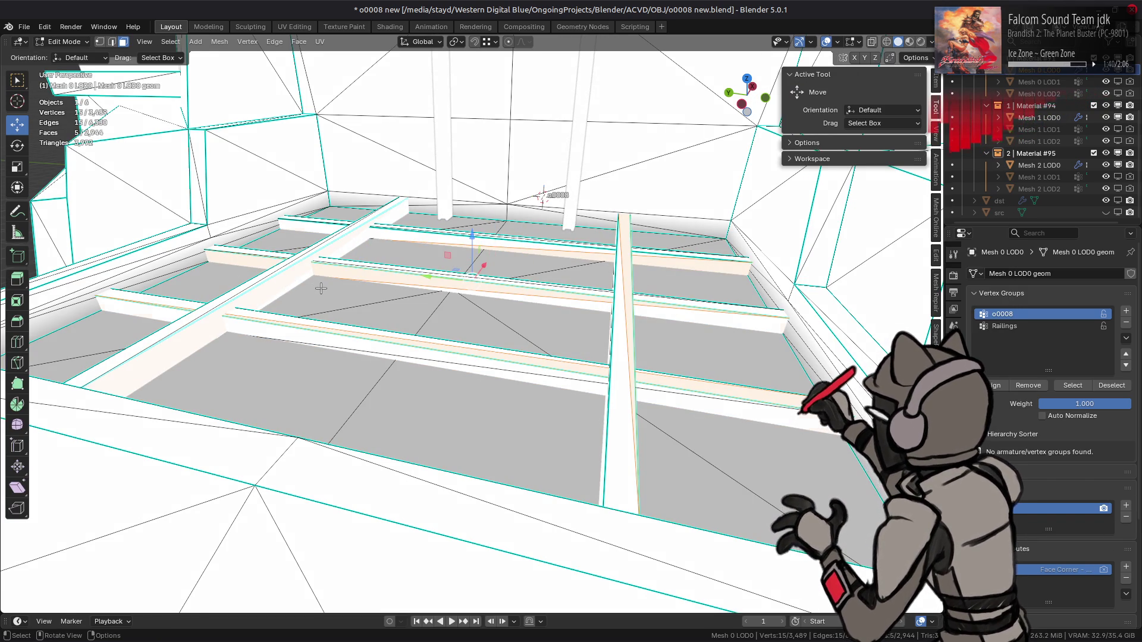
pyautogui.hotkey('ctrl', 'l')
pyautogui.hotkey('shift', 'h')
pyautogui.scroll(-5, 404, 282)
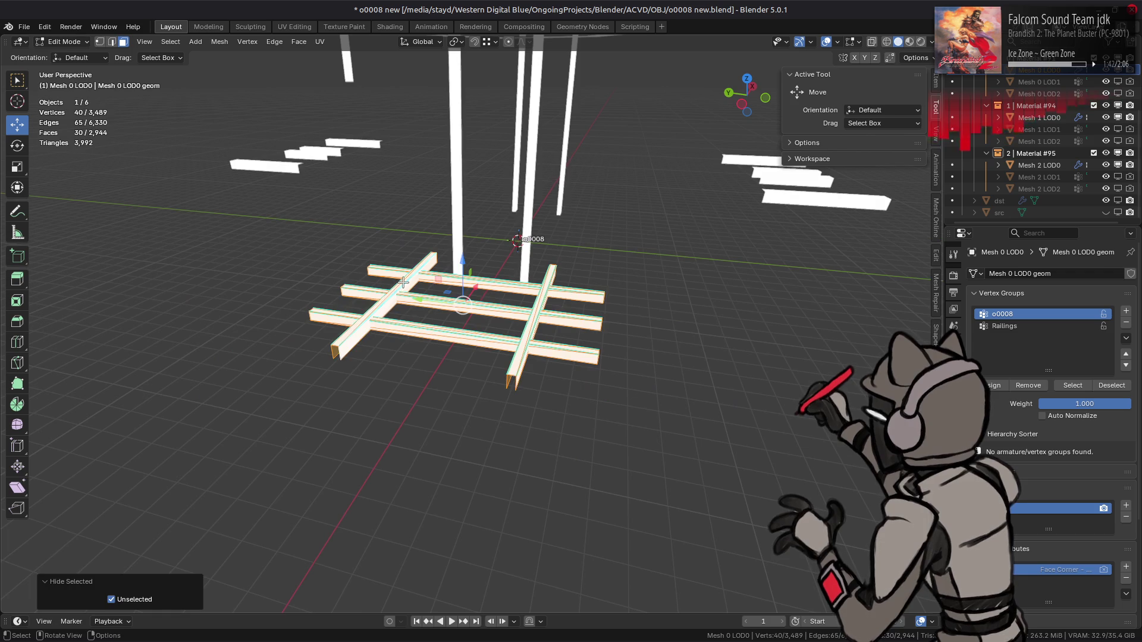
# - In vertex mode from a left side view, box-select the beams' bottom vertices
pyautogui.press('1')
pyautogui.press('ctrl+KP_3')
pyautogui.scroll(5, 778, 362)
pyautogui.moveTo(817, 372)
pyautogui.mouseDown()
pyautogui.moveTo(184, 295)
pyautogui.moveTo(96, 260)
pyautogui.mouseUp()
pyautogui.moveTo(423, 213); pyautogui.dragTo(193, 96, button='middle')
# - Fill those vertices with the brush colour in Vertex Paint, unhide the floor, and exit to Object Mode
pyautogui.click(64, 42)
pyautogui.click(68, 94)
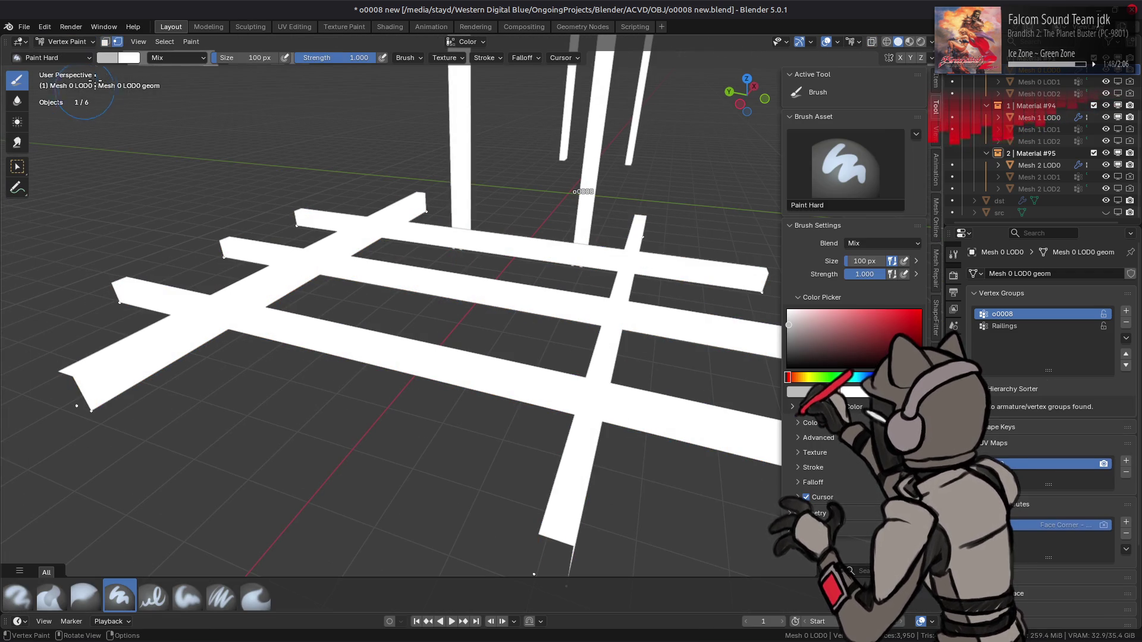
pyautogui.hotkey('shift', 'k')
pyautogui.click(67, 42)
pyautogui.click(77, 59)
pyautogui.hotkey('alt', 'h')
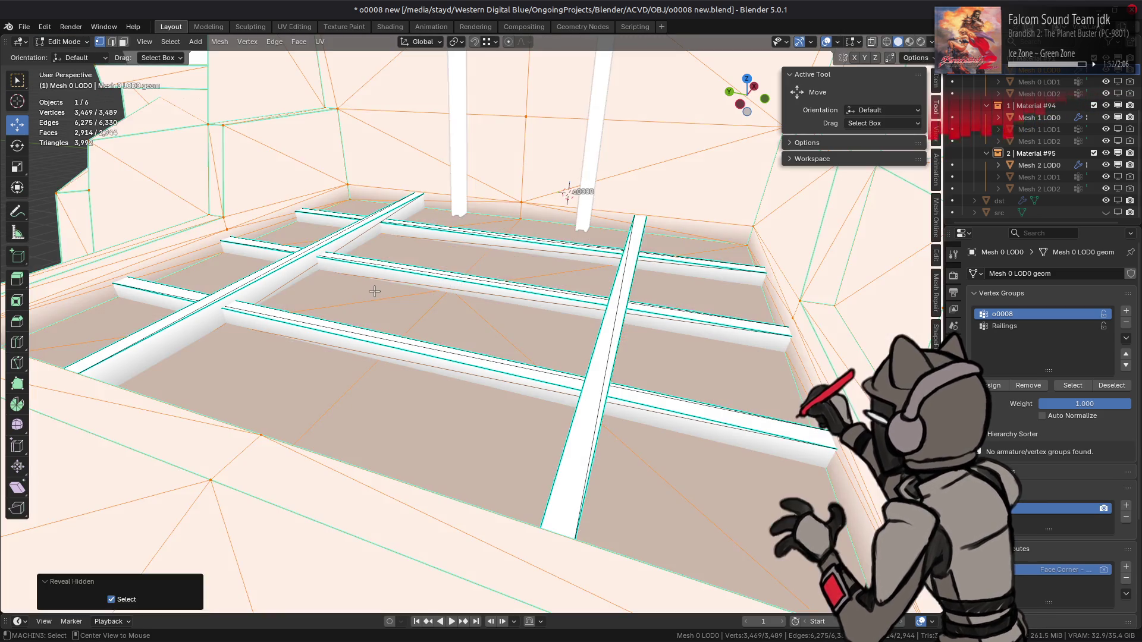
pyautogui.hotkey('alt', 'a')
pyautogui.press('Tab')
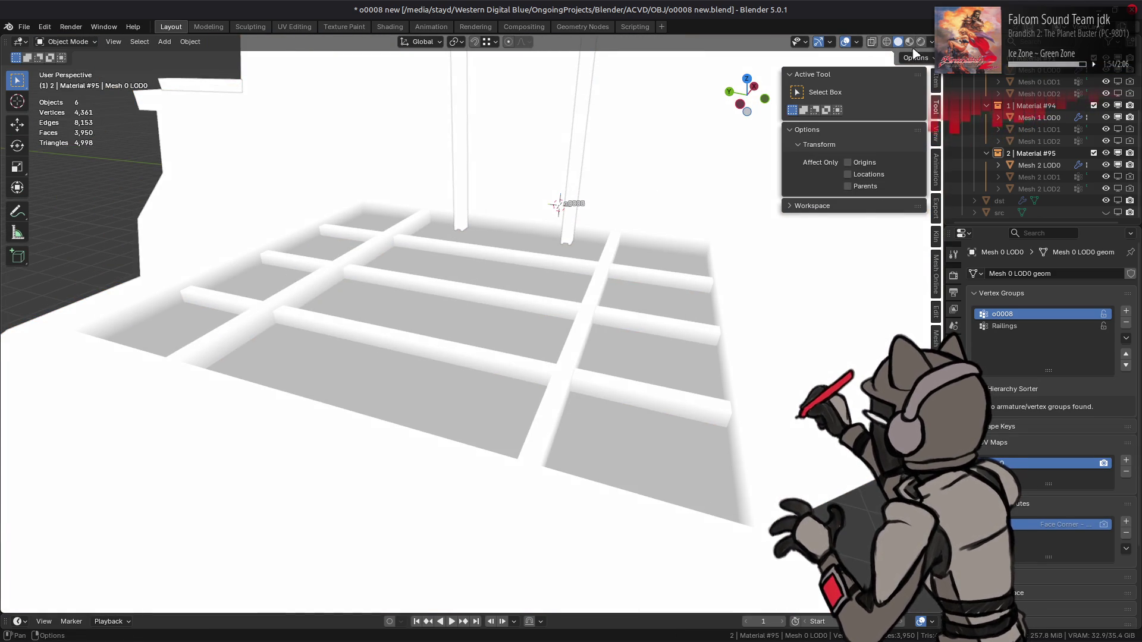
# - With Material Preview on and sidebar hidden, zoom onto the pale wall panel and enter Edit Mode
pyautogui.click(909, 42)
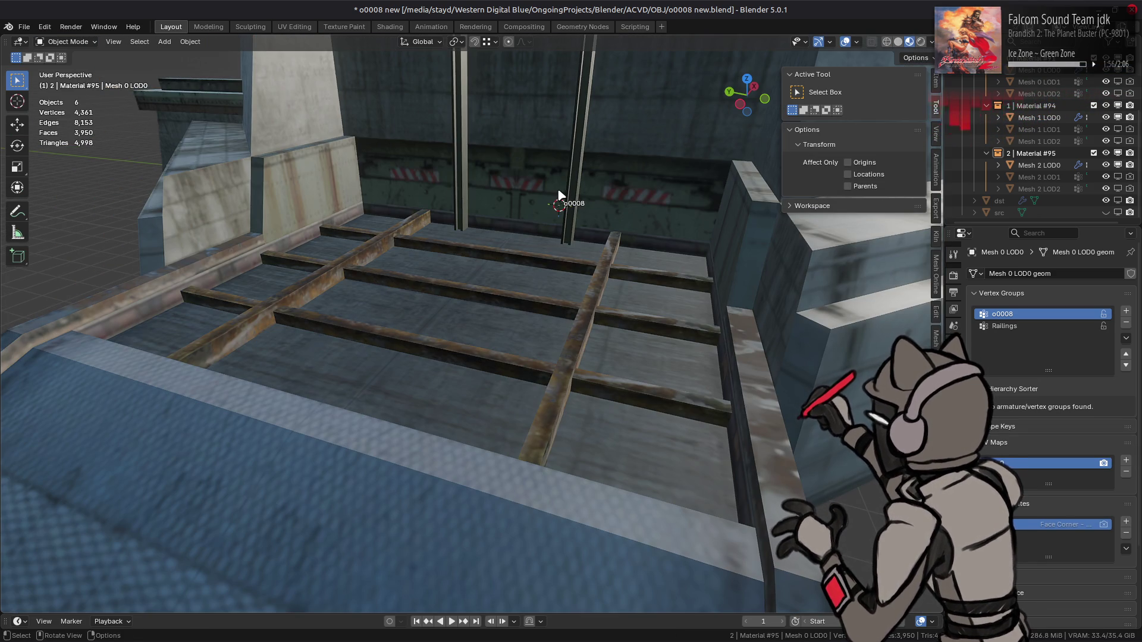
pyautogui.moveTo(576, 196); pyautogui.dragTo(590, 198, button='middle')
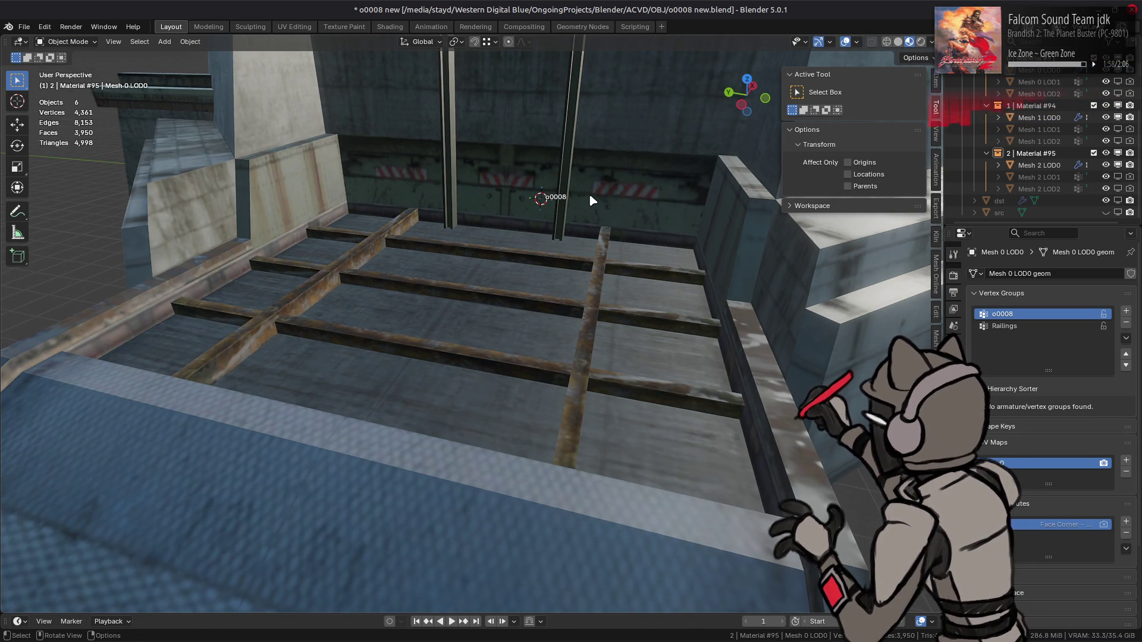
pyautogui.scroll(-4, 589, 193)
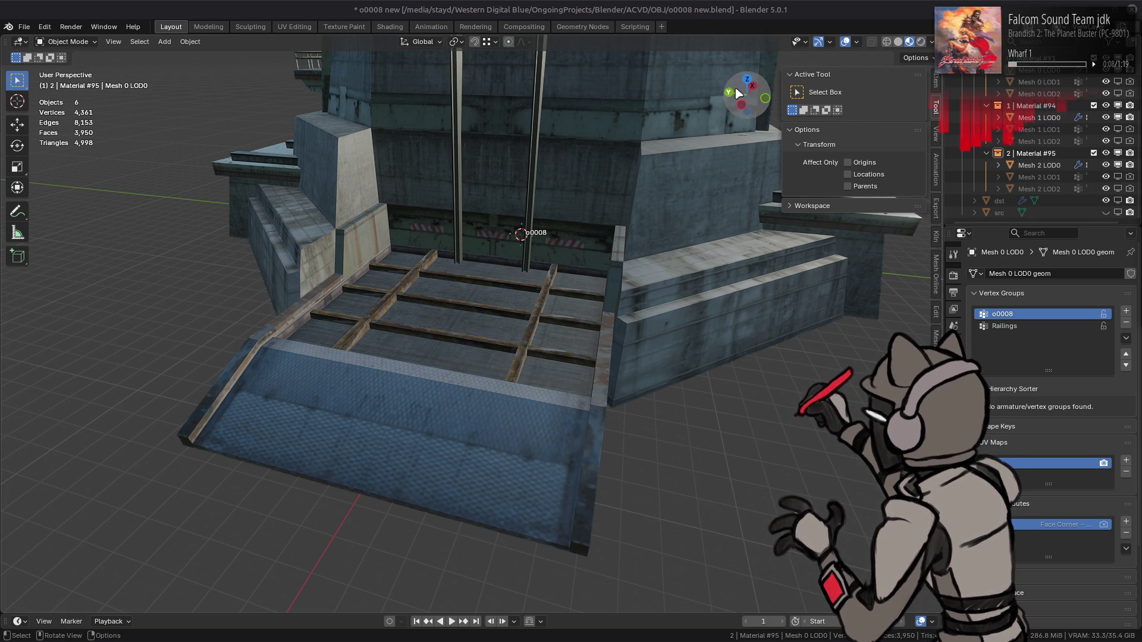
pyautogui.press('n')
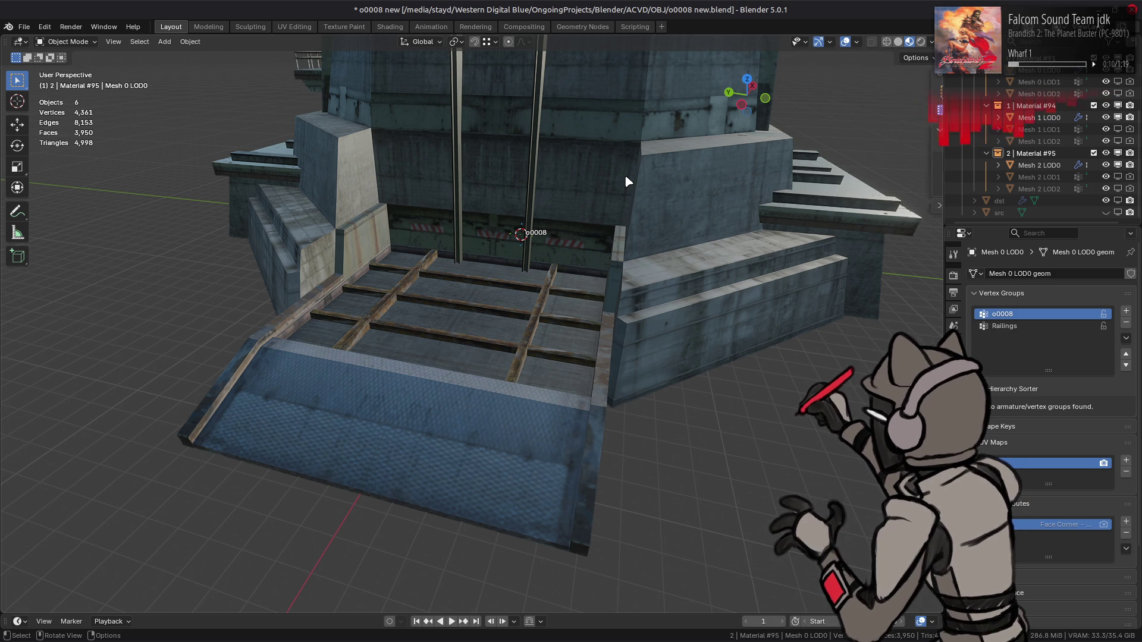
pyautogui.moveTo(626, 180); pyautogui.dragTo(655, 196, button='middle')
pyautogui.scroll(5, 543, 166)
pyautogui.moveTo(543, 166)
pyautogui.keyDown('shift'); pyautogui.mouseDown(button='middle')
pyautogui.moveTo(553, 240)
pyautogui.moveTo(479, 275)
pyautogui.moveTo(474, 248)
pyautogui.moveTo(587, 255)
pyautogui.mouseUp(button='middle'); pyautogui.keyUp('shift')
pyautogui.press('Tab')
# - Select the pale wall panel's vertices and fill them with black vertex colour in Vertex Paint
pyautogui.click(619, 194)
pyautogui.moveTo(618, 193)
pyautogui.mouseDown(button='middle')
pyautogui.moveTo(550, 317)
pyautogui.moveTo(236, 196)
pyautogui.mouseUp(button='middle')
pyautogui.keyDown('shift'); pyautogui.click(229, 170); pyautogui.keyUp('shift')
pyautogui.click(66, 42)
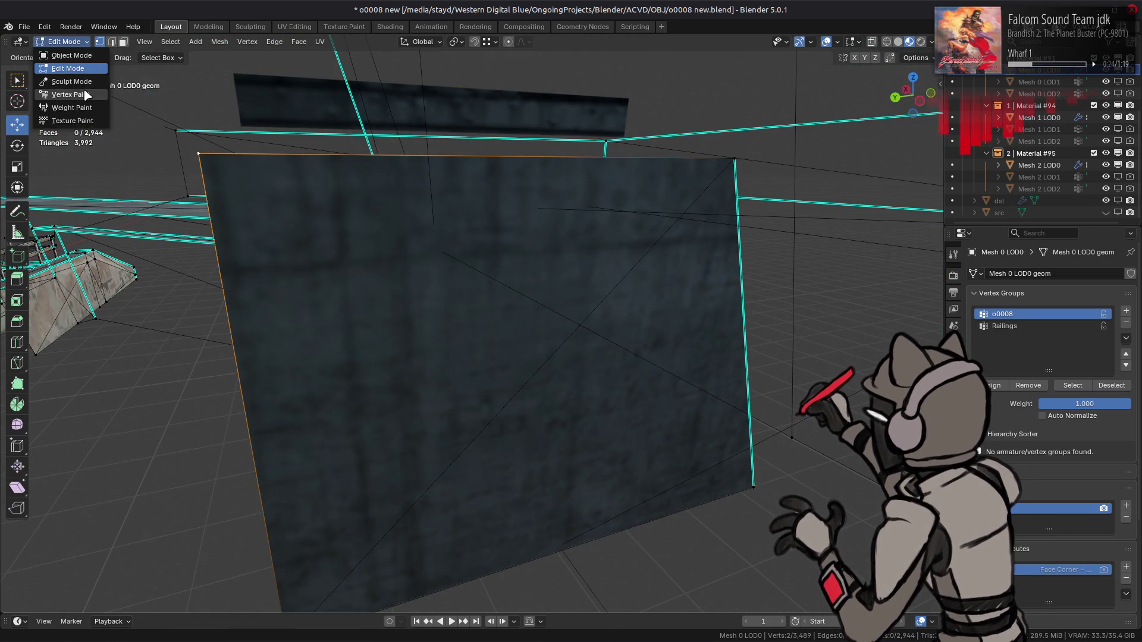
pyautogui.click(60, 96)
pyautogui.click(107, 57)
pyautogui.moveTo(166, 242); pyautogui.dragTo(105, 243)
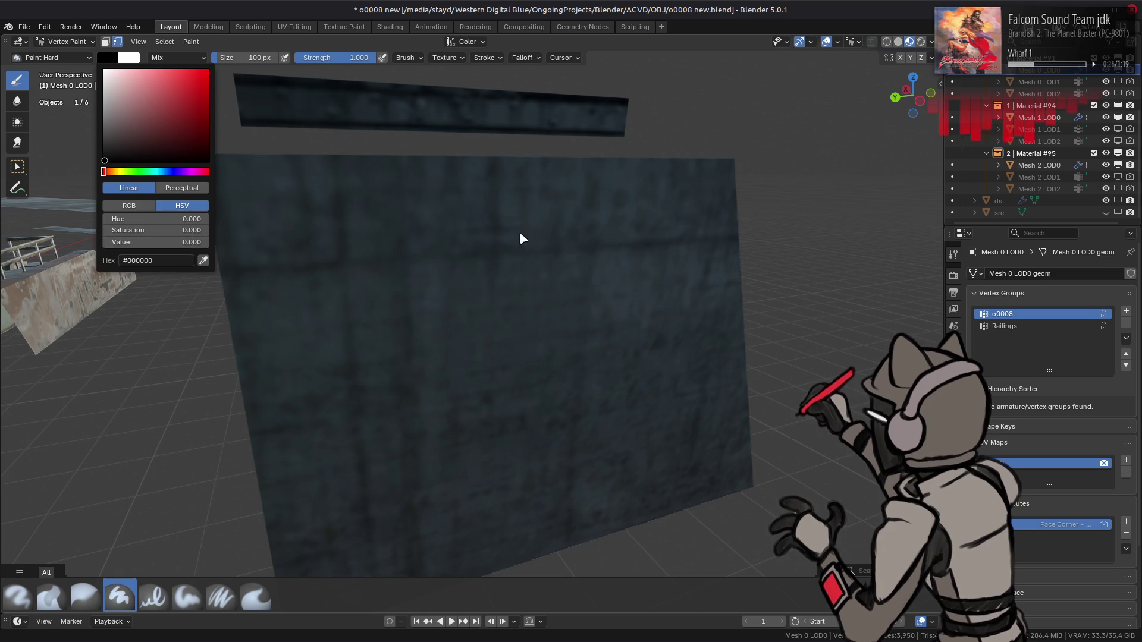
pyautogui.hotkey('shift', 'k')
# - Check the darkened wall, return to Object Mode, then re-enter Edit Mode
pyautogui.moveTo(522, 229); pyautogui.dragTo(589, 228, button='middle')
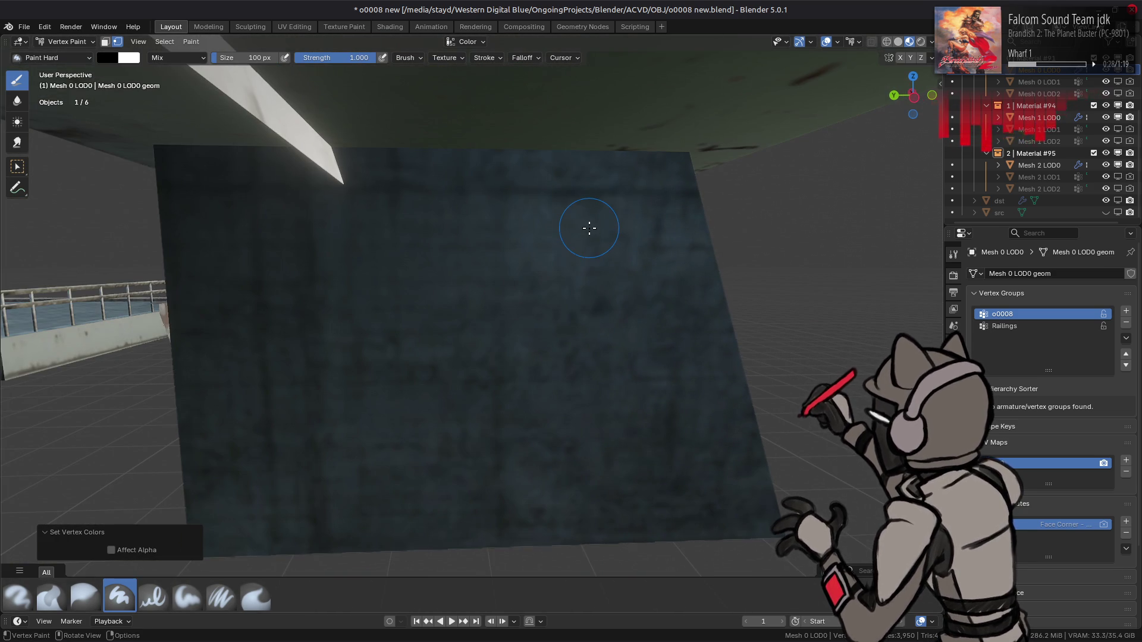
pyautogui.click(66, 41)
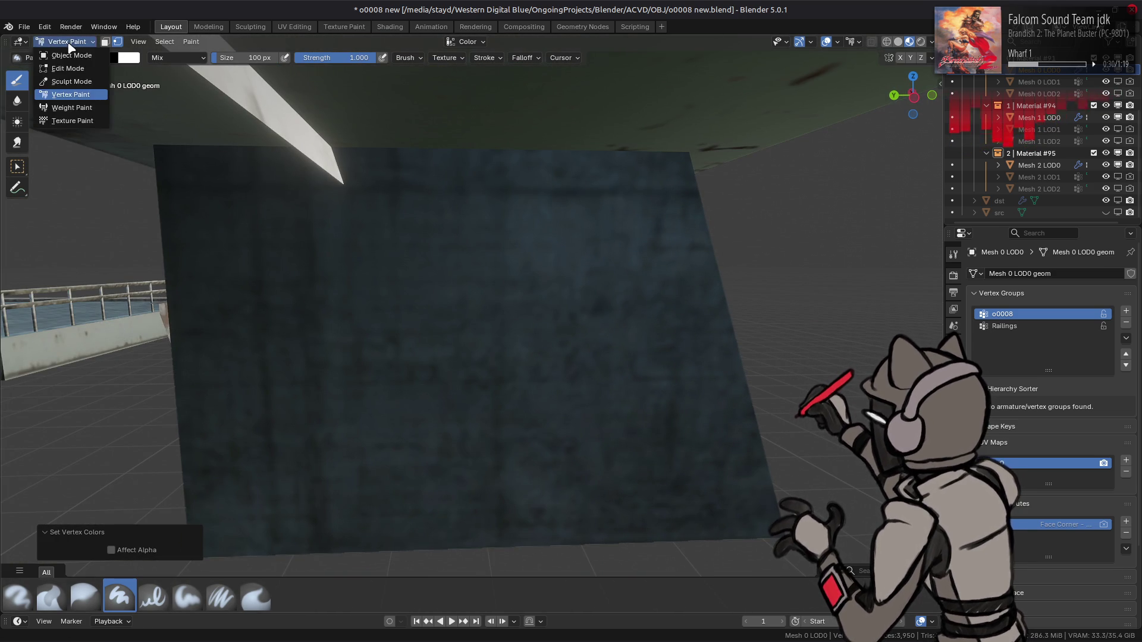
pyautogui.click(57, 55)
pyautogui.moveTo(459, 220)
pyautogui.mouseDown(button='middle')
pyautogui.moveTo(559, 189)
pyautogui.moveTo(499, 219)
pyautogui.moveTo(523, 248)
pyautogui.moveTo(563, 252)
pyautogui.moveTo(561, 222)
pyautogui.moveTo(293, 232)
pyautogui.moveTo(406, 280)
pyautogui.moveTo(436, 225)
pyautogui.moveTo(534, 267)
pyautogui.moveTo(416, 255)
pyautogui.moveTo(548, 313)
pyautogui.moveTo(462, 315)
pyautogui.moveTo(637, 256)
pyautogui.moveTo(413, 301)
pyautogui.moveTo(395, 254)
pyautogui.mouseUp(button='middle')
pyautogui.press('Tab')
# - Select both wall triangles in face mode and rotate their shared diagonal edge clockwise
pyautogui.press('3')
pyautogui.click(637, 256)
pyautogui.keyDown('shift'); pyautogui.click(636, 255); pyautogui.keyUp('shift')
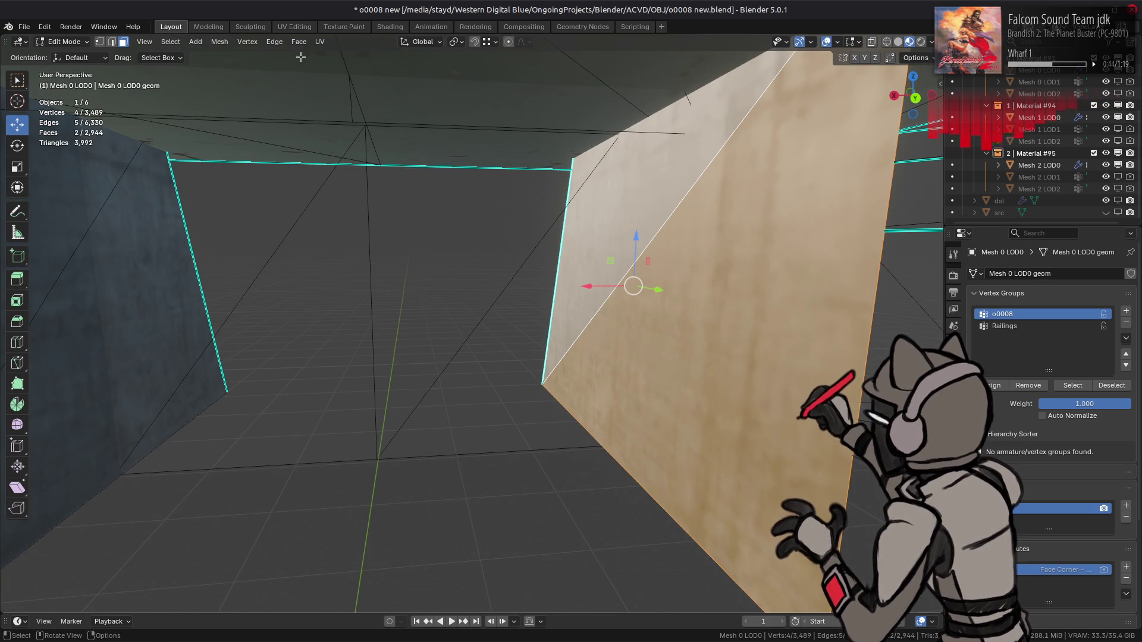
pyautogui.click(275, 41)
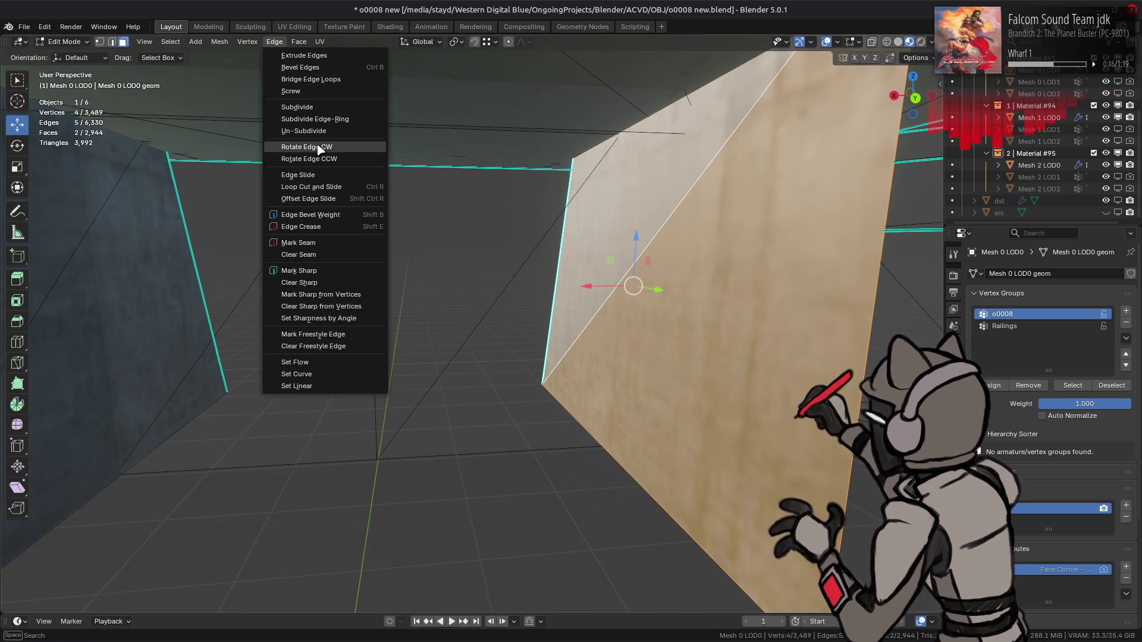
pyautogui.click(322, 151)
pyautogui.moveTo(618, 249)
pyautogui.mouseDown(button='middle')
pyautogui.moveTo(567, 260)
pyautogui.moveTo(619, 259)
pyautogui.mouseUp(button='middle')
pyautogui.hotkey('alt', 'a')
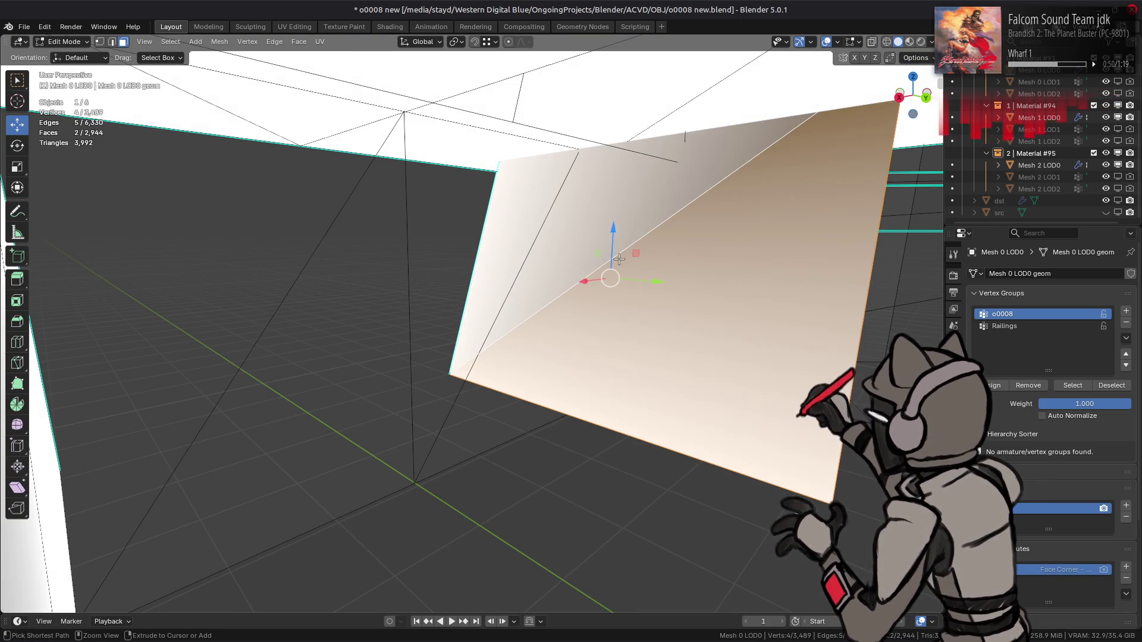
pyautogui.press('Tab')
# - Rotate a second wall edge, return to Object Mode and show the model textured
pyautogui.moveTo(388, 291)
pyautogui.mouseDown(button='middle')
pyautogui.moveTo(530, 298)
pyautogui.moveTo(337, 308)
pyautogui.moveTo(309, 178)
pyautogui.moveTo(333, 212)
pyautogui.moveTo(456, 188)
pyautogui.mouseUp(button='middle')
pyautogui.press('Tab')
pyautogui.click(347, 322)
pyautogui.click(274, 42)
pyautogui.click(324, 146)
pyautogui.press('Tab')
pyautogui.scroll(-5, 333, 213)
pyautogui.click(909, 41)
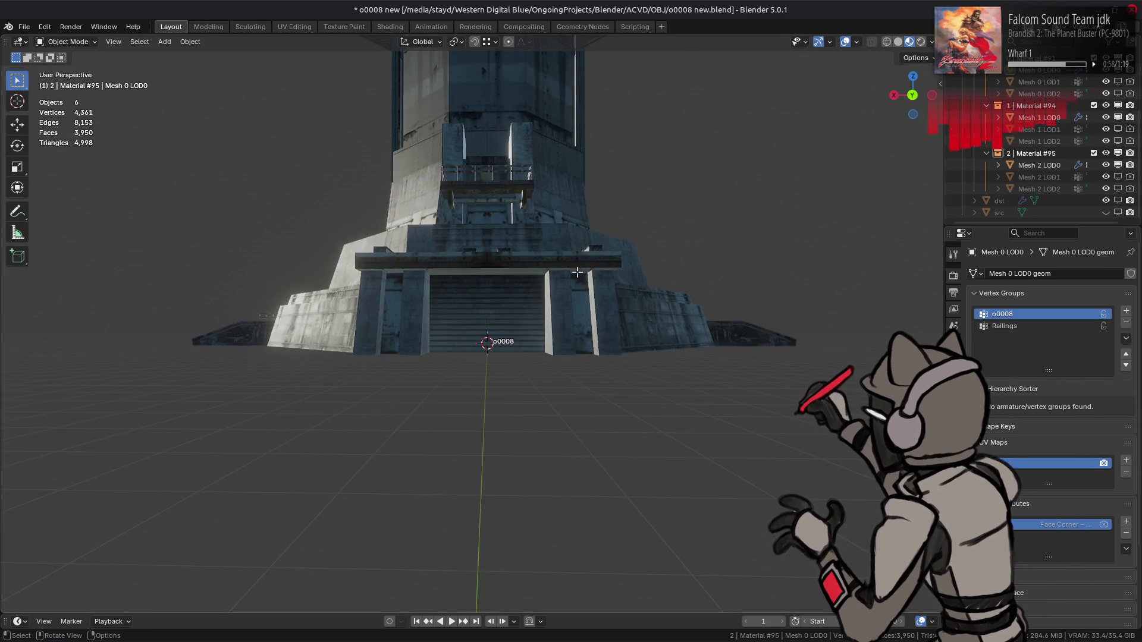
# - In Edit Mode, rotate another wall edge clockwise
pyautogui.press('Tab')
pyautogui.scroll(5, 586, 275)
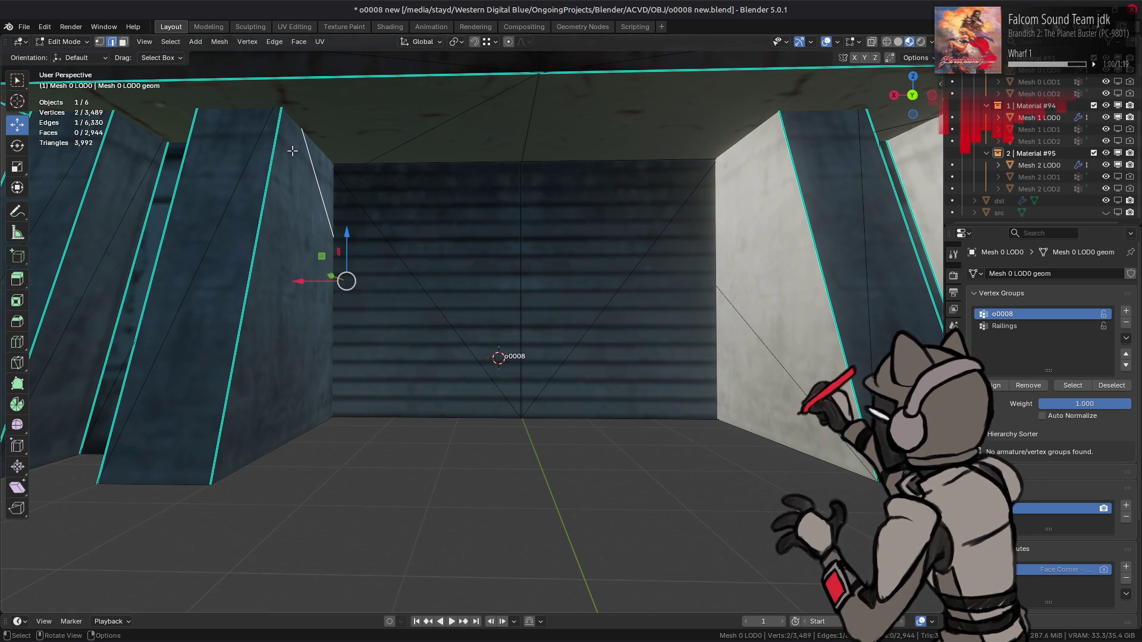
pyautogui.click(275, 42)
pyautogui.click(357, 149)
pyautogui.scroll(2, 413, 194)
pyautogui.moveTo(413, 194)
pyautogui.mouseDown(button='middle')
pyautogui.moveTo(621, 250)
pyautogui.moveTo(553, 211)
pyautogui.moveTo(584, 237)
pyautogui.moveTo(693, 214)
pyautogui.moveTo(583, 179)
pyautogui.moveTo(304, 159)
pyautogui.mouseUp(button='middle')
# - Select the left wall vertices, set their vertex colour dark with Shift+K, and return to Object Mode
pyautogui.click(702, 216)
pyautogui.scroll(-5, 304, 160)
pyautogui.keyDown('shift'); pyautogui.click(260, 192); pyautogui.keyUp('shift')
pyautogui.click(76, 42)
pyautogui.click(62, 96)
pyautogui.hotkey('shift', 'k')
pyautogui.click(76, 42)
pyautogui.click(62, 56)
# - Inspect the building in solid and textured shading, then save o0008 new.blend
pyautogui.moveTo(648, 212)
pyautogui.mouseDown(button='middle')
pyautogui.moveTo(555, 214)
pyautogui.moveTo(431, 194)
pyautogui.mouseUp(button='middle')
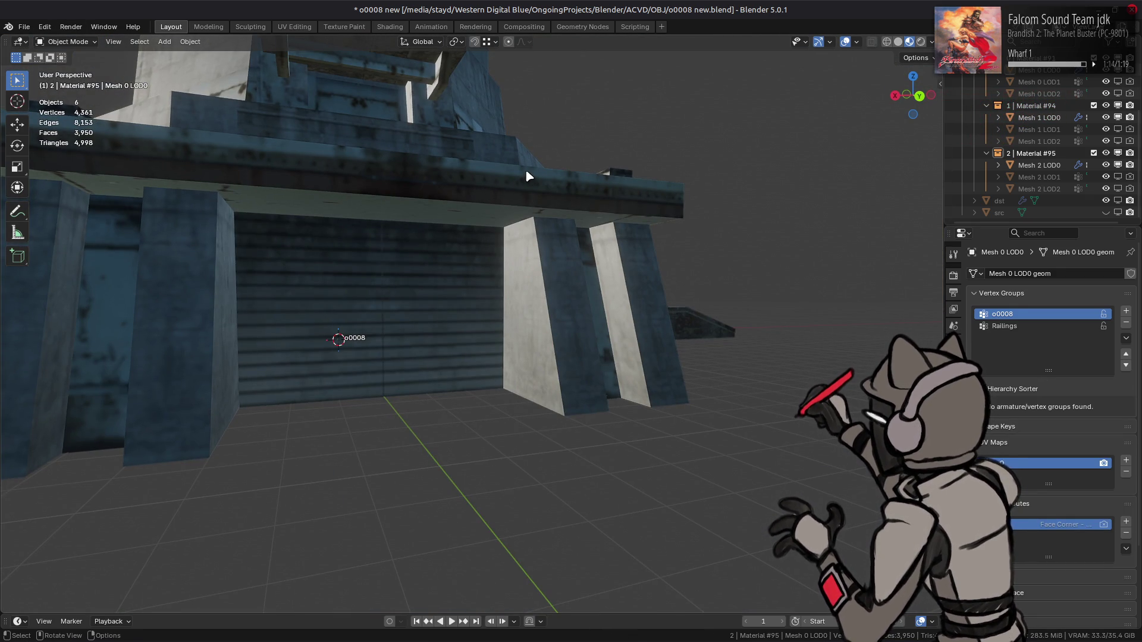
pyautogui.moveTo(524, 175)
pyautogui.mouseDown(button='middle')
pyautogui.moveTo(505, 218)
pyautogui.moveTo(816, 101)
pyautogui.mouseUp(button='middle')
pyautogui.scroll(-3, 505, 218)
pyautogui.click(898, 43)
pyautogui.moveTo(726, 168); pyautogui.dragTo(675, 182, button='middle')
pyautogui.scroll(-2, 595, 173)
pyautogui.keyDown('shift'); pyautogui.moveTo(523, 159); pyautogui.dragTo(589, 217, button='middle'); pyautogui.keyUp('shift')
pyautogui.click(909, 42)
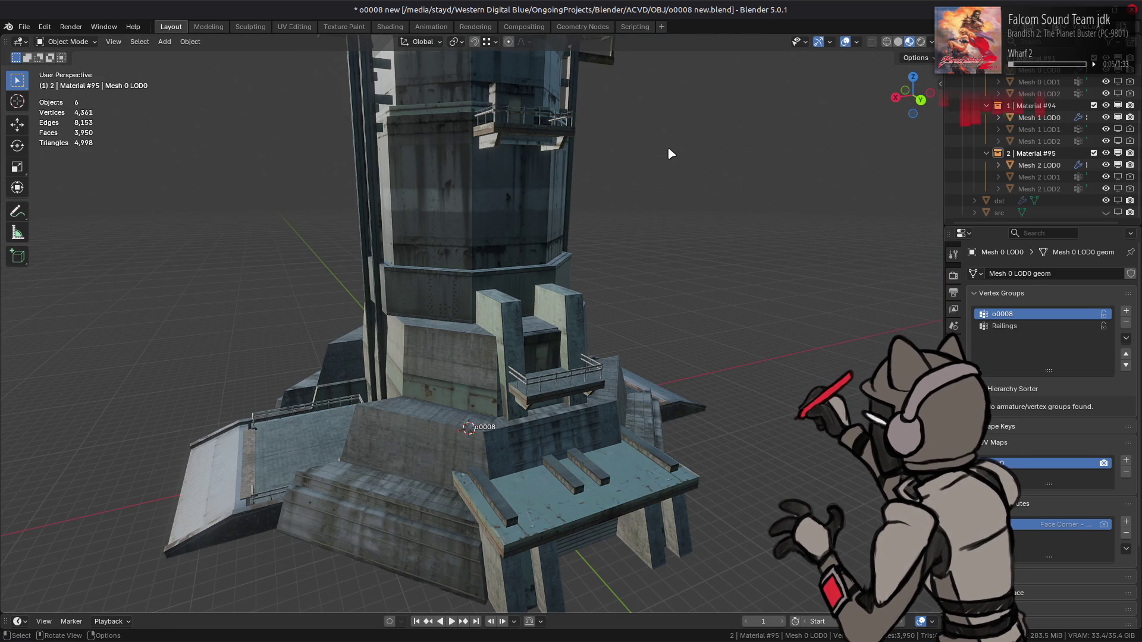
pyautogui.moveTo(566, 191)
pyautogui.mouseDown(button='middle')
pyautogui.moveTo(416, 322)
pyautogui.moveTo(559, 315)
pyautogui.moveTo(402, 274)
pyautogui.moveTo(443, 286)
pyautogui.mouseUp(button='middle')
pyautogui.hotkey('ctrl', 's')
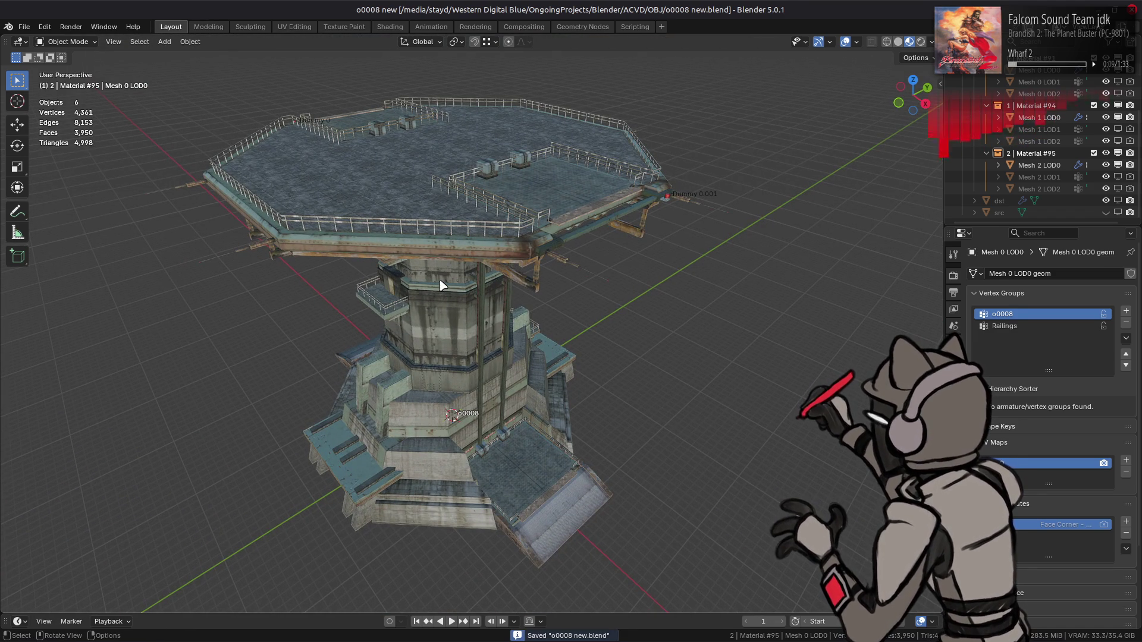
# - Collapse the Dummies and Bones collections in the Outliner and save
pyautogui.scroll(5, 496, 289)
pyautogui.scroll(-5, 496, 288)
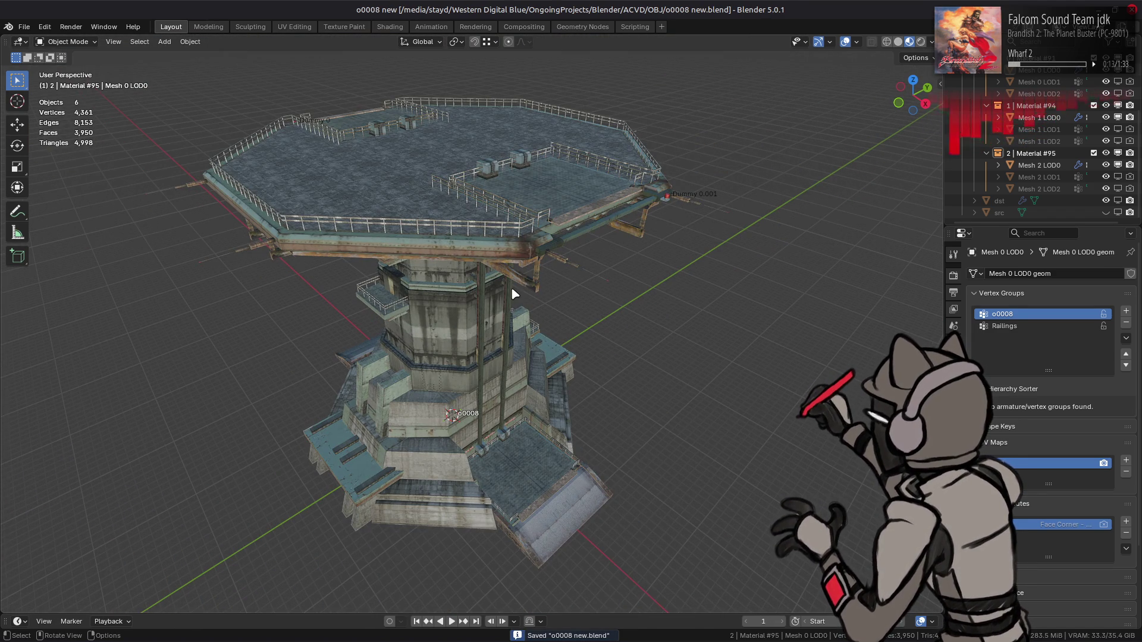
pyautogui.scroll(5, 971, 83)
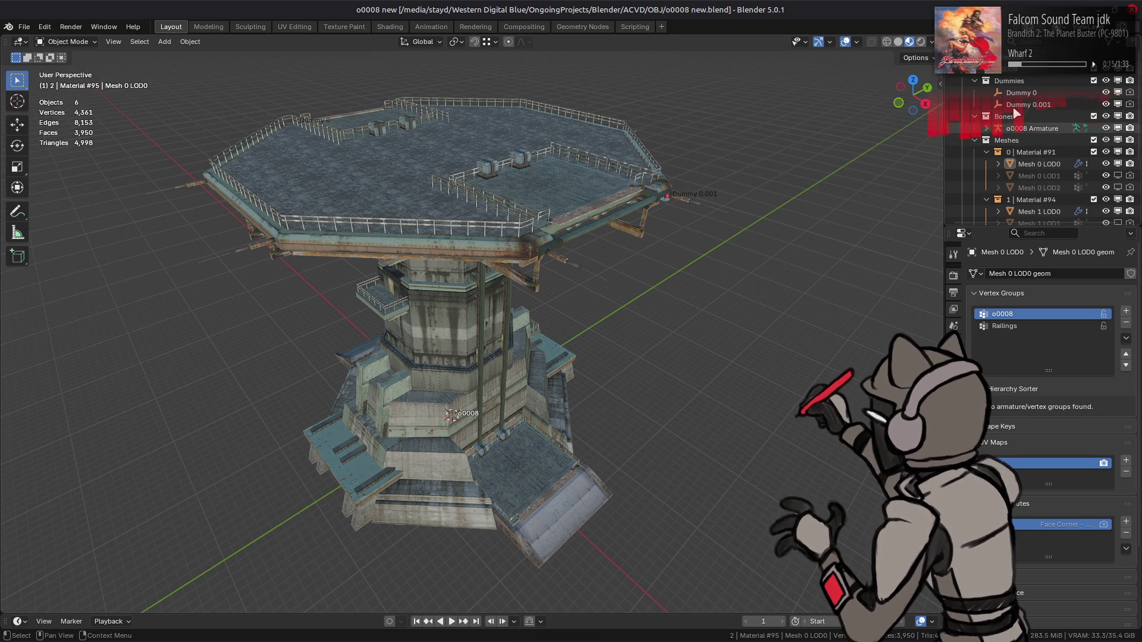
pyautogui.click(974, 81)
pyautogui.click(975, 93)
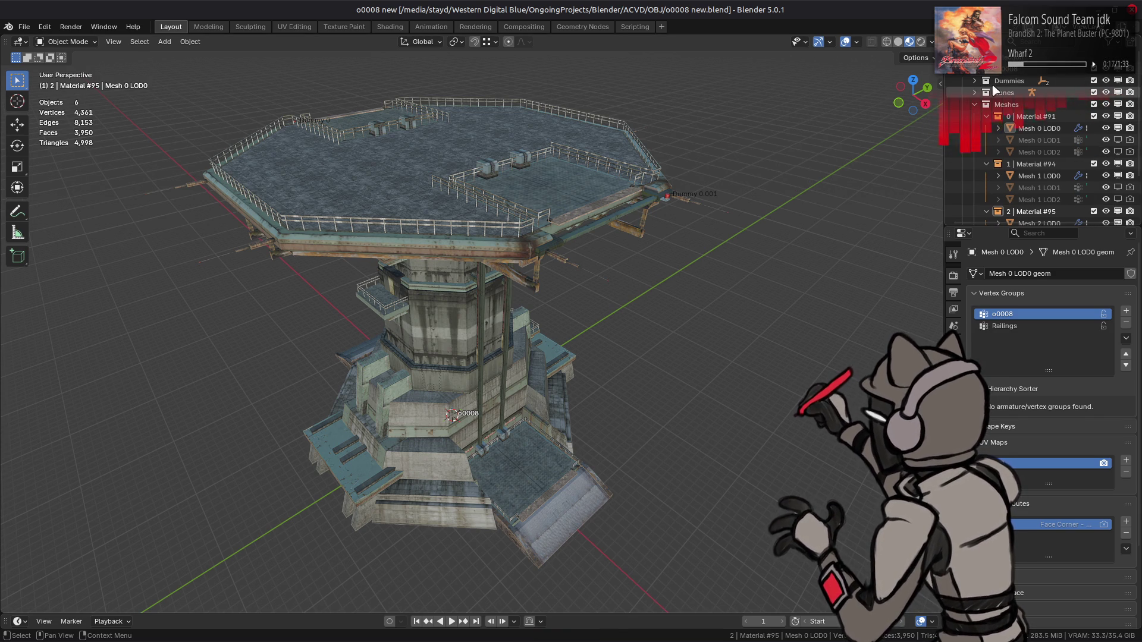
pyautogui.hotkey('ctrl', 's')
# - Import o0008_s.smd from the file manager, exclude its collection, and save
pyautogui.hotkey('alt', 'Tab')
pyautogui.hotkey('alt', 'Tab')
pyautogui.hotkey('alt', 'Tab')
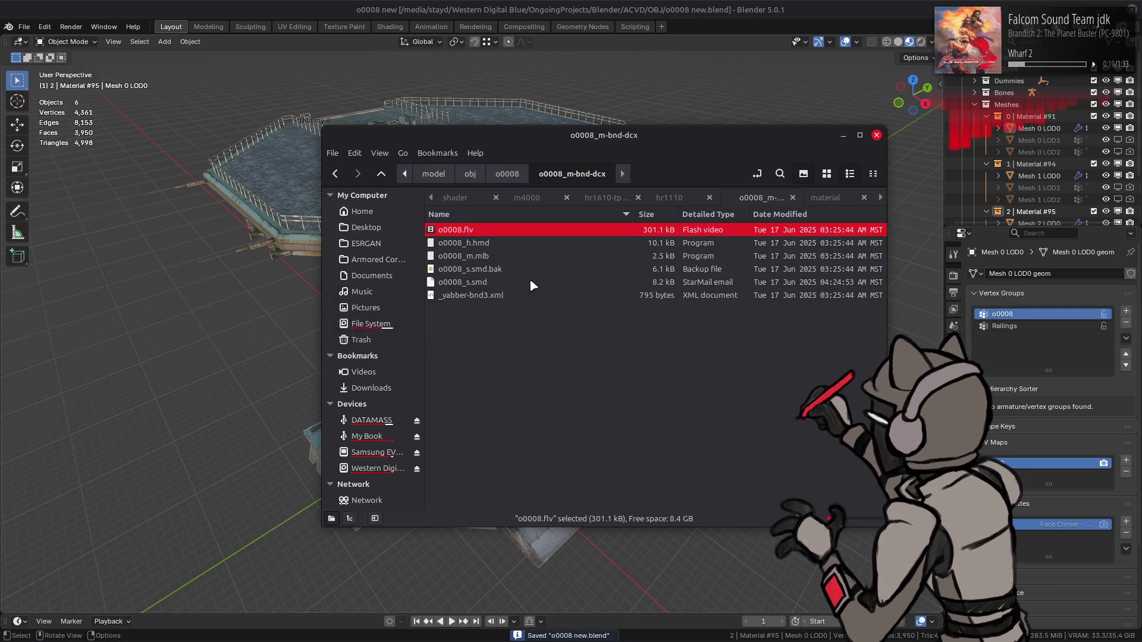
pyautogui.moveTo(529, 285)
pyautogui.mouseDown()
pyautogui.moveTo(321, 262)
pyautogui.moveTo(260, 276)
pyautogui.mouseUp()
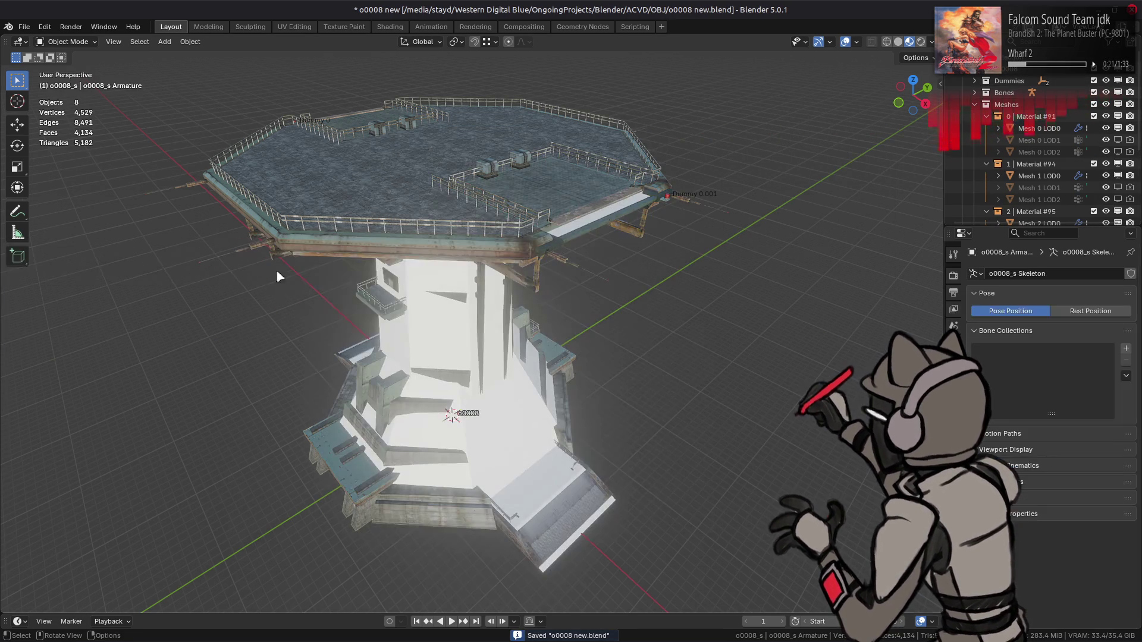
pyautogui.scroll(-5, 1040, 166)
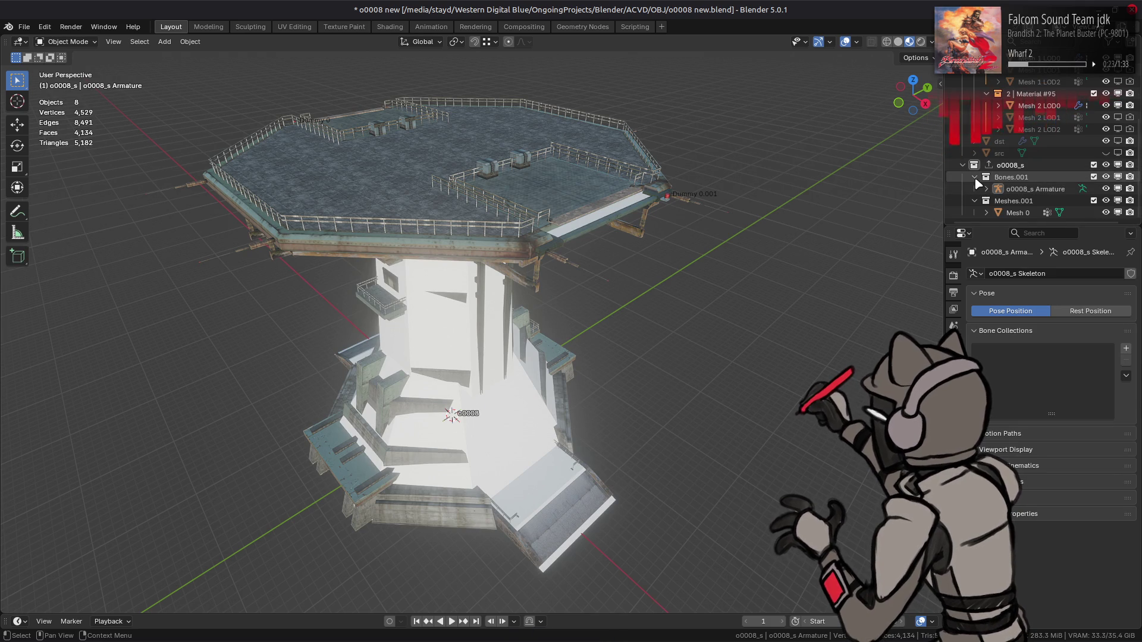
pyautogui.click(1016, 212)
pyautogui.moveTo(738, 190)
pyautogui.mouseDown(button='middle')
pyautogui.moveTo(714, 230)
pyautogui.moveTo(726, 214)
pyautogui.mouseUp(button='middle')
pyautogui.click(1093, 177)
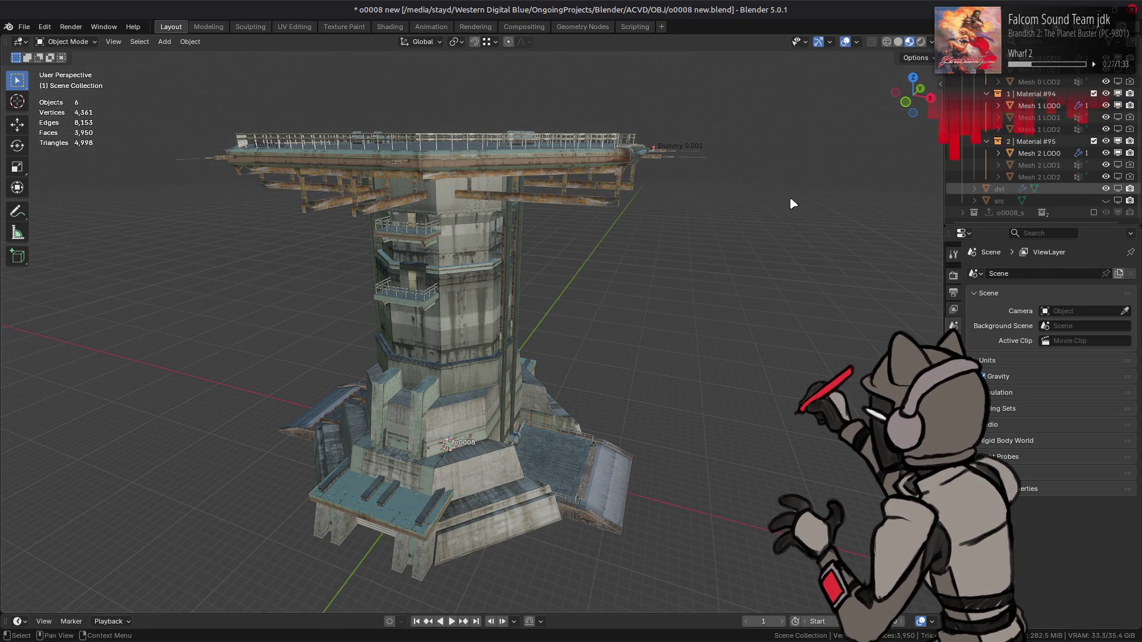
pyautogui.hotkey('ctrl', 's')
# - Drag o0008_h.hmd into Blender and confirm the import
pyautogui.hotkey('alt', 'Tab')
pyautogui.click(469, 256)
pyautogui.moveTo(464, 242); pyautogui.dragTo(283, 248)
pyautogui.click(284, 250)
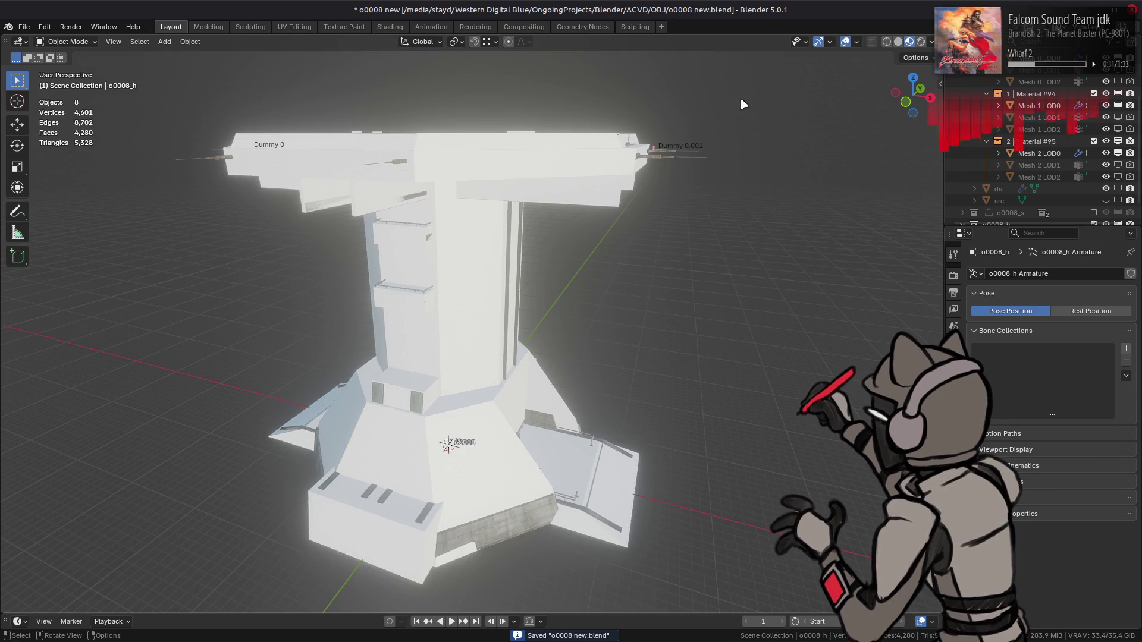
# - Use Solid shading with Object colour and Studio lighting
pyautogui.click(898, 41)
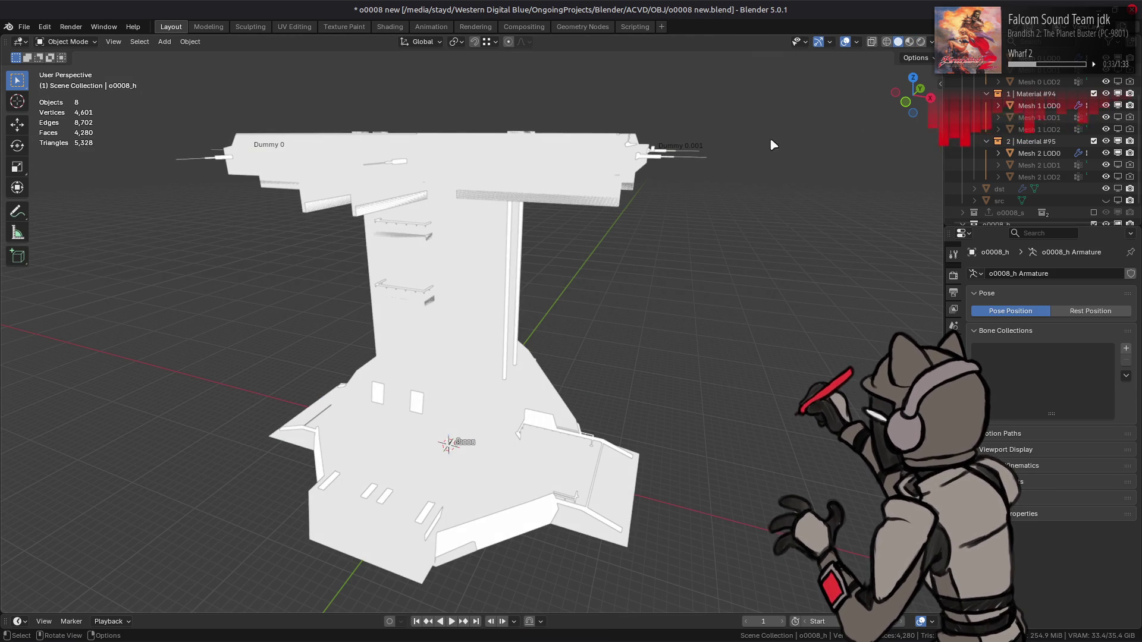
pyautogui.click(931, 42)
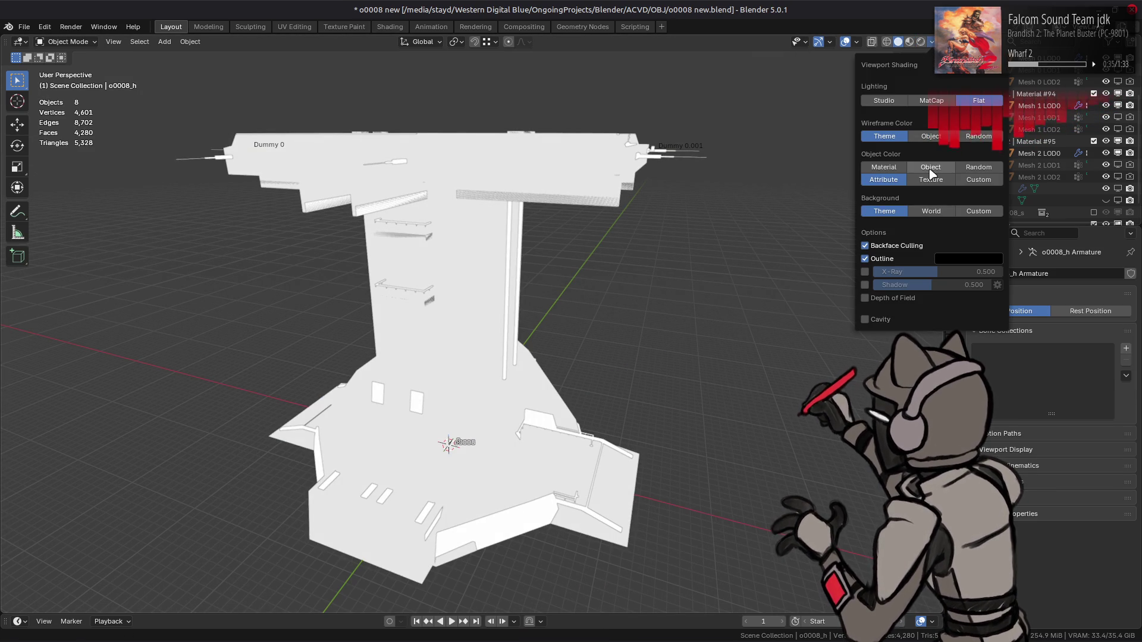
pyautogui.click(931, 168)
pyautogui.click(883, 100)
pyautogui.moveTo(710, 197); pyautogui.dragTo(669, 226, button='middle')
pyautogui.scroll(-2, 1014, 196)
# - Keep the o0008_h armature drawn In Front, then select its 0 Mesh child
pyautogui.click(1011, 212)
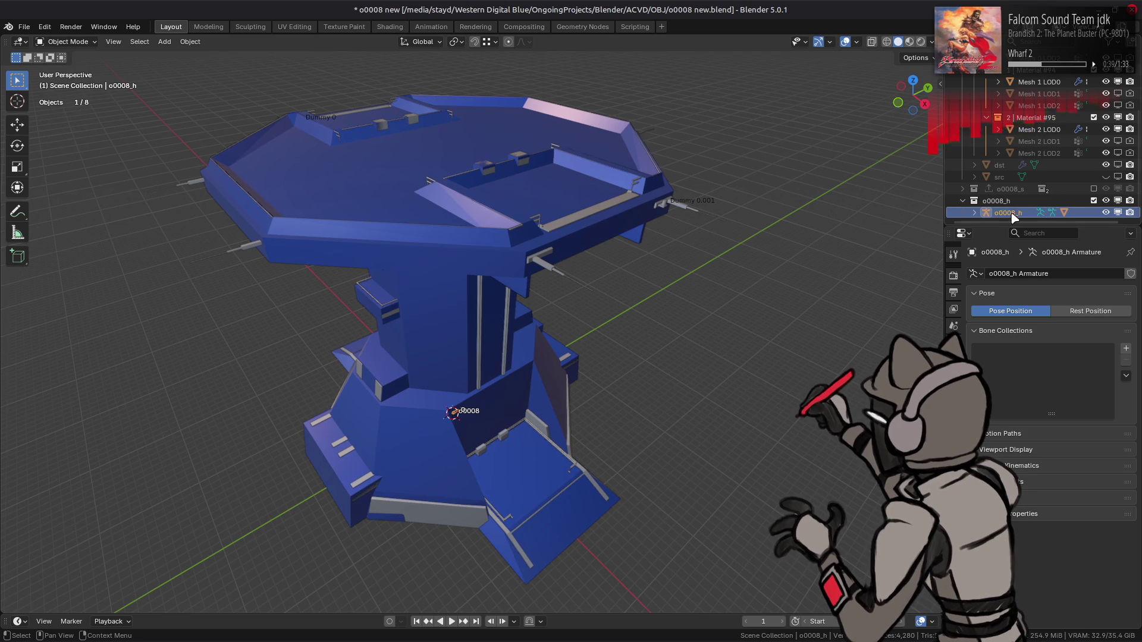
pyautogui.click(954, 380)
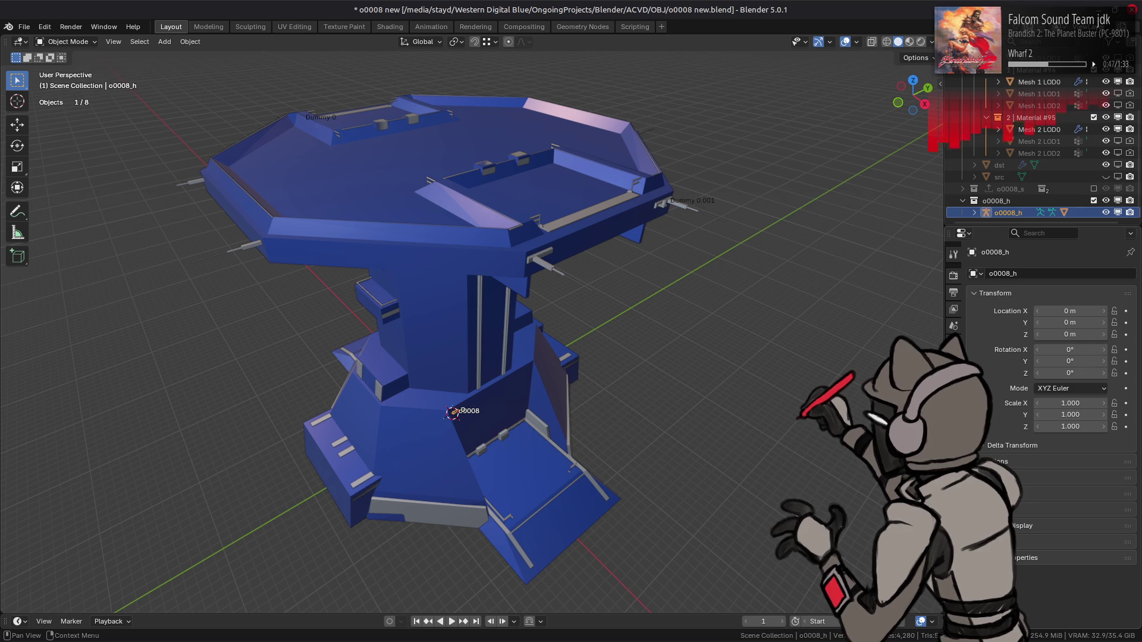
pyautogui.click(1070, 525)
pyautogui.scroll(-1, 1030, 530)
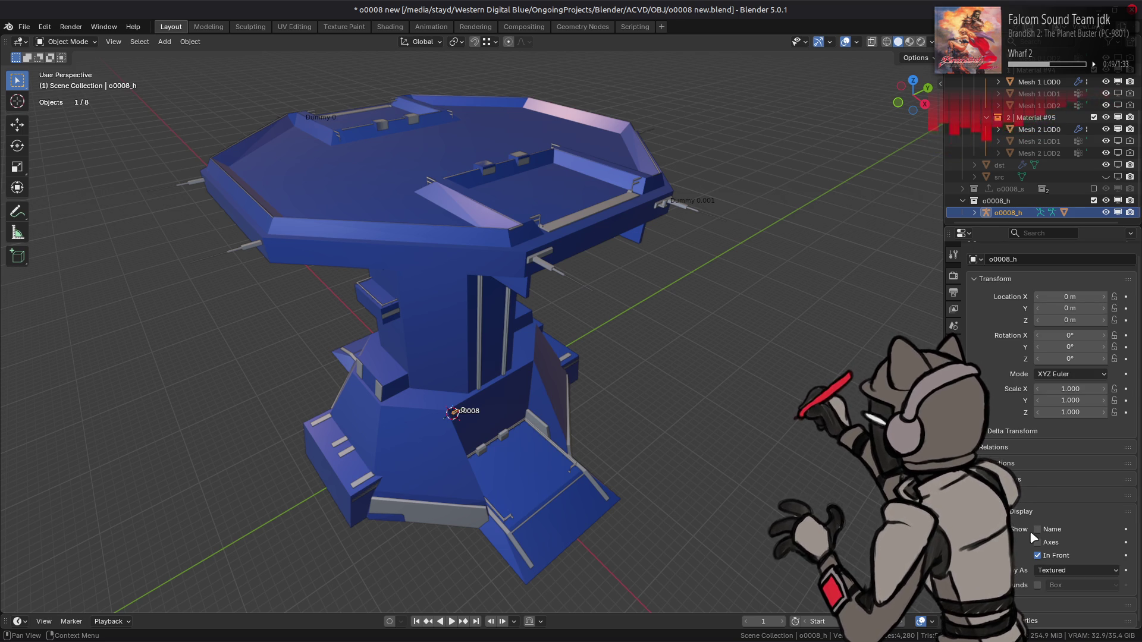
pyautogui.moveTo(732, 372); pyautogui.dragTo(738, 345, button='middle')
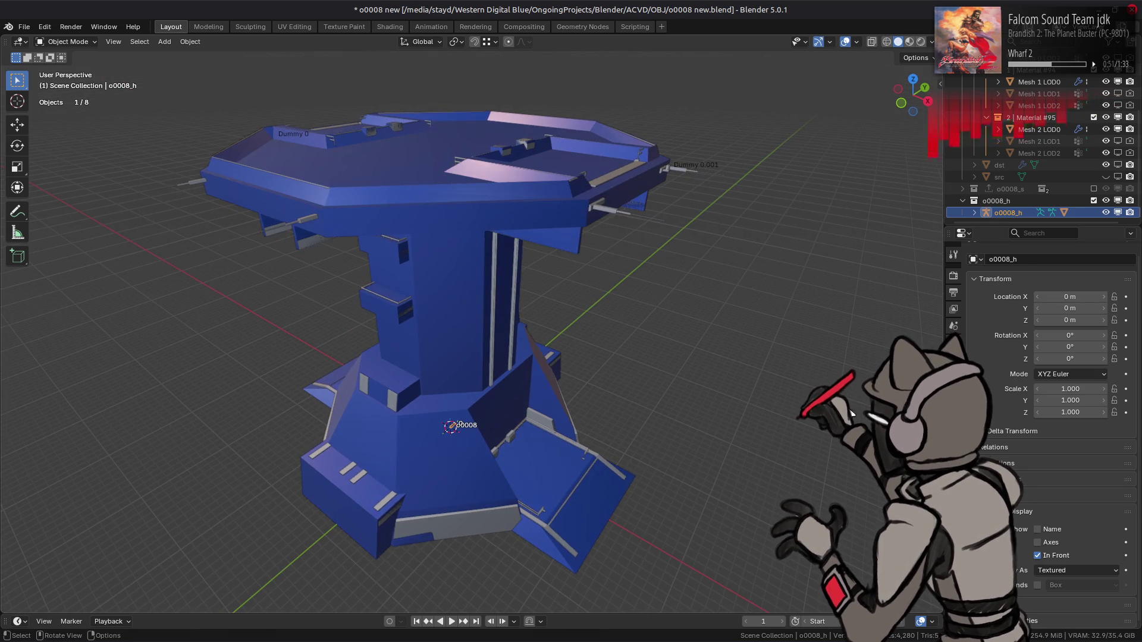
pyautogui.click(1053, 556)
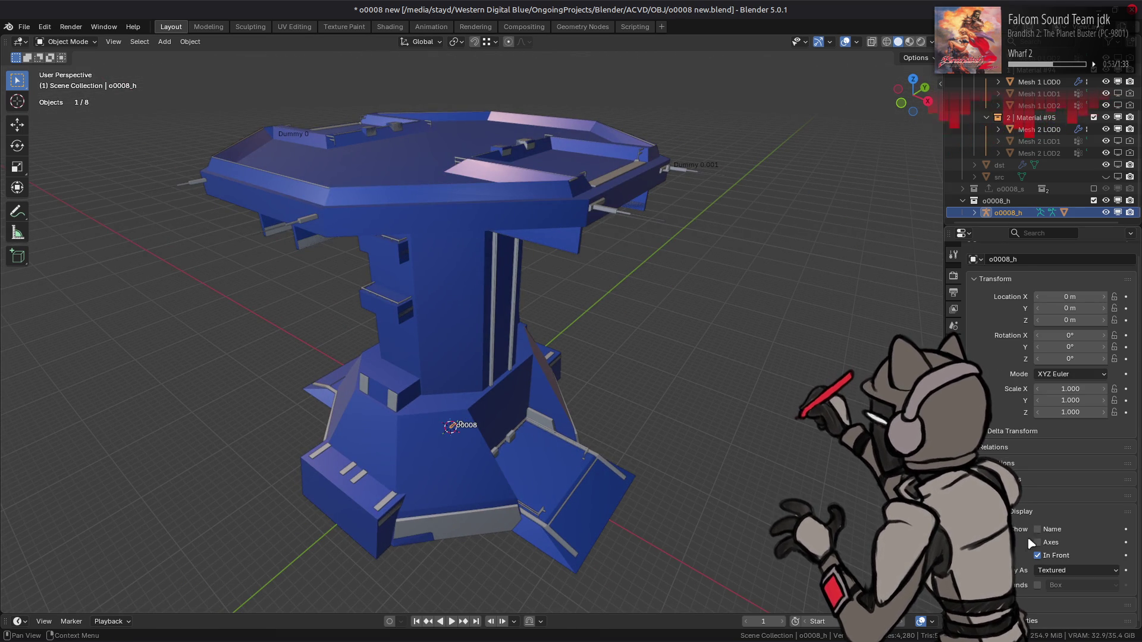
pyautogui.click(1053, 557)
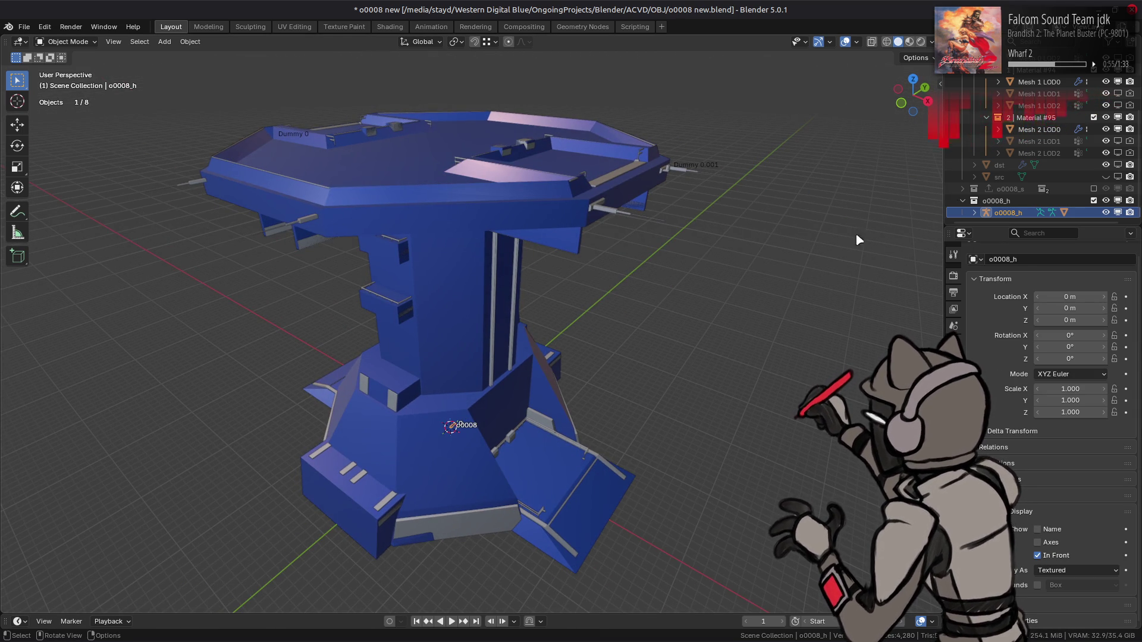
pyautogui.click(974, 212)
pyautogui.click(1017, 212)
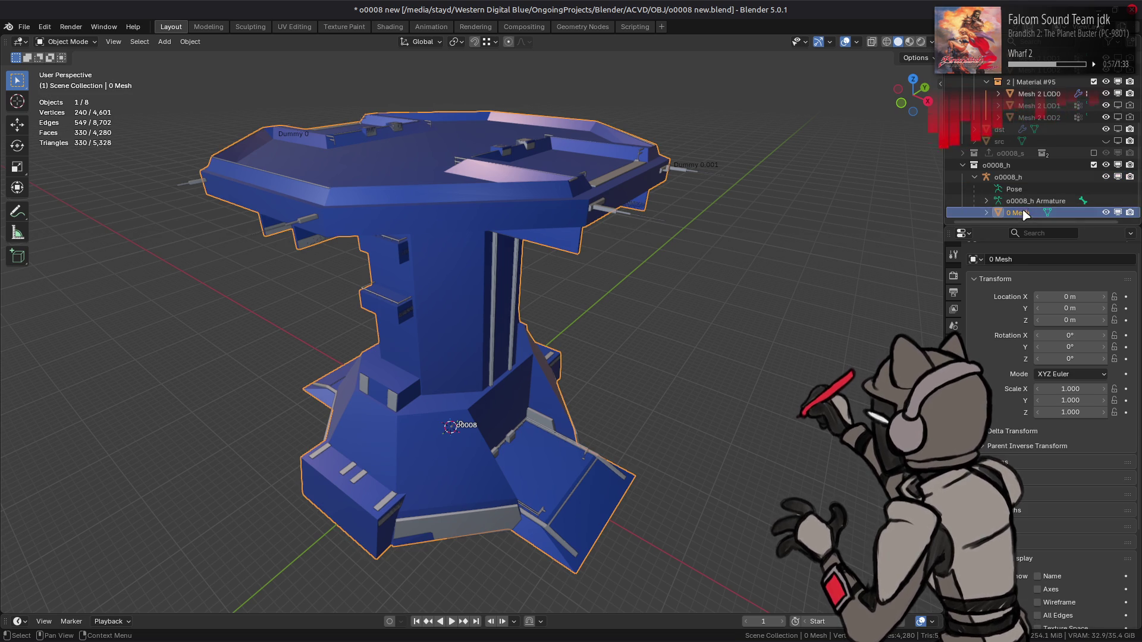
# - Enable In Front under Viewport Display for the 0 Mesh object
pyautogui.click(986, 212)
pyautogui.scroll(-1, 986, 202)
pyautogui.click(986, 201)
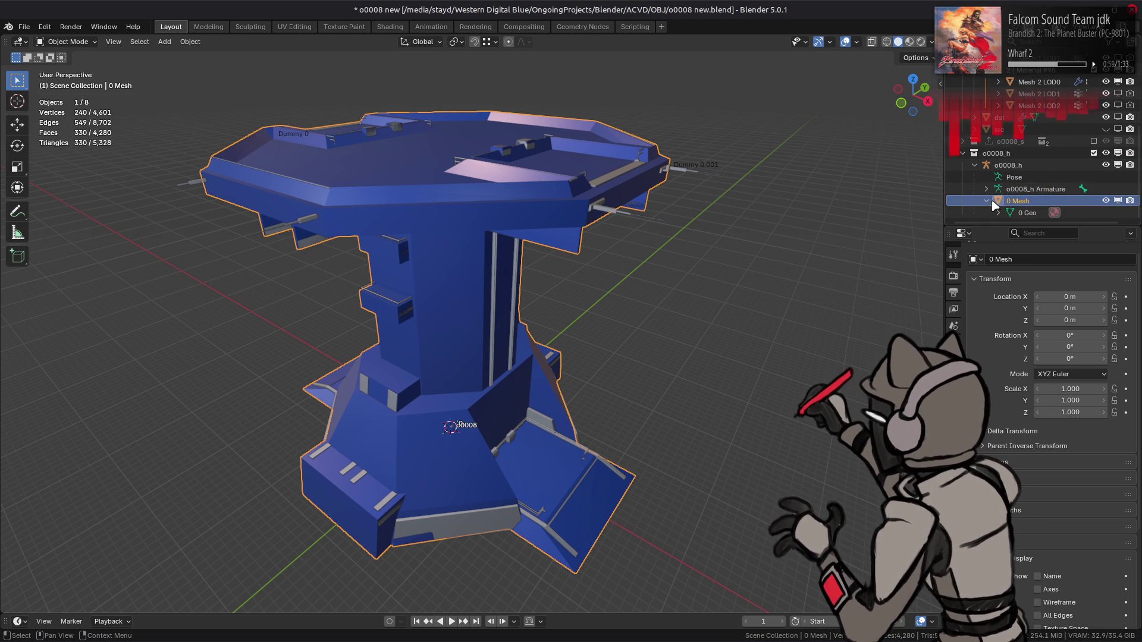
pyautogui.scroll(1, 998, 220)
pyautogui.scroll(-5, 1053, 535)
pyautogui.click(1053, 526)
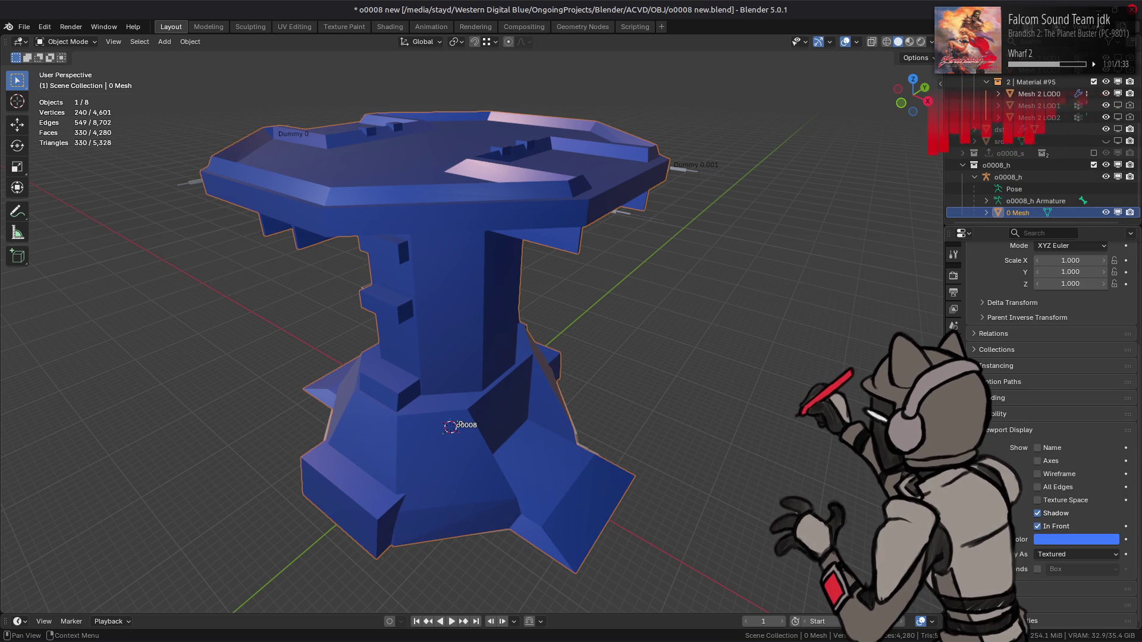
pyautogui.moveTo(599, 308)
pyautogui.mouseDown(button='middle')
pyautogui.moveTo(645, 288)
pyautogui.moveTo(479, 384)
pyautogui.moveTo(527, 370)
pyautogui.moveTo(502, 333)
pyautogui.moveTo(615, 311)
pyautogui.moveTo(615, 345)
pyautogui.moveTo(531, 406)
pyautogui.moveTo(596, 339)
pyautogui.moveTo(550, 426)
pyautogui.mouseUp(button='middle')
# - In Edit Mode, select the linked column base faces and briefly isolate them
pyautogui.press('Tab')
pyautogui.scroll(5, 479, 252)
pyautogui.hotkey('alt', 'a')
pyautogui.press('3')
pyautogui.click(580, 364)
pyautogui.hotkey('ctrl', 'l')
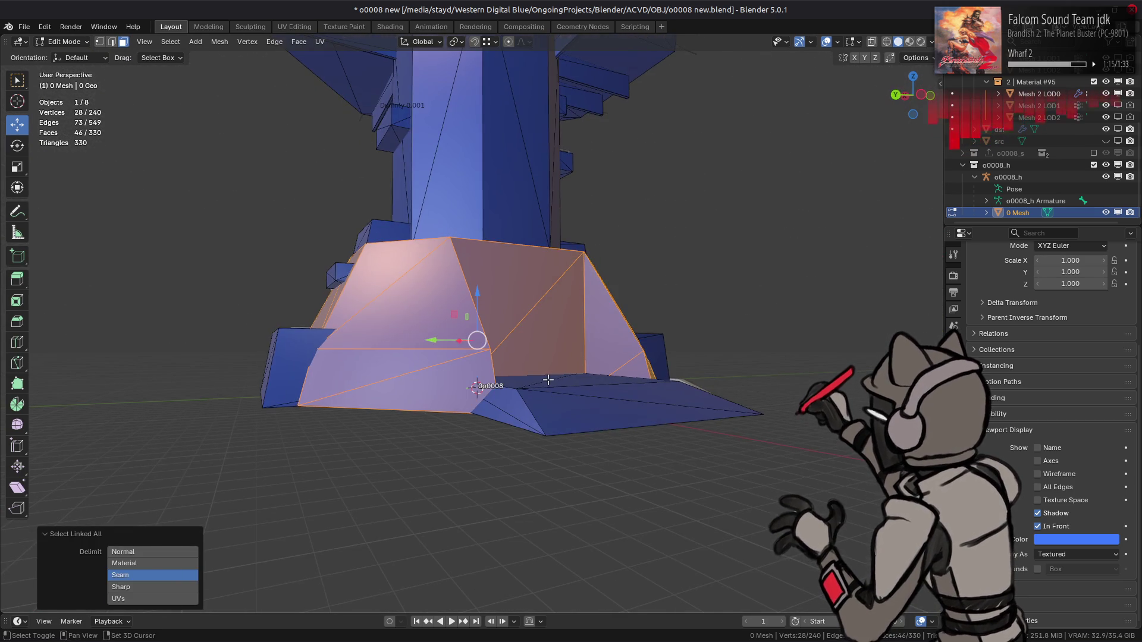
pyautogui.hotkey('shift', 'h')
pyautogui.hotkey('ctrl', 'z')
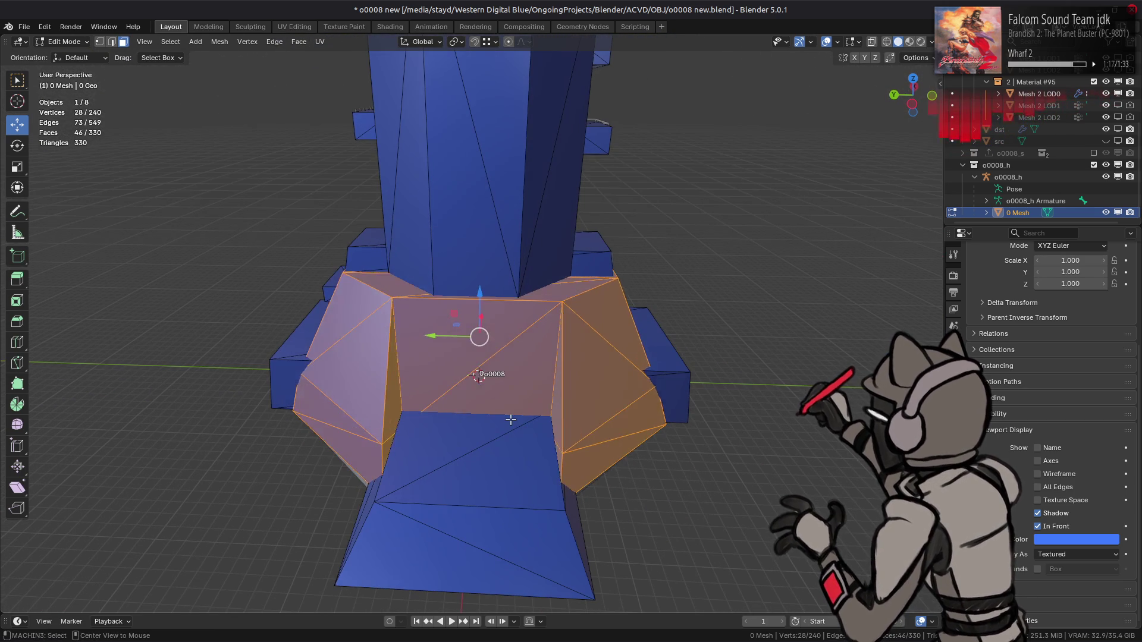
pyautogui.hotkey('alt', 'a')
# - Select the linked deck rim faces, review vertex groups and materials, then return to Object Mode
pyautogui.scroll(-3, 510, 419)
pyautogui.scroll(5, 509, 395)
pyautogui.moveTo(509, 395)
pyautogui.mouseDown(button='middle')
pyautogui.moveTo(550, 337)
pyautogui.moveTo(611, 334)
pyautogui.moveTo(629, 268)
pyautogui.moveTo(589, 273)
pyautogui.mouseUp(button='middle')
pyautogui.click(628, 267)
pyautogui.hotkey('ctrl', 'l')
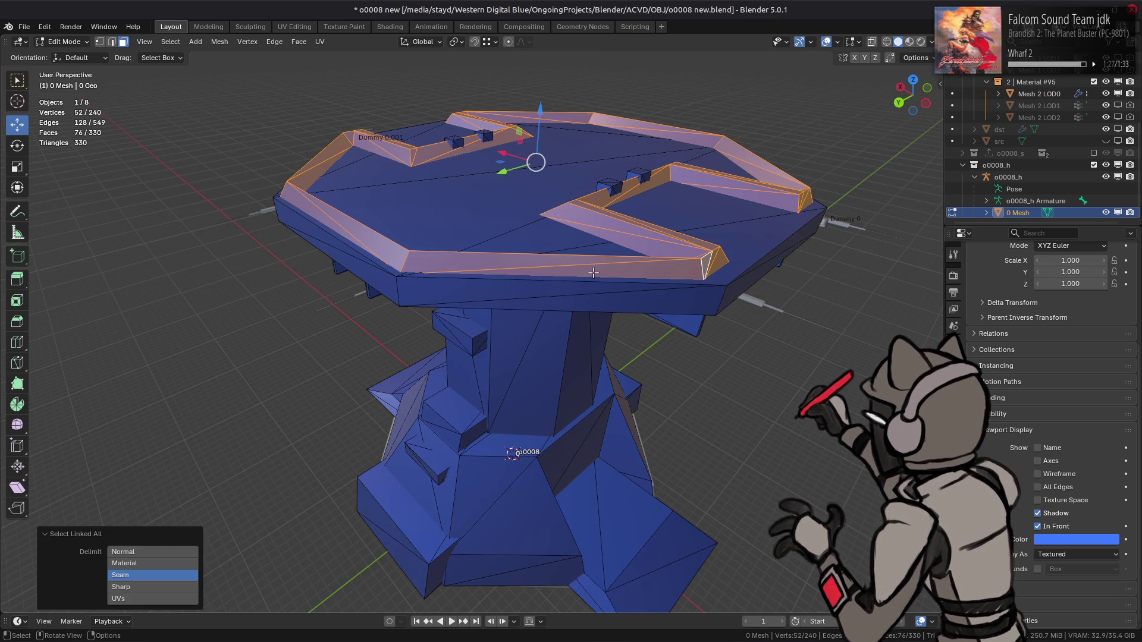
pyautogui.click(954, 442)
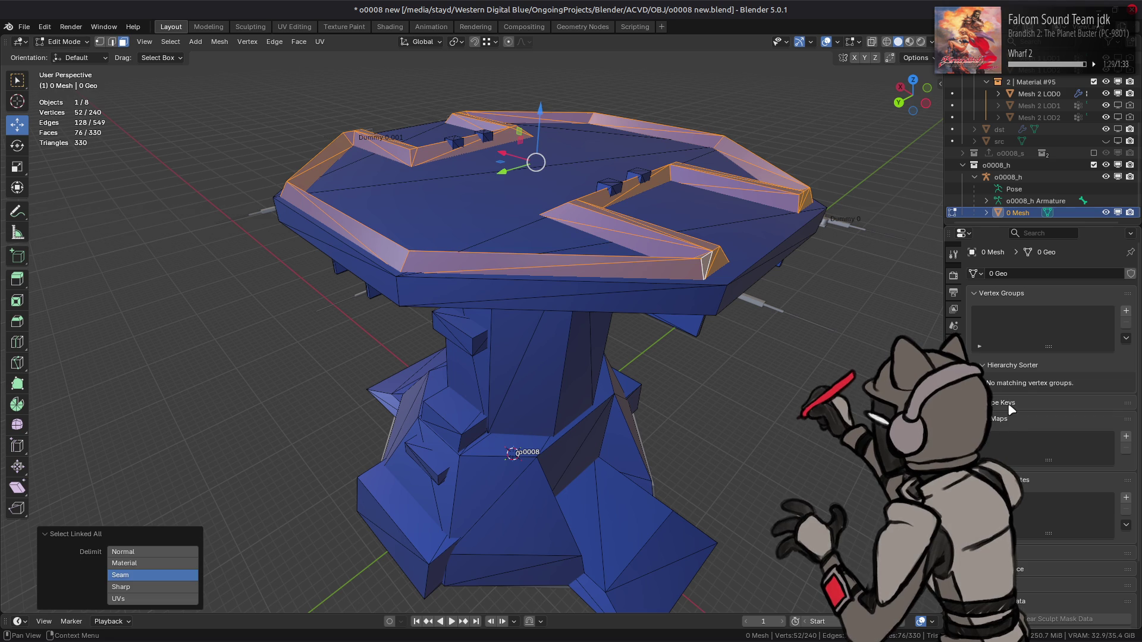
pyautogui.click(953, 459)
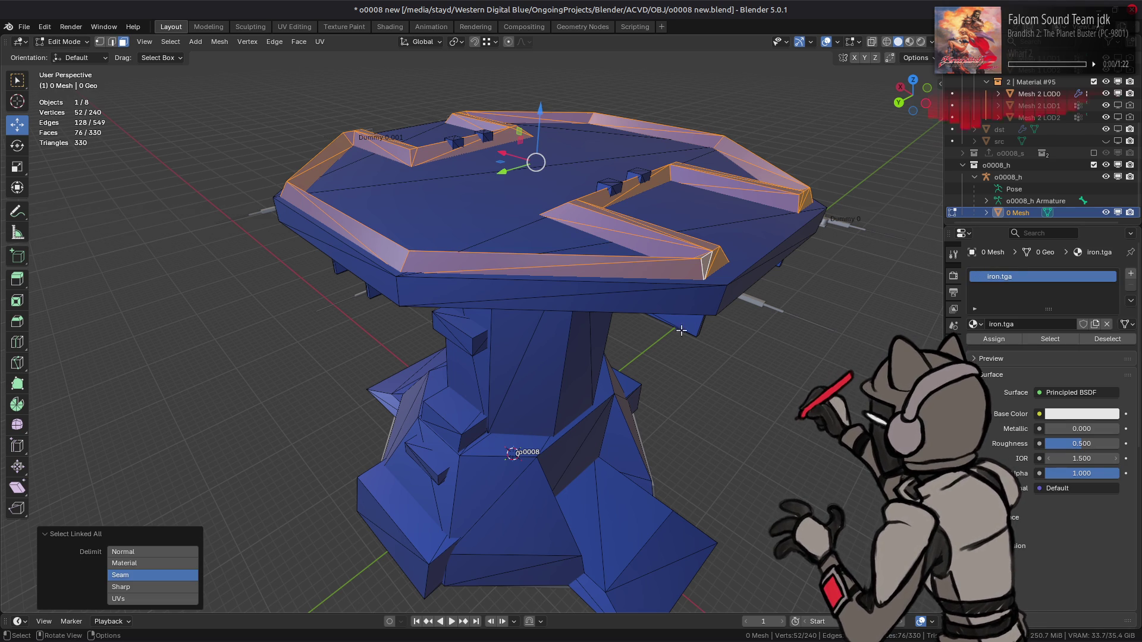
pyautogui.moveTo(537, 387)
pyautogui.mouseDown(button='middle')
pyautogui.moveTo(567, 361)
pyautogui.moveTo(471, 411)
pyautogui.moveTo(509, 322)
pyautogui.mouseUp(button='middle')
pyautogui.press('Tab')
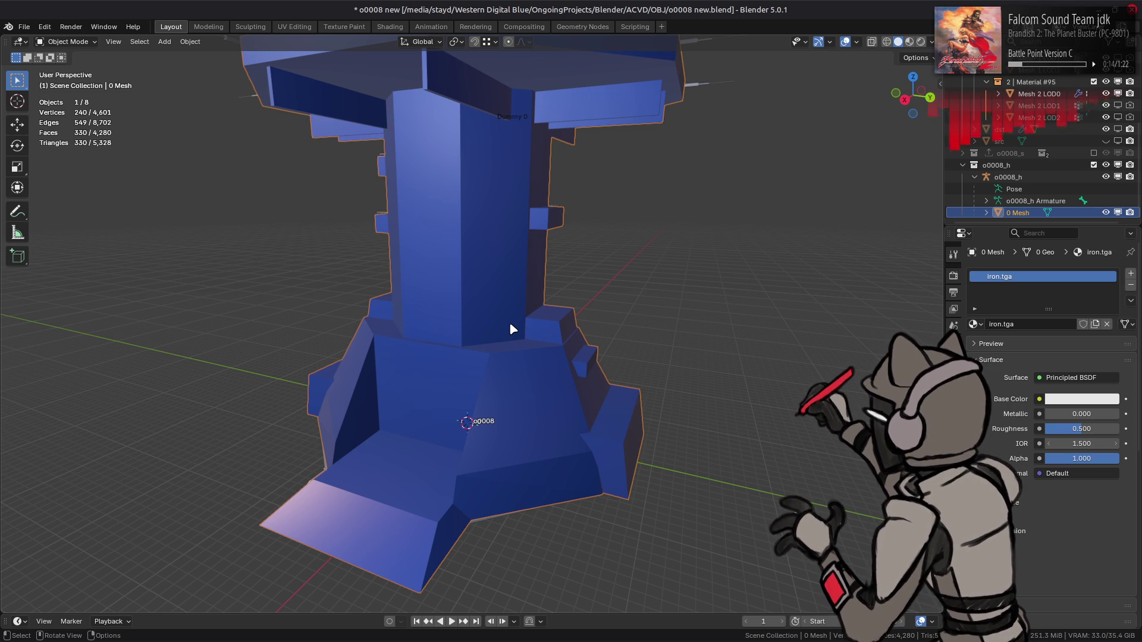
# - Deselect the mesh, exclude the o0008_h collection, and save the file
pyautogui.hotkey('alt', 'a')
pyautogui.moveTo(554, 304)
pyautogui.mouseDown(button='middle')
pyautogui.moveTo(602, 339)
pyautogui.moveTo(608, 305)
pyautogui.moveTo(728, 337)
pyautogui.mouseUp(button='middle')
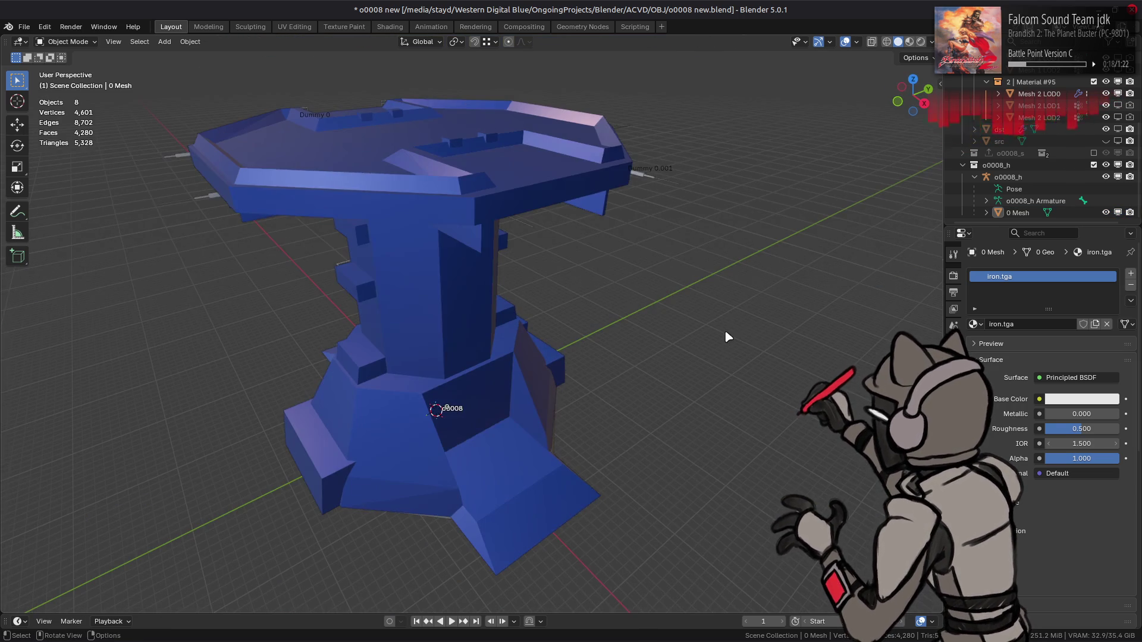
pyautogui.click(1093, 164)
pyautogui.moveTo(823, 204)
pyautogui.mouseDown(button='middle')
pyautogui.moveTo(500, 231)
pyautogui.moveTo(563, 294)
pyautogui.mouseUp(button='middle')
pyautogui.hotkey('ctrl', 's')
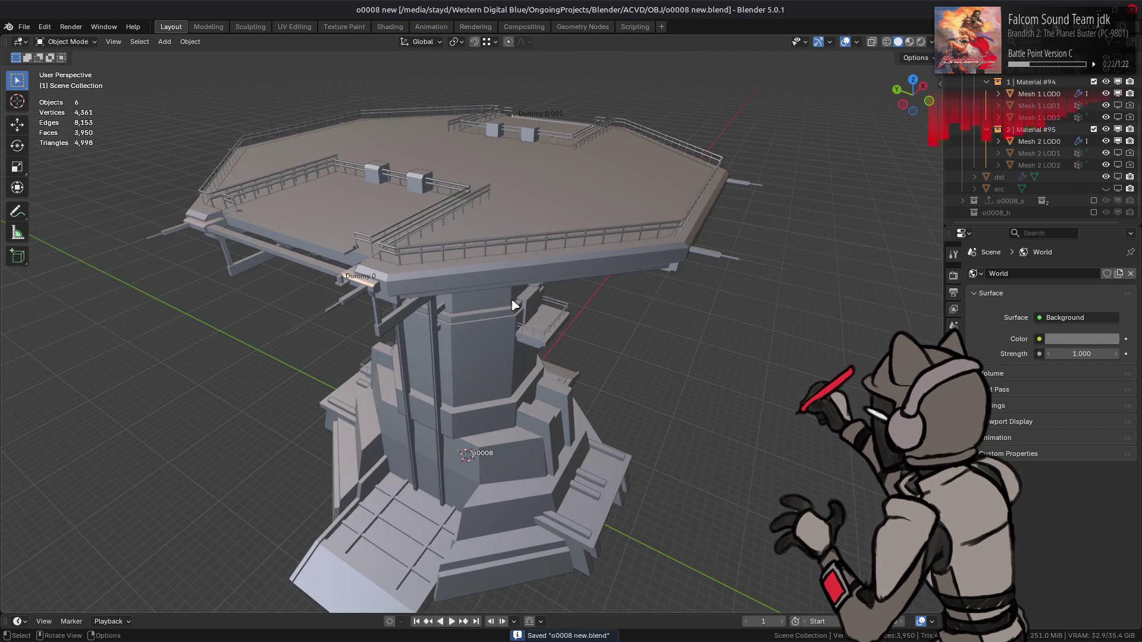
# - Switch to Material Preview and orbit around the textured tower
pyautogui.click(908, 43)
pyautogui.moveTo(728, 192); pyautogui.dragTo(484, 196, button='middle')
pyautogui.scroll(5, 487, 250)
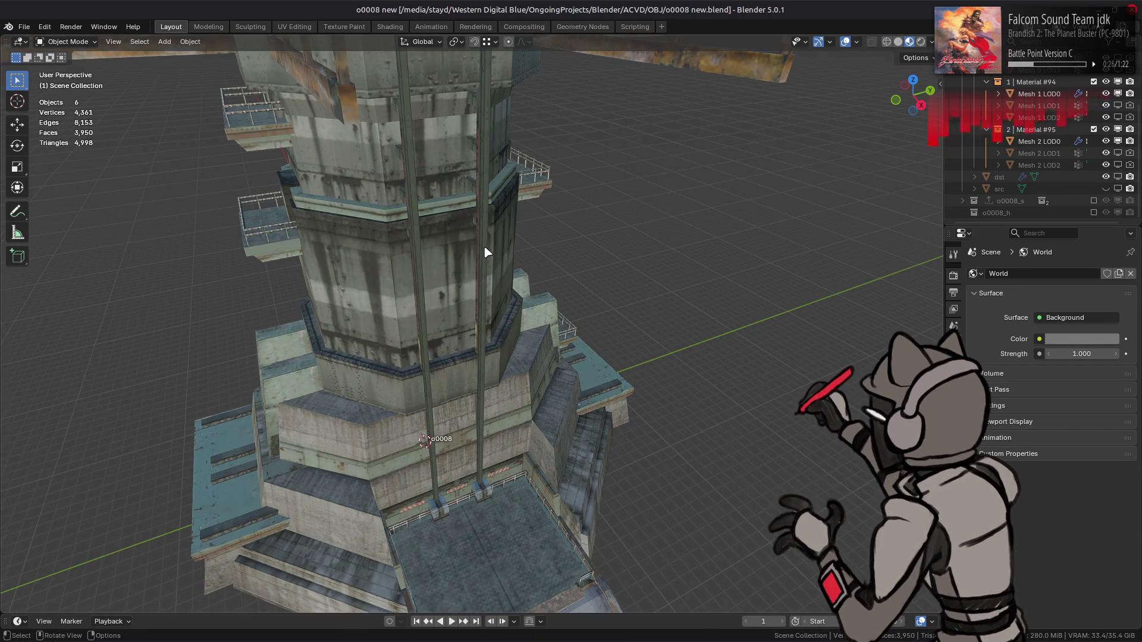
pyautogui.scroll(-6, 485, 251)
pyautogui.moveTo(476, 253)
pyautogui.mouseDown(button='middle')
pyautogui.moveTo(466, 257)
pyautogui.moveTo(543, 237)
pyautogui.moveTo(492, 301)
pyautogui.moveTo(485, 266)
pyautogui.moveTo(470, 303)
pyautogui.moveTo(398, 345)
pyautogui.mouseUp(button='middle')
pyautogui.scroll(6, 486, 298)
pyautogui.scroll(-6, 479, 293)
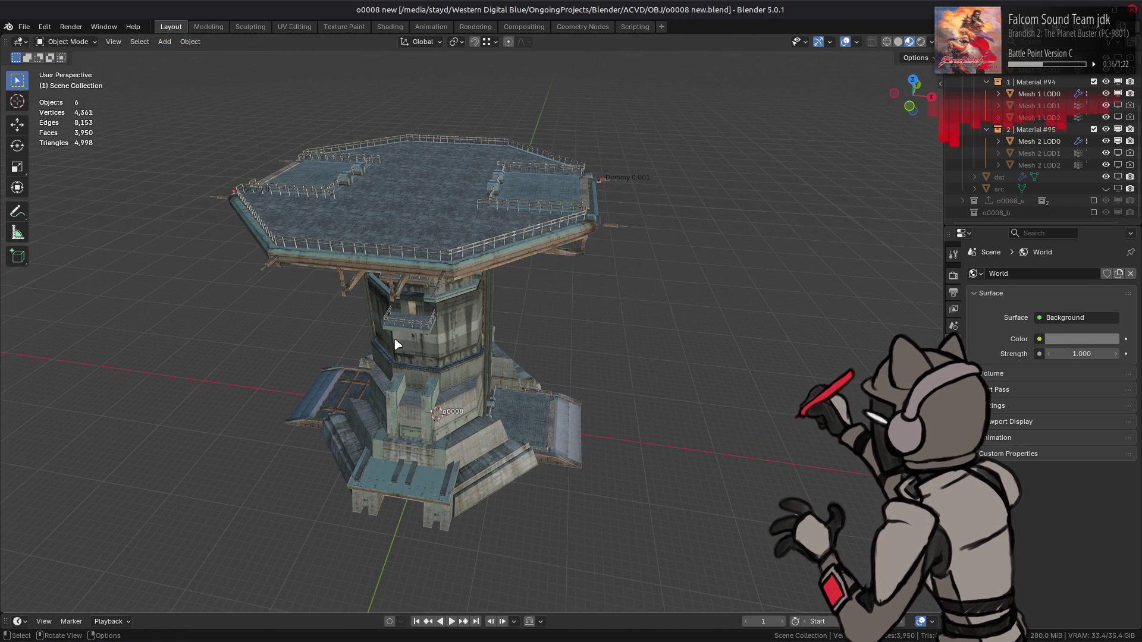
pyautogui.scroll(6, 416, 300)
# - Inspect the top deck and base from several angles, then save again
pyautogui.moveTo(413, 295)
pyautogui.mouseDown(button='middle')
pyautogui.moveTo(484, 324)
pyautogui.moveTo(535, 323)
pyautogui.moveTo(329, 333)
pyautogui.moveTo(401, 284)
pyautogui.moveTo(435, 171)
pyautogui.moveTo(461, 314)
pyautogui.mouseUp(button='middle')
pyautogui.scroll(-5, 548, 316)
pyautogui.scroll(3, 328, 331)
pyautogui.moveTo(450, 365)
pyautogui.keyDown('shift'); pyautogui.mouseDown(button='middle')
pyautogui.moveTo(467, 316)
pyautogui.moveTo(474, 395)
pyautogui.moveTo(343, 351)
pyautogui.moveTo(501, 298)
pyautogui.moveTo(583, 309)
pyautogui.mouseUp(button='middle'); pyautogui.keyUp('shift')
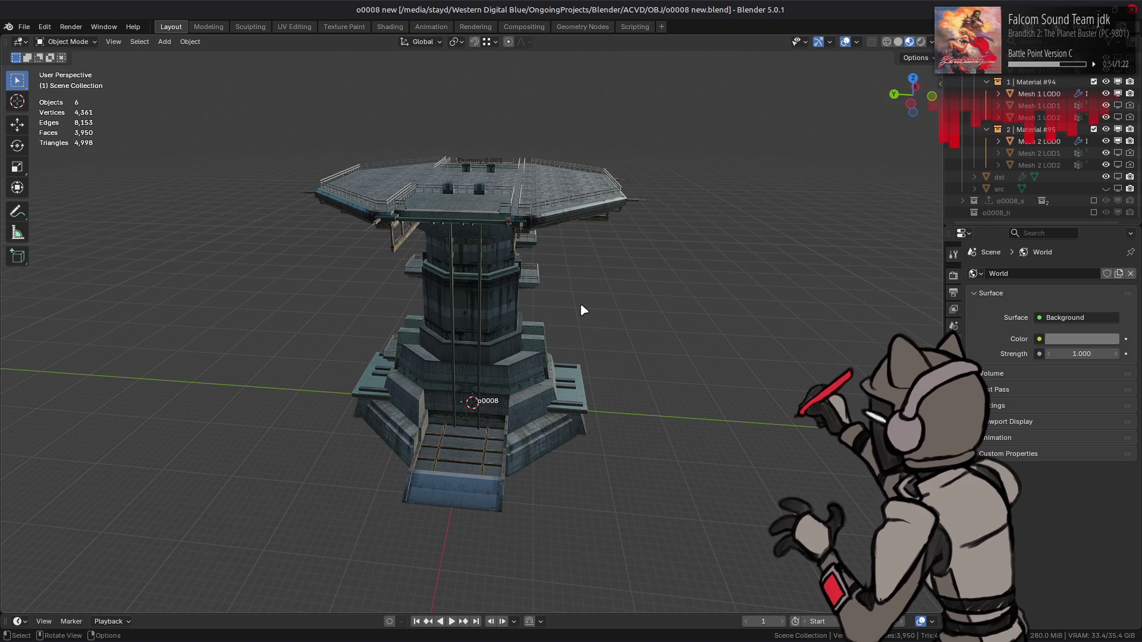
pyautogui.moveTo(584, 310)
pyautogui.mouseDown(button='middle')
pyautogui.moveTo(415, 316)
pyautogui.moveTo(433, 301)
pyautogui.moveTo(426, 343)
pyautogui.moveTo(400, 352)
pyautogui.mouseUp(button='middle')
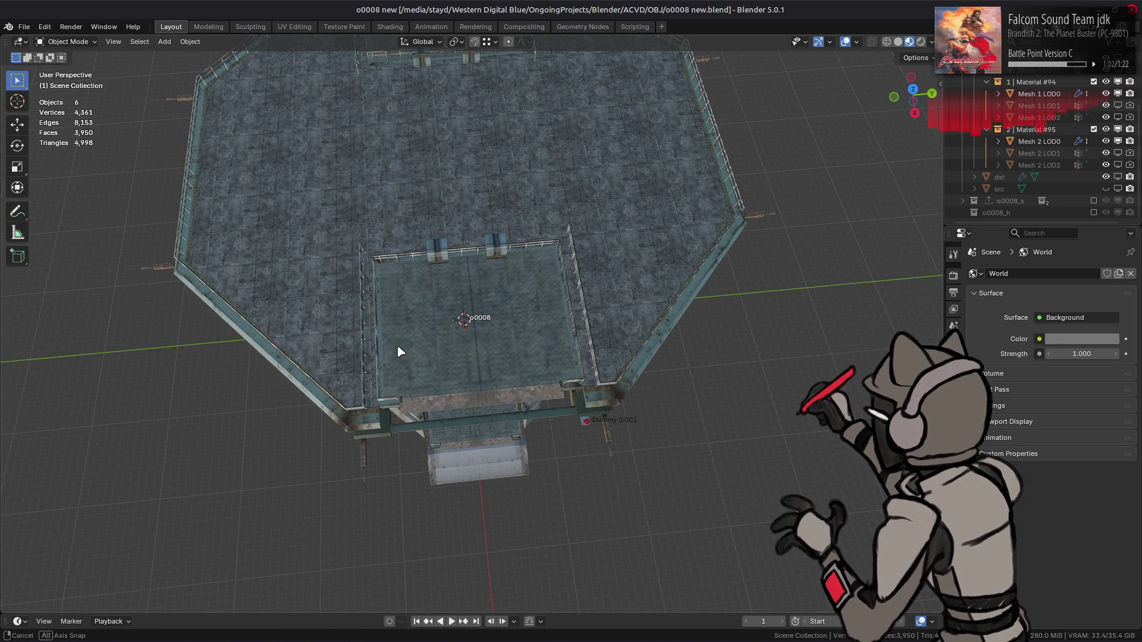
pyautogui.moveTo(400, 352)
pyautogui.mouseDown(button='middle')
pyautogui.moveTo(461, 319)
pyautogui.moveTo(474, 288)
pyautogui.moveTo(509, 306)
pyautogui.moveTo(415, 317)
pyautogui.mouseUp(button='middle')
pyautogui.hotkey('ctrl', 's')
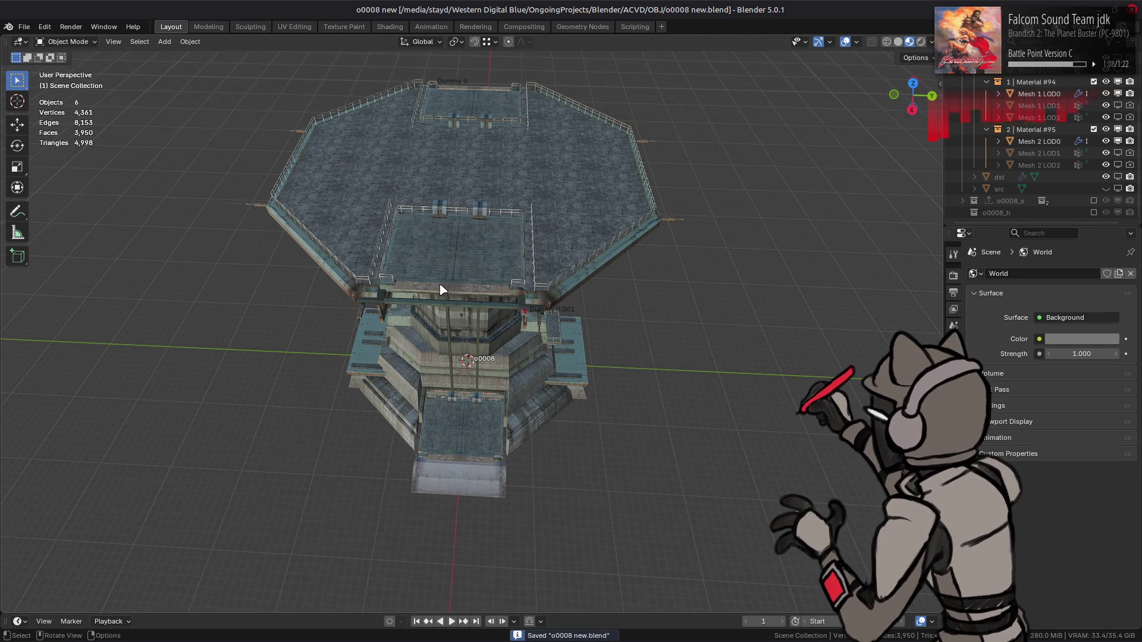
pyautogui.click(25, 27)
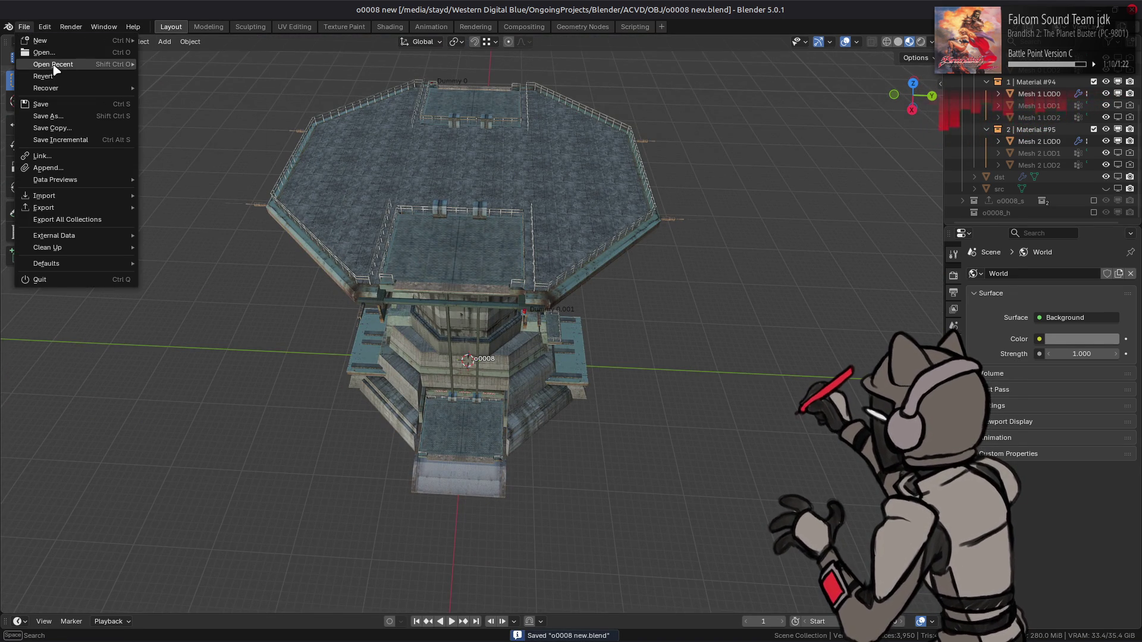
# - Open am0110.blend from the ACVD PARTS/ARM folder to load its two textured arm models
pyautogui.click(36, 54)
pyautogui.click(396, 113)
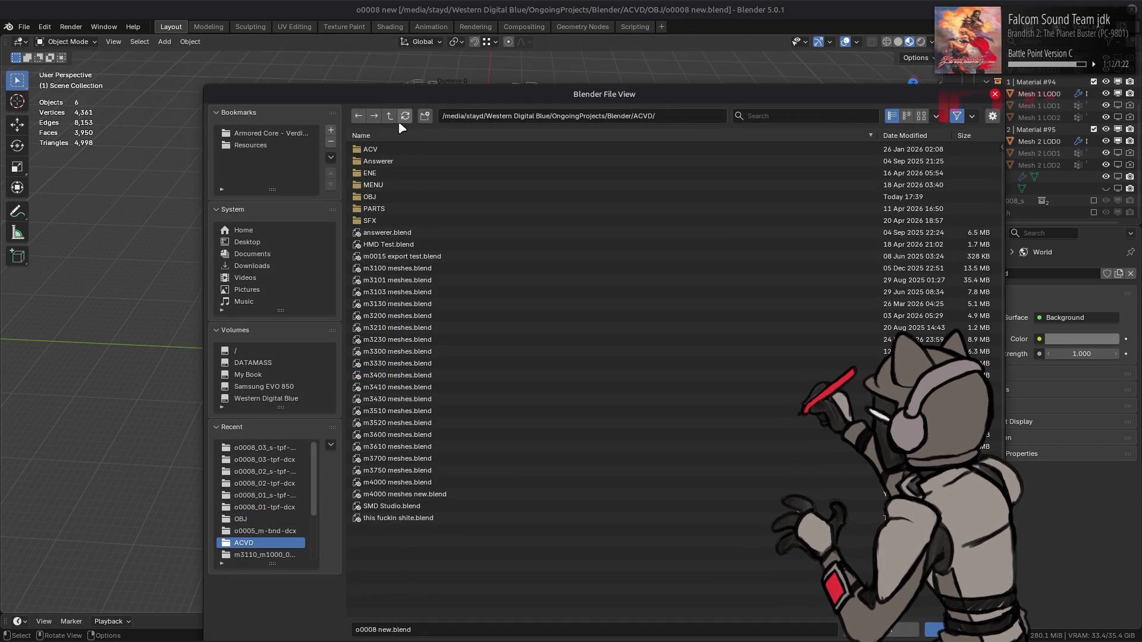
pyautogui.press('Down')
pyautogui.press('Return')
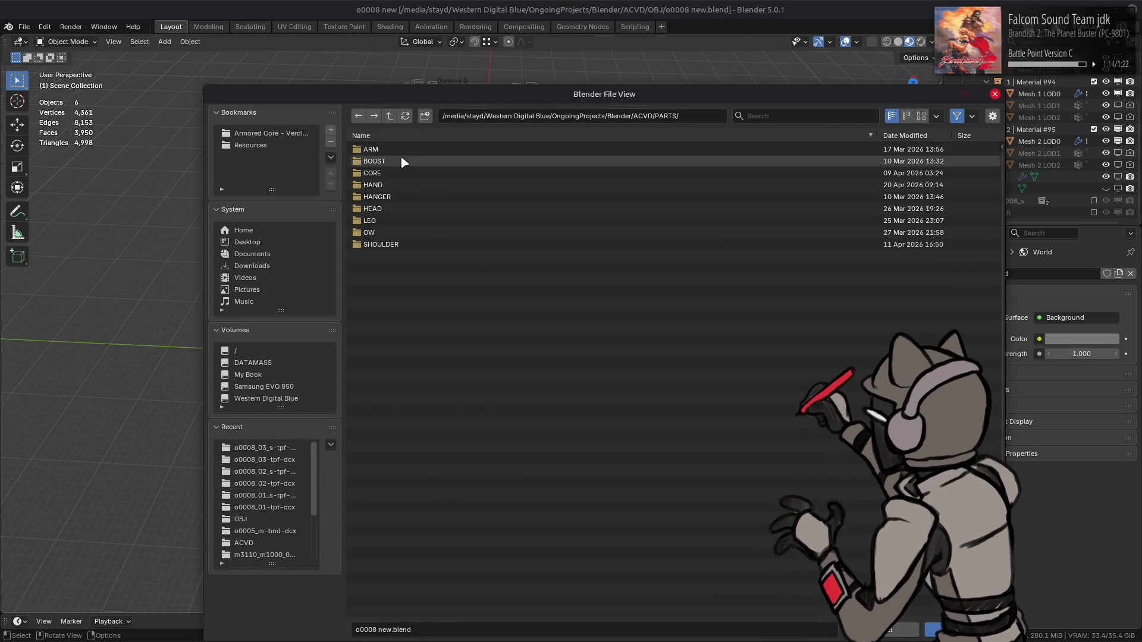
pyautogui.click(402, 173)
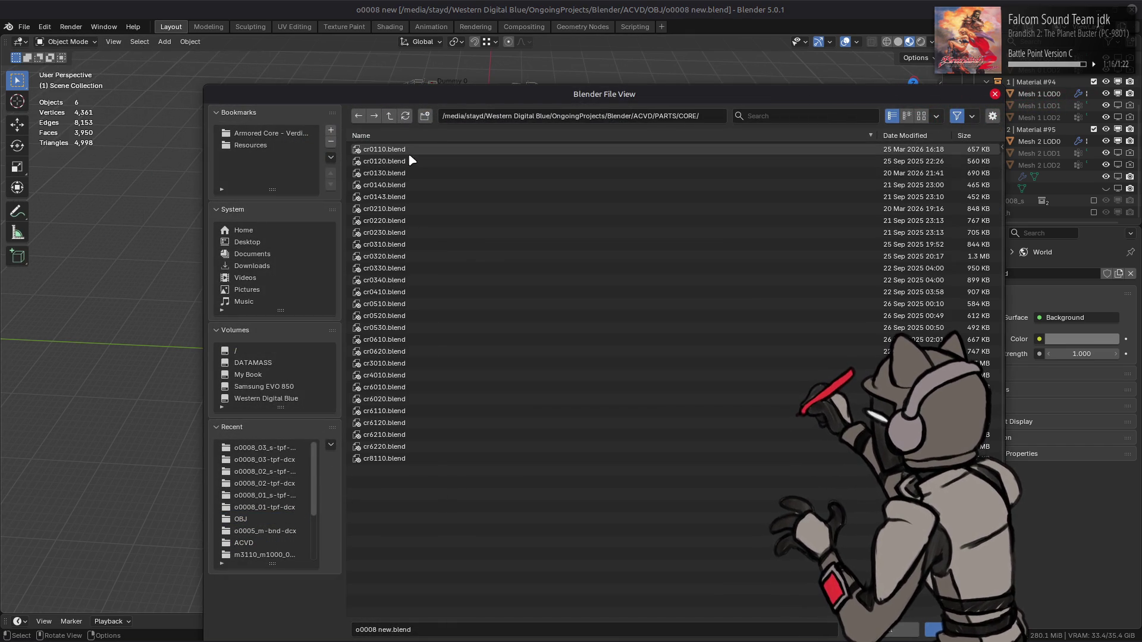
pyautogui.press('BackSpace')
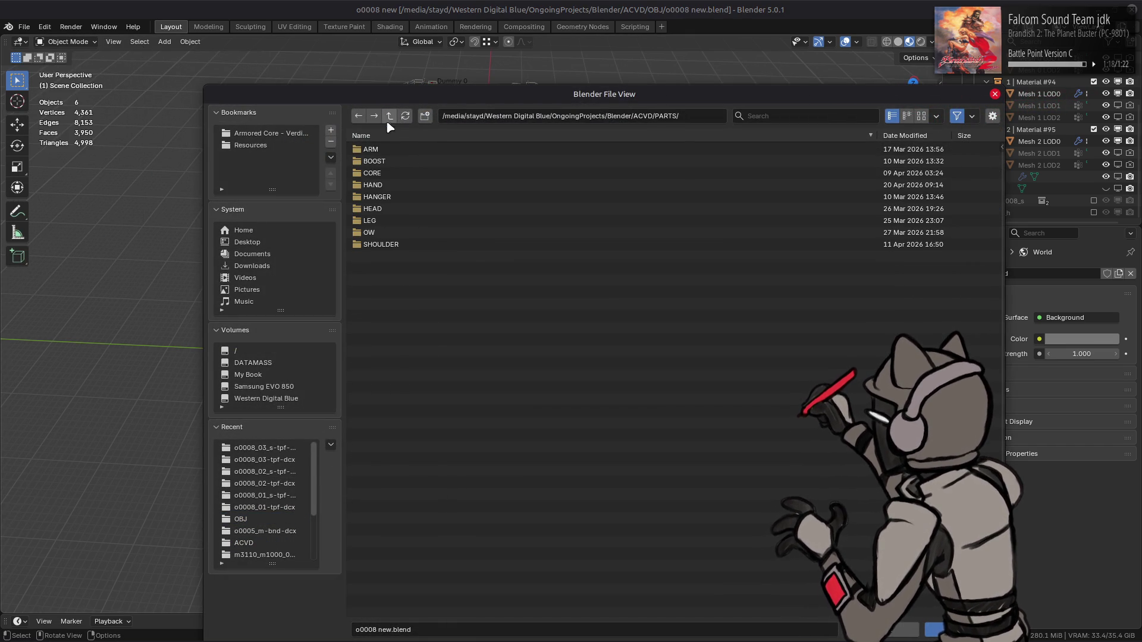
pyautogui.click(406, 149)
pyautogui.click(414, 150)
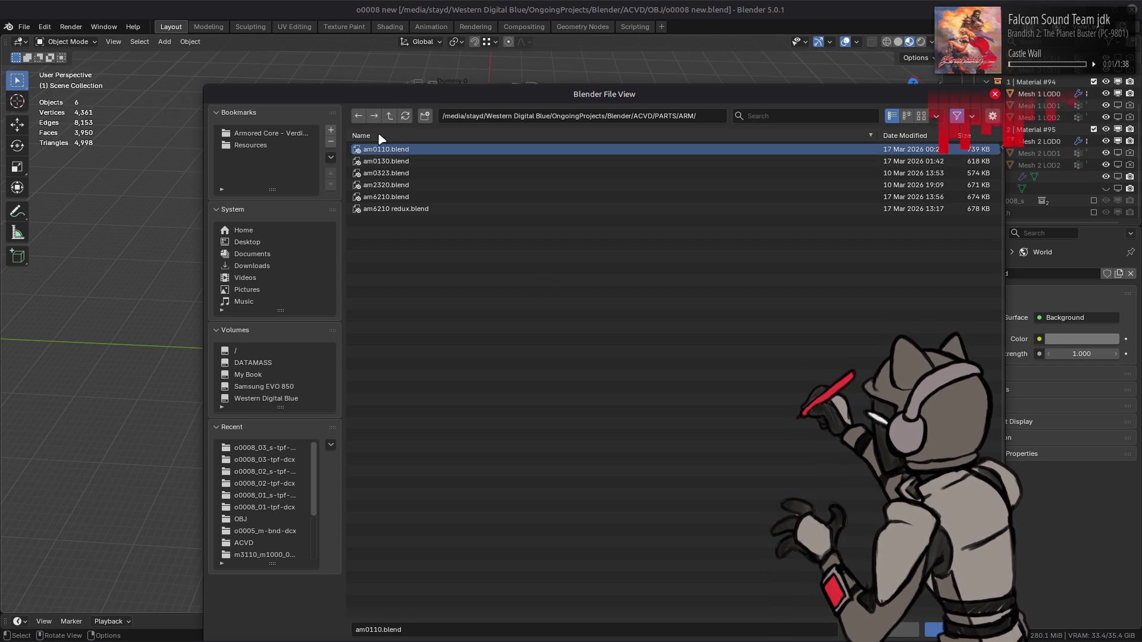
pyautogui.doubleClick(400, 150)
pyautogui.moveTo(523, 179)
pyautogui.mouseDown(button='middle')
pyautogui.moveTo(497, 301)
pyautogui.moveTo(510, 327)
pyautogui.moveTo(653, 304)
pyautogui.mouseUp(button='middle')
# - Join Mesh 0 through Mesh 5 LOD0 into a single arm object
pyautogui.click(1039, 128)
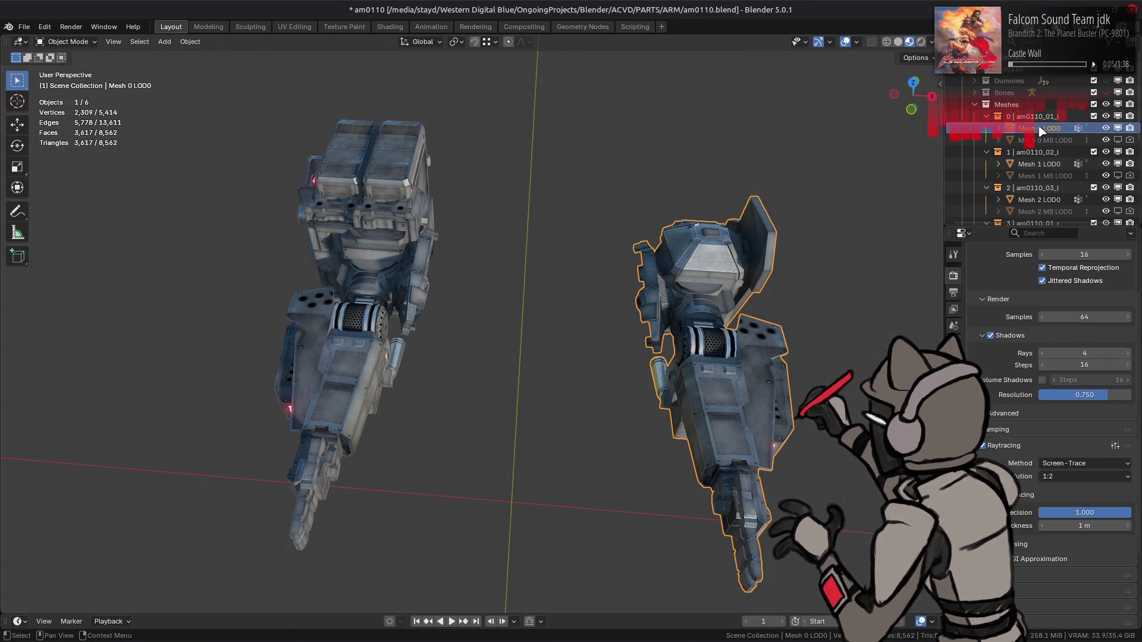
pyautogui.scroll(-2, 1040, 134)
pyautogui.keyDown('ctrl'); pyautogui.click(1039, 140); pyautogui.keyUp('ctrl')
pyautogui.keyDown('ctrl'); pyautogui.click(1041, 175); pyautogui.keyUp('ctrl')
pyautogui.scroll(-2, 1041, 174)
pyautogui.keyDown('ctrl'); pyautogui.click(1041, 171); pyautogui.keyUp('ctrl')
pyautogui.scroll(-5, 1041, 155)
pyautogui.keyDown('ctrl'); pyautogui.click(1041, 119); pyautogui.keyUp('ctrl')
pyautogui.keyDown('ctrl'); pyautogui.click(1039, 153); pyautogui.keyUp('ctrl')
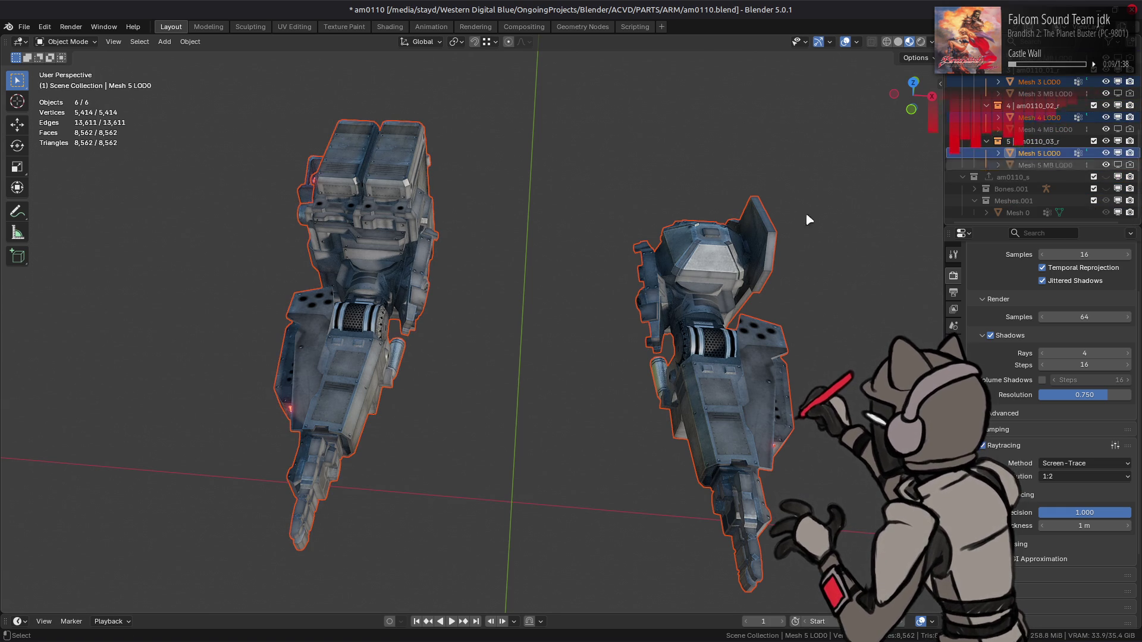
pyautogui.rightClick(607, 308)
pyautogui.click(605, 290)
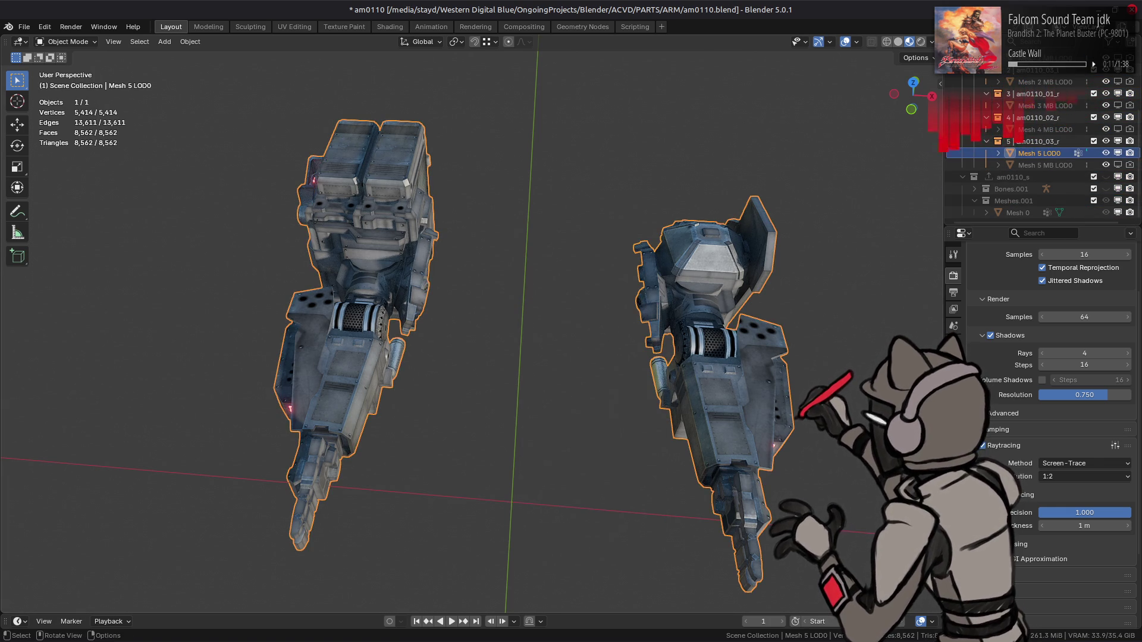
# - Remove the joined arm's material slots and copy it from the Outliner
pyautogui.click(953, 475)
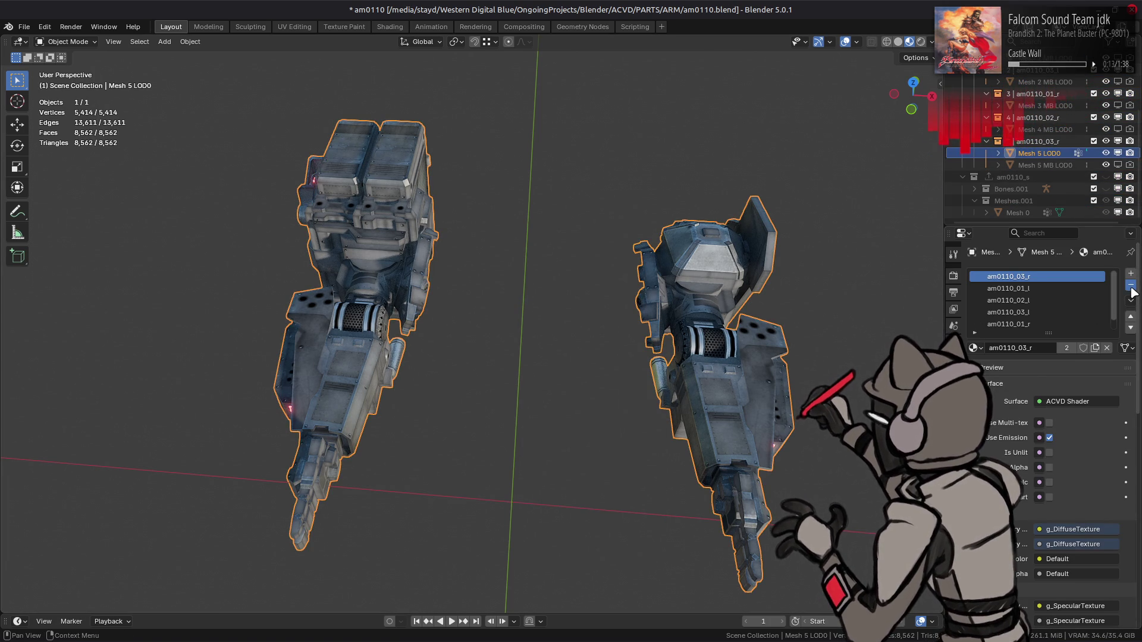
pyautogui.click(1131, 285)
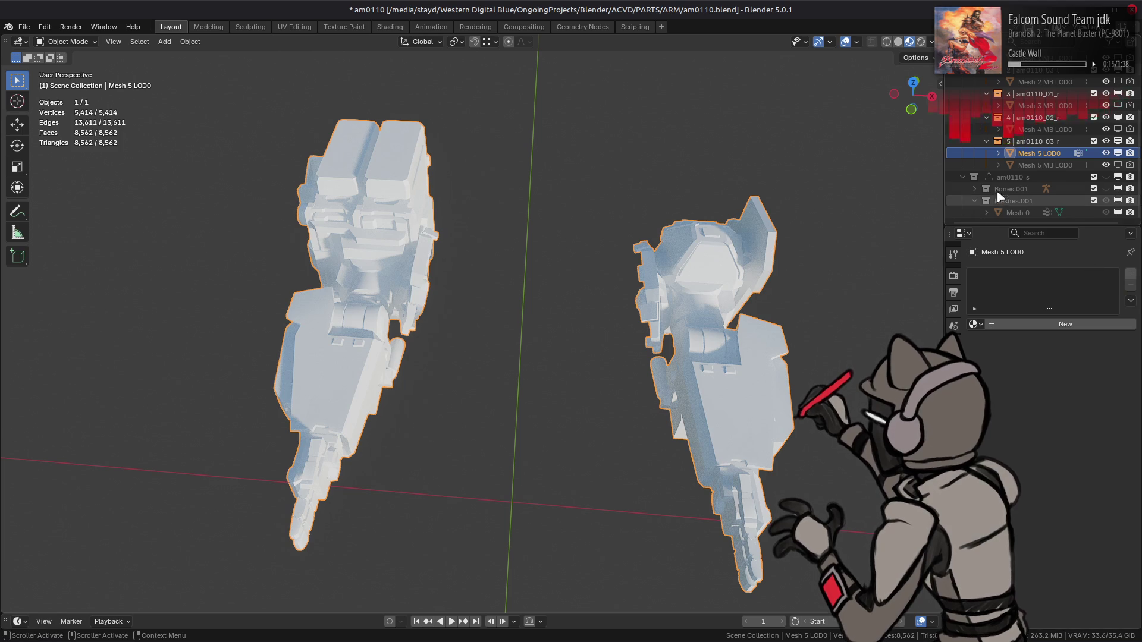
pyautogui.rightClick(1035, 169)
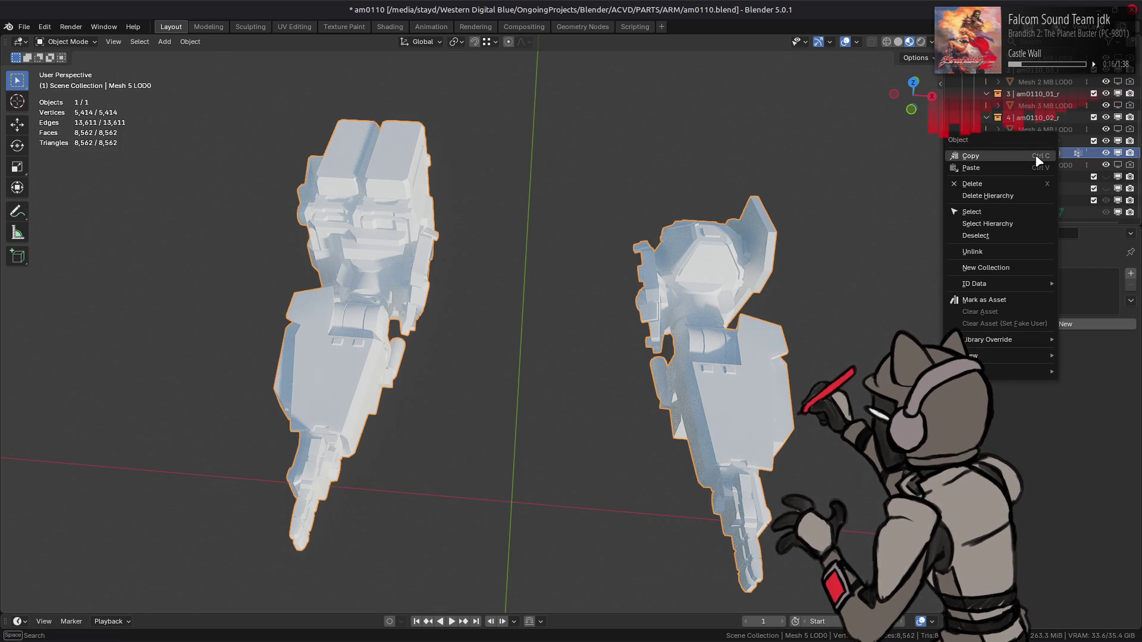
pyautogui.click(1011, 183)
# - Reopen o0008 new.blend from recent files, discarding changes to the arm file
pyautogui.click(23, 27)
pyautogui.moveTo(59, 62)
pyautogui.click(222, 81)
pyautogui.click(517, 348)
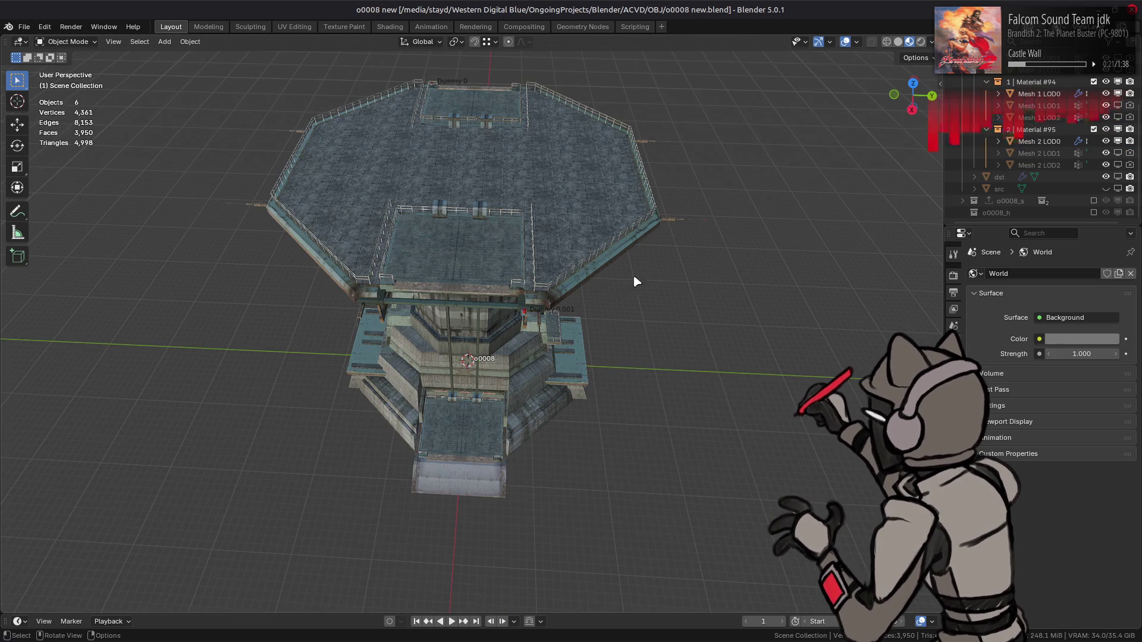
# - Paste the copied arm mesh into the o0008 collection
pyautogui.scroll(4, 1011, 148)
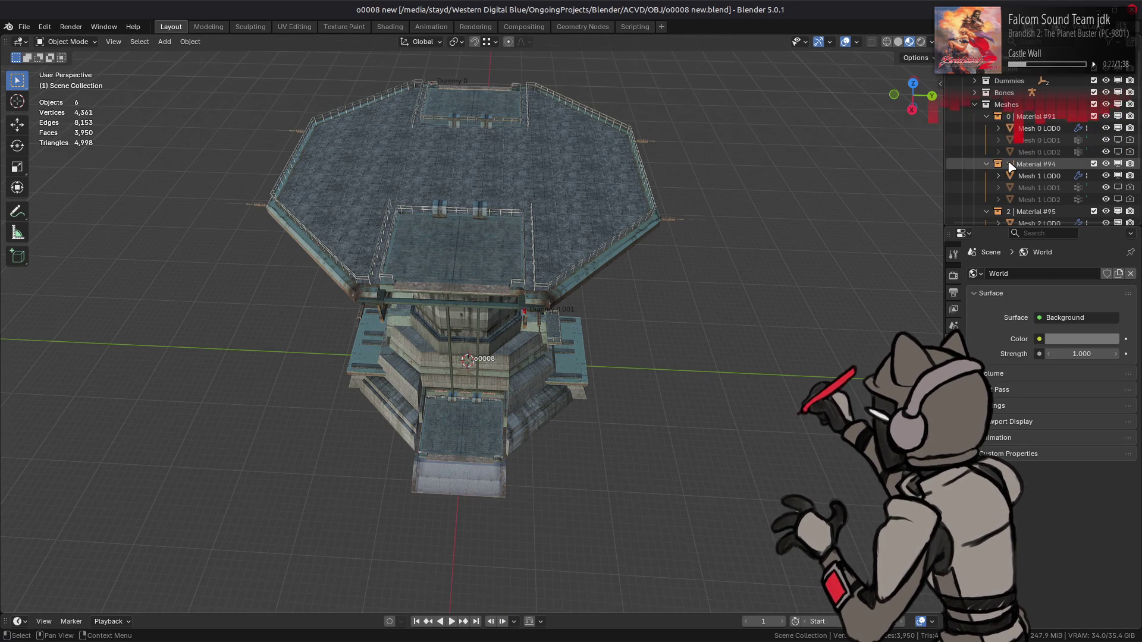
pyautogui.click(1013, 74)
pyautogui.rightClick(1013, 74)
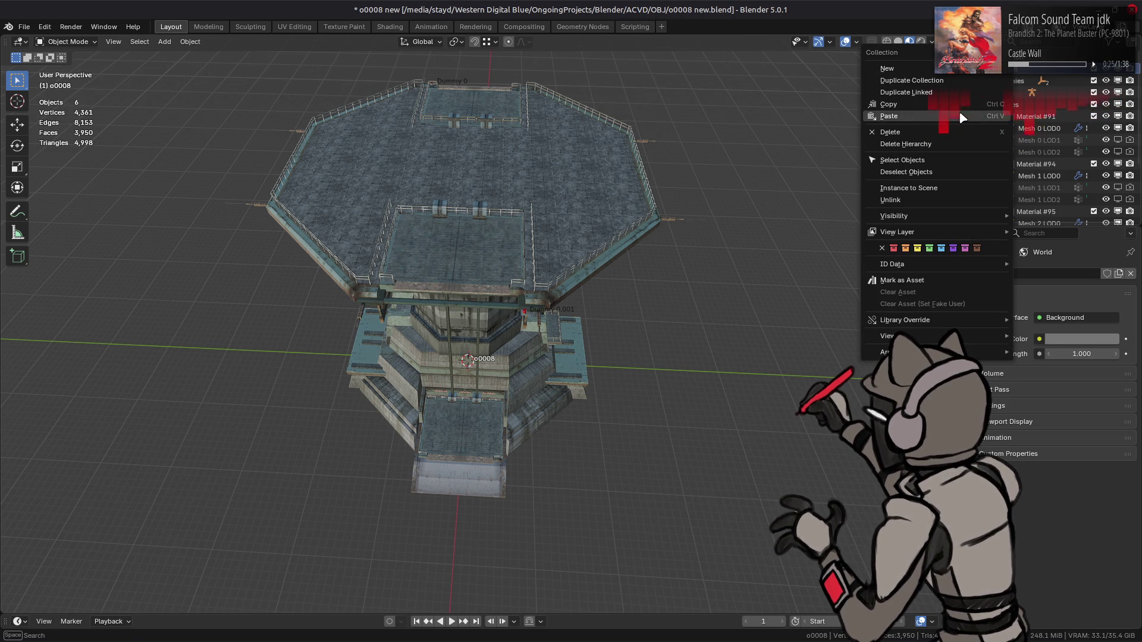
pyautogui.click(993, 116)
# - Rotate Mesh 5 LOD0 90° around the Z axis
pyautogui.scroll(-2, 1015, 159)
pyautogui.click(1015, 177)
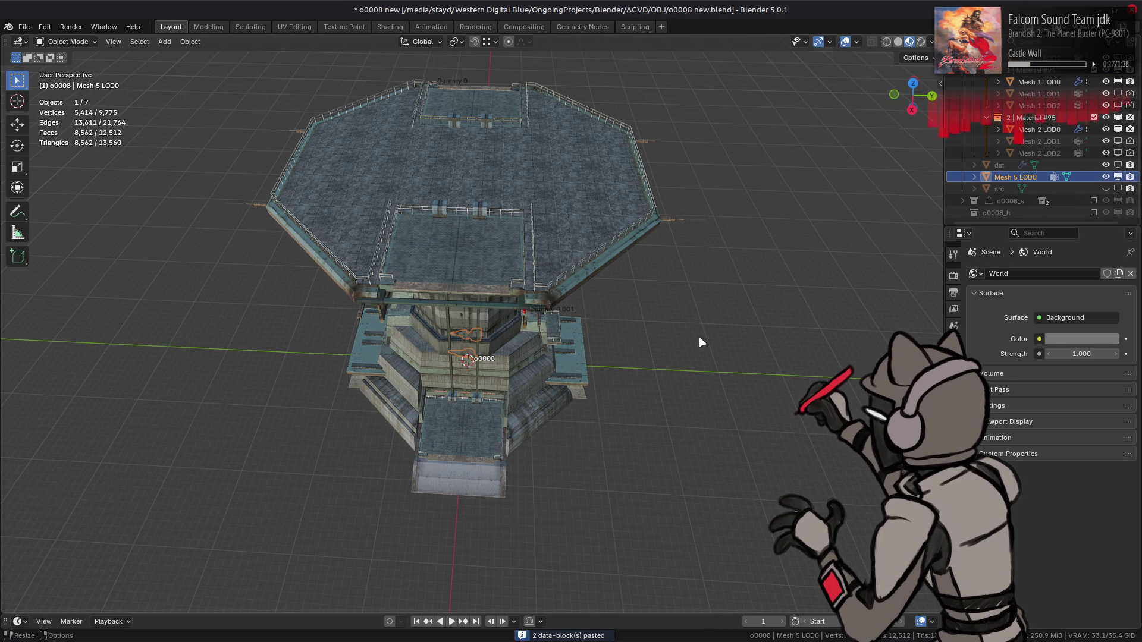
pyautogui.click(18, 126)
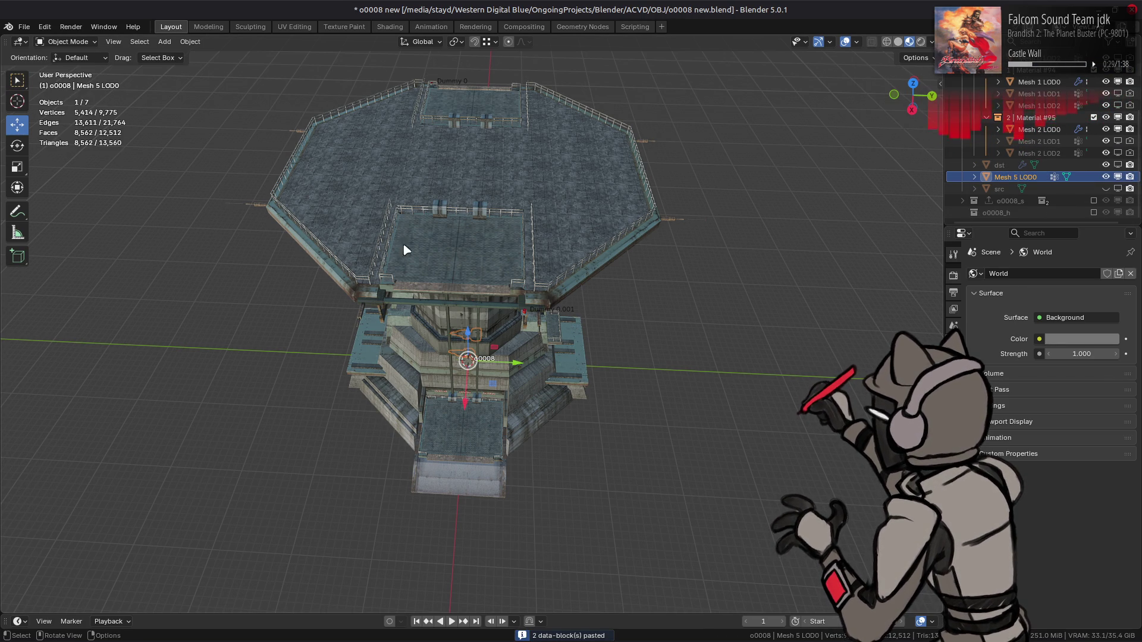
pyautogui.moveTo(584, 295); pyautogui.dragTo(614, 263, button='middle')
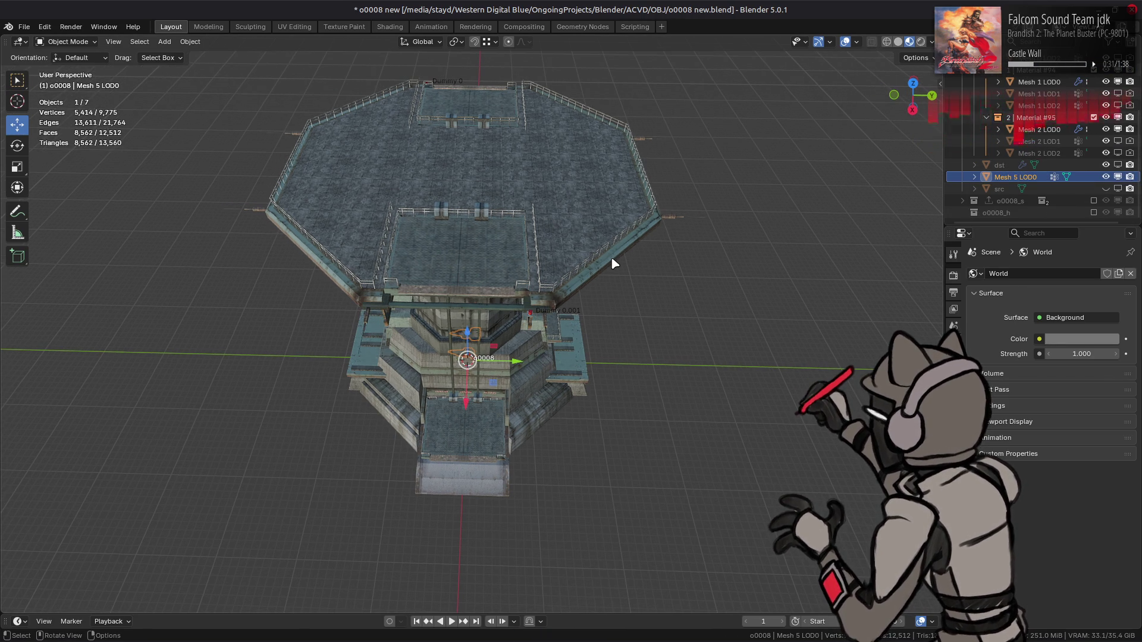
pyautogui.press('r')
pyautogui.press('z')
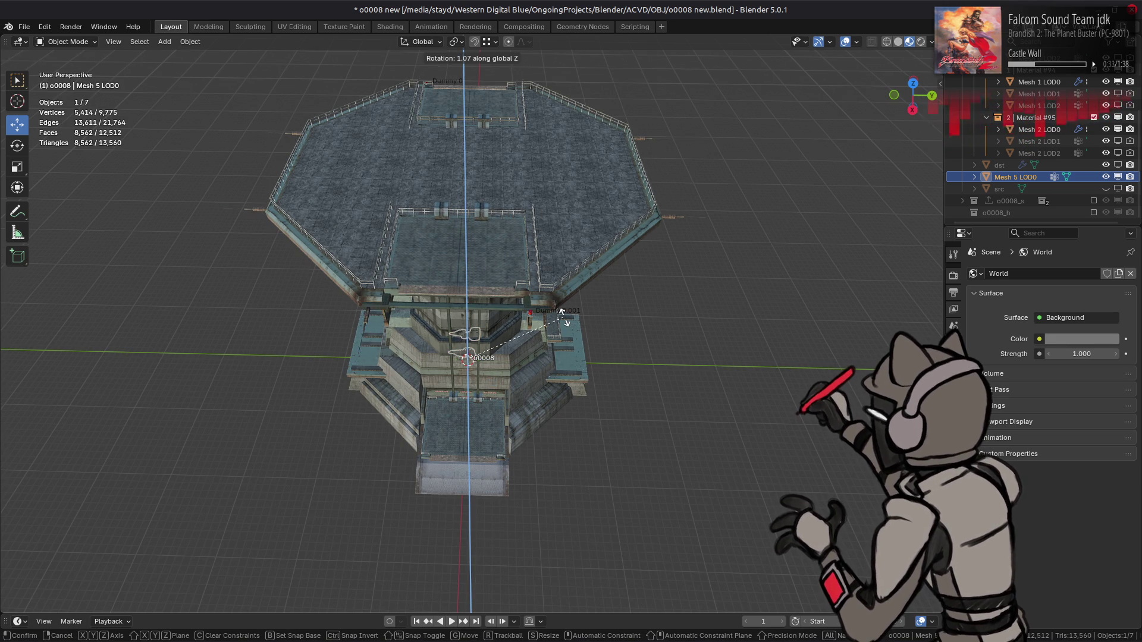
pyautogui.write('90')
pyautogui.press('Return')
# - Move Mesh 5 LOD0 12.974 m along X and raise it 31.554 m along Z
pyautogui.moveTo(562, 315); pyautogui.dragTo(454, 323, button='middle')
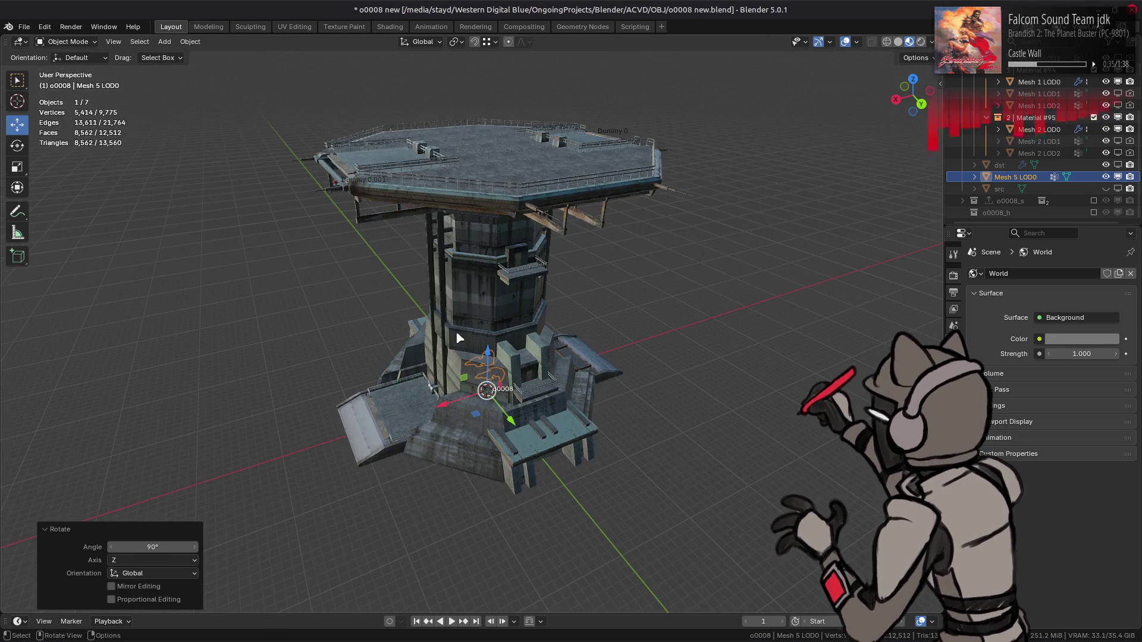
pyautogui.moveTo(439, 403); pyautogui.dragTo(351, 422)
pyautogui.moveTo(351, 422); pyautogui.dragTo(471, 317, button='middle')
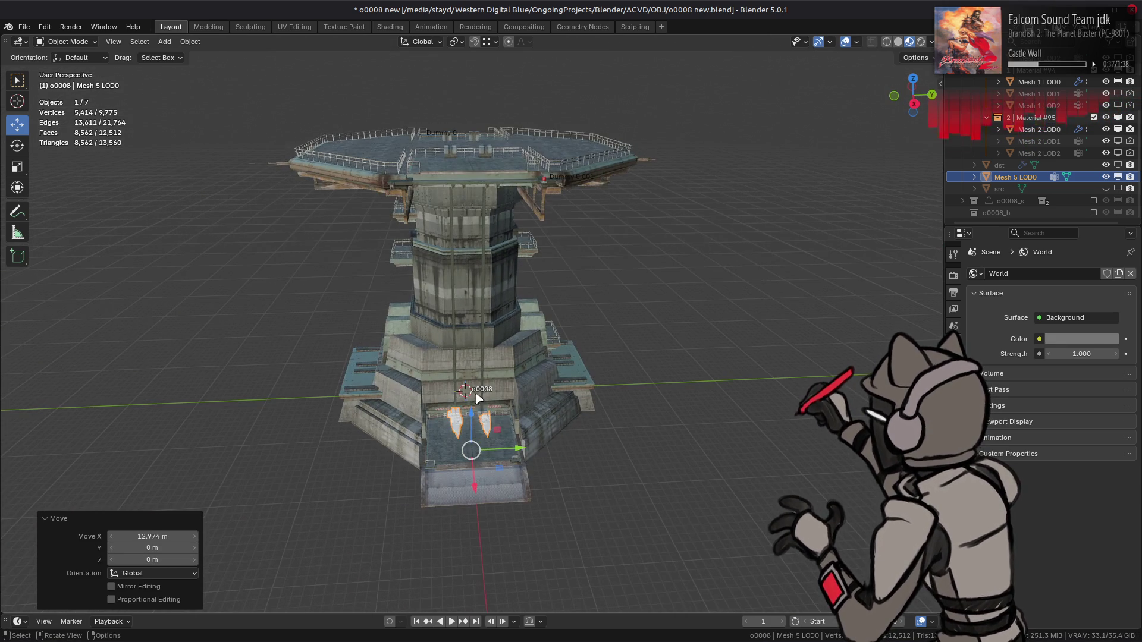
pyautogui.press('g')
pyautogui.press('z')
pyautogui.click(471, 57)
pyautogui.moveTo(471, 56); pyautogui.dragTo(469, 265, button='middle')
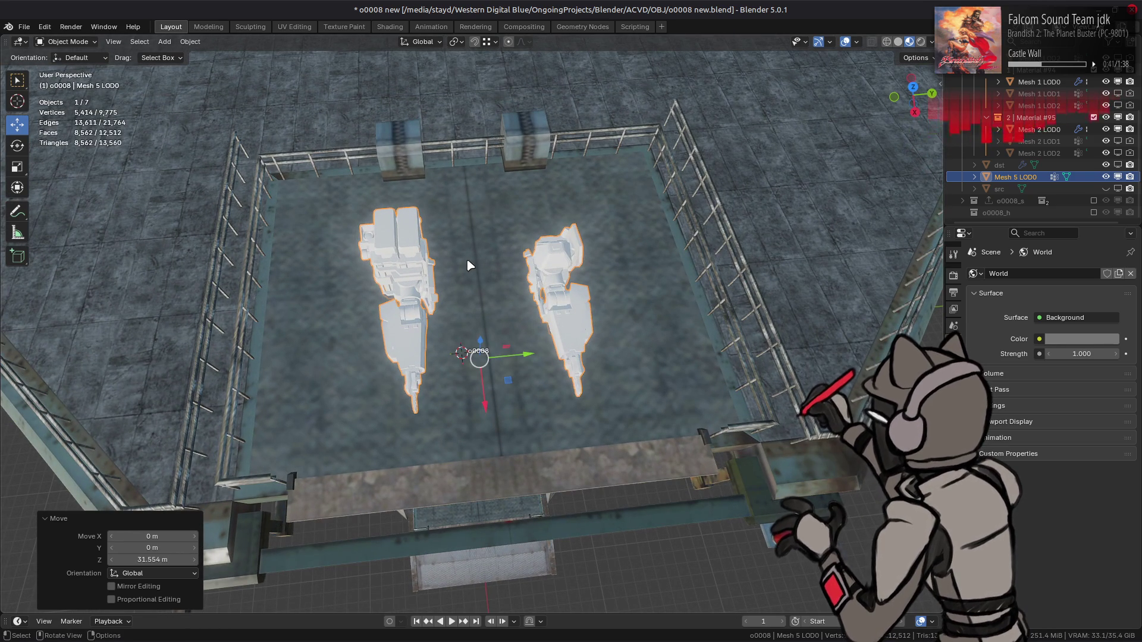
# - Delete the pasted Mesh 5 LOD0 arm object
pyautogui.scroll(-3, 470, 265)
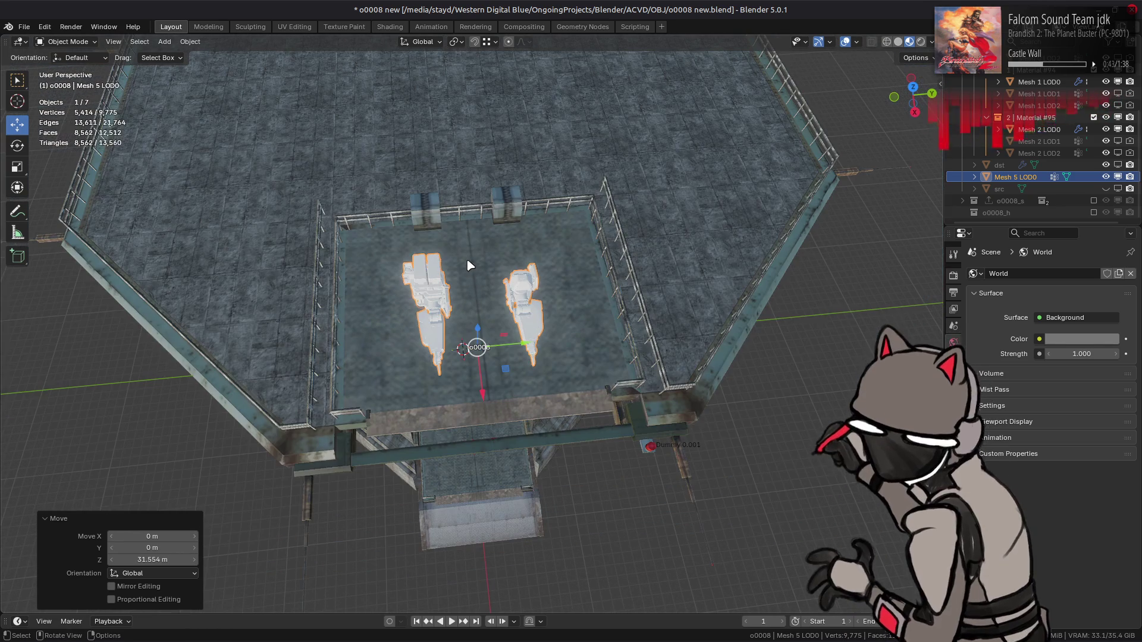
pyautogui.moveTo(471, 274); pyautogui.dragTo(495, 238, button='middle')
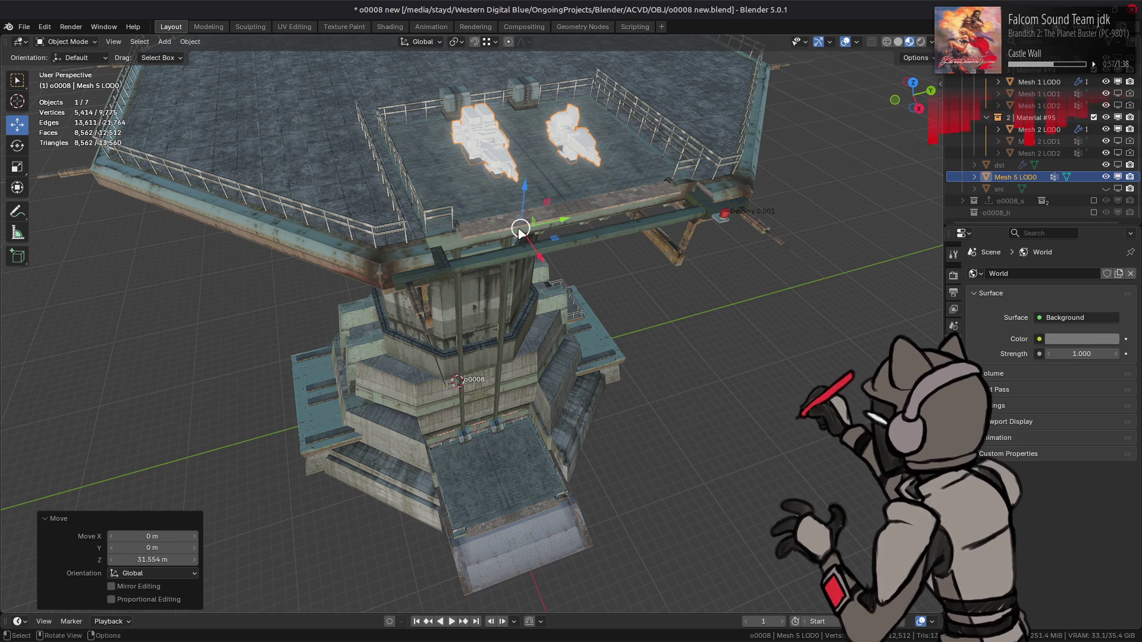
pyautogui.press('Delete')
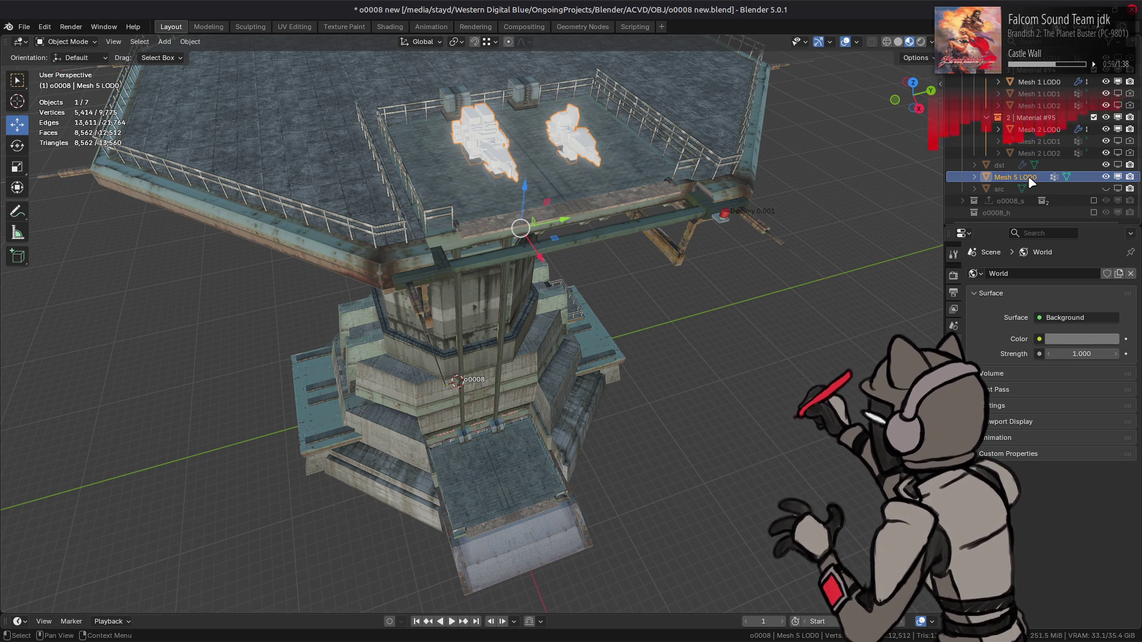
# - Purge unused data via File > Clean Up and confirm the deletion
pyautogui.click(24, 27)
pyautogui.moveTo(89, 247)
pyautogui.click(168, 257)
pyautogui.click(148, 329)
# - Save o0008 new.blend and orbit around the tower to inspect it
pyautogui.hotkey('ctrl', 's')
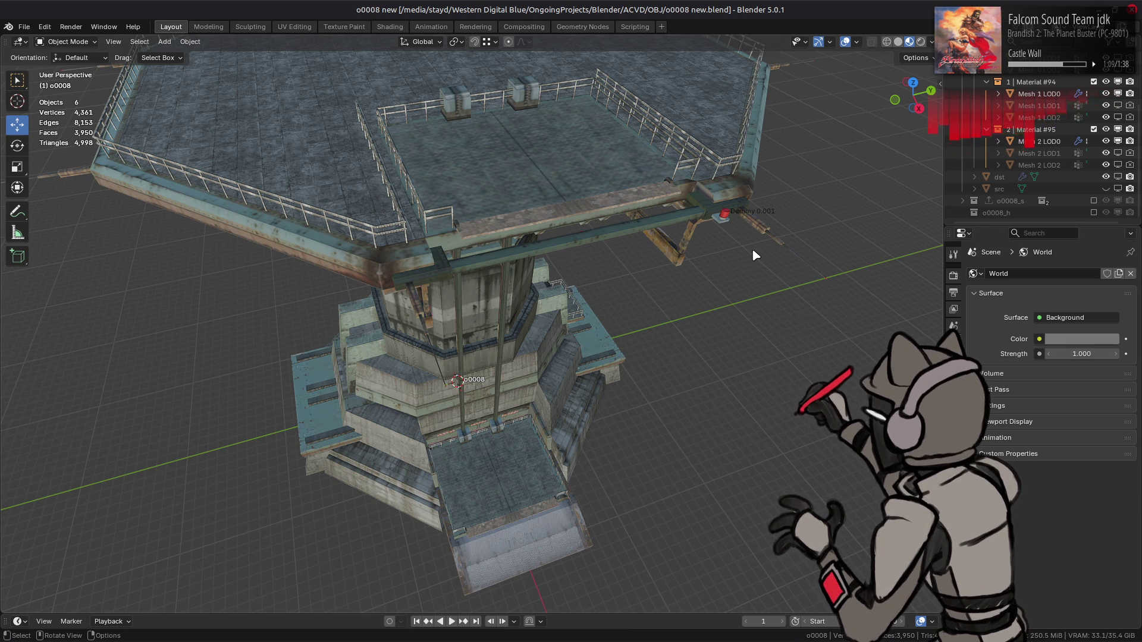
pyautogui.moveTo(657, 283)
pyautogui.mouseDown(button='middle')
pyautogui.moveTo(612, 298)
pyautogui.moveTo(449, 303)
pyautogui.mouseUp(button='middle')
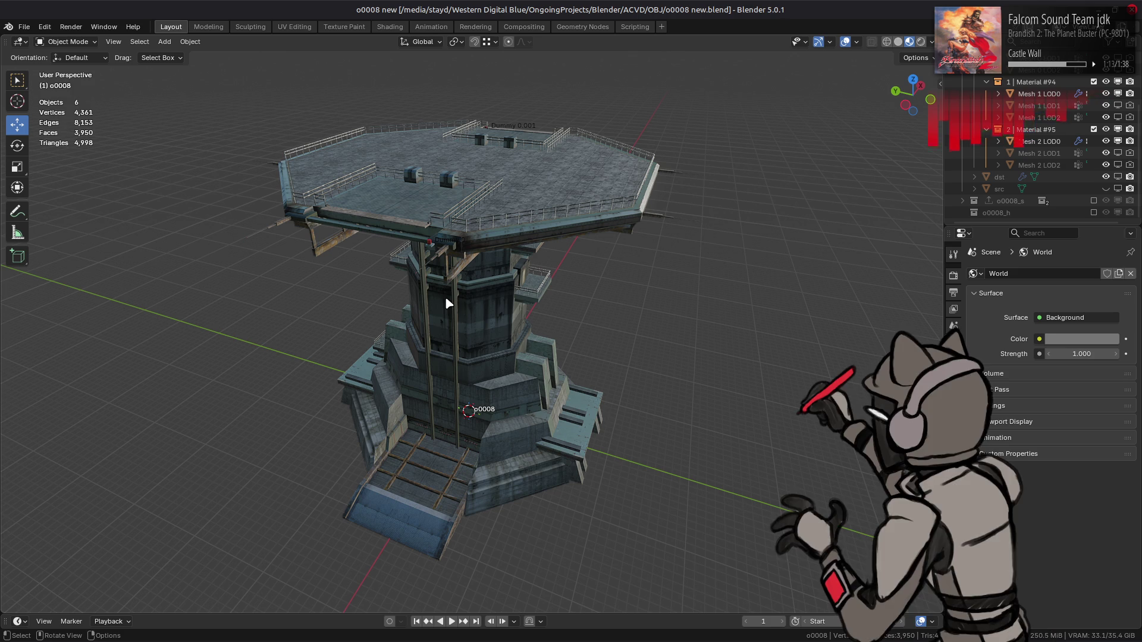
pyautogui.moveTo(455, 300)
pyautogui.mouseDown(button='middle')
pyautogui.moveTo(473, 279)
pyautogui.moveTo(457, 308)
pyautogui.moveTo(488, 302)
pyautogui.moveTo(466, 294)
pyautogui.mouseUp(button='middle')
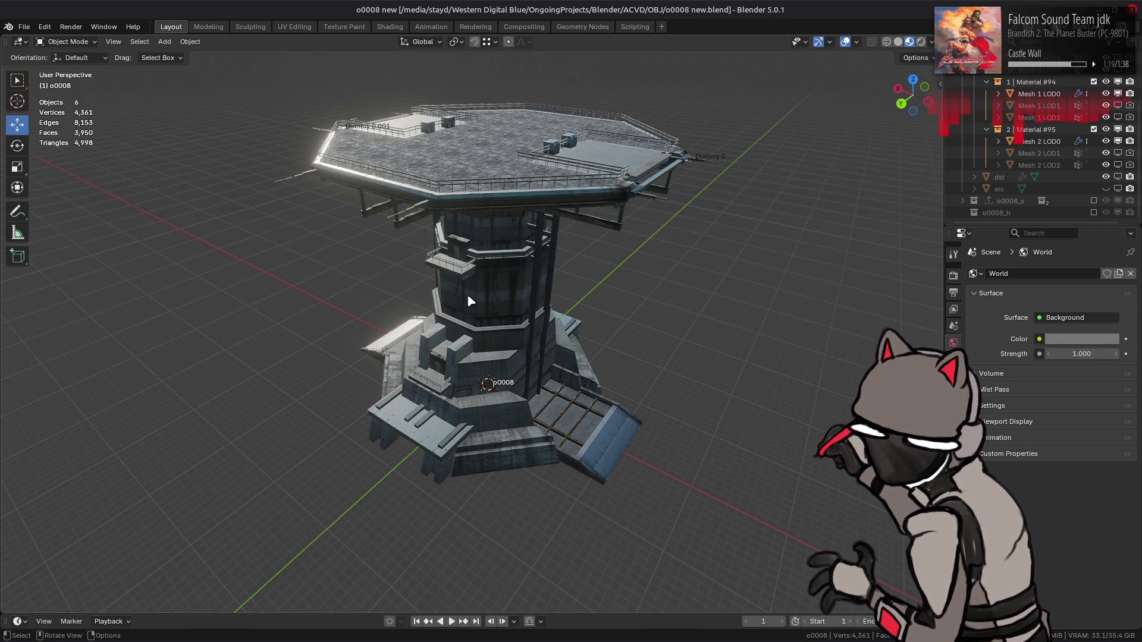
pyautogui.moveTo(468, 298)
pyautogui.mouseDown(button='middle')
pyautogui.moveTo(364, 309)
pyautogui.moveTo(526, 321)
pyautogui.mouseUp(button='middle')
pyautogui.moveTo(307, 343)
pyautogui.mouseDown(button='middle')
pyautogui.moveTo(507, 323)
pyautogui.moveTo(530, 351)
pyautogui.moveTo(591, 344)
pyautogui.mouseUp(button='middle')
pyautogui.moveTo(475, 210)
pyautogui.mouseDown(button='middle')
pyautogui.moveTo(540, 242)
pyautogui.moveTo(537, 156)
pyautogui.mouseUp(button='middle')
# - Close in on the front stairway landing and select the Mesh 0 LOD0 tower mesh
pyautogui.moveTo(502, 195)
pyautogui.mouseDown(button='middle')
pyautogui.moveTo(594, 374)
pyautogui.moveTo(378, 347)
pyautogui.mouseUp(button='middle')
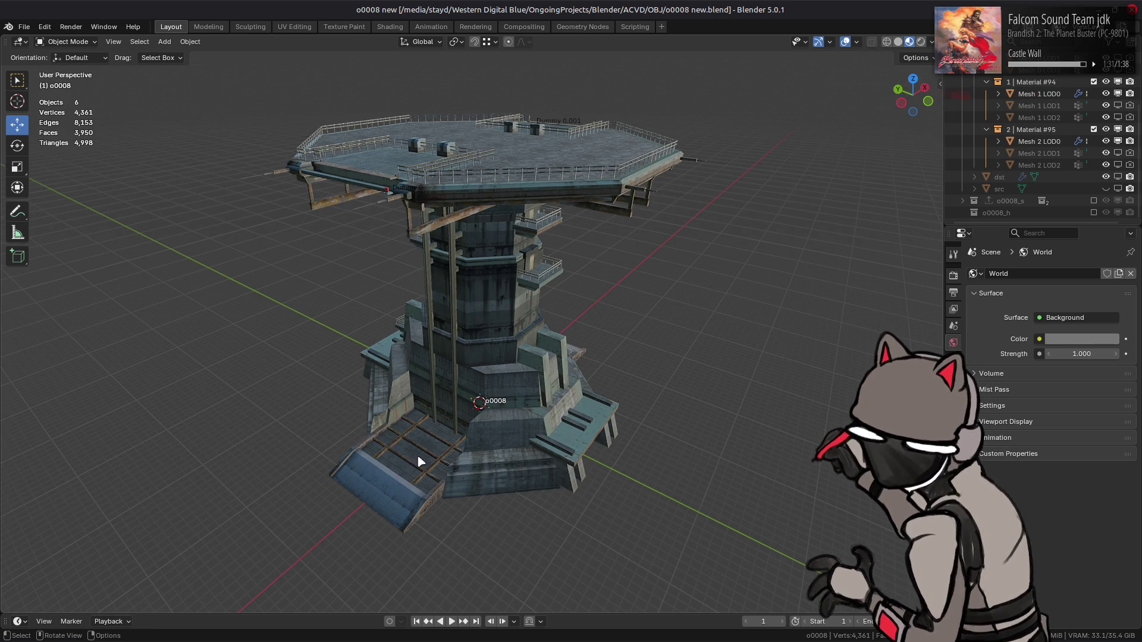
pyautogui.moveTo(431, 453); pyautogui.dragTo(508, 464, button='middle')
pyautogui.moveTo(591, 412)
pyautogui.mouseDown(button='middle')
pyautogui.moveTo(382, 408)
pyautogui.moveTo(498, 168)
pyautogui.mouseUp(button='middle')
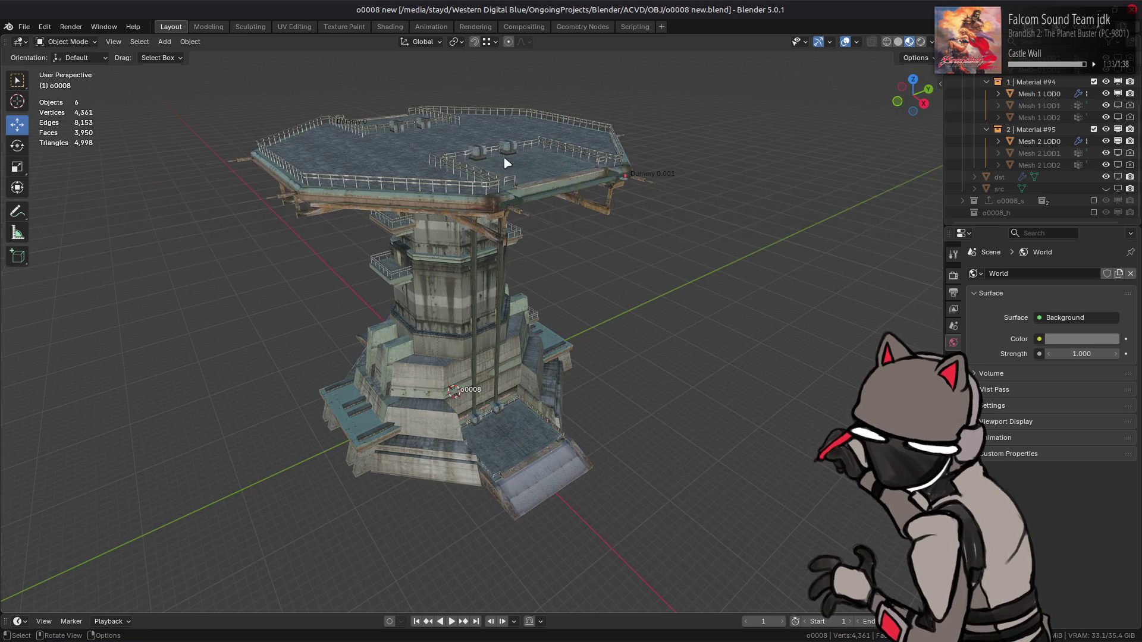
pyautogui.moveTo(502, 429)
pyautogui.mouseDown(button='middle')
pyautogui.moveTo(492, 448)
pyautogui.moveTo(459, 442)
pyautogui.mouseUp(button='middle')
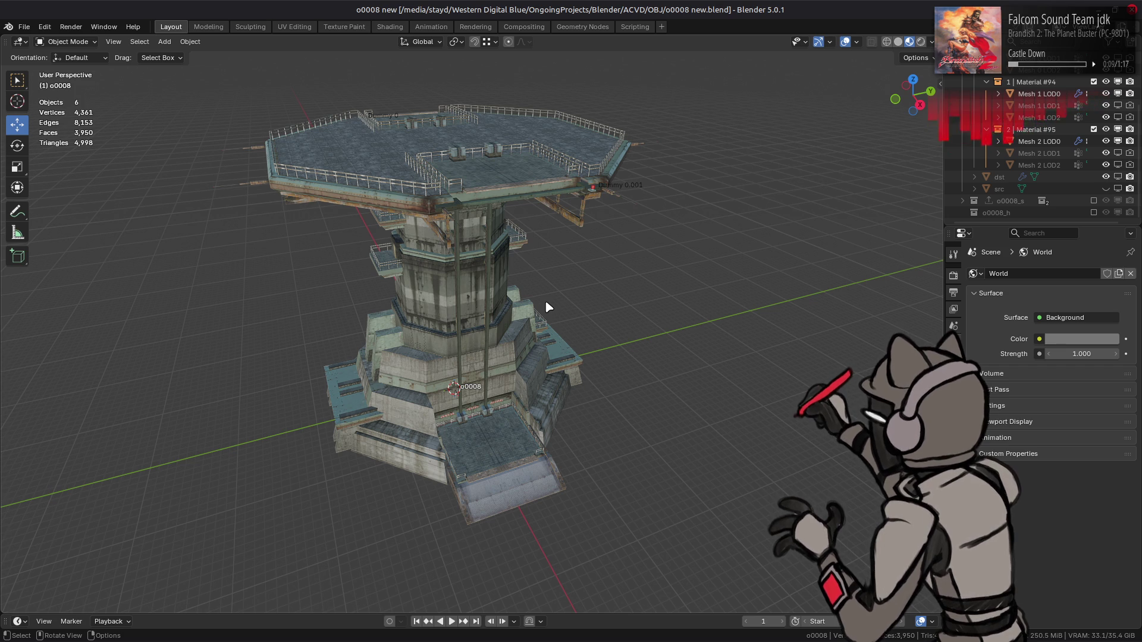
pyautogui.scroll(10, 547, 306)
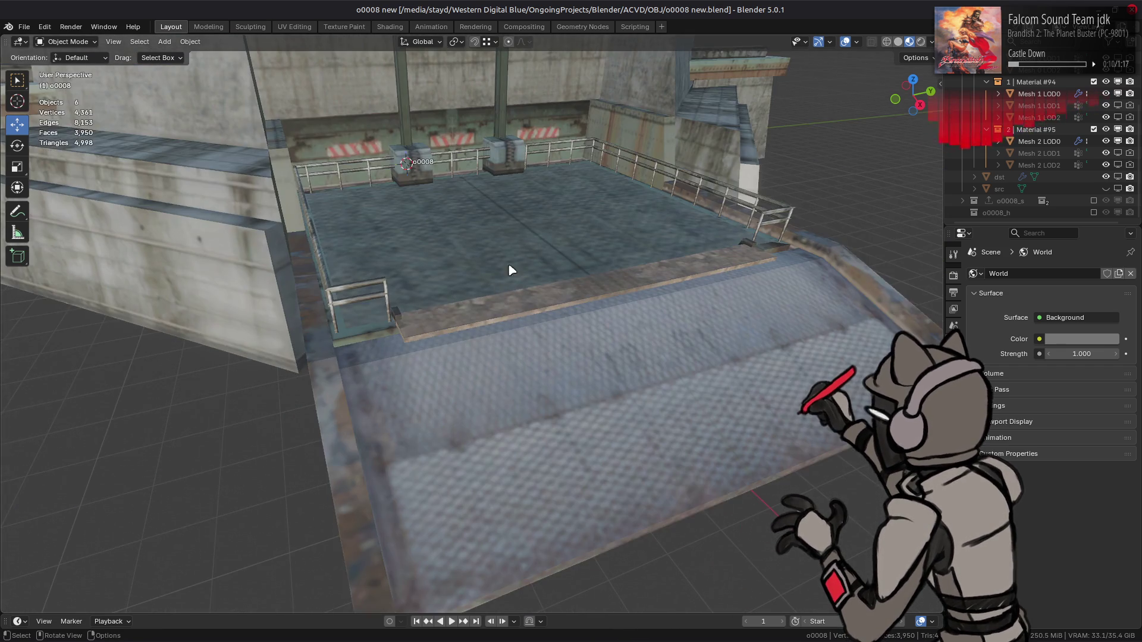
pyautogui.click(461, 257)
# - In Edit Mode, delete the lower courtyard's linked floor faces
pyautogui.moveTo(461, 257)
pyautogui.mouseDown(button='middle')
pyautogui.moveTo(426, 308)
pyautogui.moveTo(458, 291)
pyautogui.mouseUp(button='middle')
pyautogui.press('Tab')
pyautogui.click(458, 291)
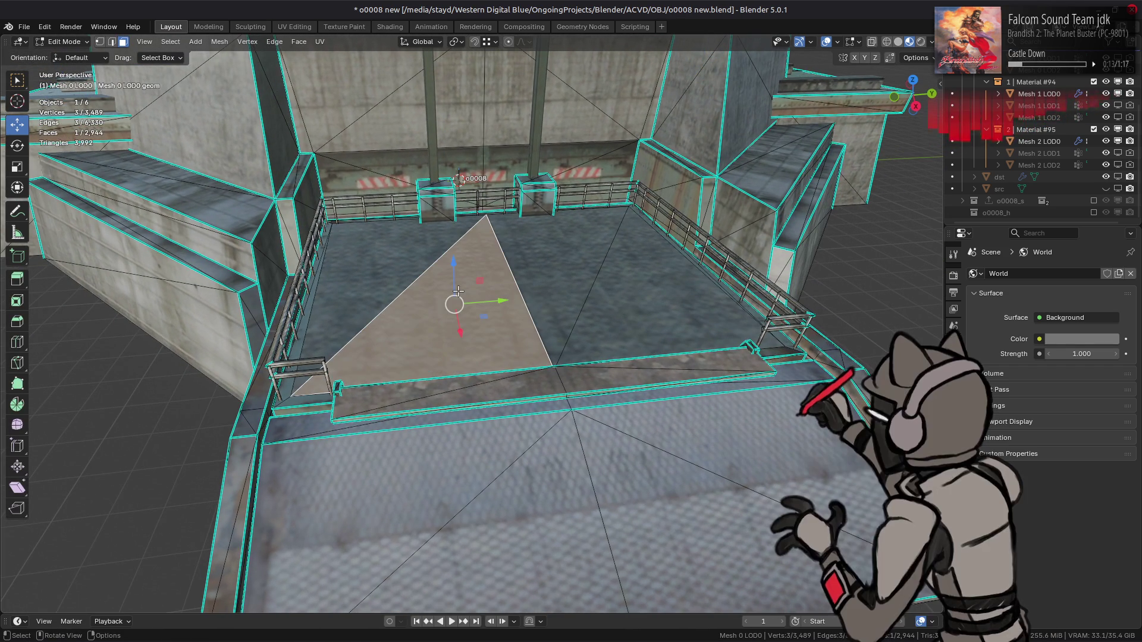
pyautogui.hotkey('ctrl', 'l')
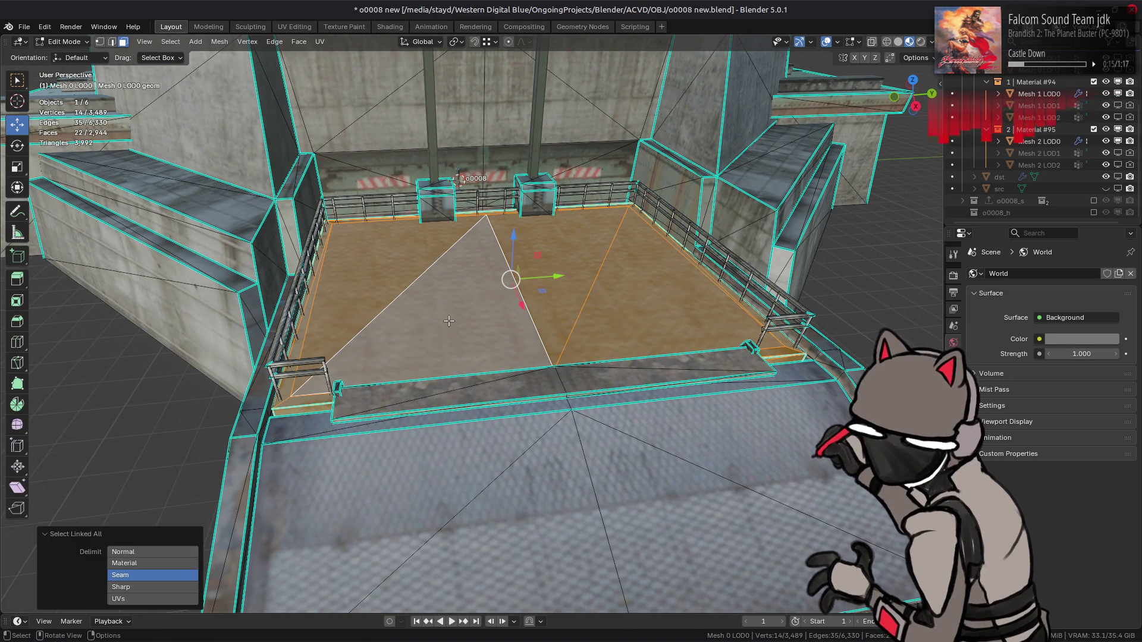
pyautogui.rightClick(451, 319)
pyautogui.click(452, 559)
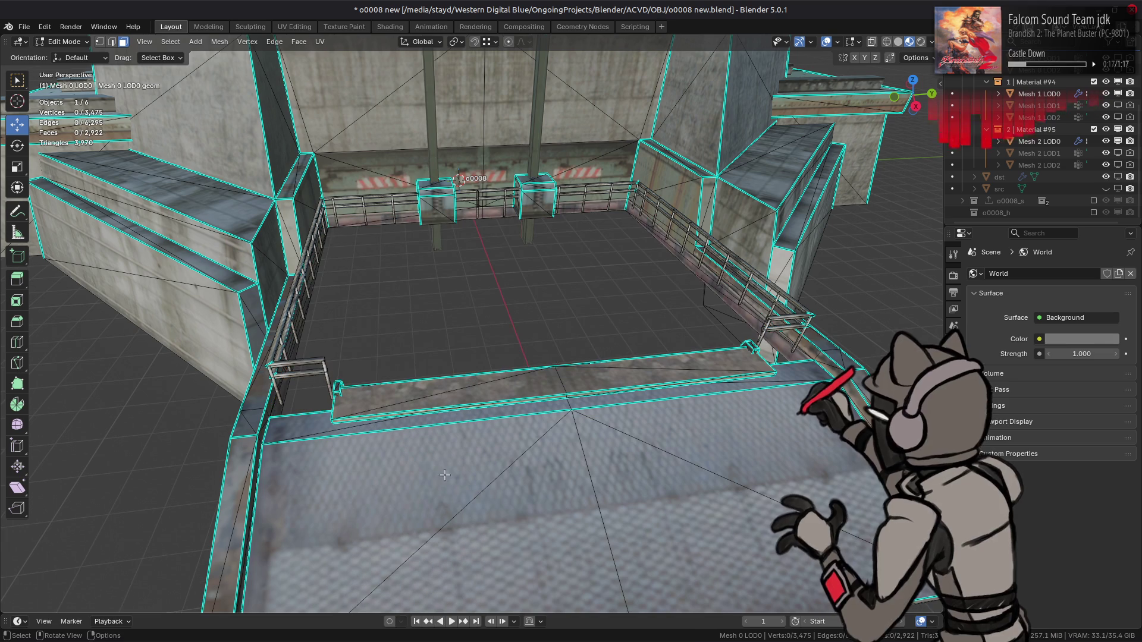
# - Select the floor strips and railing bars with their linked faces and delete them
pyautogui.moveTo(447, 459); pyautogui.dragTo(496, 410, button='middle')
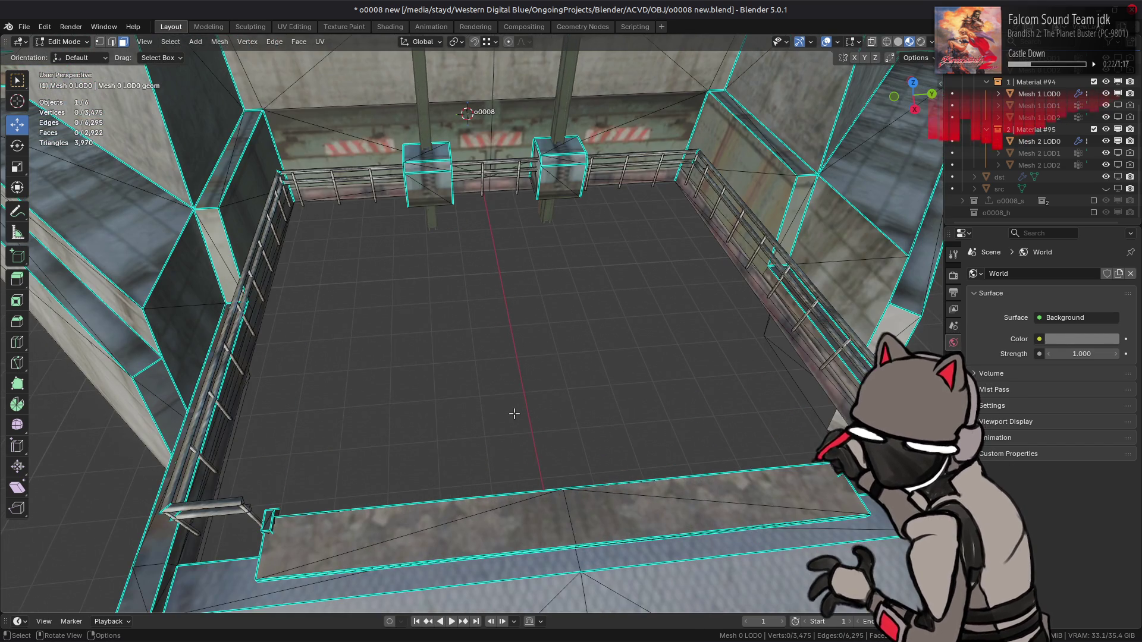
pyautogui.moveTo(515, 412)
pyautogui.mouseDown(button='middle')
pyautogui.moveTo(499, 400)
pyautogui.moveTo(505, 351)
pyautogui.mouseUp(button='middle')
pyautogui.click(678, 370)
pyautogui.keyDown('shift'); pyautogui.click(725, 351); pyautogui.keyUp('shift')
pyautogui.moveTo(724, 352); pyautogui.dragTo(344, 351, button='middle')
pyautogui.keyDown('shift'); pyautogui.click(343, 354); pyautogui.keyUp('shift')
pyautogui.keyDown('shift'); pyautogui.click(314, 317); pyautogui.keyUp('shift')
pyautogui.keyDown('shift'); pyautogui.click(310, 326); pyautogui.keyUp('shift')
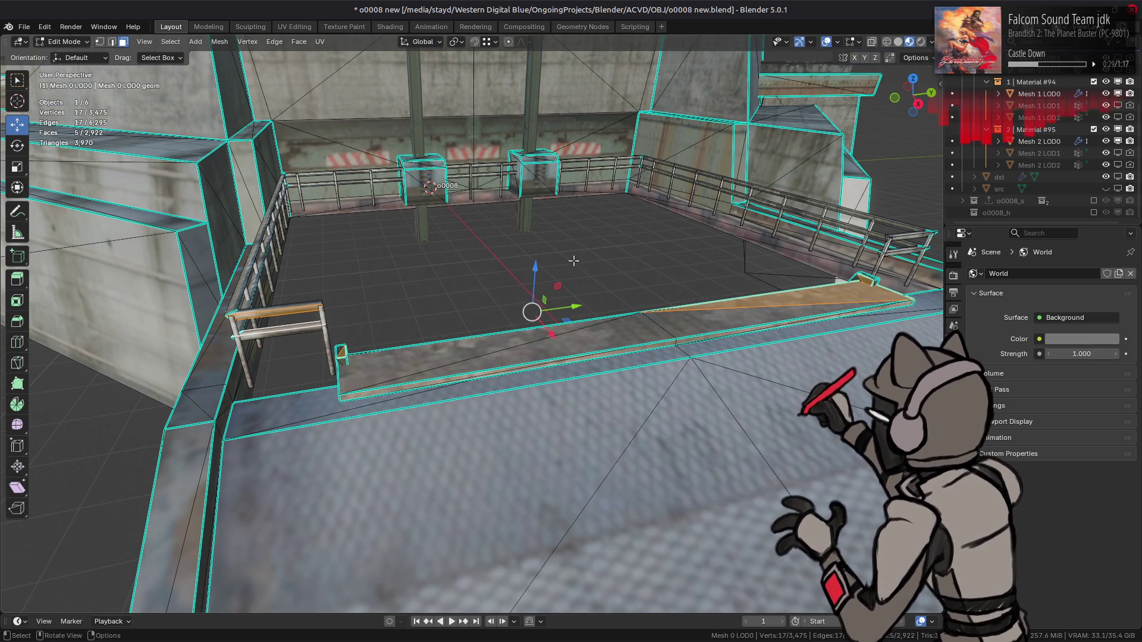
pyautogui.hotkey('ctrl', 'l')
pyautogui.moveTo(593, 282)
pyautogui.mouseDown(button='middle')
pyautogui.moveTo(566, 336)
pyautogui.moveTo(485, 268)
pyautogui.moveTo(693, 283)
pyautogui.mouseUp(button='middle')
pyautogui.rightClick(577, 327)
pyautogui.click(578, 331)
# - Delete the two boxes in the courtyard
pyautogui.scroll(-5, 566, 336)
pyautogui.scroll(5, 483, 322)
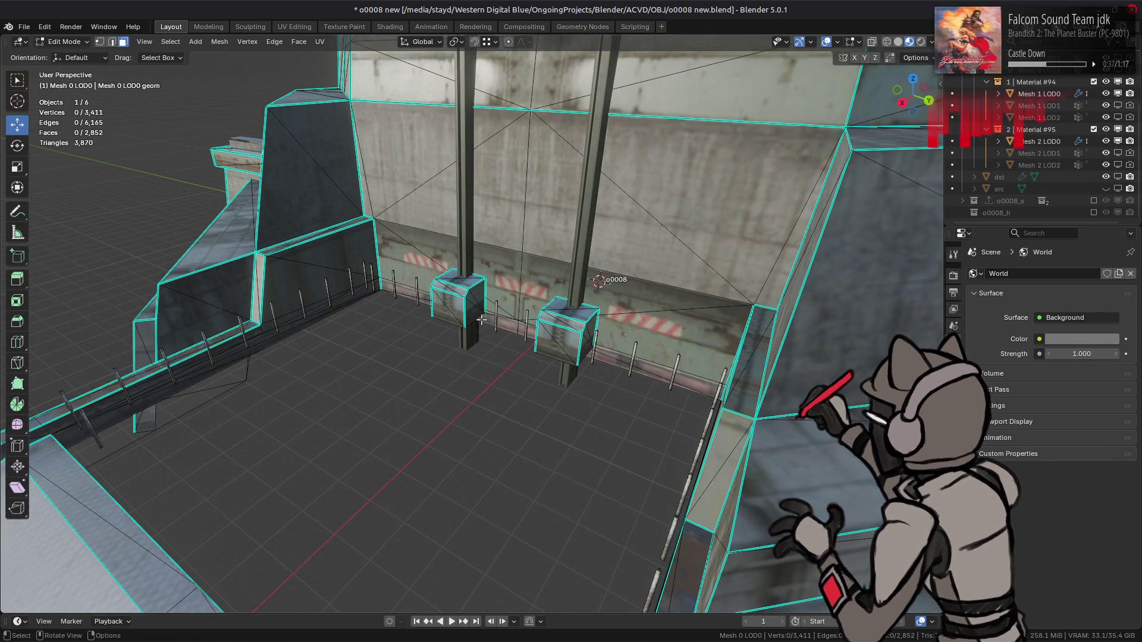
pyautogui.click(451, 304)
pyautogui.keyDown('shift'); pyautogui.click(555, 330); pyautogui.keyUp('shift')
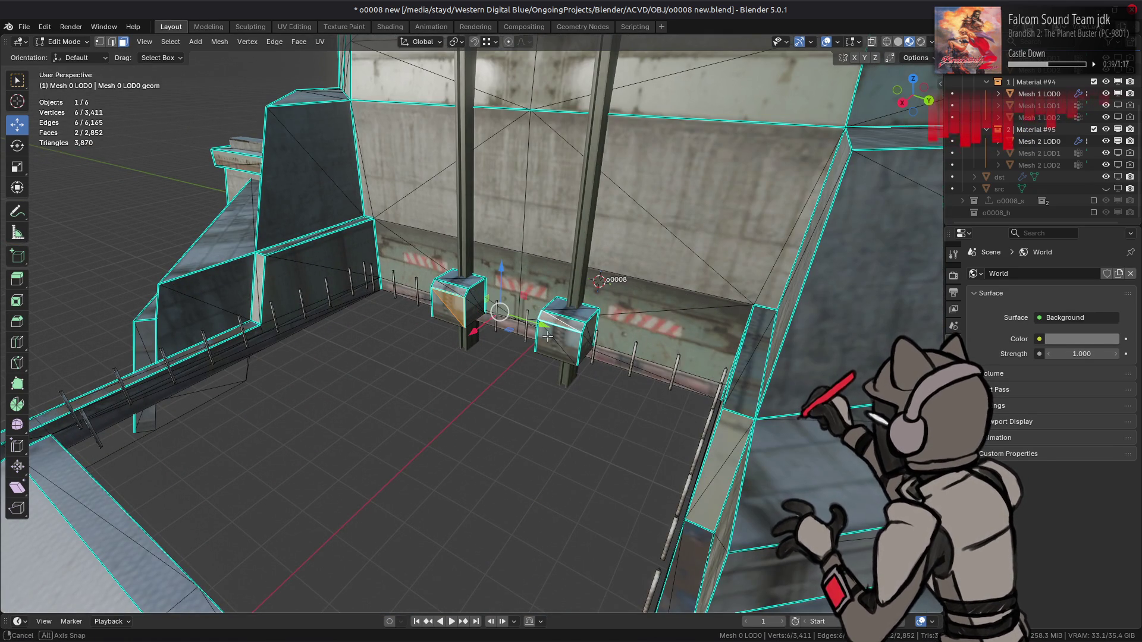
pyautogui.hotkey('ctrl', 'l')
pyautogui.press('x')
pyautogui.click(547, 336)
# - Select the whole row of thin poles in X-ray mode, including linked parts
pyautogui.scroll(-2, 494, 332)
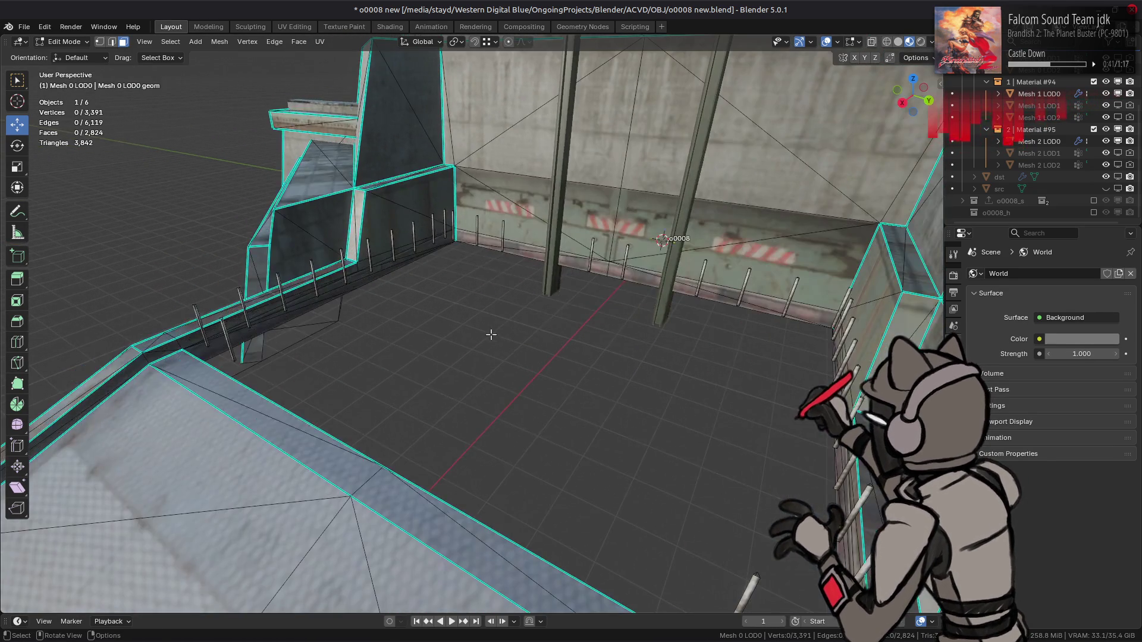
pyautogui.moveTo(565, 332); pyautogui.dragTo(607, 340, button='middle')
pyautogui.moveTo(420, 418)
pyautogui.mouseDown(button='middle')
pyautogui.moveTo(453, 395)
pyautogui.moveTo(446, 416)
pyautogui.moveTo(506, 345)
pyautogui.moveTo(559, 311)
pyautogui.moveTo(484, 345)
pyautogui.mouseUp(button='middle')
pyautogui.click(447, 407)
pyautogui.scroll(2, 300, 279)
pyautogui.hotkey('alt', 'z')
pyautogui.scroll(2, 205, 265)
pyautogui.moveTo(111, 257)
pyautogui.mouseDown()
pyautogui.moveTo(874, 264)
pyautogui.moveTo(863, 267)
pyautogui.mouseUp()
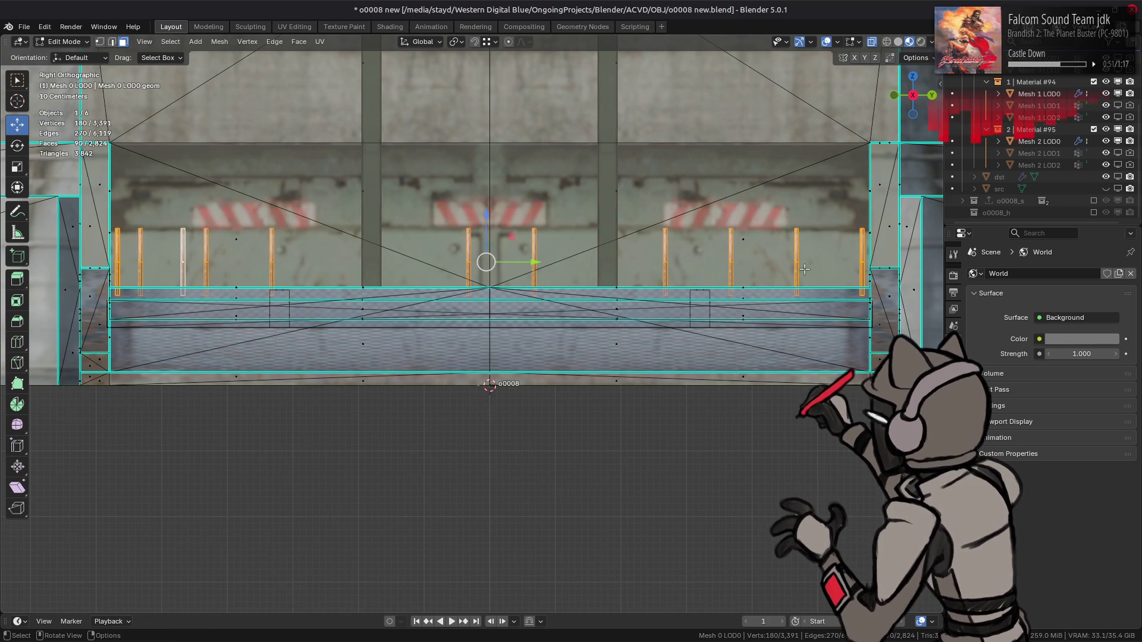
pyautogui.hotkey('ctrl', 'l')
pyautogui.moveTo(646, 266)
pyautogui.mouseDown(button='middle')
pyautogui.moveTo(603, 326)
pyautogui.moveTo(582, 309)
pyautogui.mouseUp(button='middle')
# - Shift the poles 28.257 m along Y, delete them, and return to Object Mode
pyautogui.scroll(-5, 582, 310)
pyautogui.press('g')
pyautogui.press('y')
pyautogui.click(604, 369)
pyautogui.rightClick(604, 368)
pyautogui.click(602, 364)
pyautogui.press('Tab')
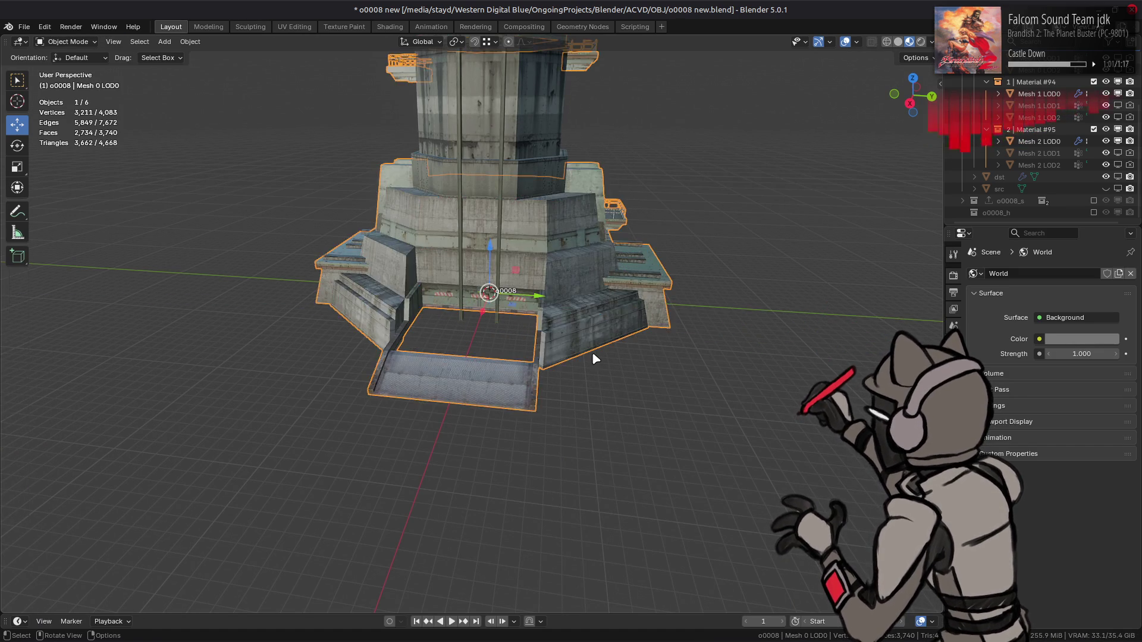
# - Select the tower mesh above the grating and enter Edit Mode
pyautogui.scroll(8, 592, 354)
pyautogui.scroll(-8, 666, 313)
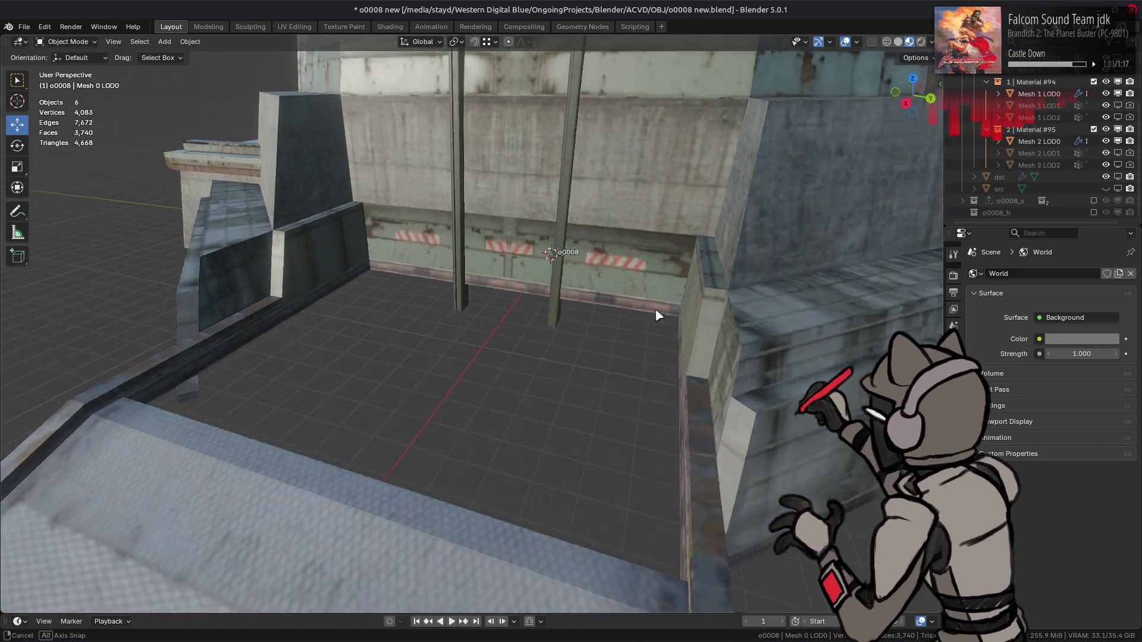
pyautogui.moveTo(640, 359)
pyautogui.mouseDown(button='middle')
pyautogui.moveTo(476, 341)
pyautogui.moveTo(522, 324)
pyautogui.mouseUp(button='middle')
pyautogui.hotkey('shift', 's')
pyautogui.press('Escape')
pyautogui.moveTo(579, 351); pyautogui.dragTo(402, 297, button='middle')
pyautogui.scroll(5, 494, 316)
pyautogui.click(493, 317)
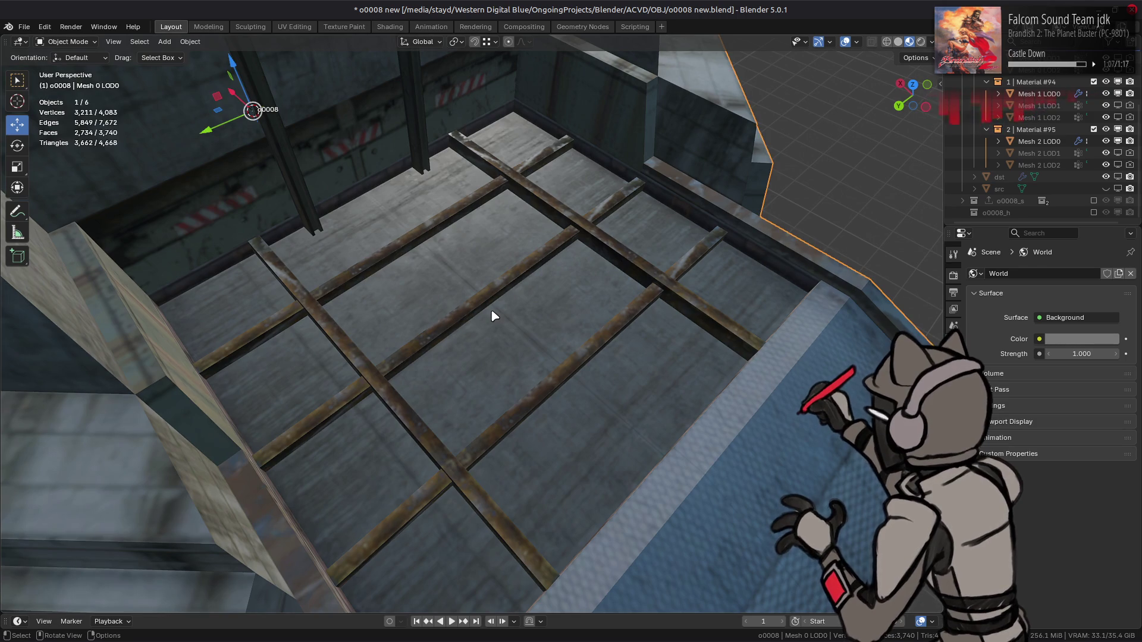
pyautogui.press('Tab')
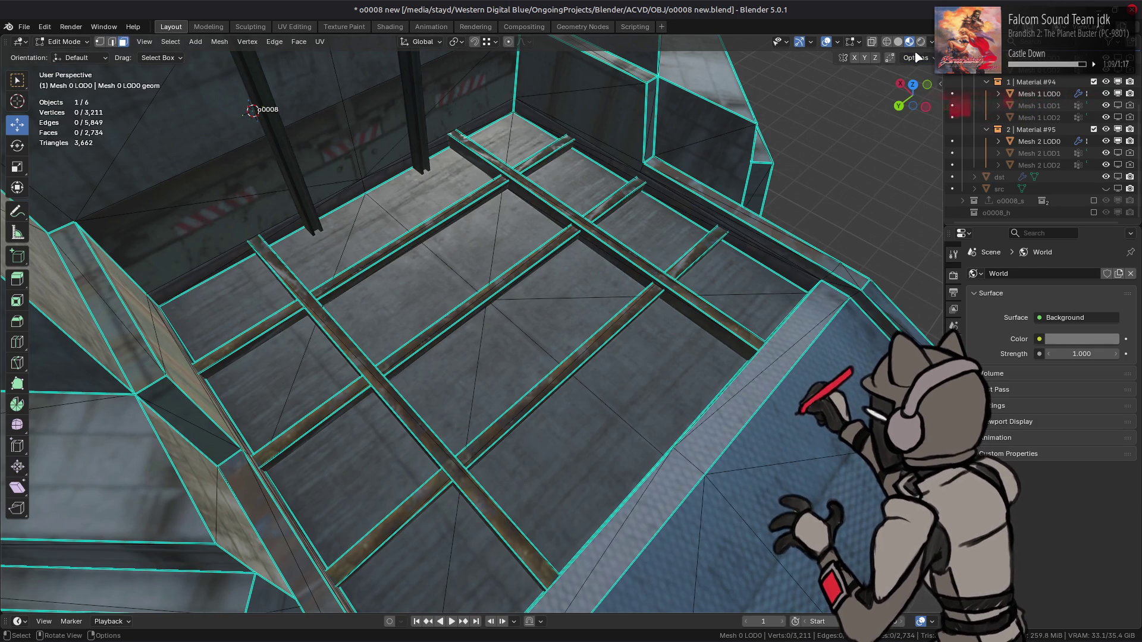
pyautogui.click(922, 61)
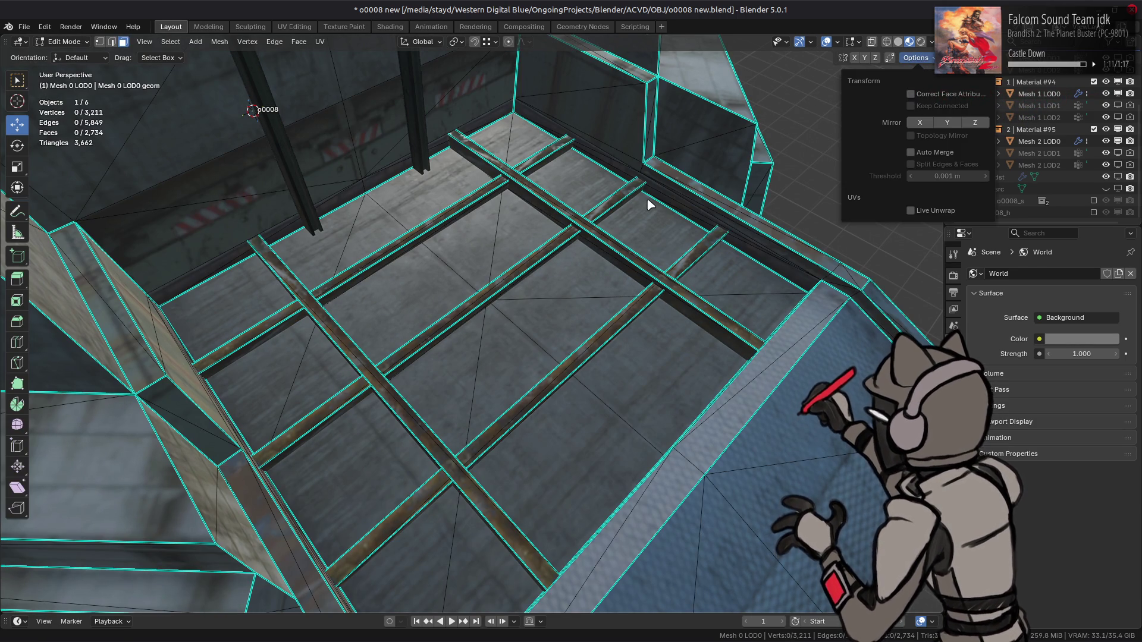
# - Select two floor triangles and four beam faces of the elevator platform
pyautogui.moveTo(618, 190); pyautogui.dragTo(577, 213, button='middle')
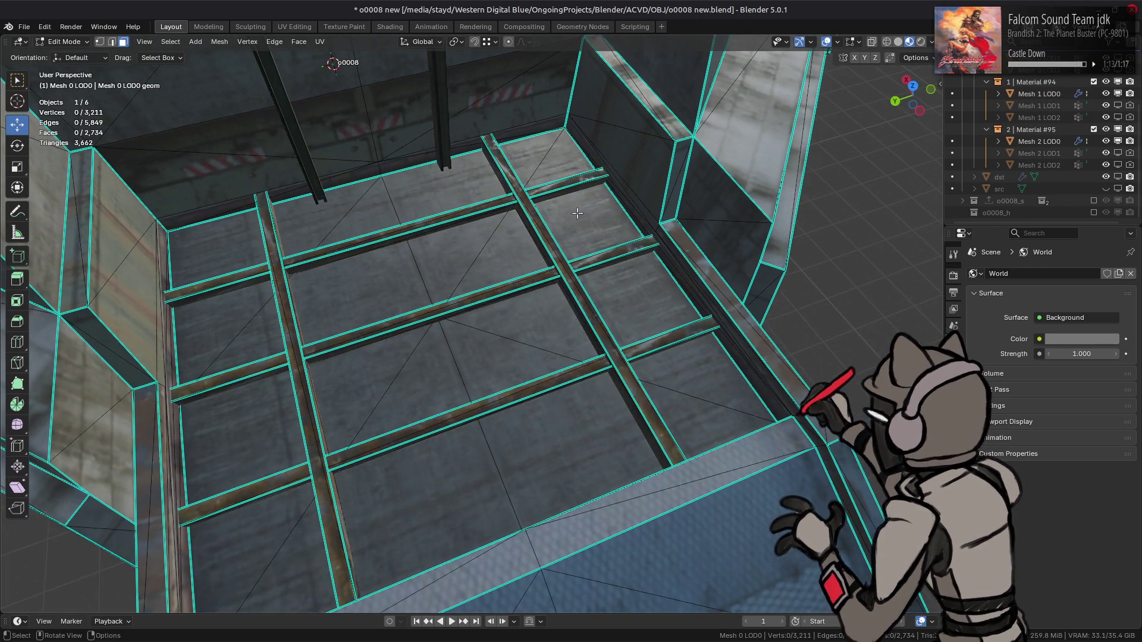
pyautogui.click(447, 195)
pyautogui.keyDown('shift'); pyautogui.click(401, 245); pyautogui.keyUp('shift')
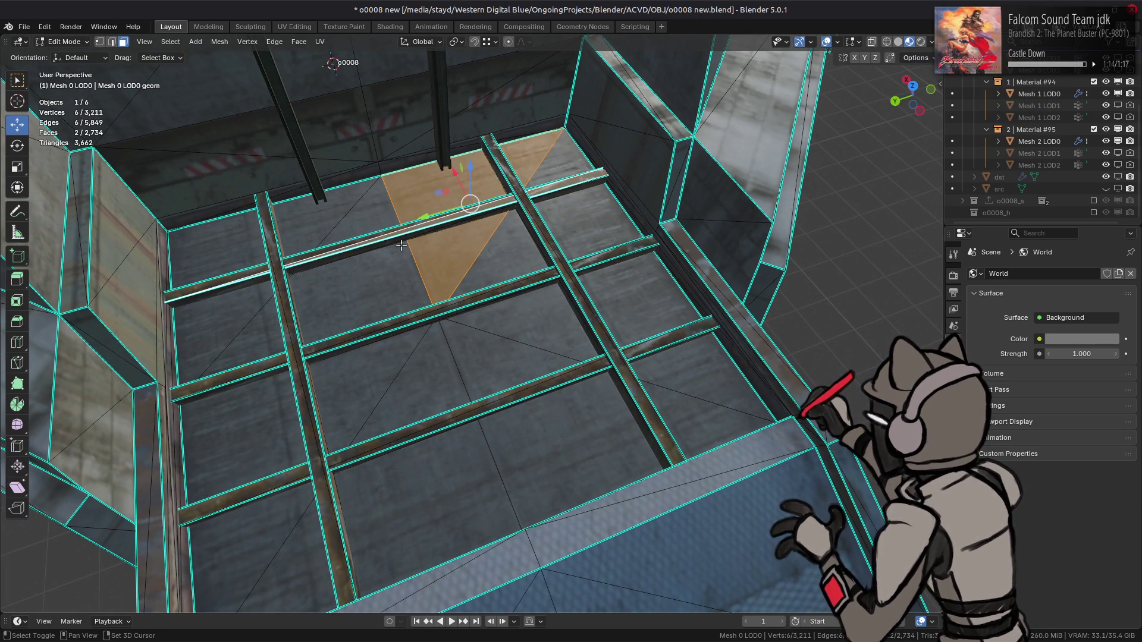
pyautogui.keyDown('shift'); pyautogui.click(433, 315); pyautogui.keyUp('shift')
pyautogui.keyDown('shift'); pyautogui.click(585, 386); pyautogui.keyUp('shift')
pyautogui.keyDown('shift'); pyautogui.click(608, 357); pyautogui.keyUp('shift')
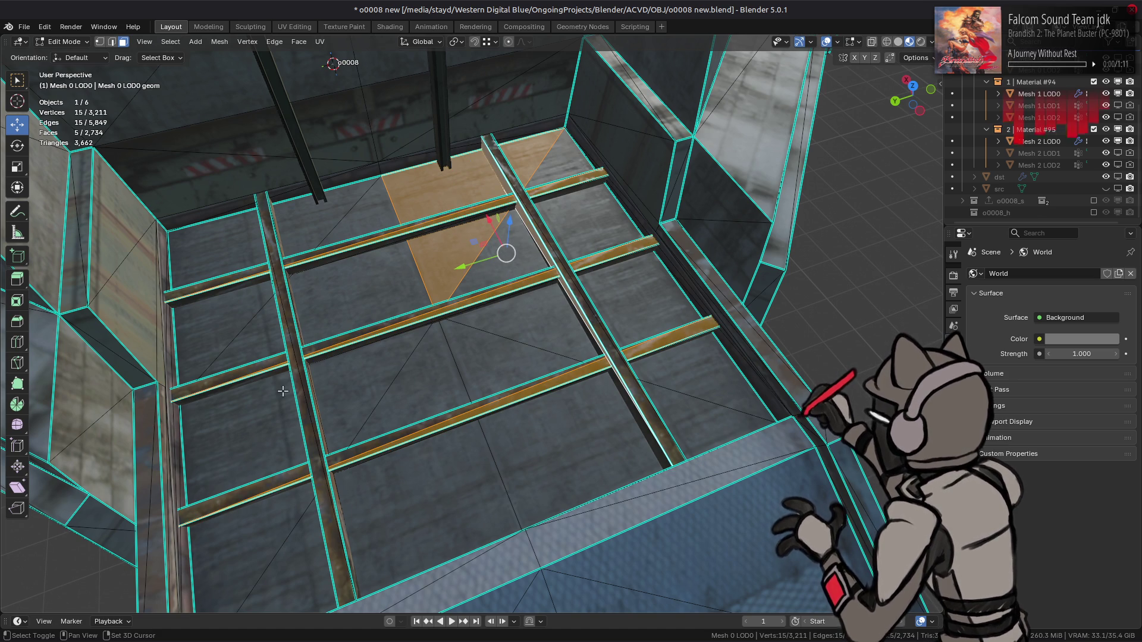
pyautogui.keyDown('shift'); pyautogui.click(306, 391); pyautogui.keyUp('shift')
pyautogui.hotkey('ctrl', 'l')
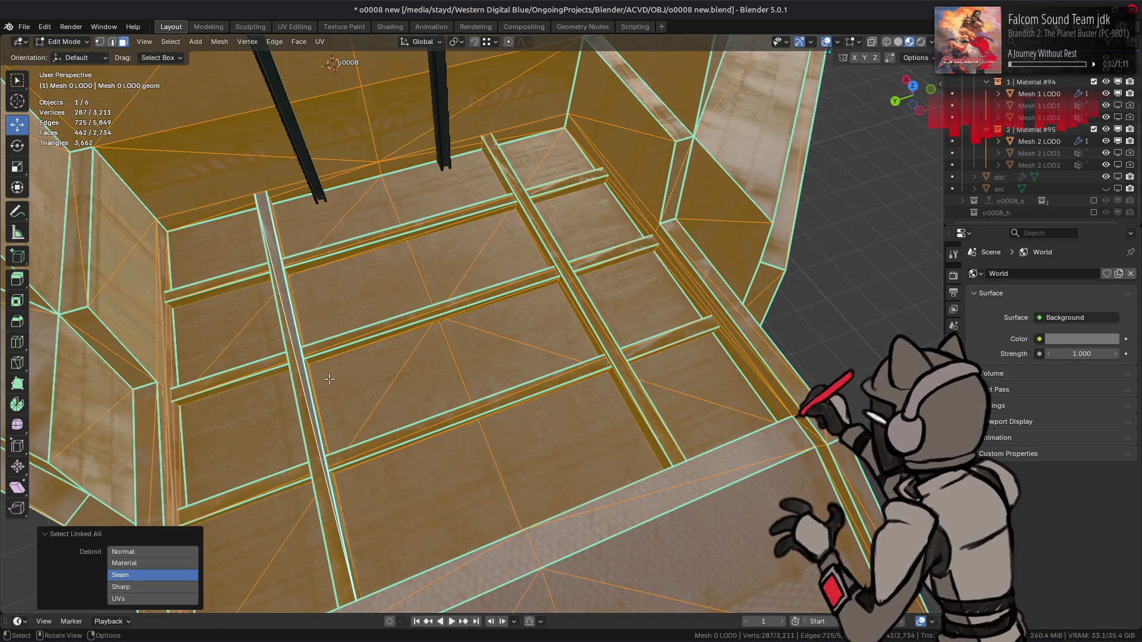
pyautogui.hotkey('ctrl', 'z')
# - Deselect the floor triangle, extend to the full beam grid, and add linked flat floor faces
pyautogui.press('b')
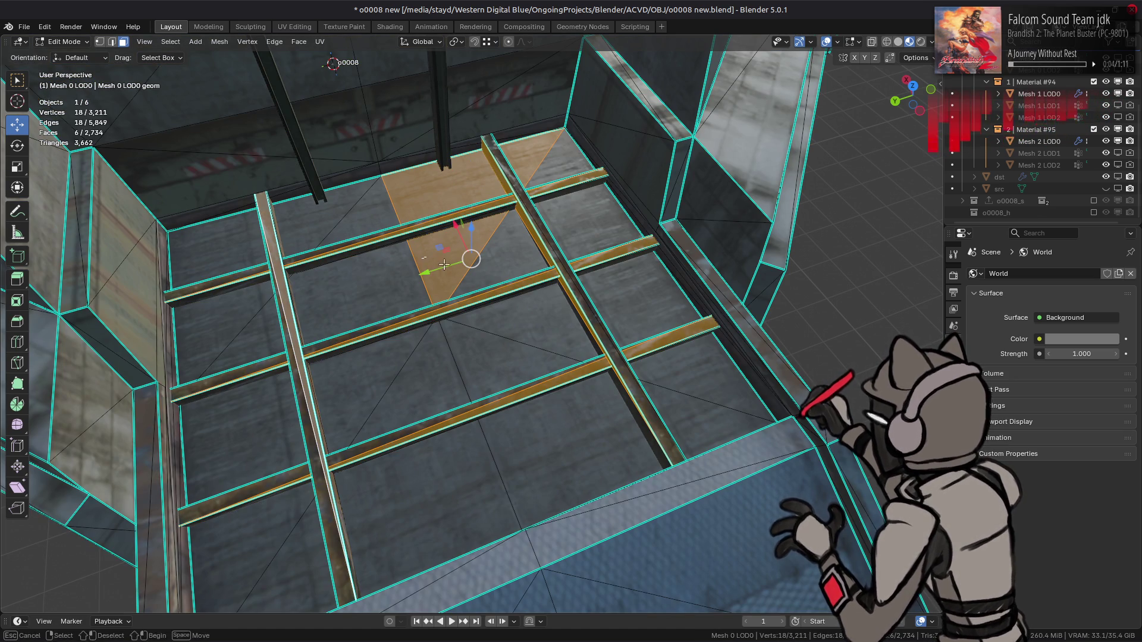
pyautogui.keyDown('shift'); pyautogui.moveTo(434, 261); pyautogui.dragTo(447, 269); pyautogui.keyUp('shift')
pyautogui.hotkey('ctrl', 'l')
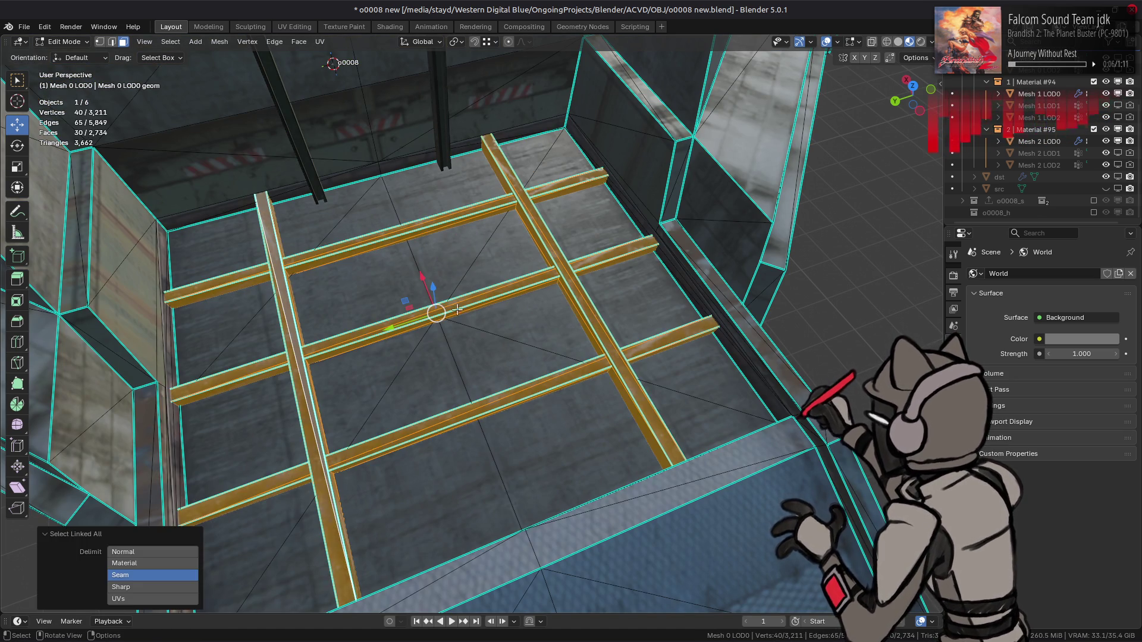
pyautogui.press('q')
pyautogui.click(467, 345)
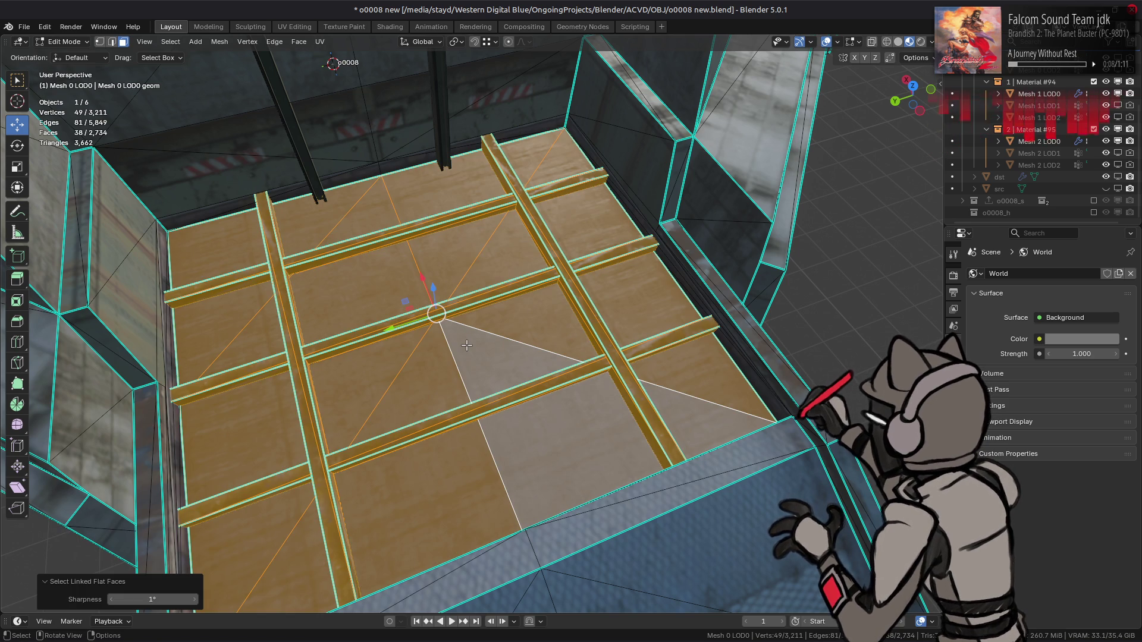
pyautogui.moveTo(467, 344)
pyautogui.mouseDown(button='middle')
pyautogui.moveTo(490, 326)
pyautogui.moveTo(298, 323)
pyautogui.moveTo(274, 340)
pyautogui.mouseUp(button='middle')
pyautogui.scroll(5, 412, 306)
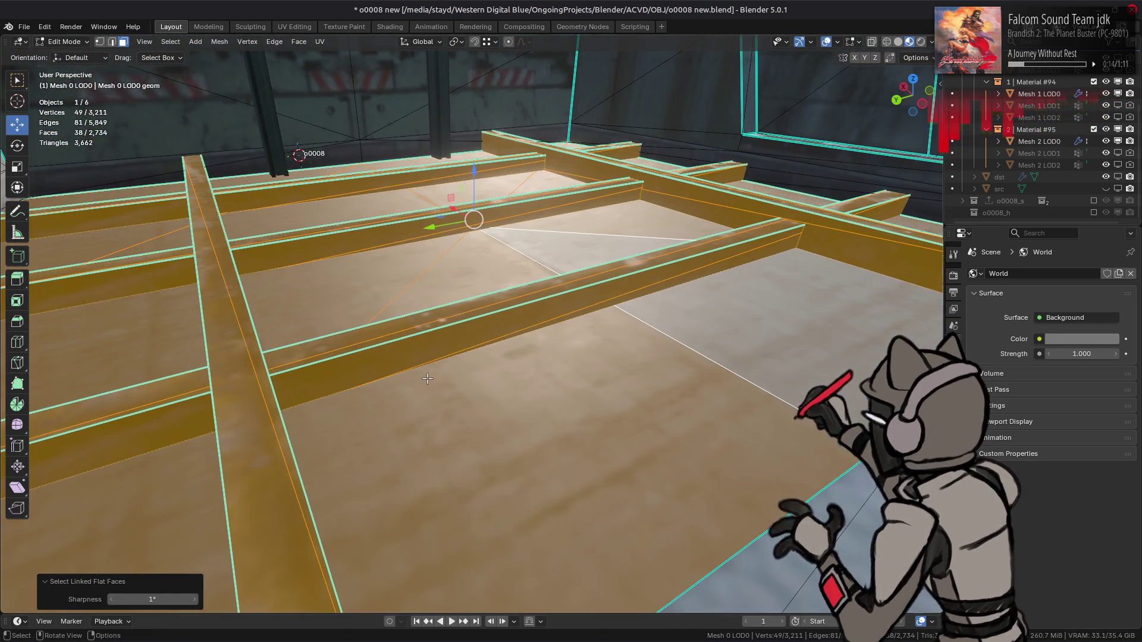
# - Duplicate the platform in place and rotate the copy 180° around the 3D cursor
pyautogui.scroll(-5, 427, 379)
pyautogui.hotkey('shift', 'd')
pyautogui.press('Escape')
pyautogui.click(457, 42)
pyautogui.click(478, 85)
pyautogui.scroll(2, 357, 208)
pyautogui.write('r')
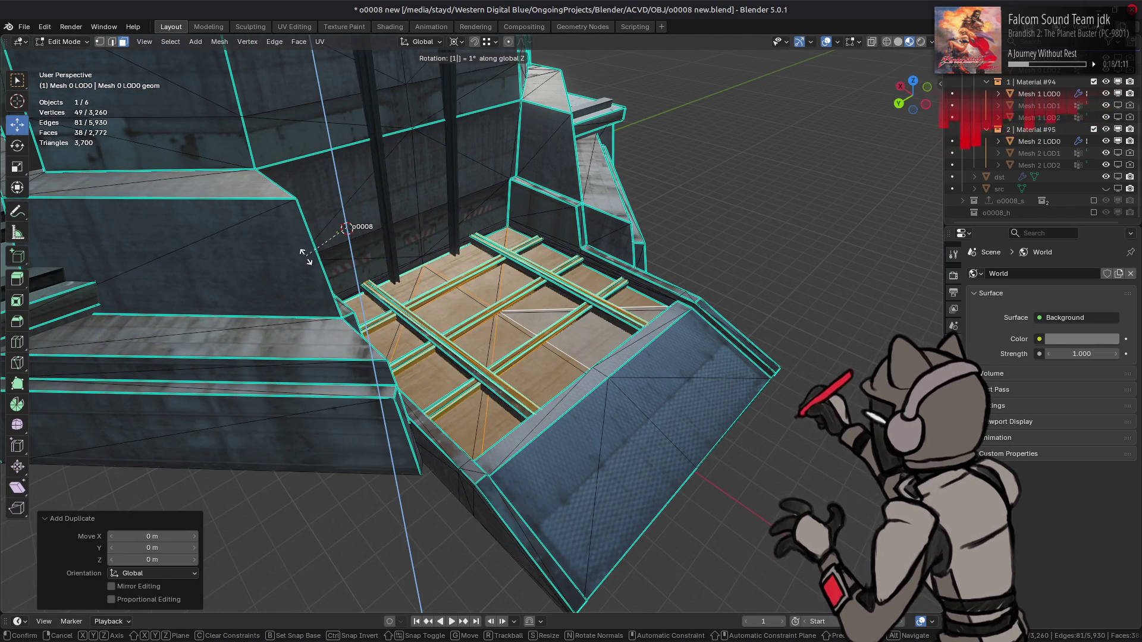
pyautogui.write('80')
pyautogui.press('Return')
# - Adjust snapping and move the duplicated platform into position
pyautogui.moveTo(310, 255)
pyautogui.mouseDown(button='middle')
pyautogui.moveTo(456, 262)
pyautogui.moveTo(526, 183)
pyautogui.mouseUp(button='middle')
pyautogui.click(489, 43)
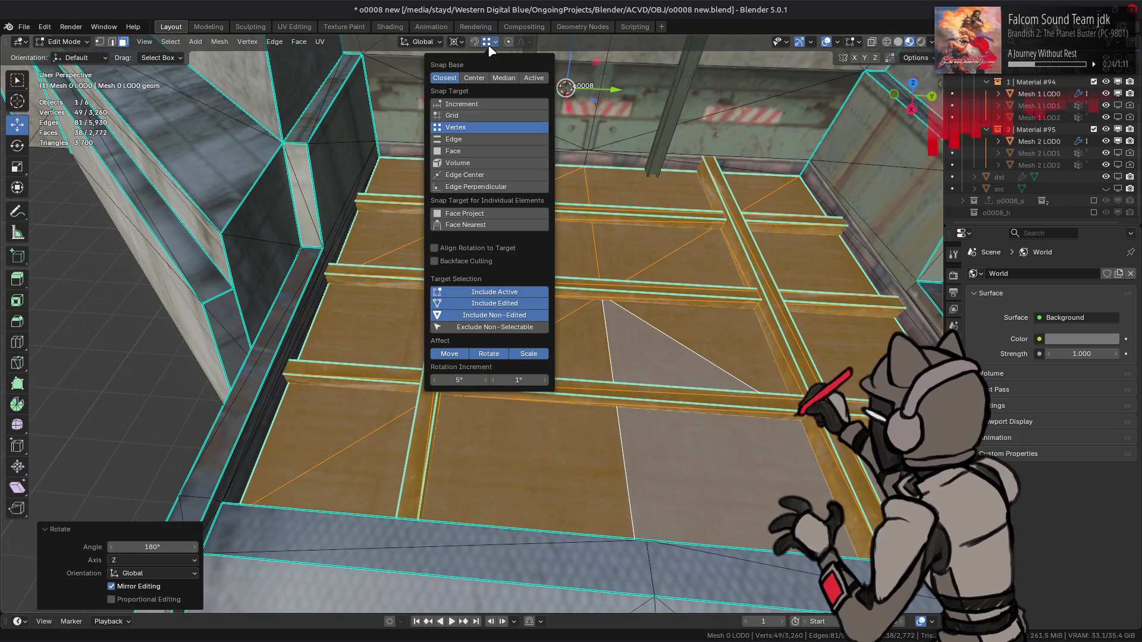
pyautogui.press('g')
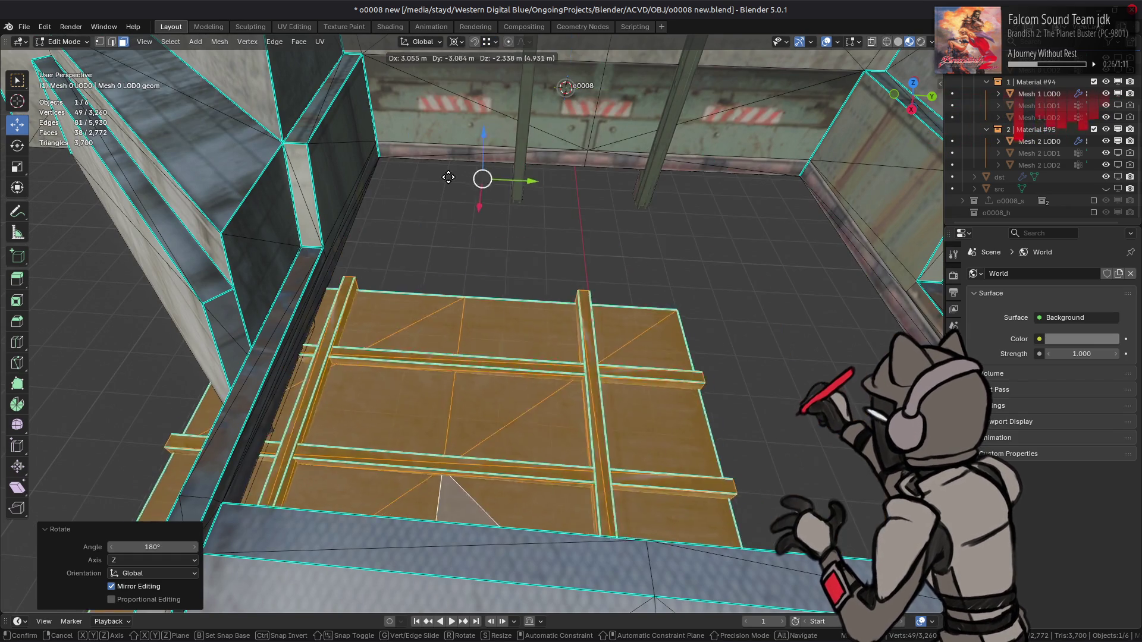
pyautogui.click(380, 157)
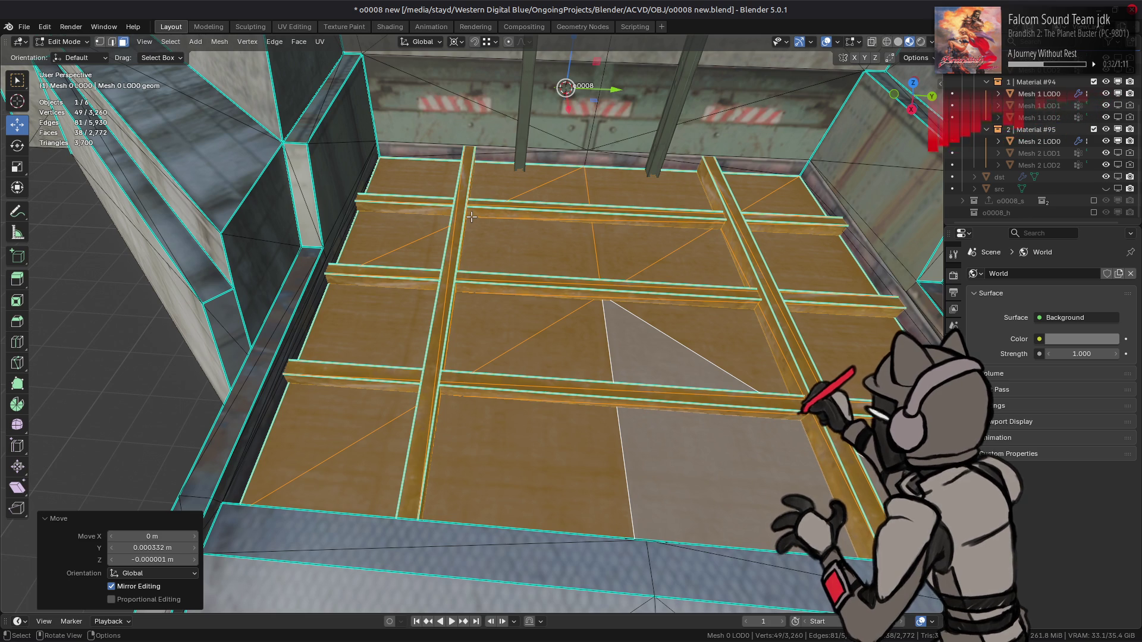
# - Try deleting the linked floor faces, then undo it and clear the selection
pyautogui.click(519, 235)
pyautogui.hotkey('ctrl', 'l')
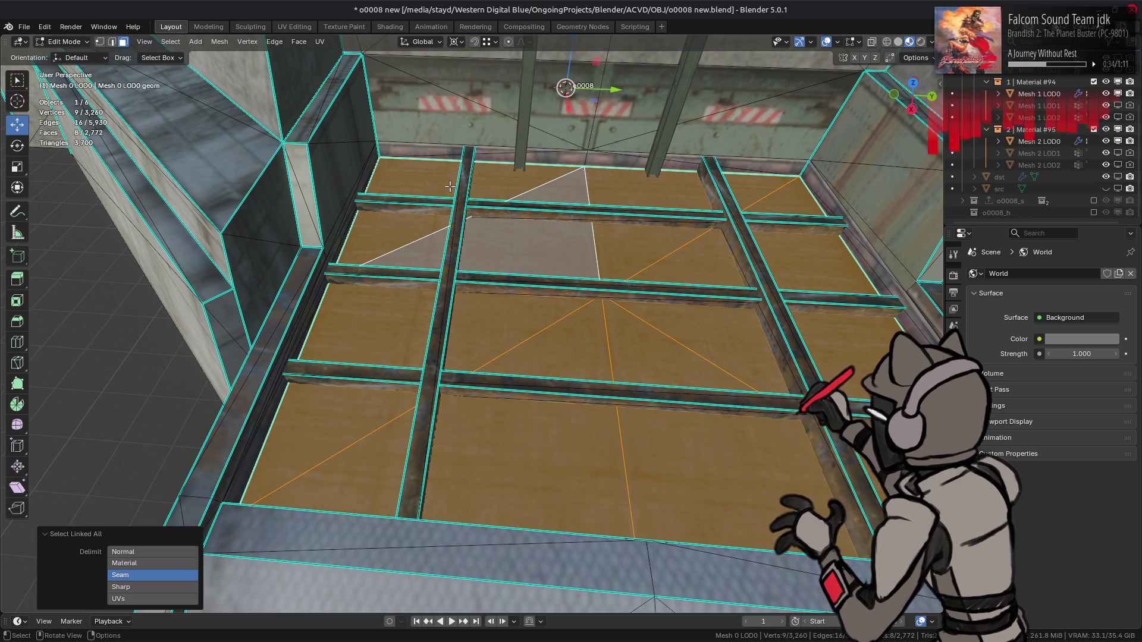
pyautogui.press('x')
pyautogui.click(566, 166)
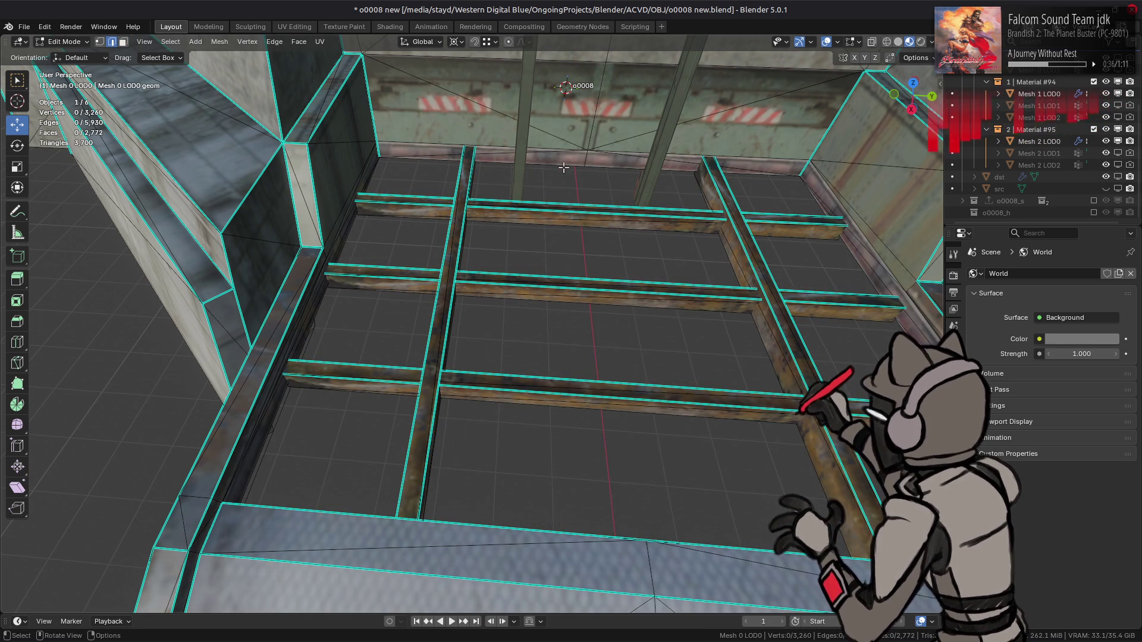
pyautogui.hotkey('ctrl', 'z')
pyautogui.hotkey('alt', 'a')
pyautogui.press('3')
# - Hide the linked floor faces to select the edge loop around the floor, then unhide them
pyautogui.click(534, 237)
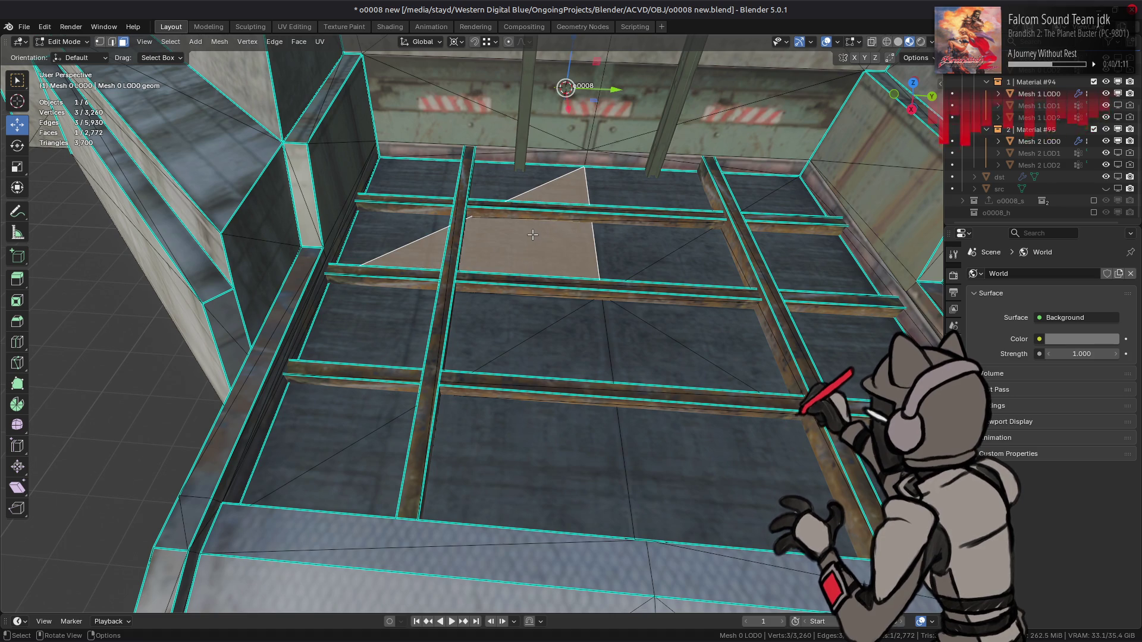
pyautogui.click(483, 50)
pyautogui.hotkey('ctrl', 'l')
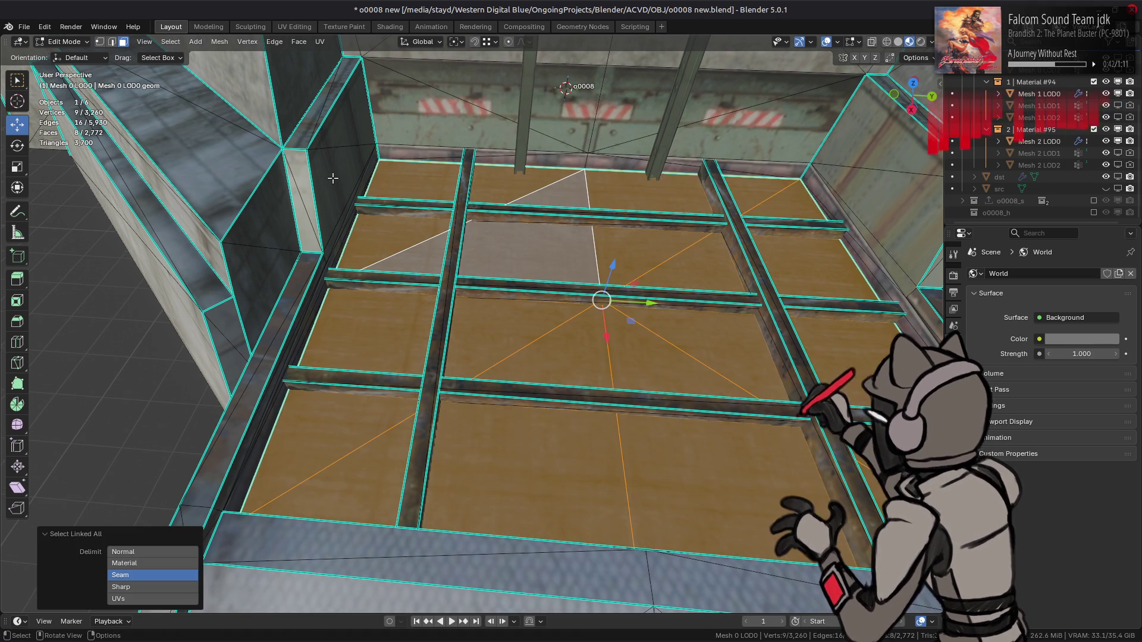
pyautogui.press('h')
pyautogui.press('2')
pyautogui.keyDown('alt'); pyautogui.click(496, 165); pyautogui.keyUp('alt')
pyautogui.press('KP_Decimal')
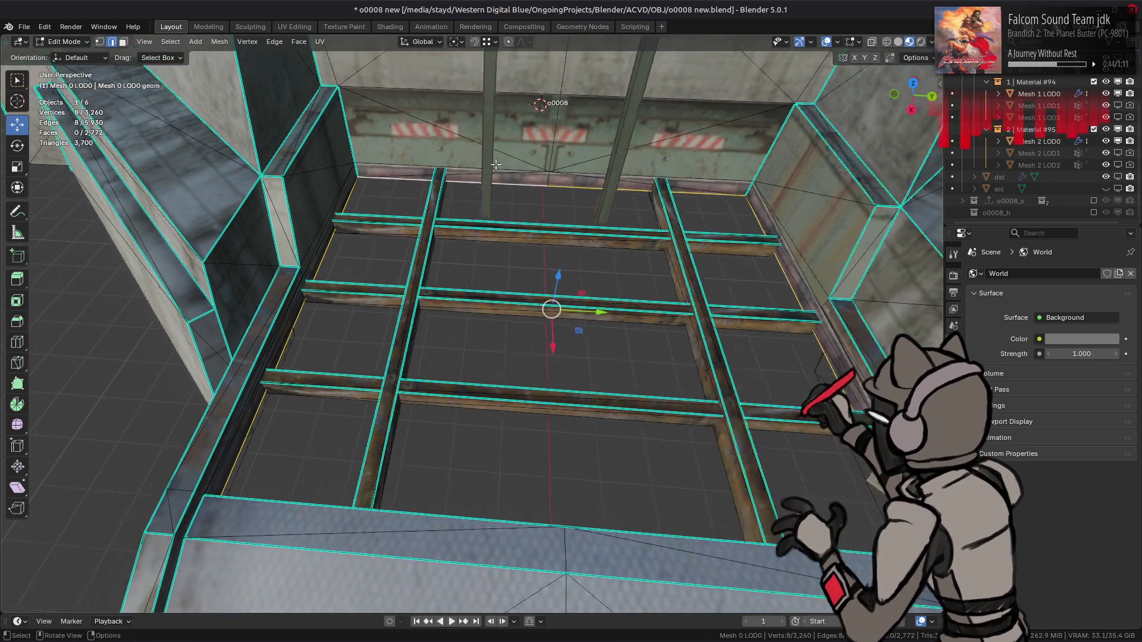
pyautogui.moveTo(496, 165); pyautogui.dragTo(319, 183, button='middle')
pyautogui.hotkey('alt', 'h')
# - Merge the overlapping vertices by distance with centroid merging turned off
pyautogui.rightClick(333, 263)
pyautogui.moveTo(333, 523)
pyautogui.click(401, 566)
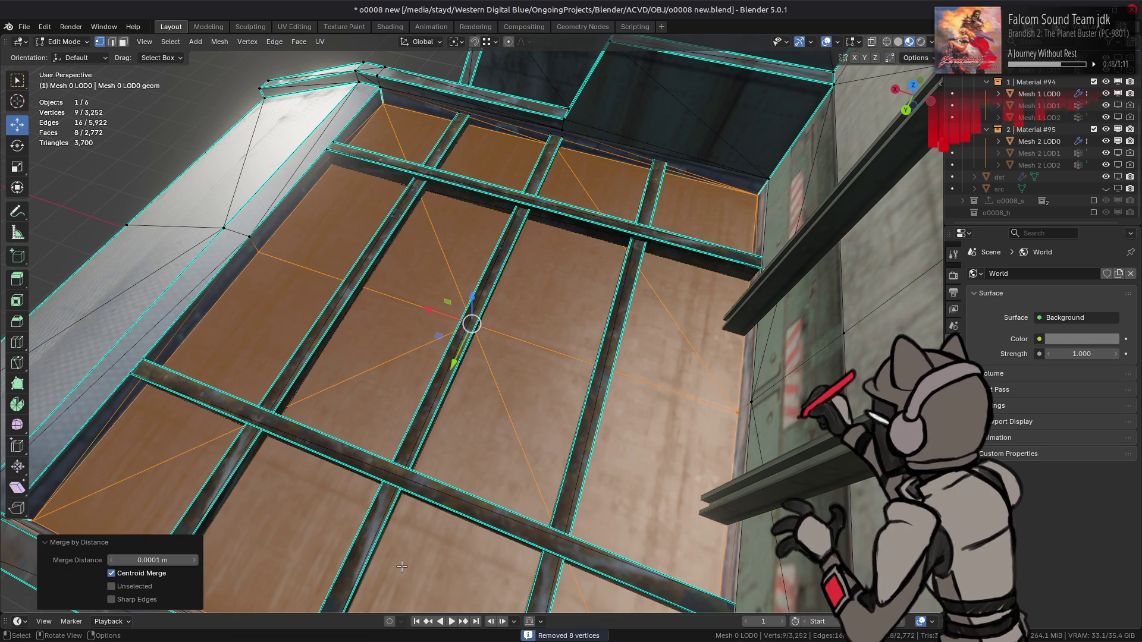
pyautogui.click(167, 580)
pyautogui.moveTo(417, 369); pyautogui.dragTo(506, 315, button='middle')
# - Mark the floor's boundary loop edges sharp and return to Object Mode
pyautogui.press('q')
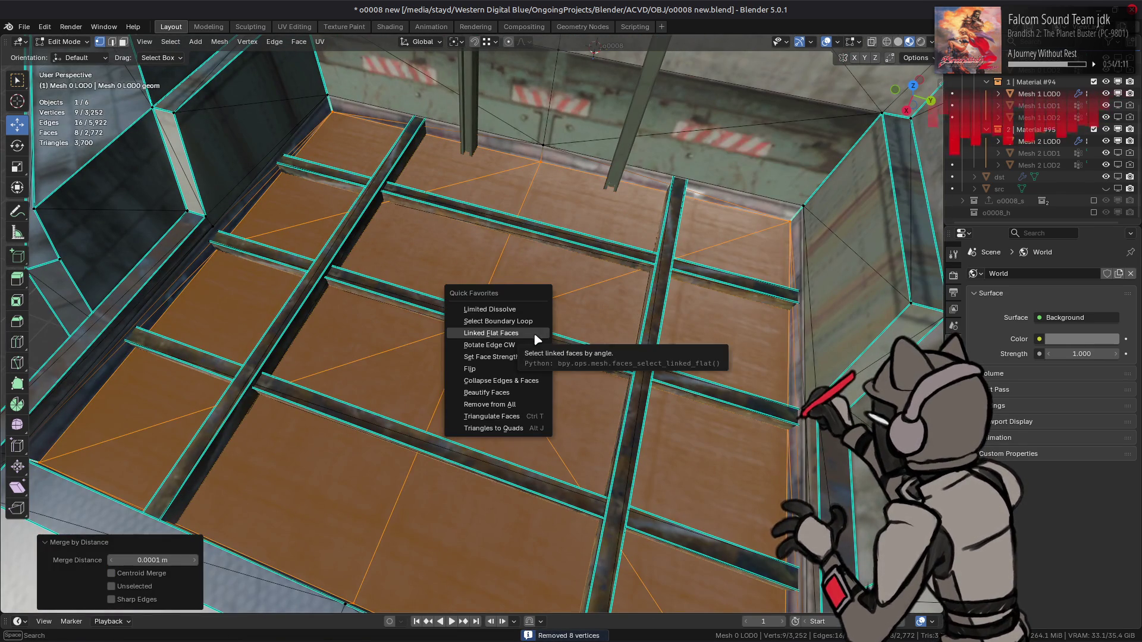
pyautogui.click(517, 321)
pyautogui.rightClick(461, 355)
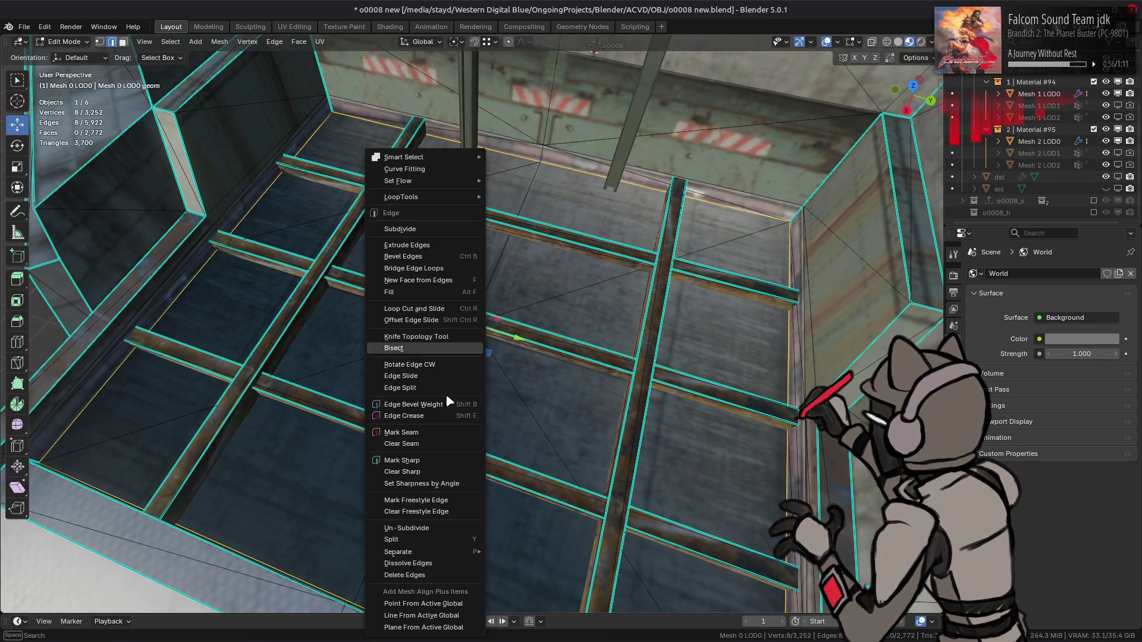
pyautogui.click(428, 459)
pyautogui.moveTo(471, 324)
pyautogui.mouseDown(button='middle')
pyautogui.moveTo(376, 347)
pyautogui.moveTo(501, 326)
pyautogui.moveTo(449, 324)
pyautogui.mouseUp(button='middle')
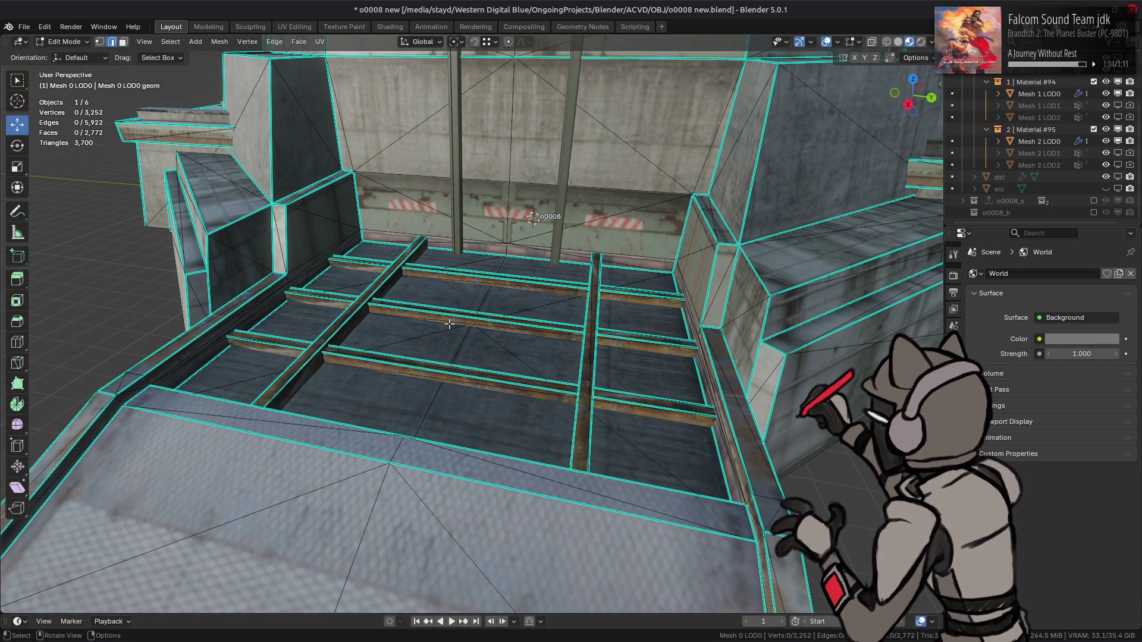
pyautogui.press('Tab')
pyautogui.moveTo(450, 328); pyautogui.dragTo(503, 309, button='middle')
# - Inspect the model in solid shading with flat and studio lighting, then return to Material Preview
pyautogui.click(898, 42)
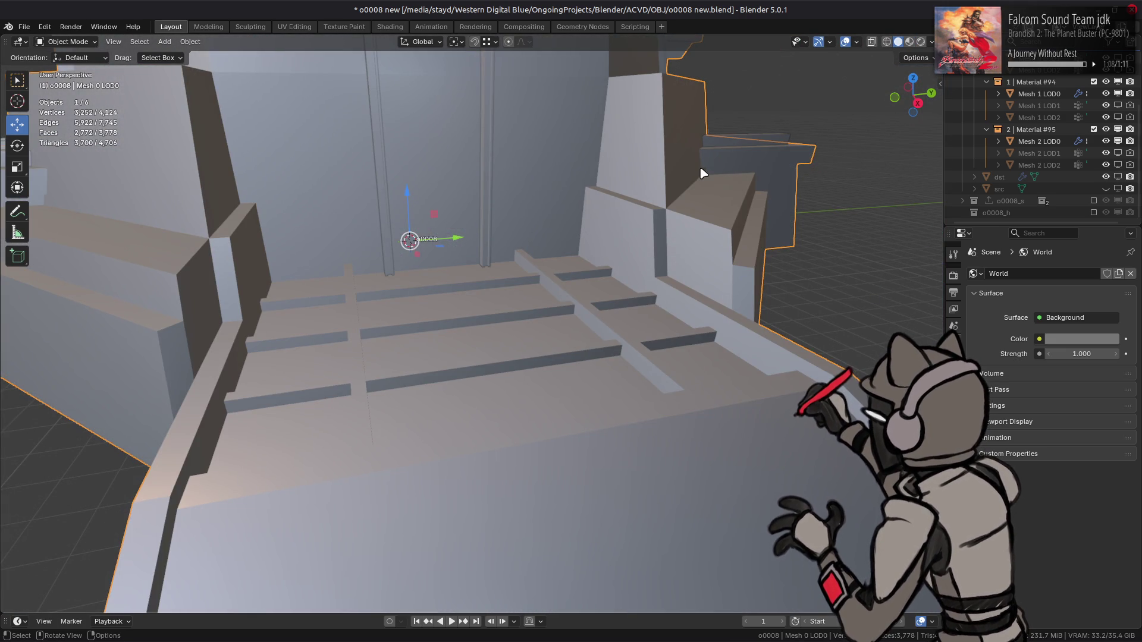
pyautogui.click(932, 42)
pyautogui.click(885, 217)
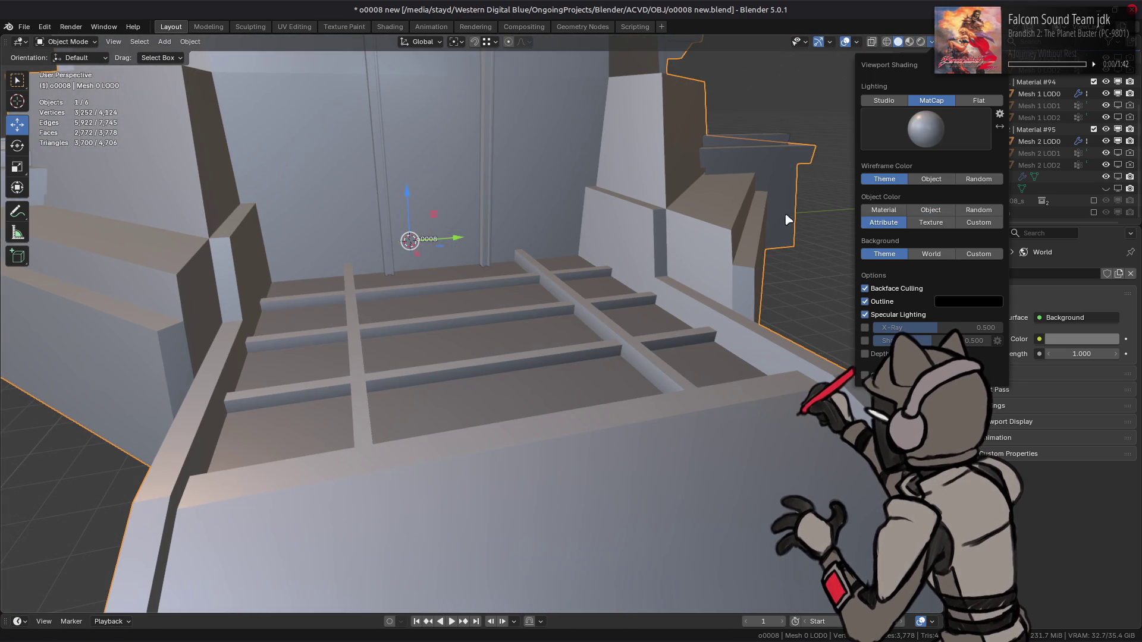
pyautogui.click(931, 41)
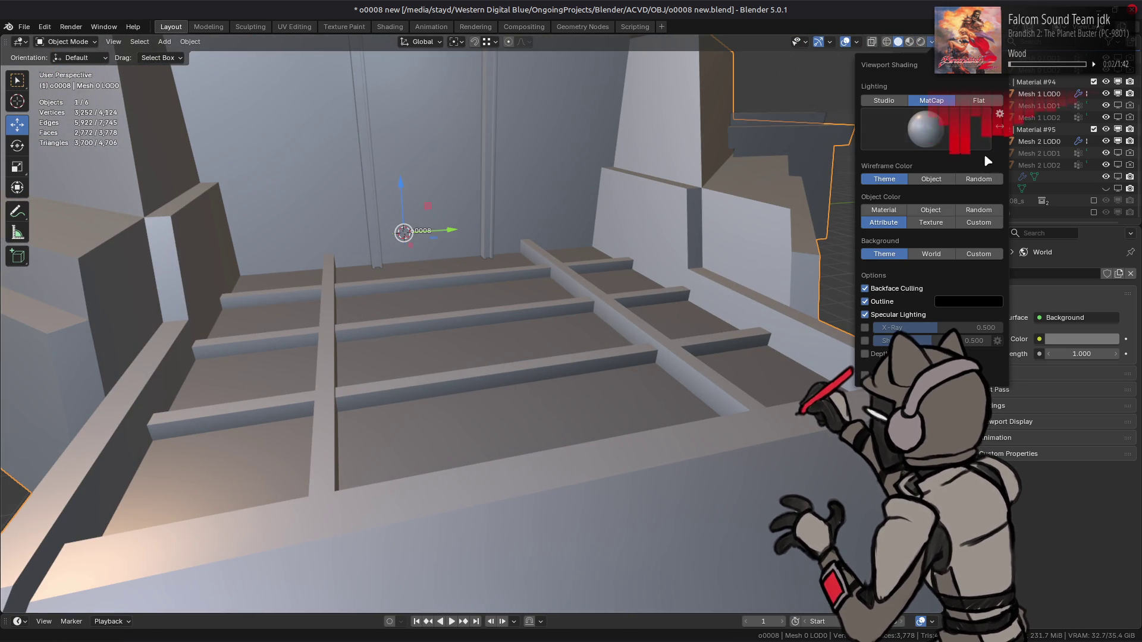
pyautogui.click(980, 101)
pyautogui.click(884, 100)
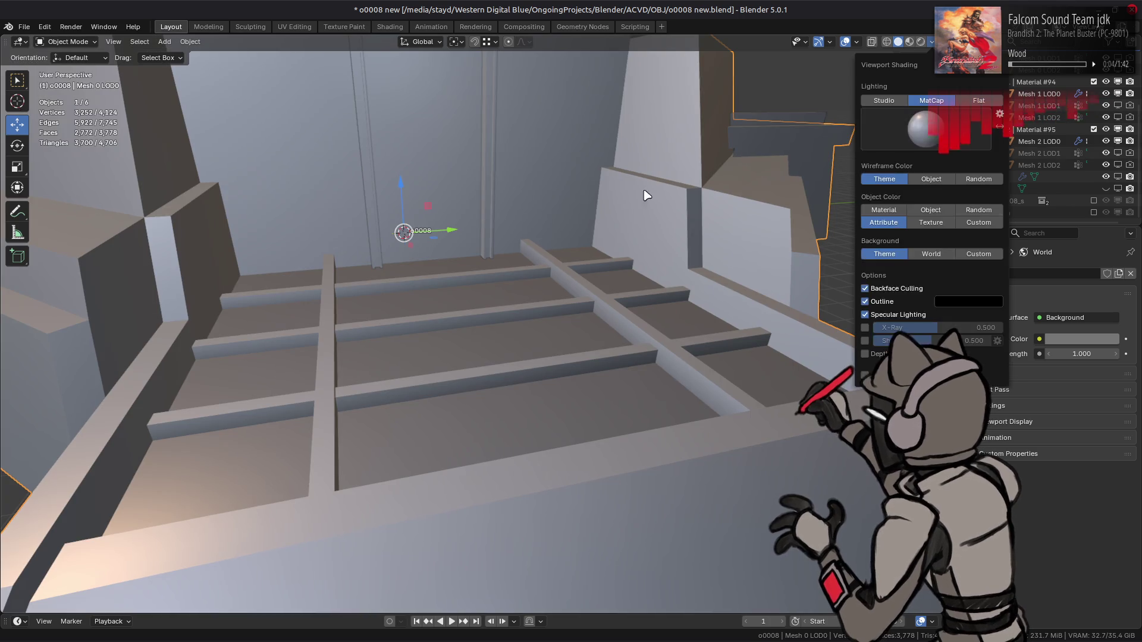
pyautogui.click(910, 42)
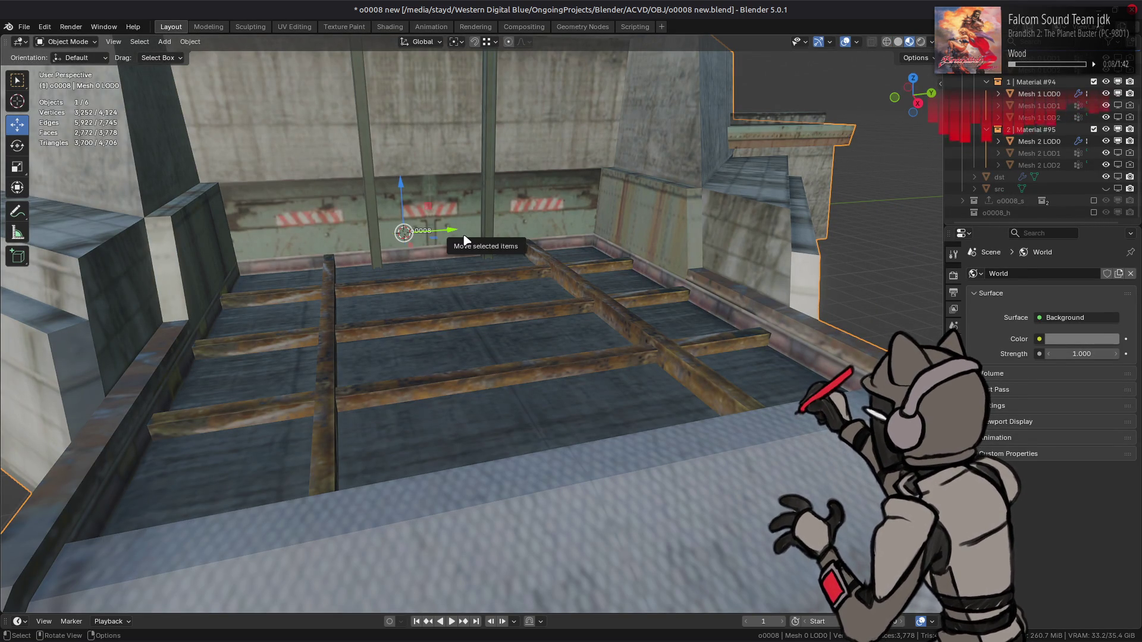
# - Clear the selection, view the top platform, and show the Object Data vertex groups
pyautogui.scroll(-8, 464, 239)
pyautogui.hotkey('alt', 'a')
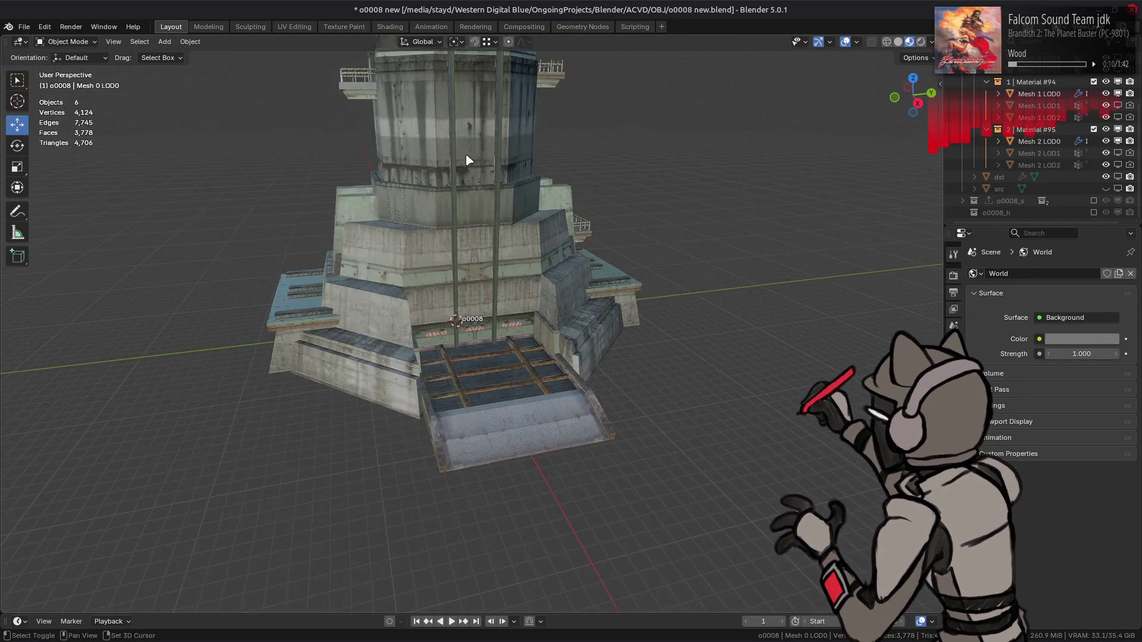
pyautogui.moveTo(491, 288)
pyautogui.mouseDown(button='middle')
pyautogui.moveTo(484, 247)
pyautogui.moveTo(472, 288)
pyautogui.mouseUp(button='middle')
pyautogui.scroll(5, 467, 327)
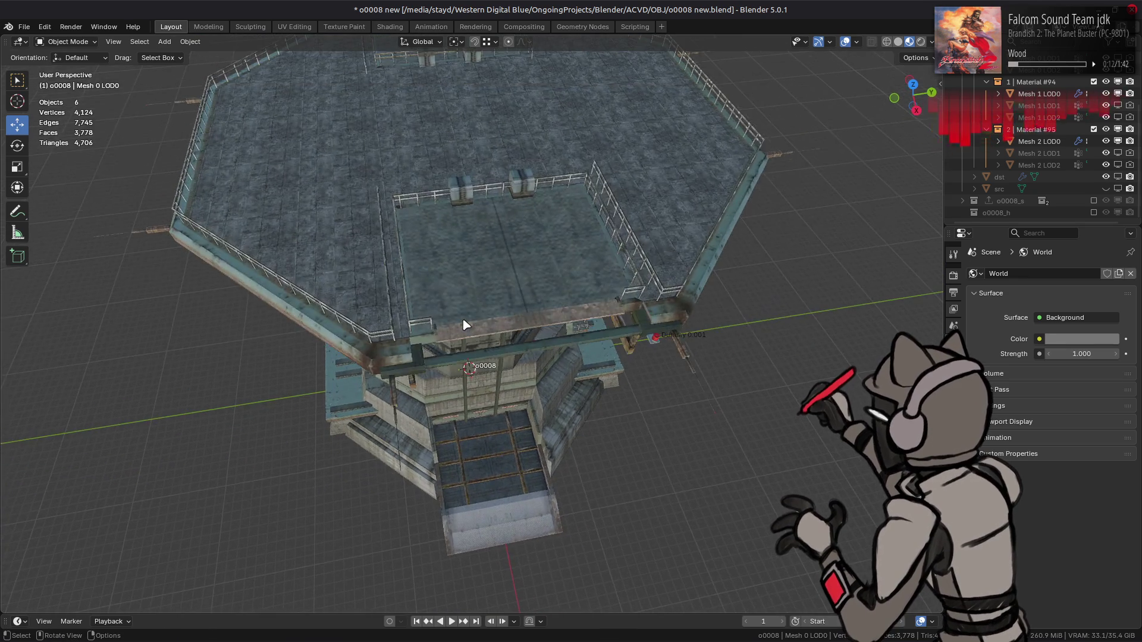
pyautogui.click(953, 462)
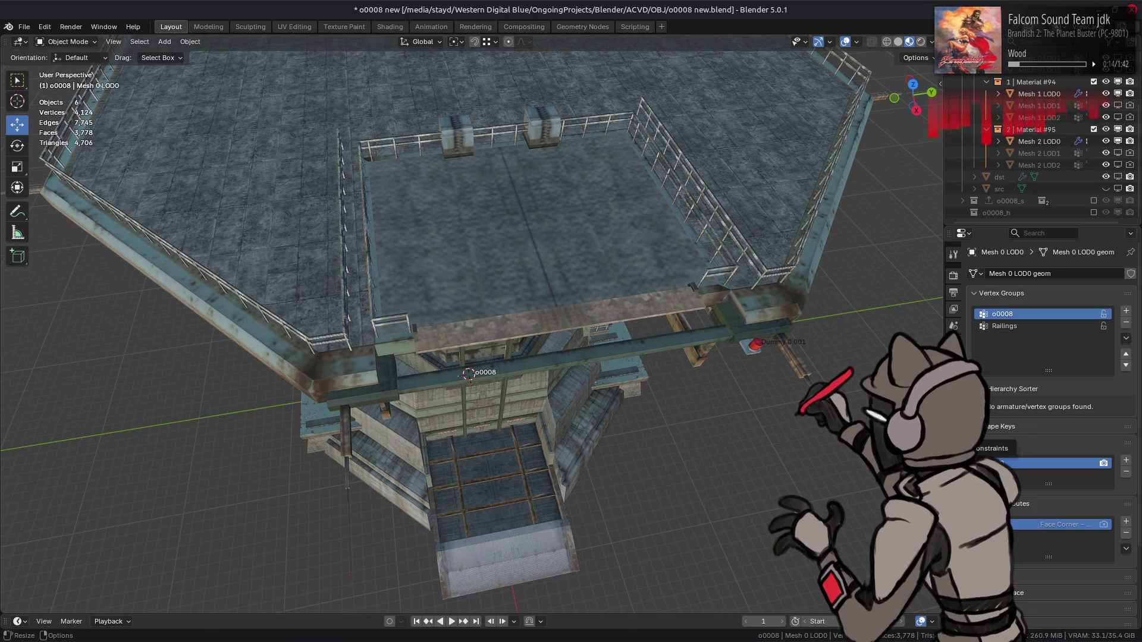
# - Add a new vertex group to the platform mesh named 'Elevator 2'
pyautogui.moveTo(667, 476)
pyautogui.mouseDown(button='middle')
pyautogui.moveTo(667, 393)
pyautogui.moveTo(709, 387)
pyautogui.moveTo(690, 381)
pyautogui.mouseUp(button='middle')
pyautogui.scroll(3, 667, 404)
pyautogui.scroll(-4, 669, 410)
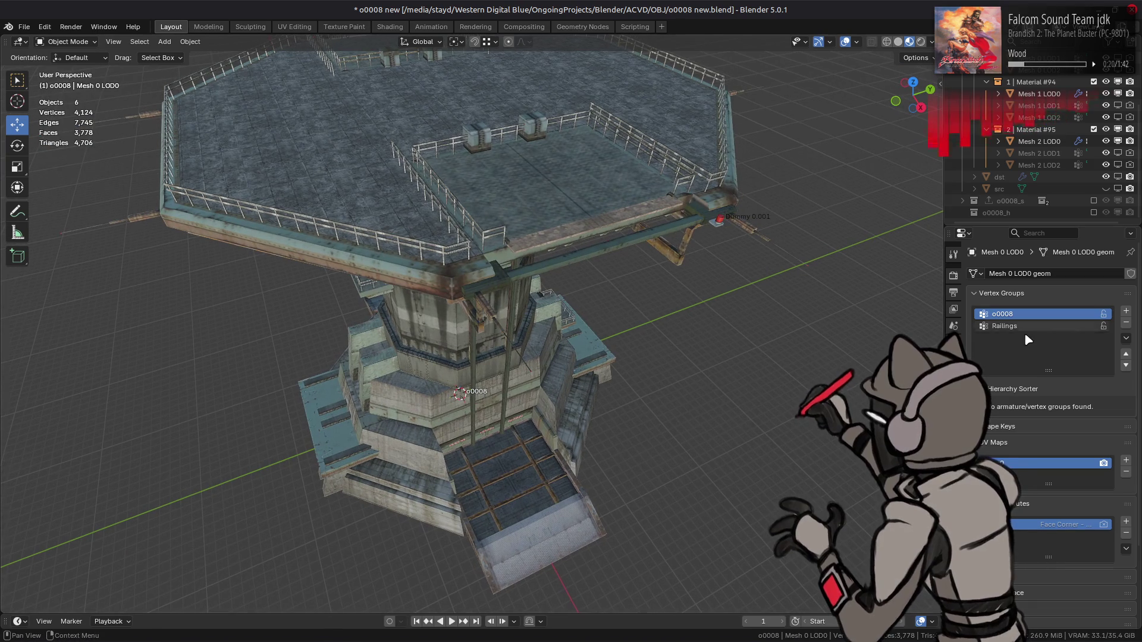
pyautogui.click(1126, 311)
pyautogui.doubleClick(1030, 337)
pyautogui.write('Elevator 2')
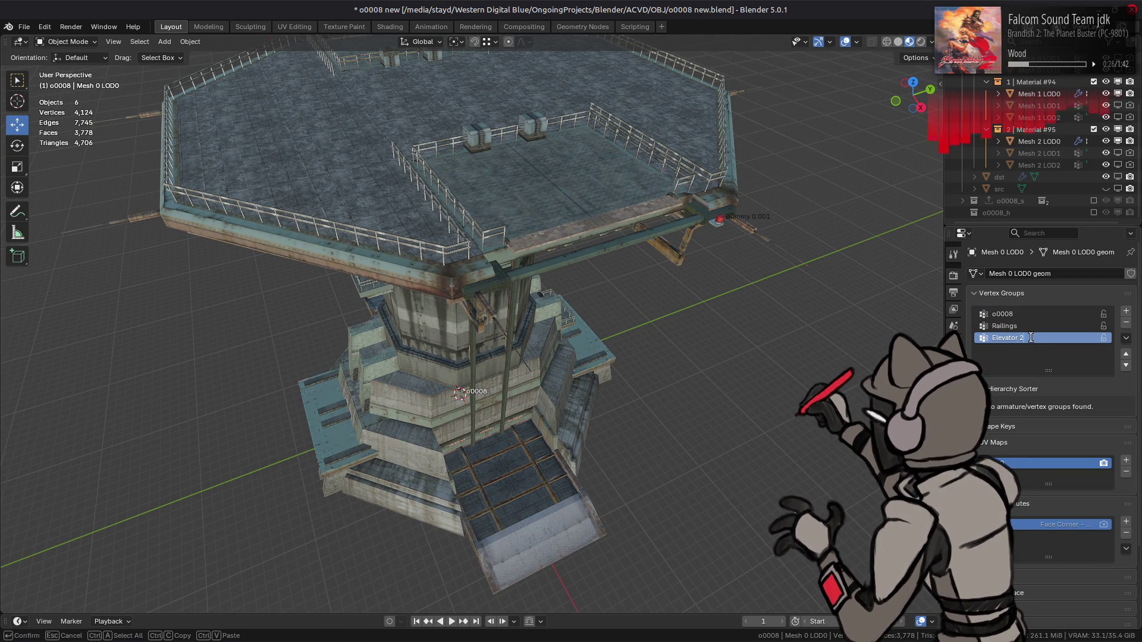
pyautogui.press('Return')
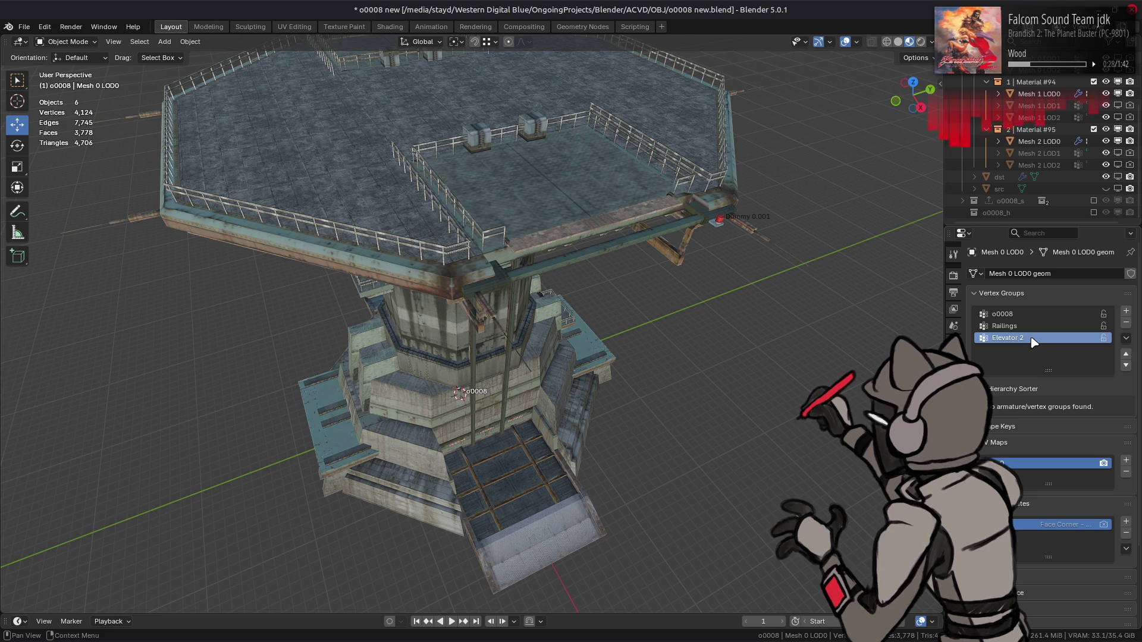
# - Save the file and select the Mesh 0 LOD0 object
pyautogui.moveTo(745, 286); pyautogui.dragTo(730, 289, button='middle')
pyautogui.hotkey('ctrl', 's')
pyautogui.click(584, 194)
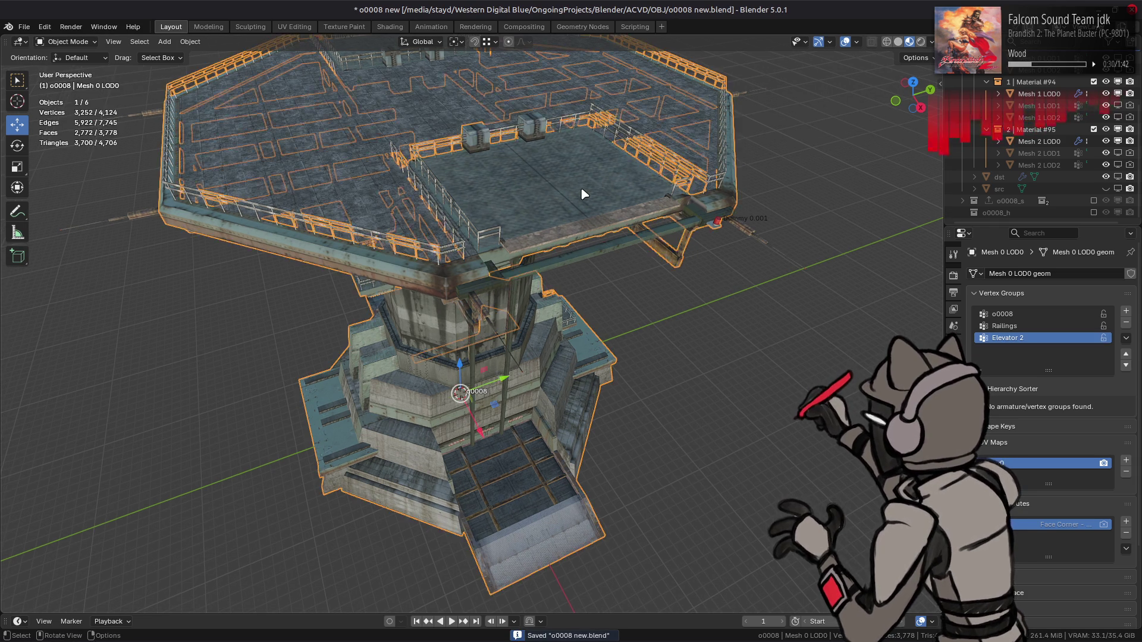
pyautogui.scroll(3, 540, 211)
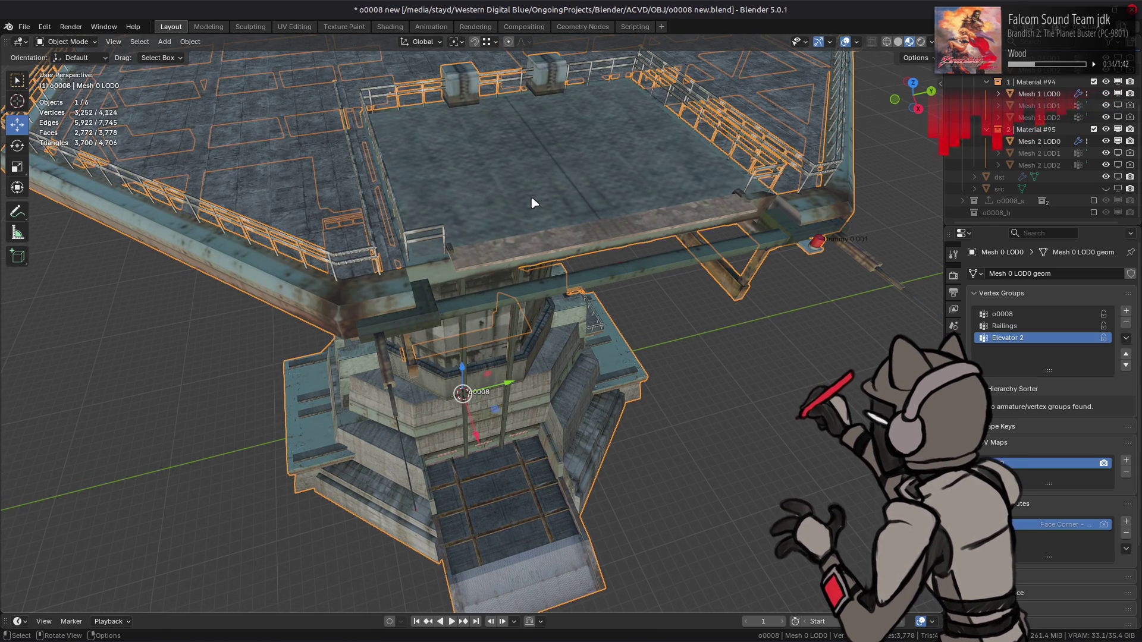
pyautogui.moveTo(553, 219); pyautogui.dragTo(402, 233, button='middle')
# - Orbit around the platform to inspect its floor and railings from several angles
pyautogui.hotkey('alt', 'a')
pyautogui.moveTo(259, 139)
pyautogui.mouseDown(button='middle')
pyautogui.moveTo(454, 234)
pyautogui.moveTo(495, 186)
pyautogui.moveTo(512, 276)
pyautogui.moveTo(543, 292)
pyautogui.moveTo(526, 291)
pyautogui.mouseUp(button='middle')
pyautogui.scroll(5, 457, 213)
pyautogui.moveTo(265, 306)
pyautogui.mouseDown(button='middle')
pyautogui.moveTo(612, 323)
pyautogui.moveTo(594, 169)
pyautogui.moveTo(591, 224)
pyautogui.mouseUp(button='middle')
pyautogui.scroll(3, 474, 263)
pyautogui.moveTo(474, 263)
pyautogui.keyDown('shift'); pyautogui.mouseDown(button='middle')
pyautogui.moveTo(530, 316)
pyautogui.moveTo(540, 309)
pyautogui.mouseUp(button='middle'); pyautogui.keyUp('shift')
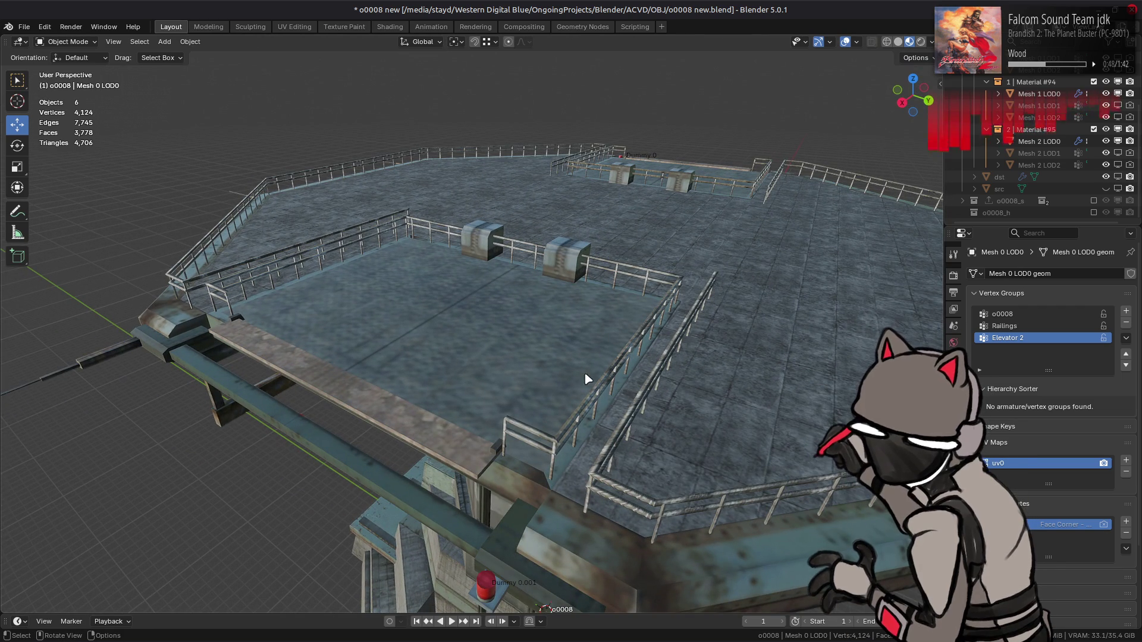
pyautogui.moveTo(586, 370); pyautogui.dragTo(548, 376, button='middle')
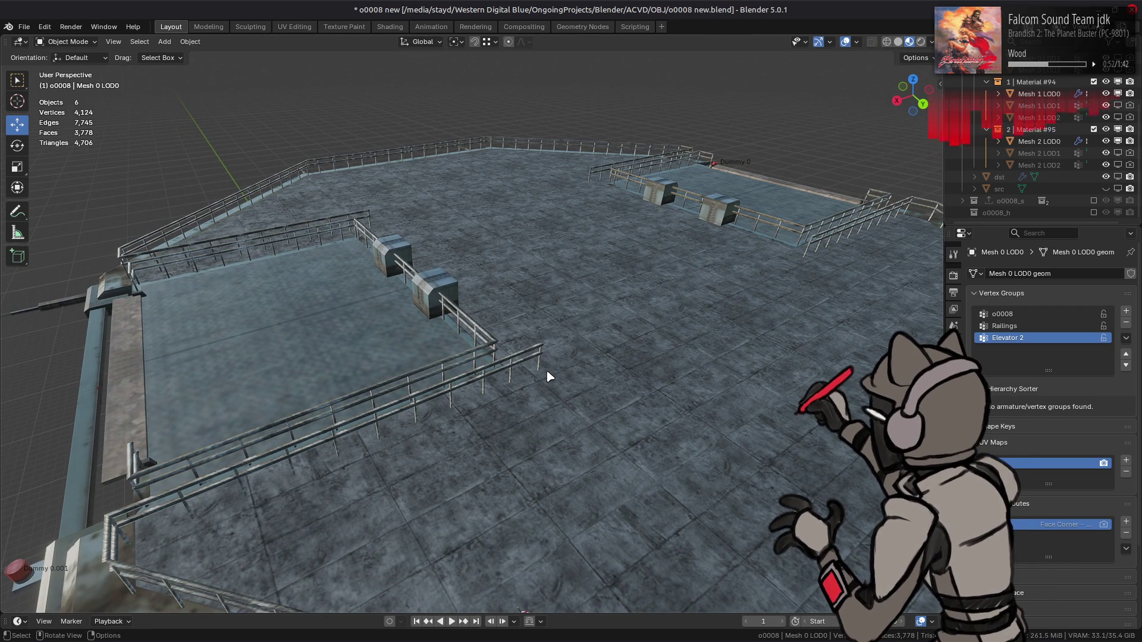
pyautogui.moveTo(311, 420); pyautogui.dragTo(535, 382, button='middle')
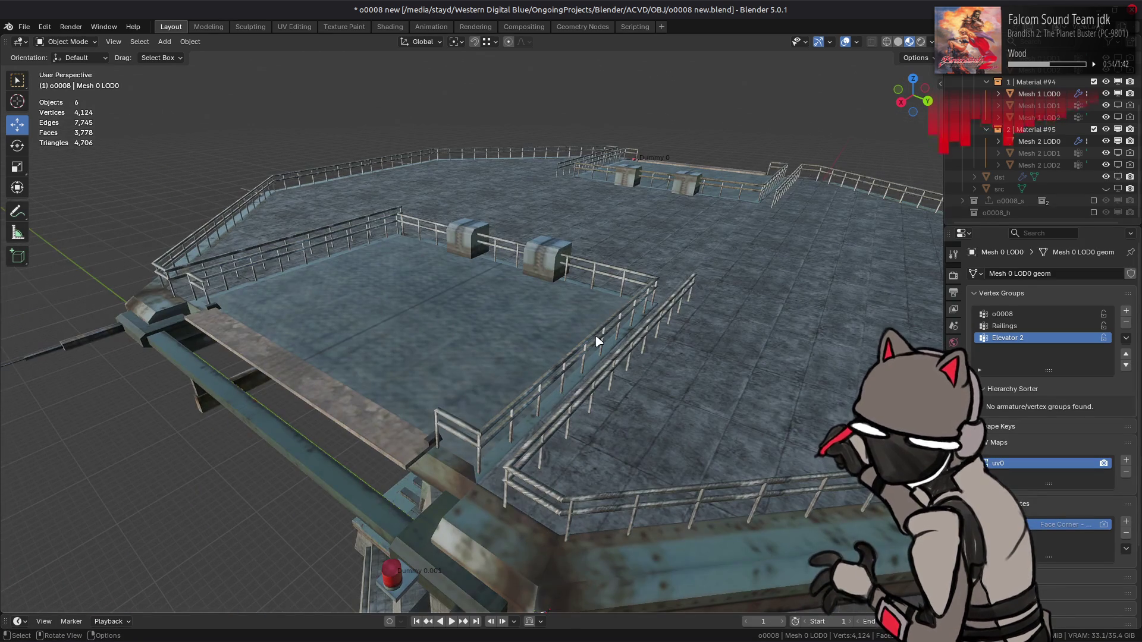
pyautogui.moveTo(600, 341); pyautogui.dragTo(659, 426, button='middle')
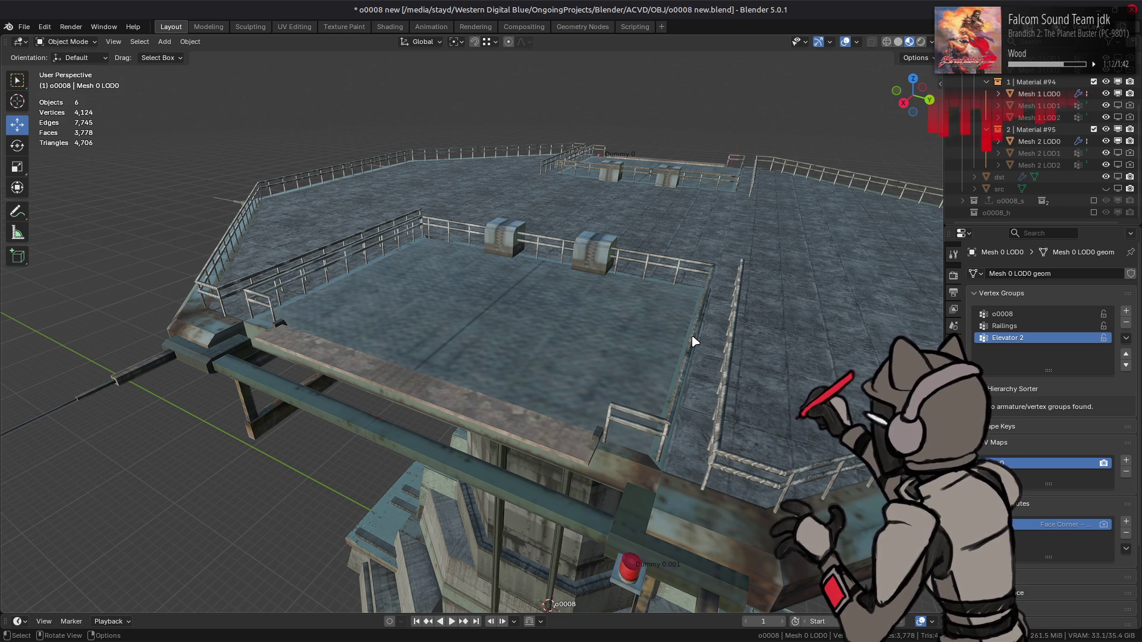
pyautogui.scroll(3, 619, 288)
pyautogui.press('Tab')
# - Select the upper elevator's block faces and its whole linked floor
pyautogui.scroll(5, 511, 286)
pyautogui.scroll(2, 502, 292)
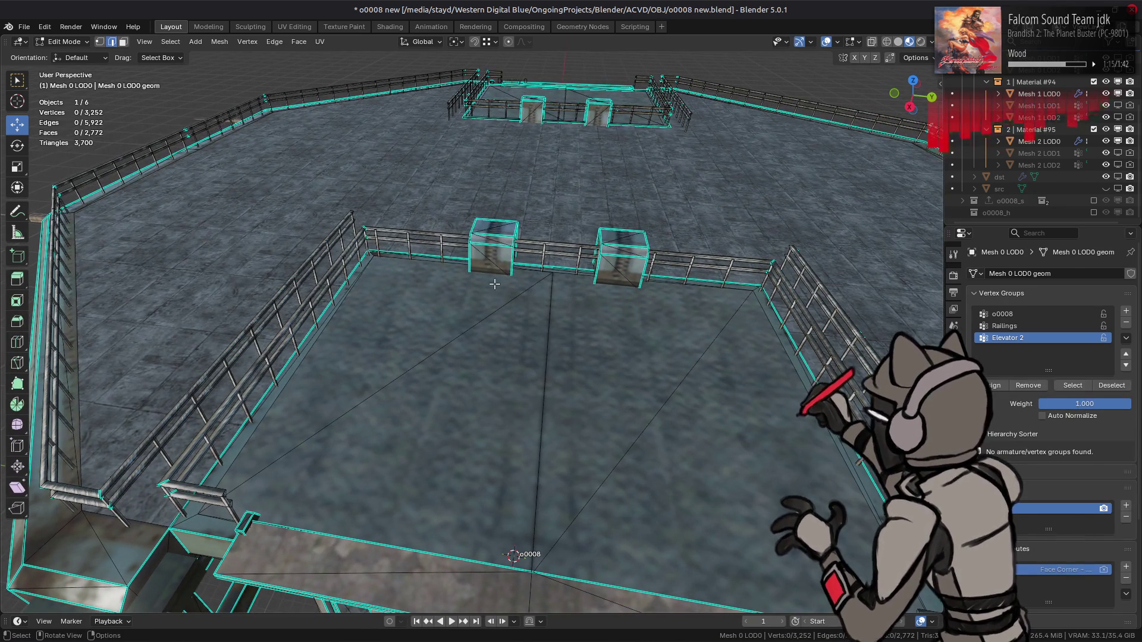
pyautogui.click(494, 253)
pyautogui.keyDown('shift'); pyautogui.click(615, 264); pyautogui.keyUp('shift')
pyautogui.keyDown('shift'); pyautogui.click(527, 399); pyautogui.keyUp('shift')
pyautogui.moveTo(527, 398); pyautogui.dragTo(514, 348, button='middle')
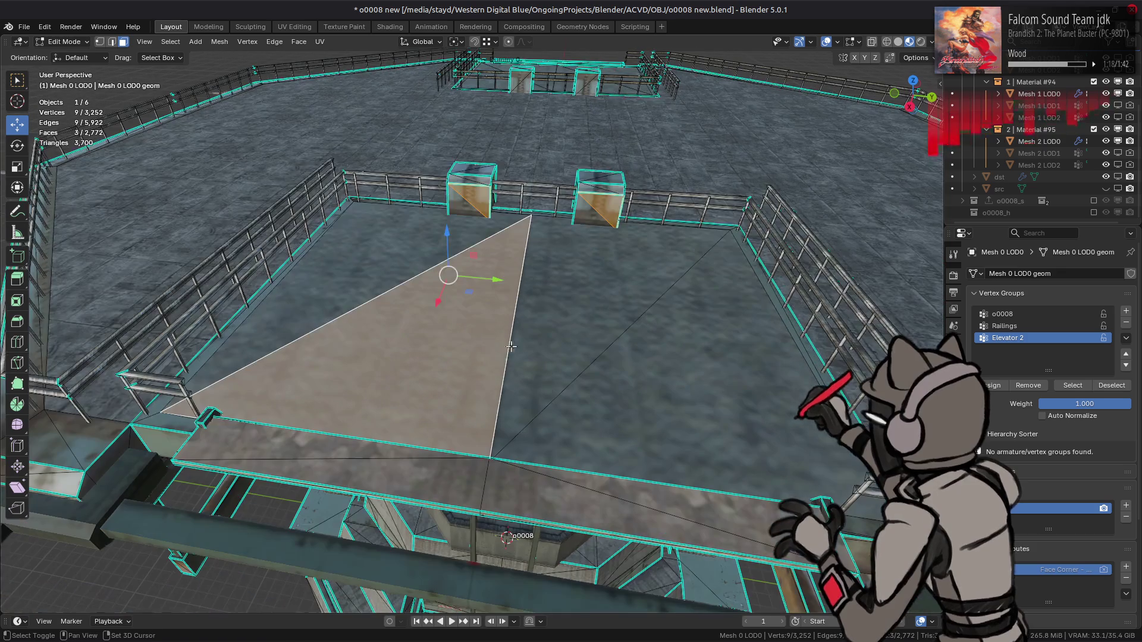
pyautogui.keyDown('shift'); pyautogui.click(214, 424); pyautogui.keyUp('shift')
pyautogui.keyDown('shift'); pyautogui.click(823, 504); pyautogui.keyUp('shift')
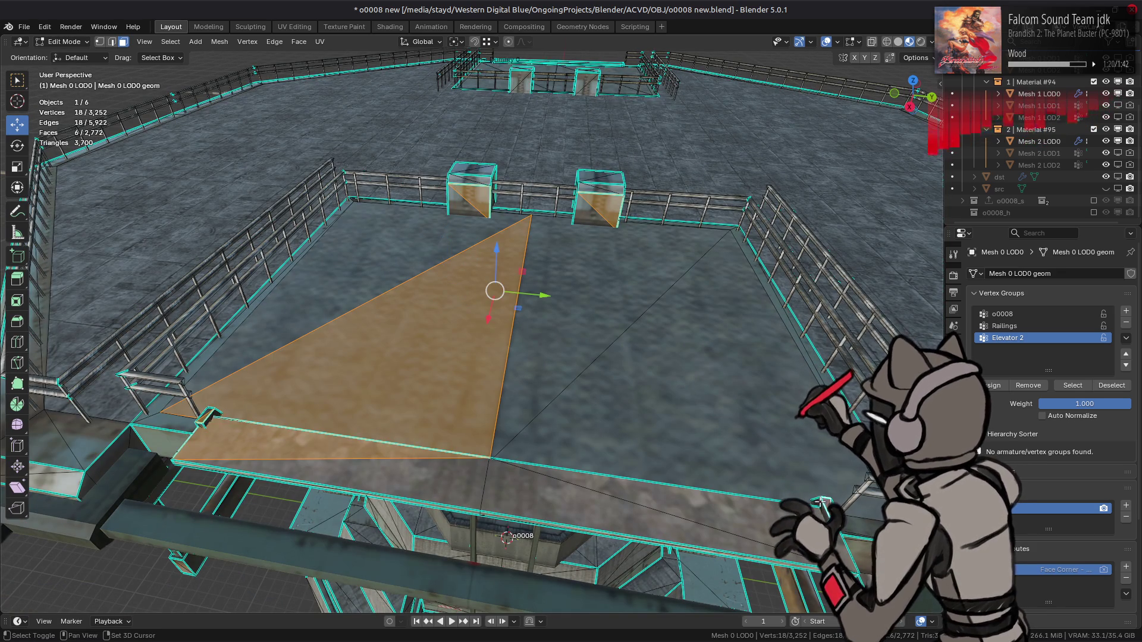
pyautogui.moveTo(773, 437); pyautogui.dragTo(745, 412, button='middle')
pyautogui.hotkey('ctrl', 'l')
pyautogui.press('KP_Decimal')
# - Add the support beams beneath the floor to the selection, growing it to linked faces
pyautogui.moveTo(394, 266)
pyautogui.mouseDown(button='middle')
pyautogui.moveTo(490, 235)
pyautogui.moveTo(291, 253)
pyautogui.mouseUp(button='middle')
pyautogui.keyDown('shift'); pyautogui.click(301, 247); pyautogui.keyUp('shift')
pyautogui.keyDown('shift'); pyautogui.click(286, 297); pyautogui.keyUp('shift')
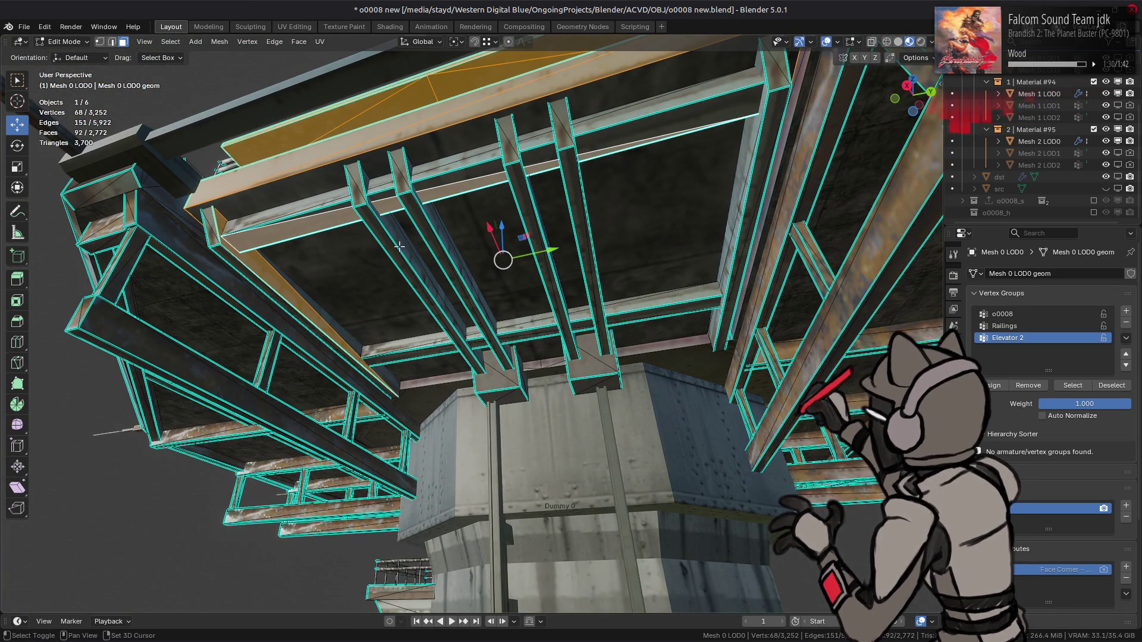
pyautogui.keyDown('shift'); pyautogui.click(298, 235); pyautogui.keyUp('shift')
pyautogui.keyDown('shift'); pyautogui.click(428, 249); pyautogui.keyUp('shift')
pyautogui.keyDown('shift'); pyautogui.click(533, 222); pyautogui.keyUp('shift')
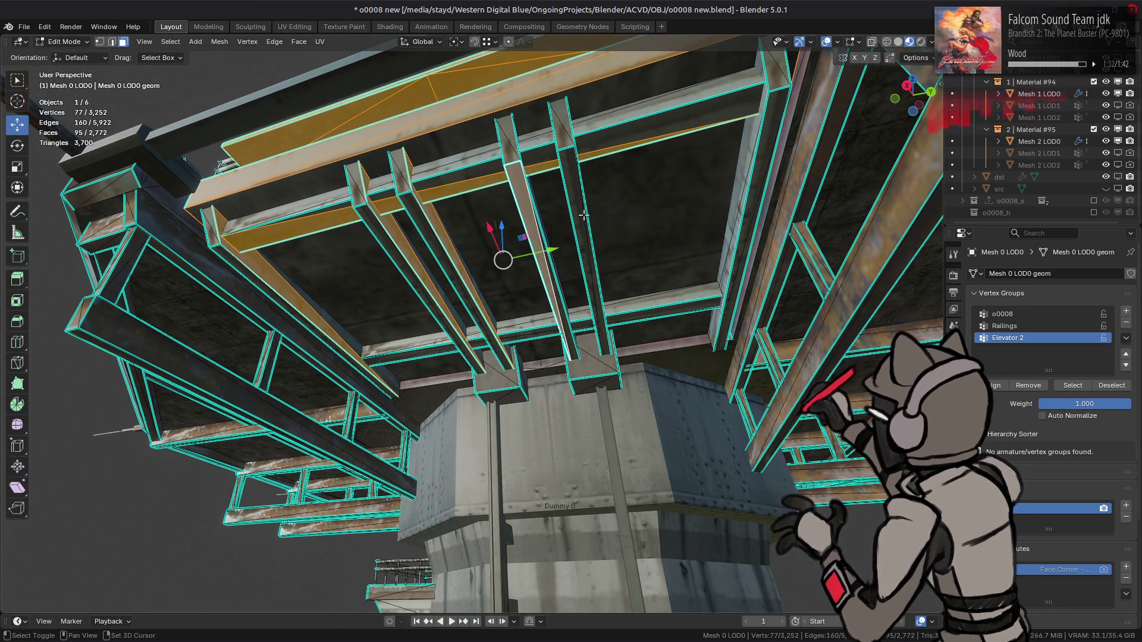
pyautogui.keyDown('shift'); pyautogui.click(583, 219); pyautogui.keyUp('shift')
pyautogui.keyDown('shift'); pyautogui.click(749, 221); pyautogui.keyUp('shift')
pyautogui.keyDown('shift'); pyautogui.click(660, 297); pyautogui.keyUp('shift')
pyautogui.moveTo(660, 297)
pyautogui.mouseDown(button='middle')
pyautogui.moveTo(371, 249)
pyautogui.moveTo(632, 319)
pyautogui.moveTo(673, 302)
pyautogui.moveTo(611, 280)
pyautogui.moveTo(605, 244)
pyautogui.mouseUp(button='middle')
pyautogui.keyDown('shift'); pyautogui.click(631, 319); pyautogui.keyUp('shift')
pyautogui.keyDown('shift'); pyautogui.click(632, 320); pyautogui.keyUp('shift')
pyautogui.hotkey('ctrl', 'l')
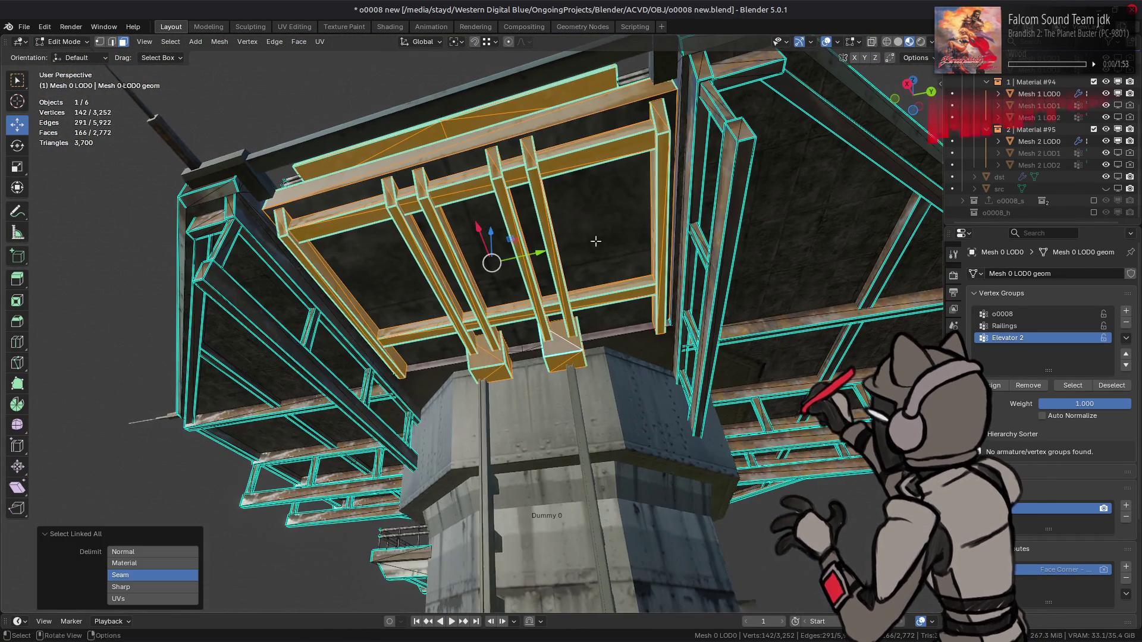
pyautogui.keyDown('shift'); pyautogui.click(605, 245); pyautogui.keyUp('shift')
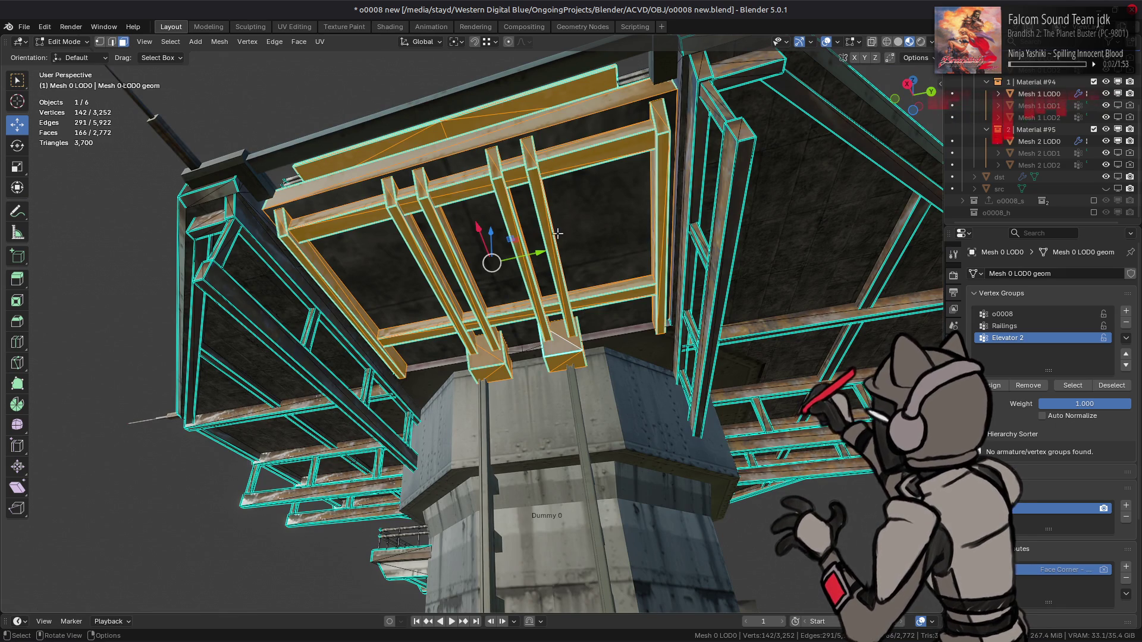
# - Lower the selected elevator floor and beams about 9.5 m and return to Object Mode
pyautogui.moveTo(490, 232); pyautogui.dragTo(491, 309)
pyautogui.moveTo(490, 309)
pyautogui.mouseDown(button='middle')
pyautogui.moveTo(535, 395)
pyautogui.moveTo(552, 394)
pyautogui.moveTo(536, 380)
pyautogui.moveTo(544, 372)
pyautogui.moveTo(562, 388)
pyautogui.mouseUp(button='middle')
pyautogui.scroll(-5, 482, 359)
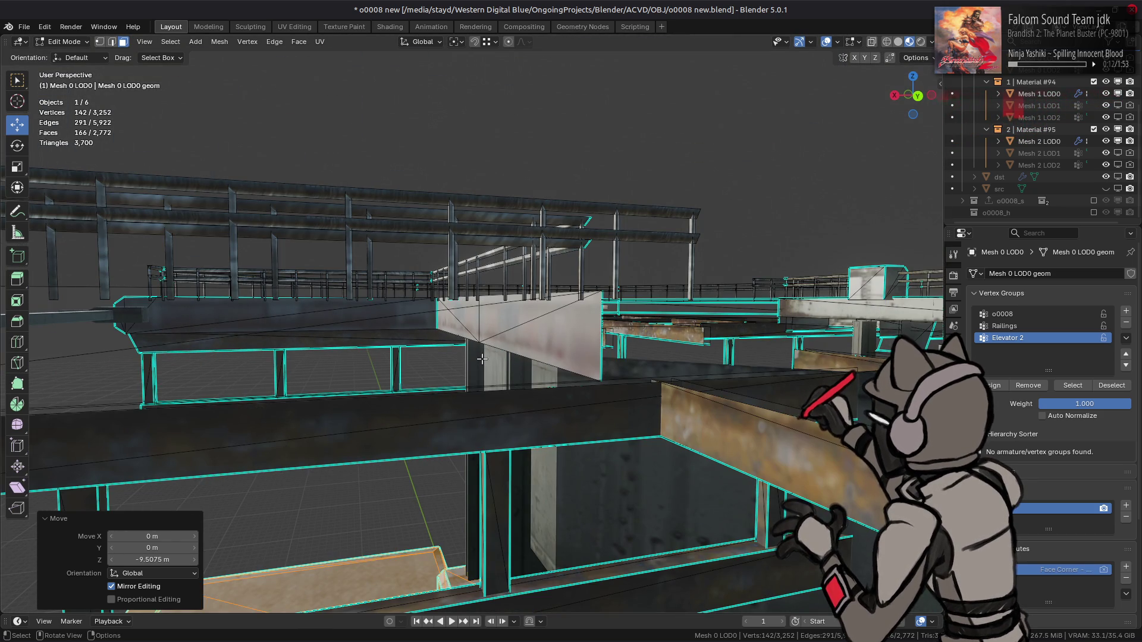
pyautogui.moveTo(482, 359)
pyautogui.mouseDown(button='middle')
pyautogui.moveTo(545, 353)
pyautogui.moveTo(589, 240)
pyautogui.moveTo(589, 155)
pyautogui.mouseUp(button='middle')
pyautogui.scroll(-3, 545, 353)
pyautogui.scroll(5, 588, 240)
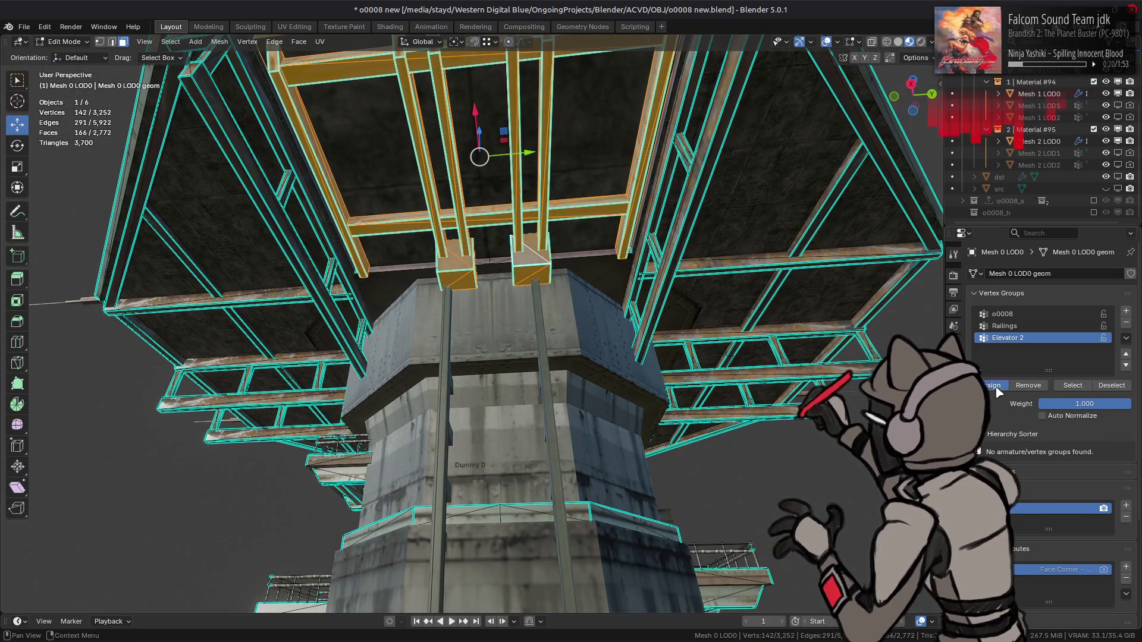
pyautogui.press('Tab')
# - Select two faces of the Mesh 2 LOD0 frame in Edit Mode
pyautogui.click(592, 172)
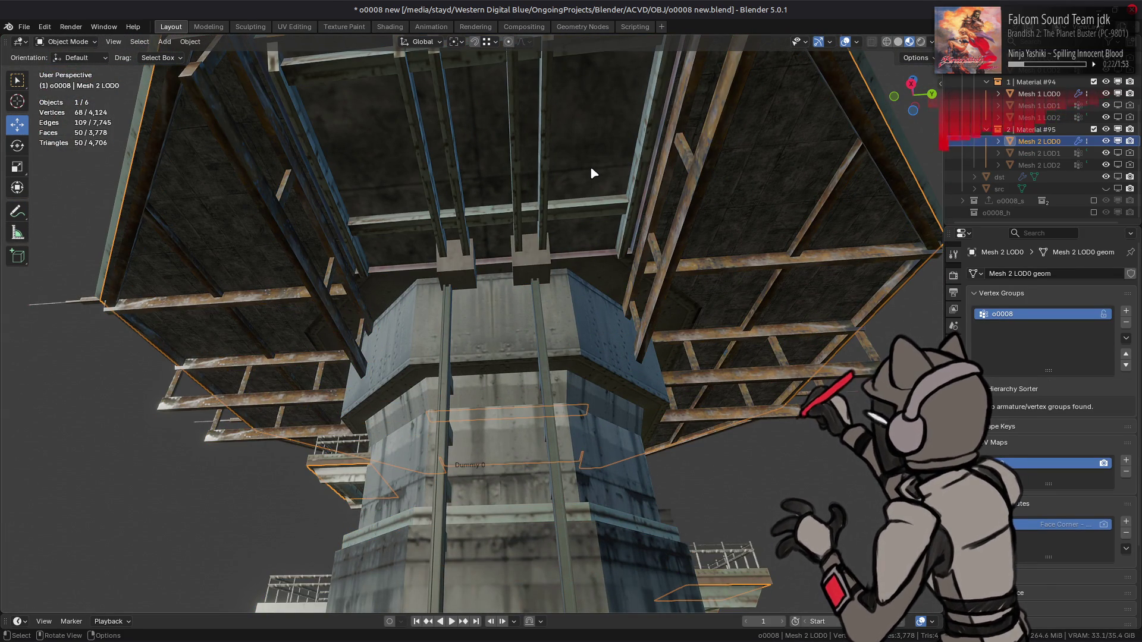
pyautogui.moveTo(591, 173)
pyautogui.mouseDown(button='middle')
pyautogui.moveTo(597, 258)
pyautogui.moveTo(577, 151)
pyautogui.mouseUp(button='middle')
pyautogui.press('Tab')
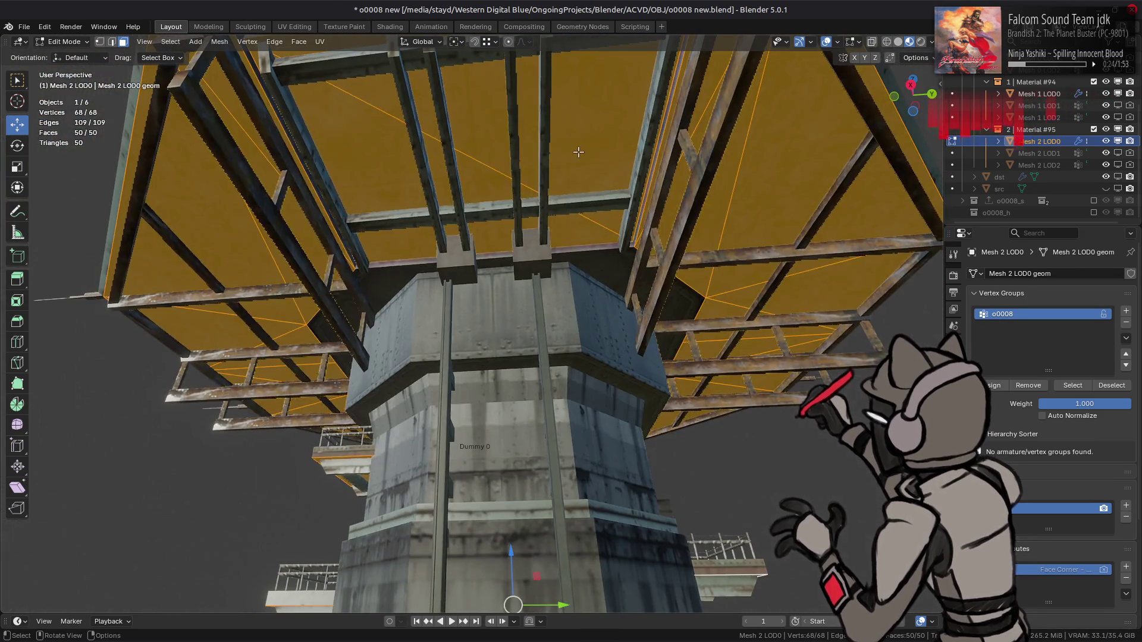
pyautogui.click(475, 157)
pyautogui.hotkey('ctrl', 'z')
pyautogui.hotkey('ctrl', 'shift', 'z')
pyautogui.keyDown('shift'); pyautogui.click(476, 151); pyautogui.keyUp('shift')
pyautogui.moveTo(477, 151)
pyautogui.mouseDown(button='middle')
pyautogui.moveTo(528, 178)
pyautogui.moveTo(506, 231)
pyautogui.mouseUp(button='middle')
pyautogui.press('Tab')
# - Hide Mesh 1 LOD0 and Mesh 0 LOD0 from the viewport
pyautogui.click(1106, 94)
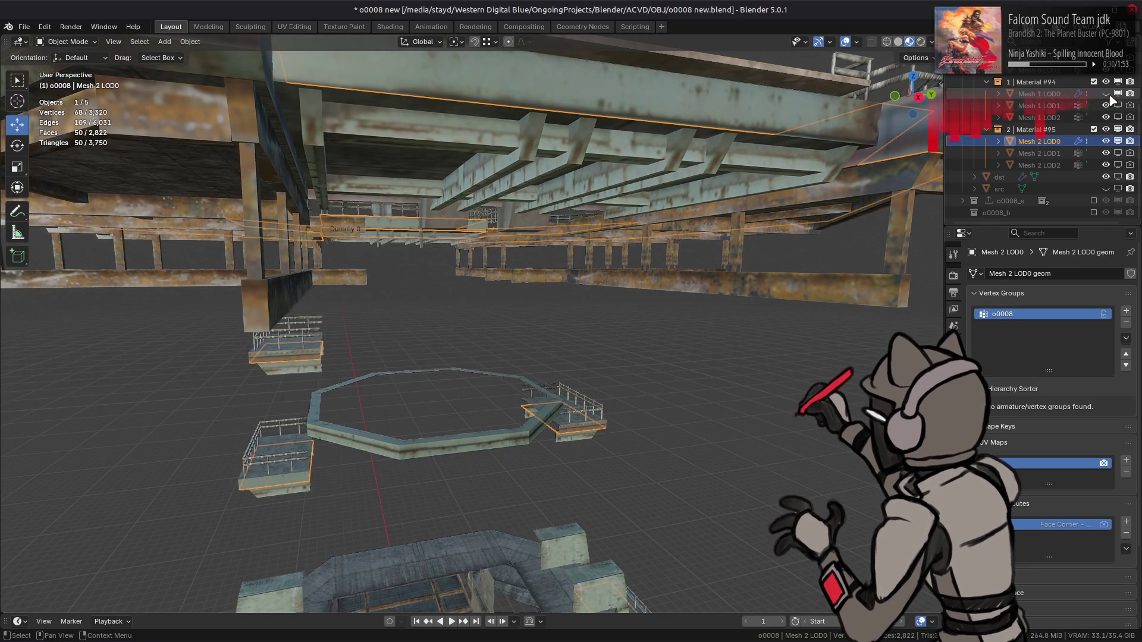
pyautogui.scroll(2, 1107, 96)
pyautogui.click(1105, 94)
pyautogui.moveTo(654, 250)
pyautogui.mouseDown(button='middle')
pyautogui.moveTo(624, 248)
pyautogui.moveTo(604, 222)
pyautogui.moveTo(578, 240)
pyautogui.mouseUp(button='middle')
# - Select the frame's triangle faces and add a vertex group named 'Elevator 2'
pyautogui.press('Tab')
pyautogui.hotkey('alt', 'a')
pyautogui.click(532, 244)
pyautogui.keyDown('shift'); pyautogui.click(684, 220); pyautogui.keyUp('shift')
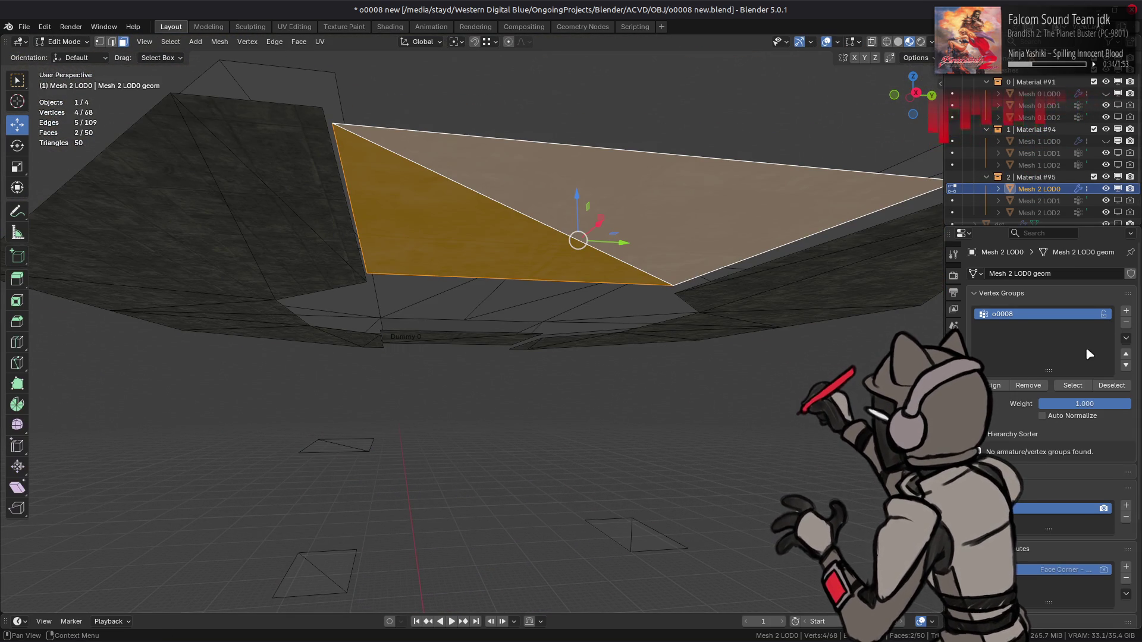
pyautogui.click(1126, 311)
pyautogui.doubleClick(1041, 326)
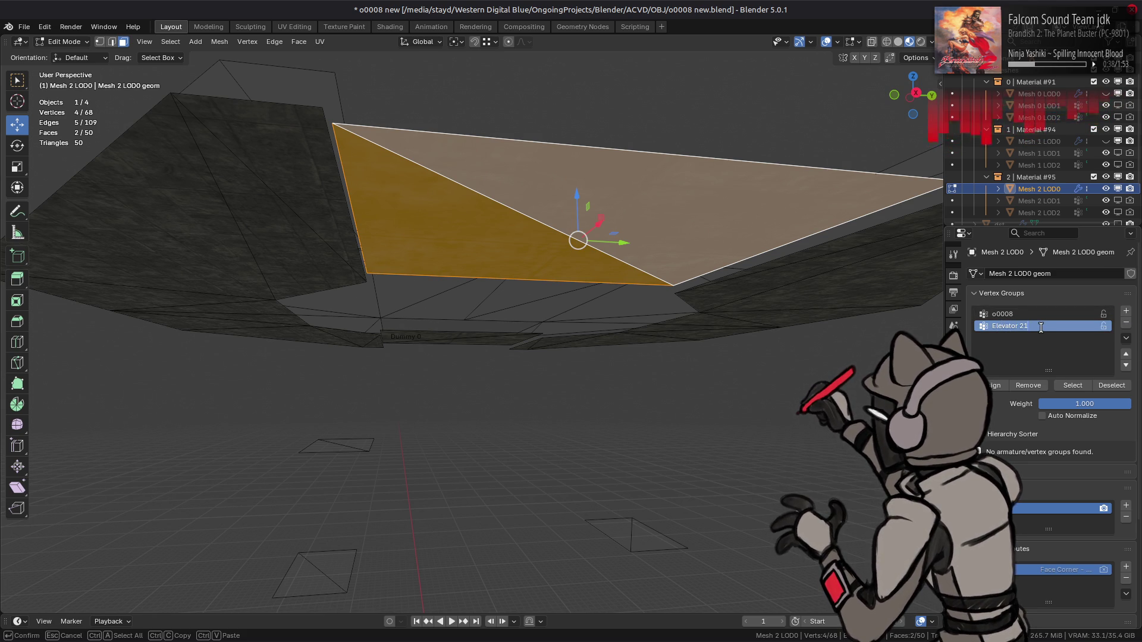
pyautogui.press('BackSpace')
pyautogui.press('Return')
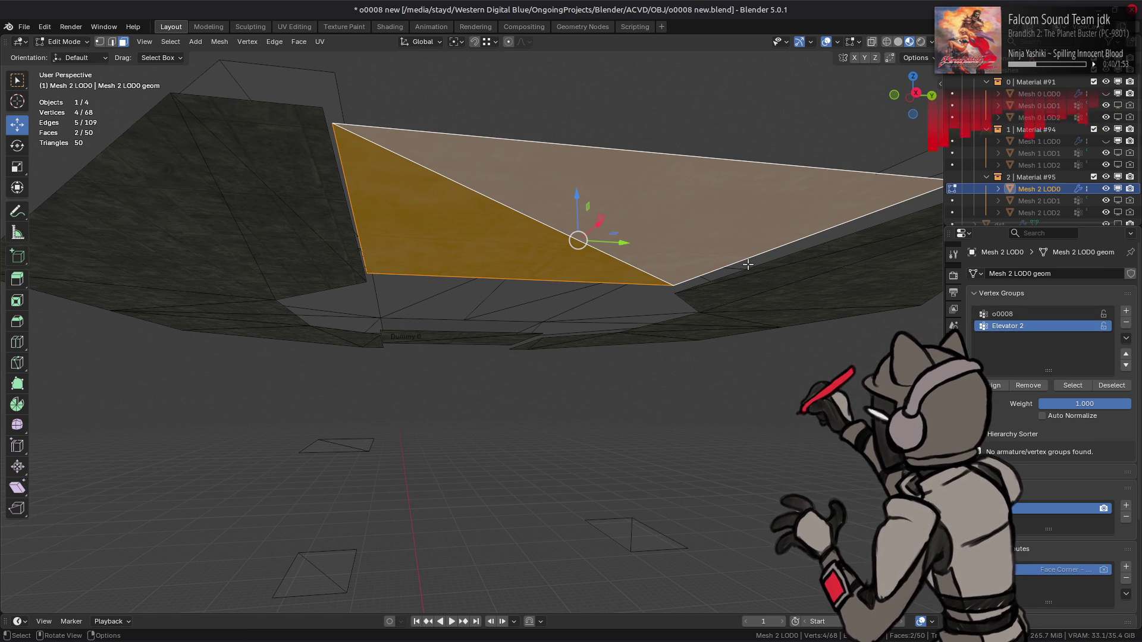
pyautogui.press('Tab')
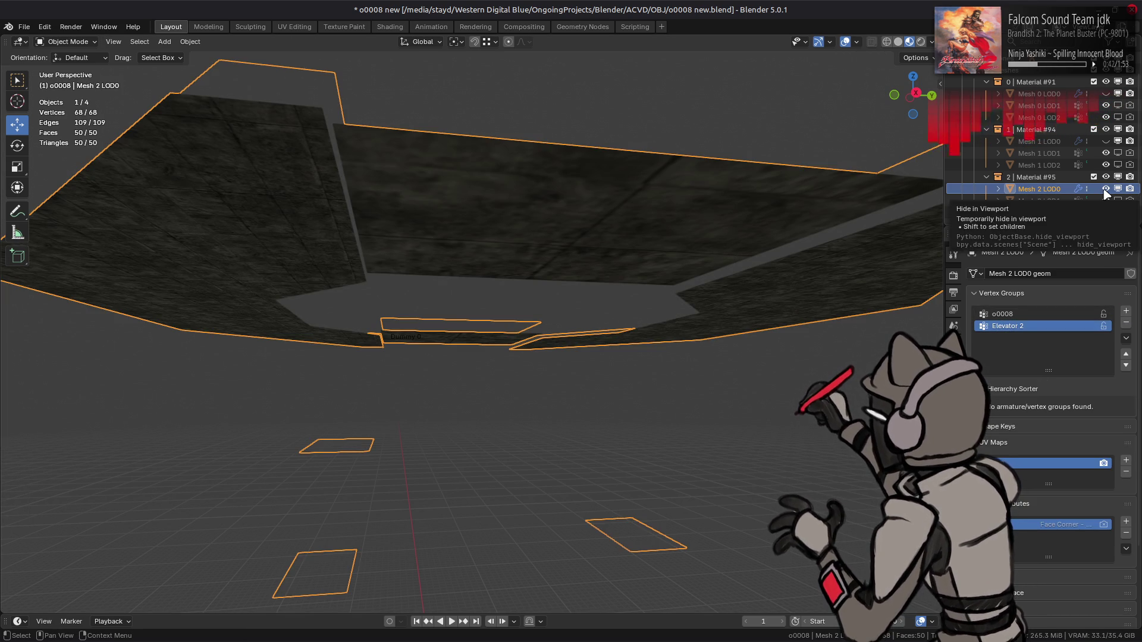
# - Hide Mesh 2 LOD0, show the tower and platform meshes, and select Mesh 0 LOD0
pyautogui.click(1105, 189)
pyautogui.click(1106, 142)
pyautogui.click(1106, 141)
pyautogui.click(1106, 141)
pyautogui.scroll(-5, 773, 215)
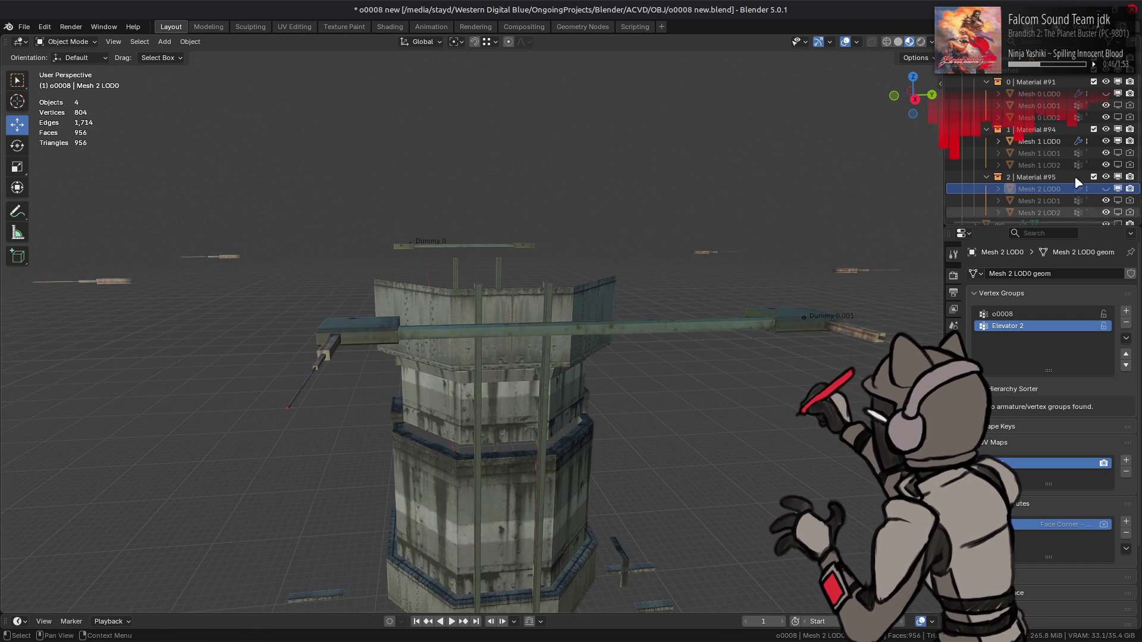
pyautogui.click(1105, 94)
pyautogui.scroll(5, 637, 192)
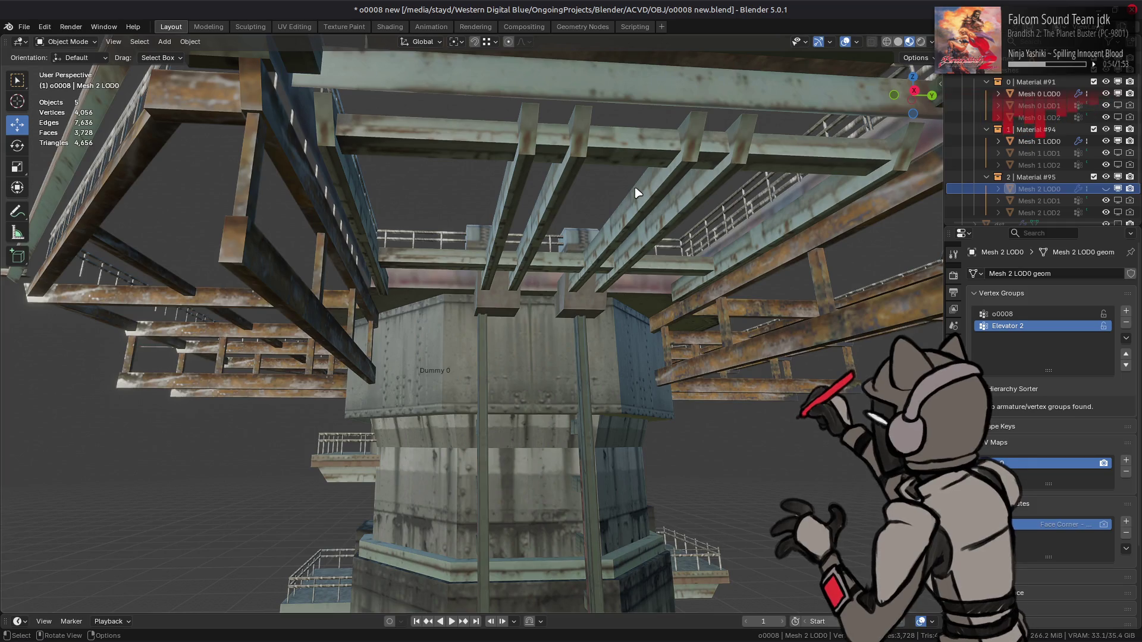
pyautogui.click(638, 192)
pyautogui.press('Tab')
# - Hide the selected platform faces to expose the railings
pyautogui.moveTo(634, 230)
pyautogui.mouseDown(button='middle')
pyautogui.moveTo(358, 321)
pyautogui.moveTo(394, 279)
pyautogui.moveTo(390, 237)
pyautogui.mouseUp(button='middle')
pyautogui.press('h')
pyautogui.scroll(5, 390, 236)
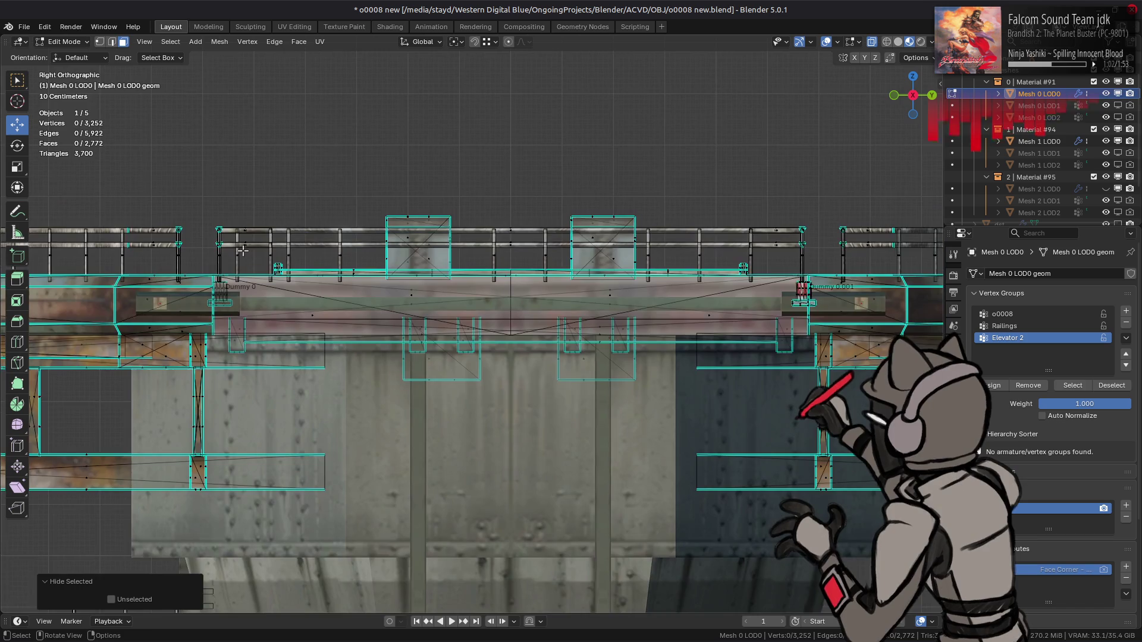
pyautogui.keyDown('shift'); pyautogui.moveTo(203, 253); pyautogui.dragTo(195, 258, button='middle'); pyautogui.keyUp('shift')
# - Box-select the railings along the platform and extend to all linked railing parts
pyautogui.moveTo(38, 192)
pyautogui.mouseDown()
pyautogui.moveTo(273, 256)
pyautogui.moveTo(897, 244)
pyautogui.mouseUp()
pyautogui.keyDown('alt'); pyautogui.moveTo(469, 234); pyautogui.dragTo(467, 368, button='middle'); pyautogui.keyUp('alt')
pyautogui.scroll(-8, 466, 368)
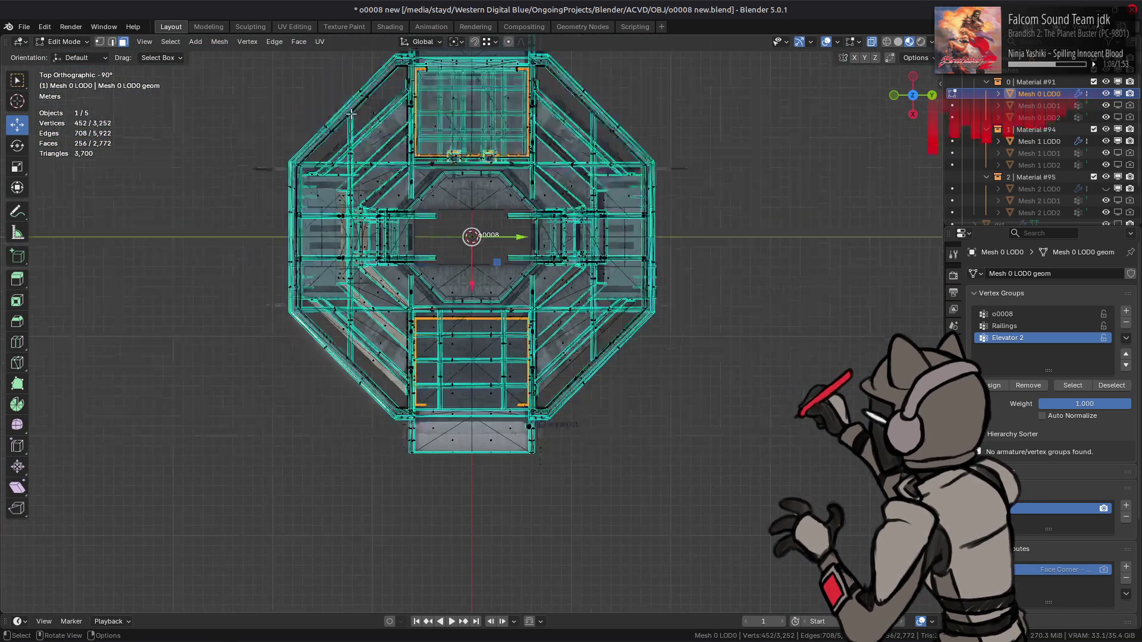
pyautogui.moveTo(572, 297); pyautogui.dragTo(571, 275, button='middle')
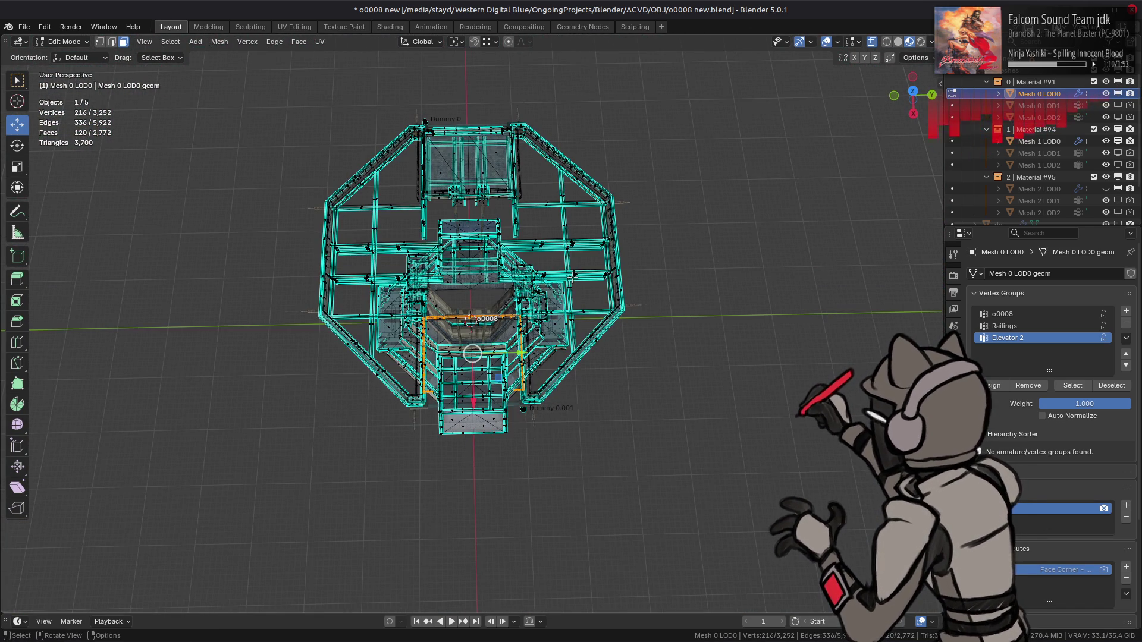
pyautogui.hotkey('ctrl', 'l')
pyautogui.scroll(5, 556, 292)
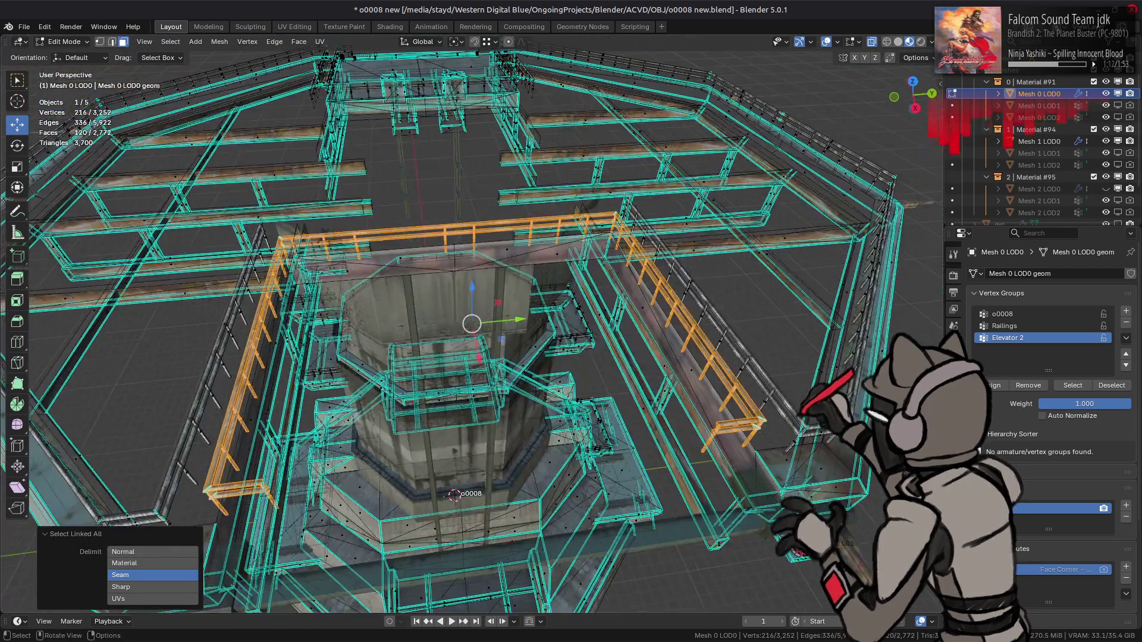
# - Reveal the hidden shaft-top face and clear the mesh selection
pyautogui.hotkey('alt', 'h')
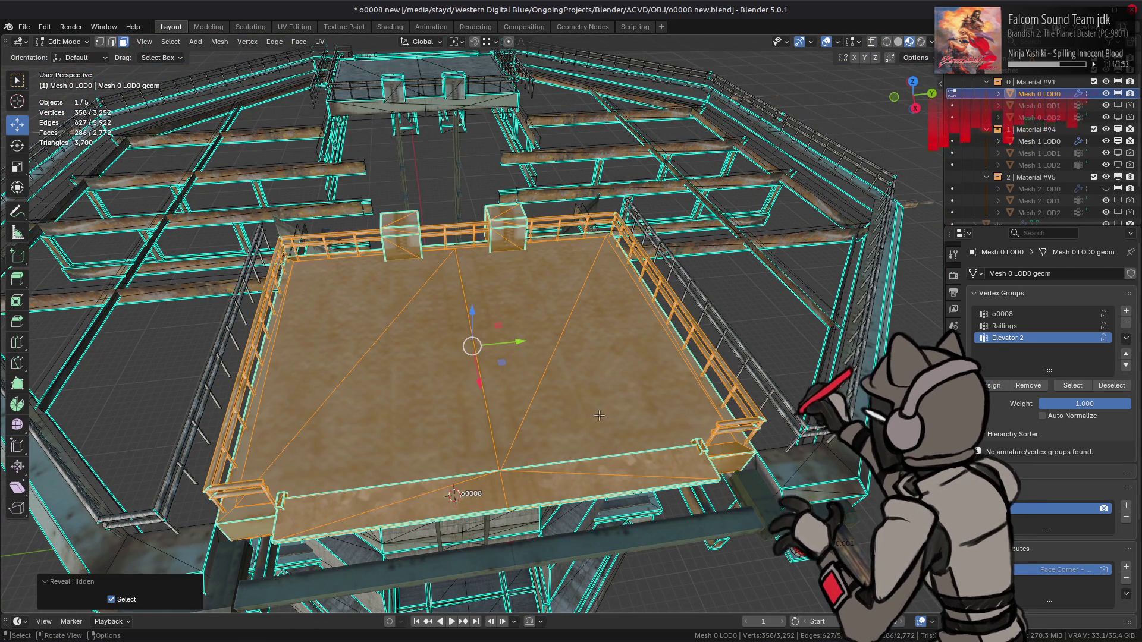
pyautogui.hotkey('alt', 'a')
pyautogui.moveTo(605, 415)
pyautogui.mouseDown(button='middle')
pyautogui.moveTo(609, 309)
pyautogui.moveTo(416, 339)
pyautogui.mouseUp(button='middle')
pyautogui.scroll(3, 610, 310)
pyautogui.scroll(4, 403, 349)
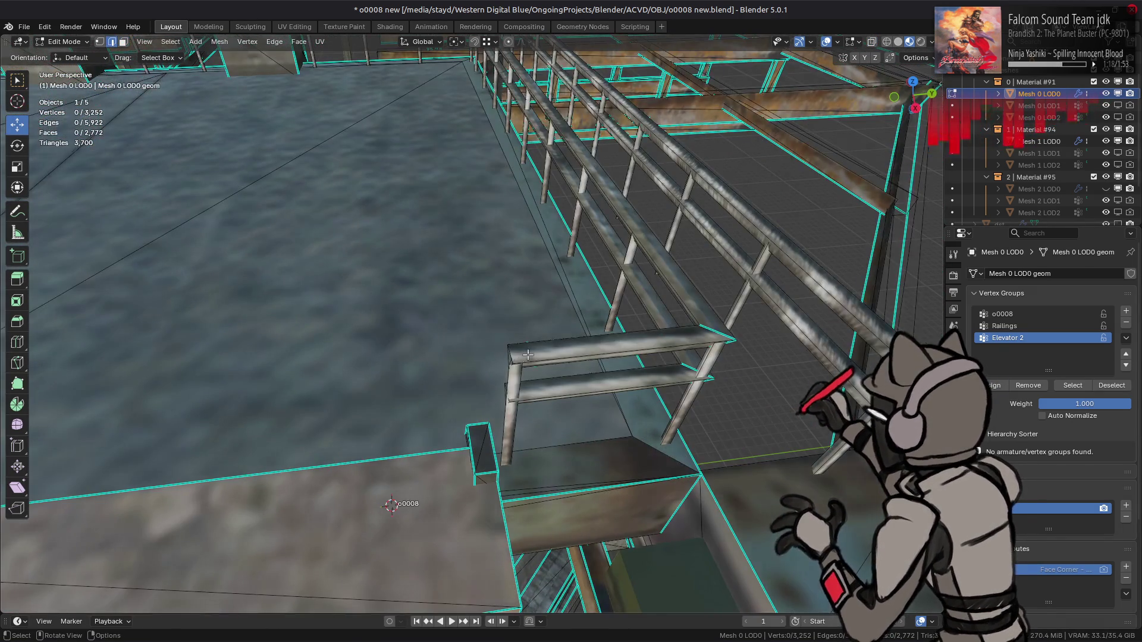
# - Fill the railing corner gap by the ledge with faces and mark its edges sharp
pyautogui.moveTo(527, 355); pyautogui.dragTo(603, 303, button='middle')
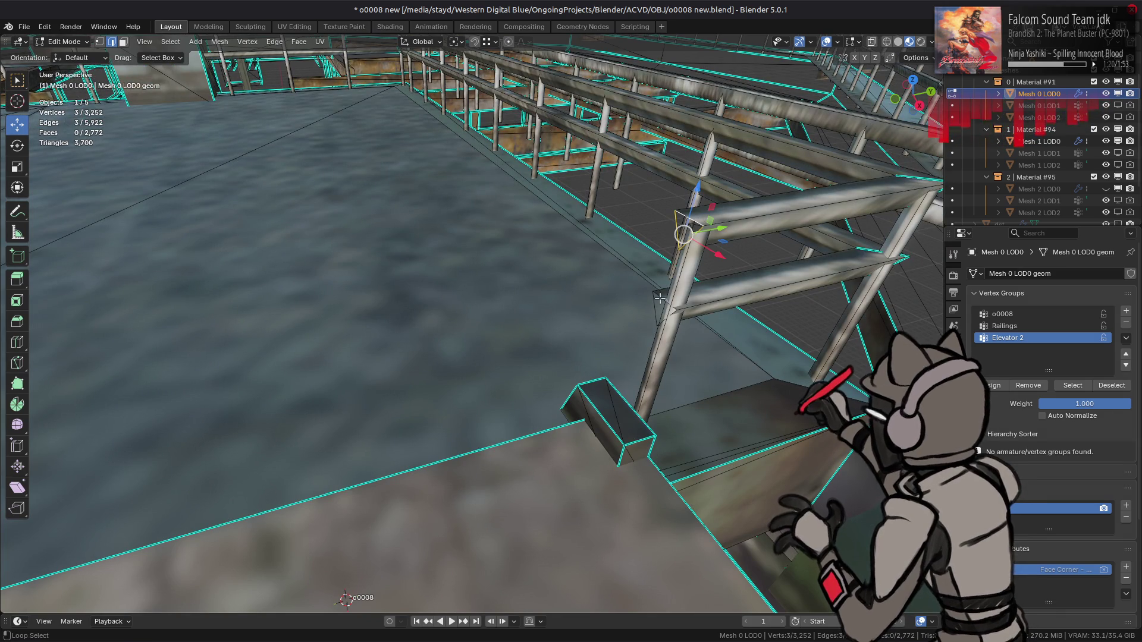
pyautogui.press('f')
pyautogui.hotkey('ctrl', 'e')
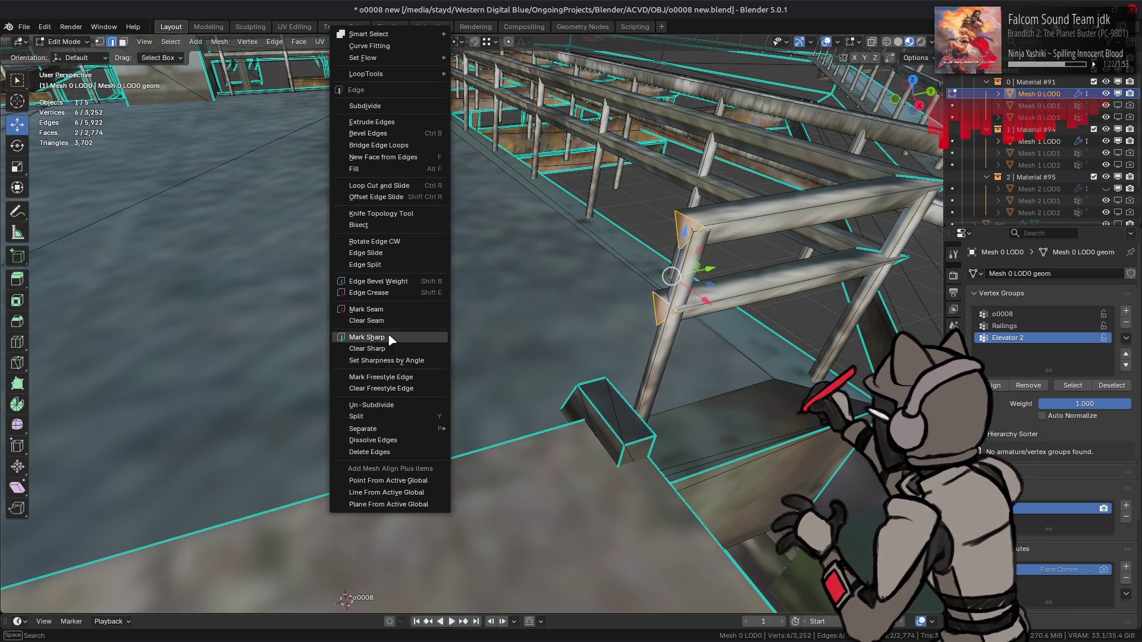
pyautogui.click(390, 337)
# - Mark the edges of the railing's bottom triangle at the next corner sharp
pyautogui.scroll(-3, 458, 316)
pyautogui.moveTo(459, 315)
pyautogui.mouseDown(button='middle')
pyautogui.moveTo(657, 256)
pyautogui.moveTo(501, 282)
pyautogui.moveTo(535, 250)
pyautogui.mouseUp(button='middle')
pyautogui.press('KP_Decimal')
pyautogui.hotkey('alt', 'a')
pyautogui.moveTo(591, 198); pyautogui.dragTo(591, 198, button='middle')
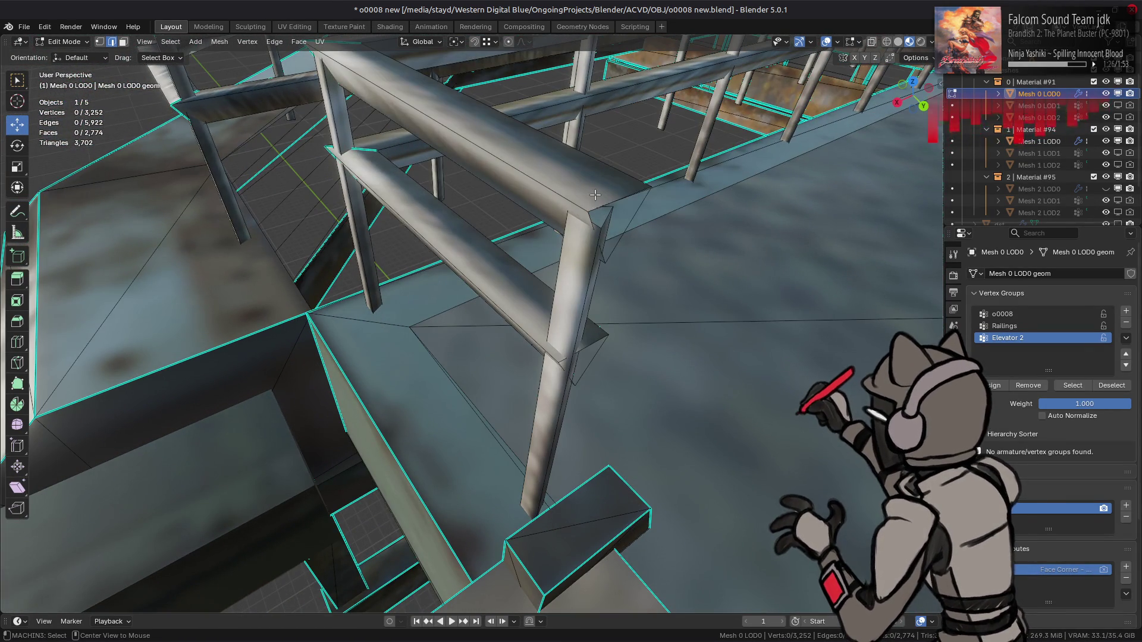
pyautogui.keyDown('alt'); pyautogui.keyDown('shift'); pyautogui.click(596, 338); pyautogui.keyUp('shift'); pyautogui.keyUp('alt')
pyautogui.hotkey('ctrl', 'e')
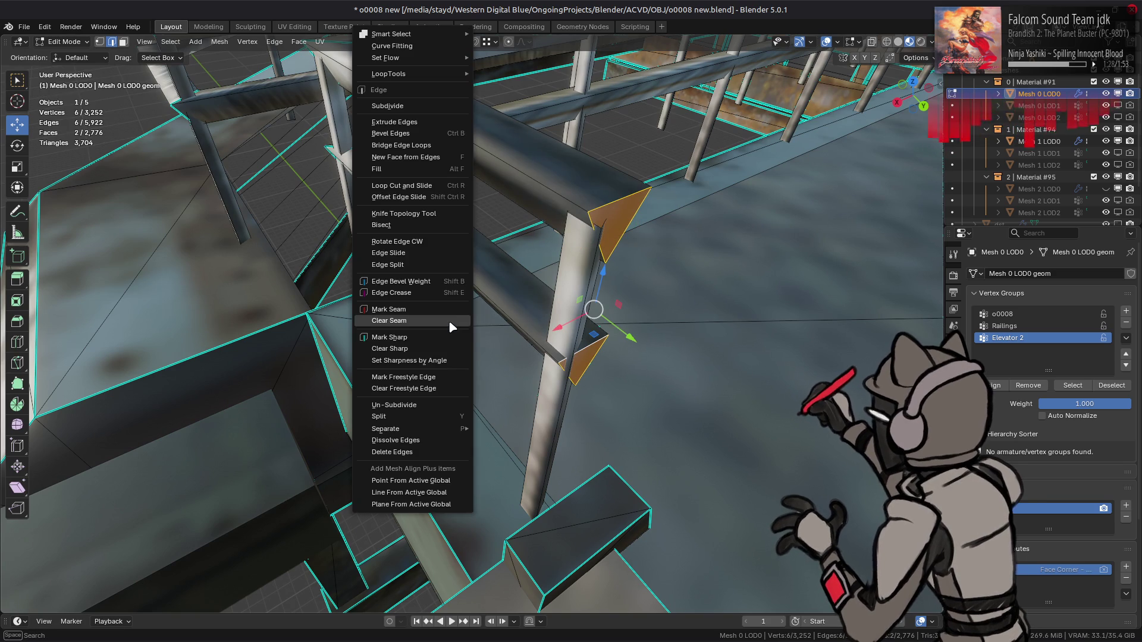
pyautogui.click(420, 340)
pyautogui.hotkey('alt', 'a')
# - Mark the platform-edge railing triangle faces' edges sharp, then clear the selection
pyautogui.scroll(-4, 578, 272)
pyautogui.moveTo(535, 298)
pyautogui.mouseDown(button='middle')
pyautogui.moveTo(578, 272)
pyautogui.moveTo(635, 283)
pyautogui.moveTo(546, 320)
pyautogui.mouseUp(button='middle')
pyautogui.scroll(5, 546, 320)
pyautogui.moveTo(580, 282)
pyautogui.mouseDown(button='middle')
pyautogui.moveTo(685, 170)
pyautogui.moveTo(722, 155)
pyautogui.mouseUp(button='middle')
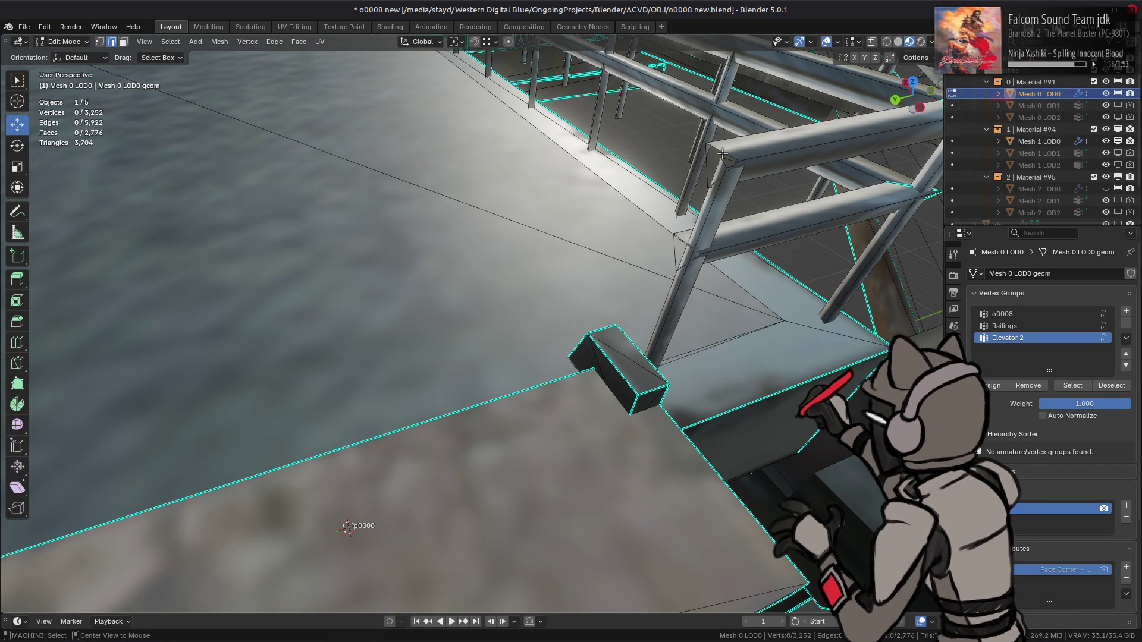
pyautogui.keyDown('alt'); pyautogui.click(686, 233); pyautogui.keyUp('alt')
pyautogui.moveTo(687, 233)
pyautogui.mouseDown(button='middle')
pyautogui.moveTo(500, 286)
pyautogui.moveTo(526, 289)
pyautogui.moveTo(512, 297)
pyautogui.moveTo(348, 222)
pyautogui.mouseUp(button='middle')
pyautogui.keyDown('alt'); pyautogui.keyDown('shift'); pyautogui.click(365, 288); pyautogui.keyUp('shift'); pyautogui.keyUp('alt')
pyautogui.hotkey('ctrl', 'e')
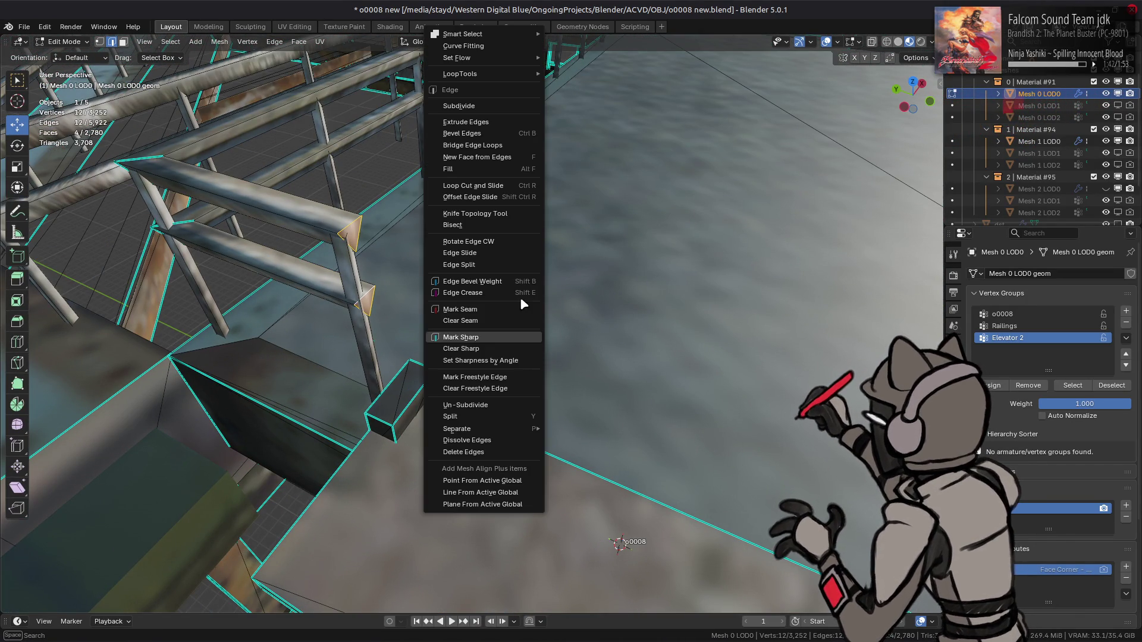
pyautogui.click(501, 333)
pyautogui.click(560, 239)
pyautogui.moveTo(561, 238); pyautogui.dragTo(602, 267, button='middle')
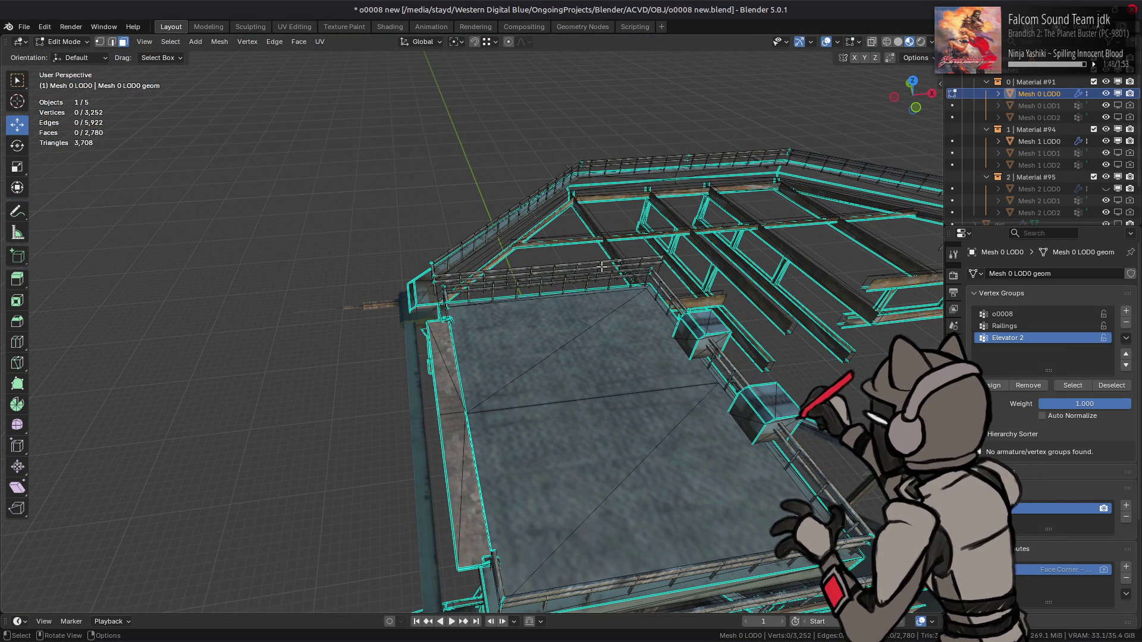
# - Select the Elevator 2 vertex group's platform geometry
pyautogui.moveTo(602, 267)
pyautogui.mouseDown(button='middle')
pyautogui.moveTo(598, 306)
pyautogui.moveTo(641, 350)
pyautogui.moveTo(462, 291)
pyautogui.mouseUp(button='middle')
pyautogui.scroll(2, 461, 291)
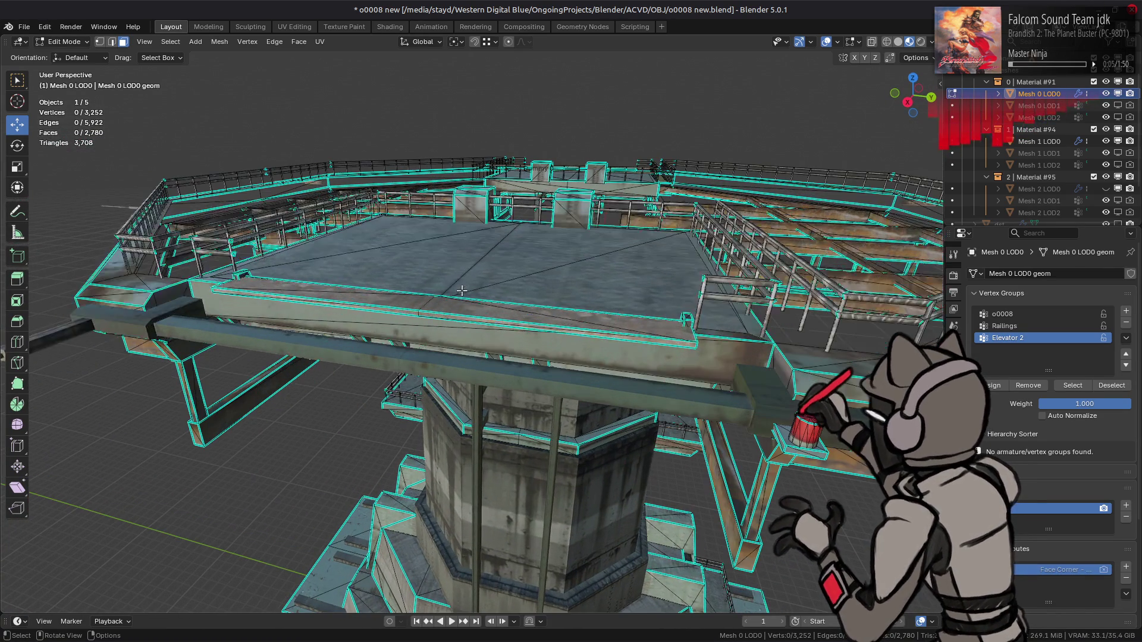
pyautogui.click(1071, 386)
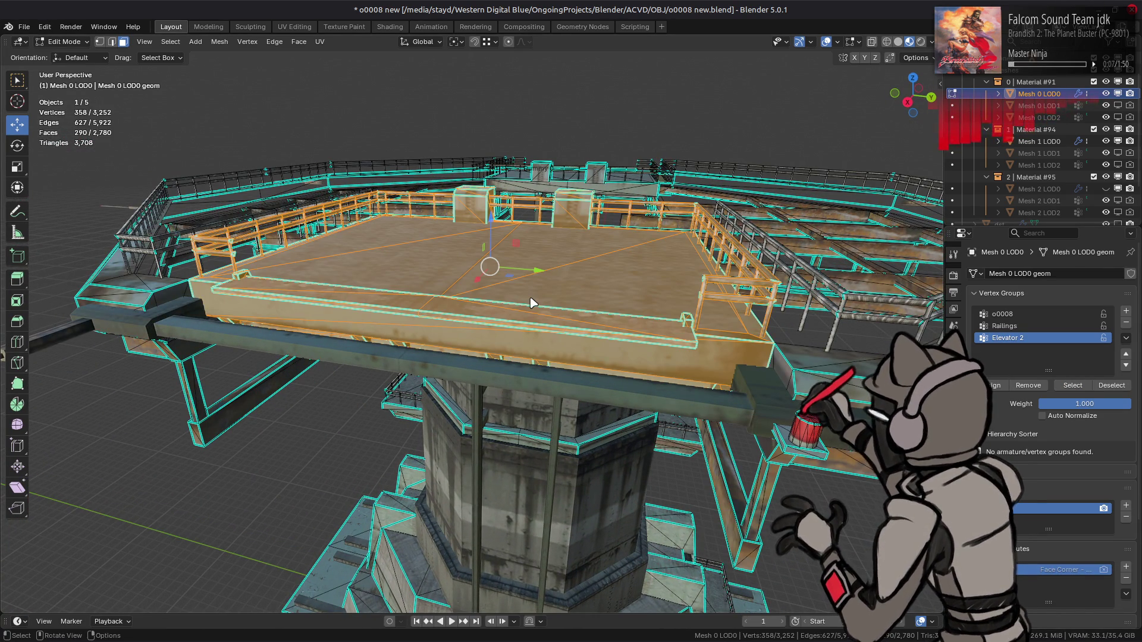
pyautogui.hotkey('ctrl', 'z')
pyautogui.click(1066, 385)
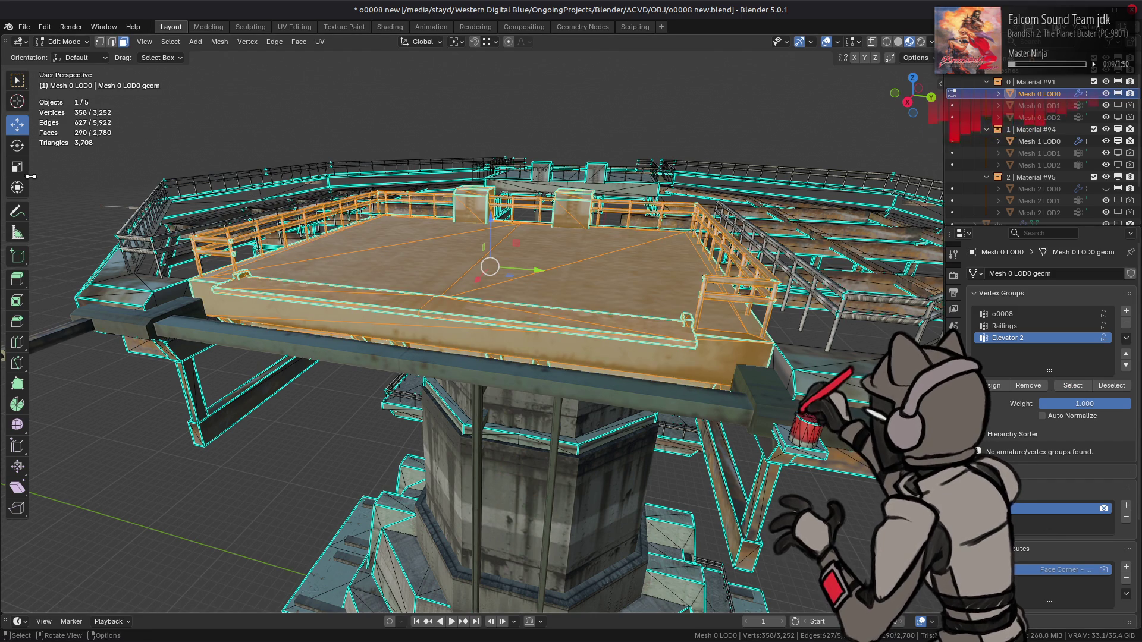
pyautogui.moveTo(535, 417); pyautogui.dragTo(505, 226, button='middle')
pyautogui.moveTo(535, 60); pyautogui.dragTo(532, 123, button='middle')
# - Move the Elevator 2 platform 16 m down along Z
pyautogui.press('g')
pyautogui.press('z')
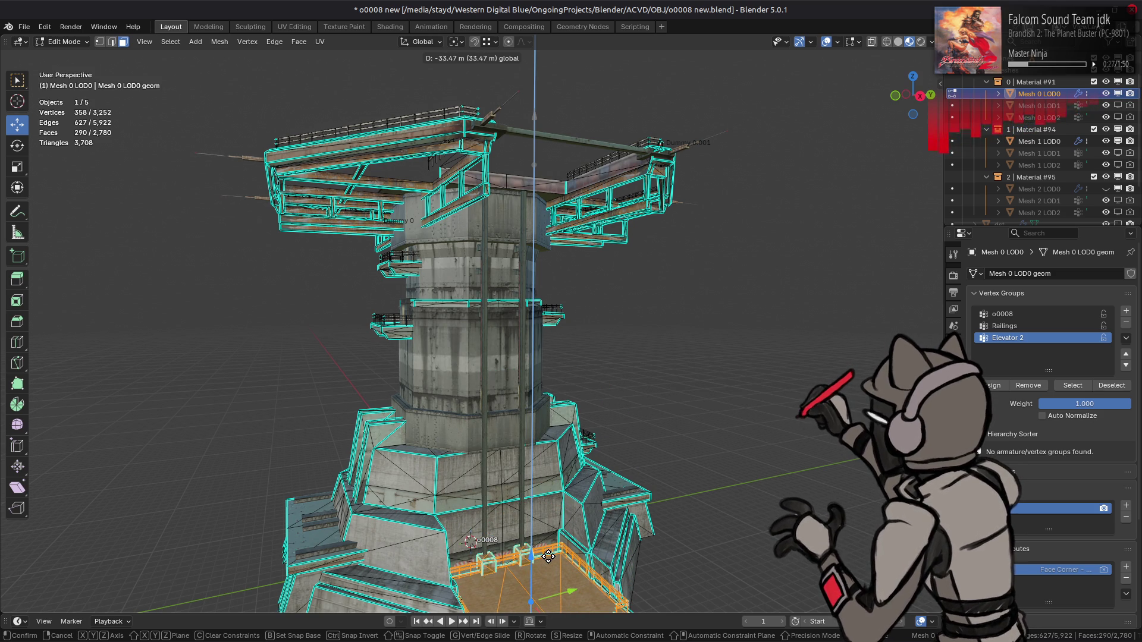
pyautogui.moveTo(549, 548); pyautogui.dragTo(549, 547)
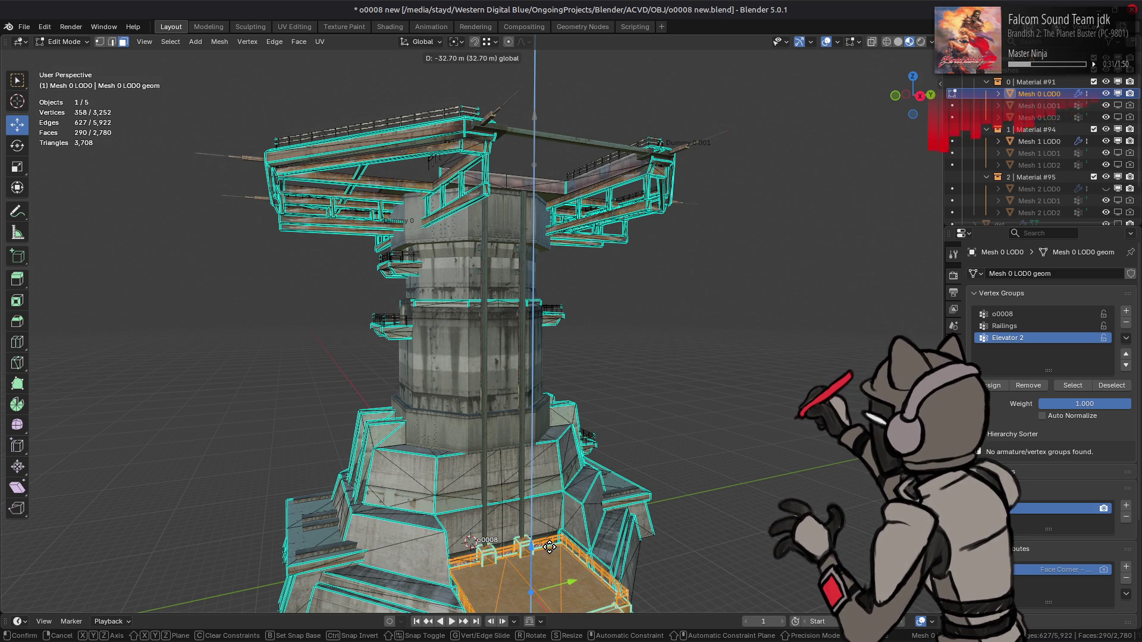
pyautogui.write('16')
pyautogui.write('-')
pyautogui.press('Return')
pyautogui.moveTo(548, 416)
pyautogui.mouseDown(button='middle')
pyautogui.moveTo(571, 284)
pyautogui.moveTo(620, 302)
pyautogui.moveTo(489, 324)
pyautogui.mouseUp(button='middle')
# - Raise the platform 2 m back up along Z with gz2
pyautogui.press('Tab')
pyautogui.hotkey('alt', 'a')
pyautogui.press('Tab')
pyautogui.scroll(5, 490, 324)
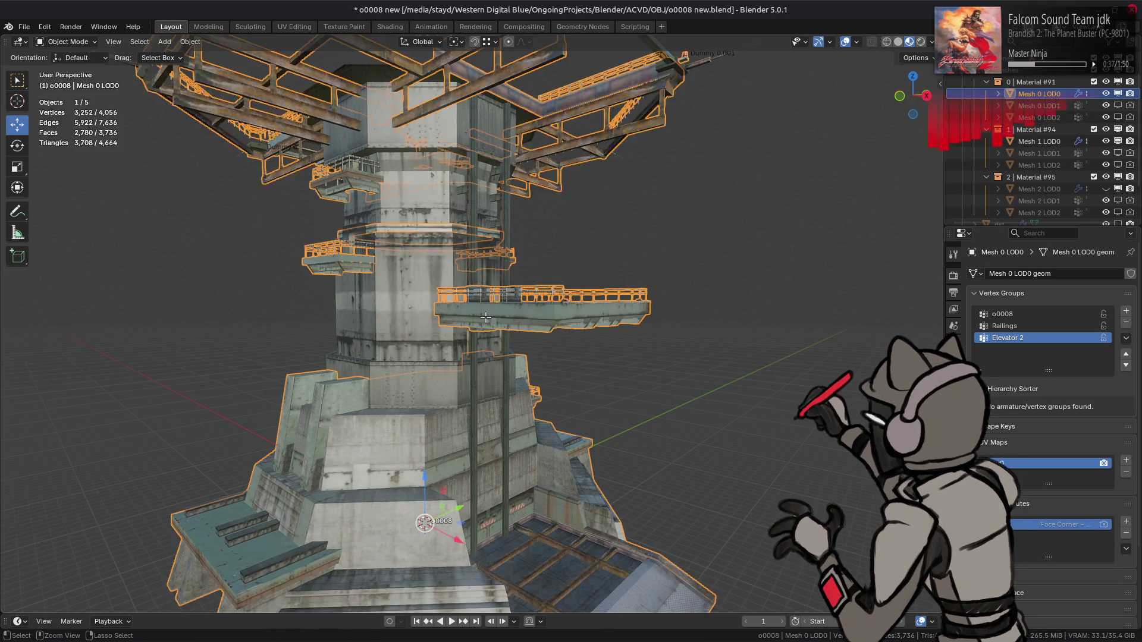
pyautogui.write('gz2')
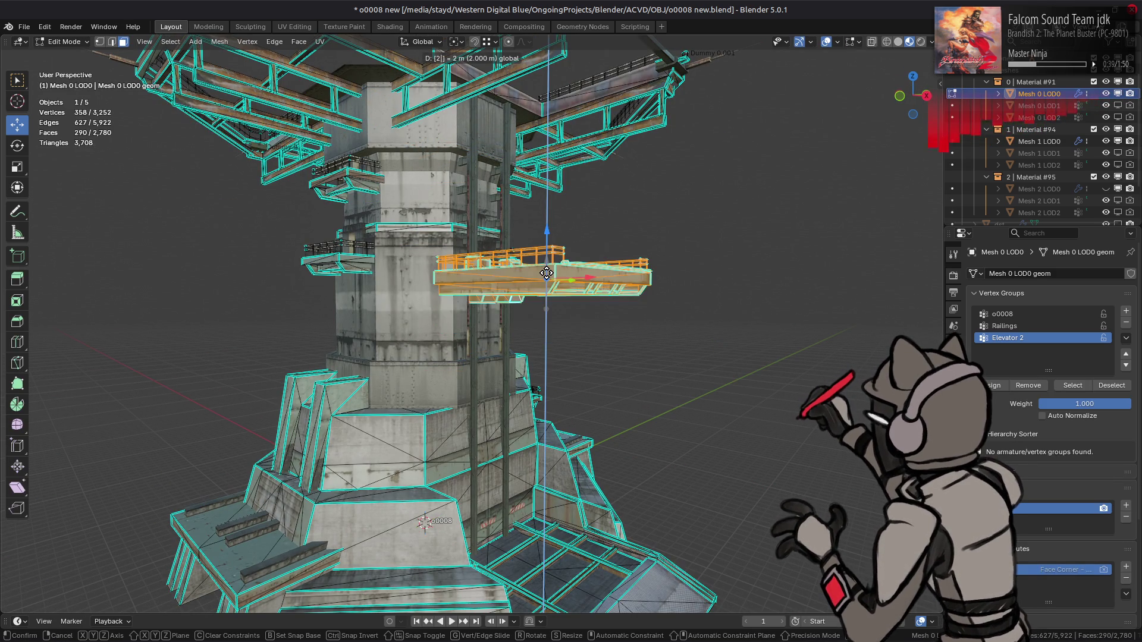
pyautogui.press('Return')
# - Clear the selection and return to Object Mode
pyautogui.scroll(-2, 546, 273)
pyautogui.hotkey('alt', 'a')
pyautogui.press('Tab')
pyautogui.moveTo(543, 275)
pyautogui.mouseDown(button='middle')
pyautogui.moveTo(464, 290)
pyautogui.moveTo(474, 395)
pyautogui.moveTo(394, 82)
pyautogui.mouseUp(button='middle')
pyautogui.hotkey('alt', 'a')
pyautogui.scroll(-3, 394, 82)
pyautogui.moveTo(476, 233); pyautogui.dragTo(450, 272, button='middle')
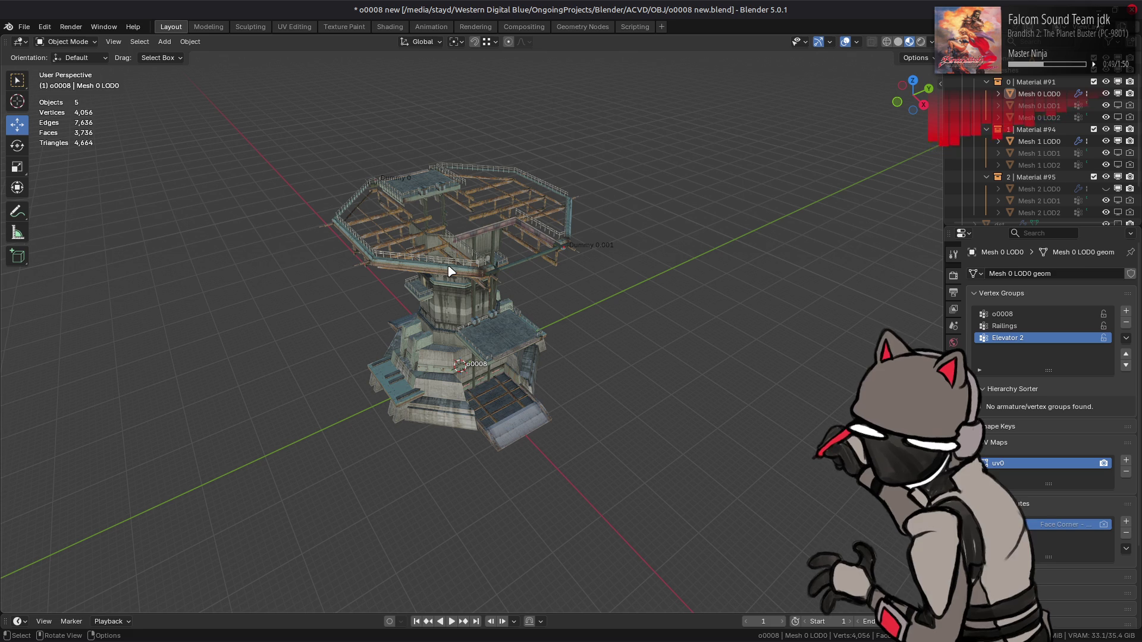
# - Orbit below the tower's top deck and unhide Mesh 2 LOD0 in the Outliner
pyautogui.moveTo(449, 271); pyautogui.dragTo(486, 274, button='middle')
pyautogui.scroll(2, 487, 273)
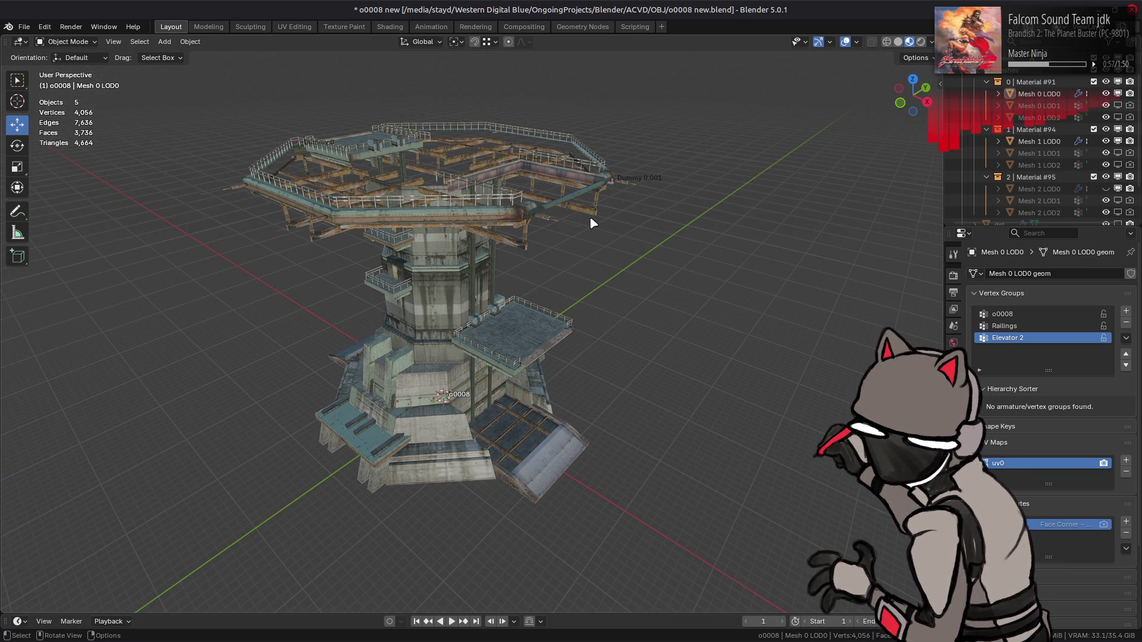
pyautogui.moveTo(594, 342)
pyautogui.mouseDown(button='middle')
pyautogui.moveTo(468, 178)
pyautogui.moveTo(490, 273)
pyautogui.moveTo(488, 240)
pyautogui.mouseUp(button='middle')
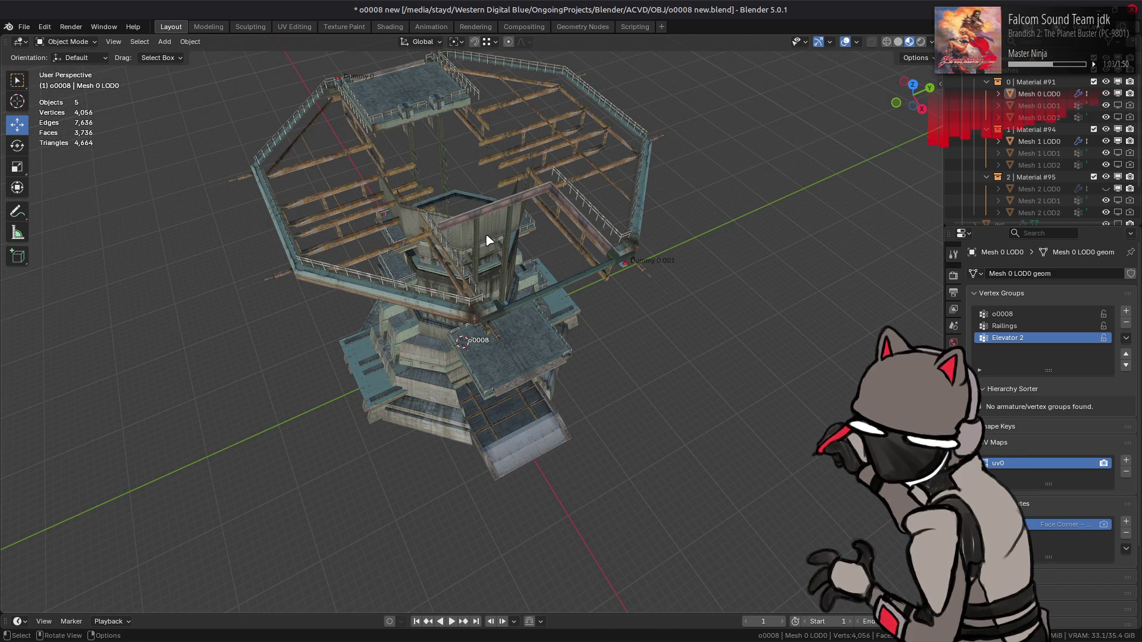
pyautogui.moveTo(488, 240)
pyautogui.mouseDown(button='middle')
pyautogui.moveTo(471, 280)
pyautogui.moveTo(474, 163)
pyautogui.moveTo(533, 245)
pyautogui.moveTo(570, 236)
pyautogui.mouseUp(button='middle')
pyautogui.scroll(8, 553, 254)
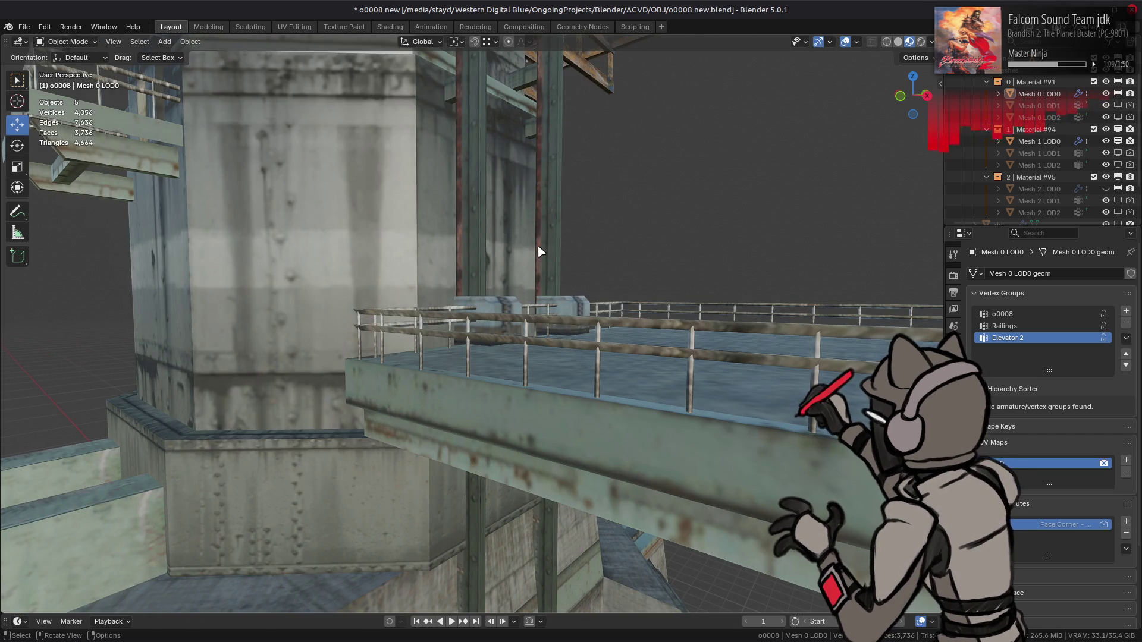
pyautogui.scroll(-5, 539, 254)
pyautogui.moveTo(538, 256)
pyautogui.mouseDown(button='middle')
pyautogui.moveTo(484, 301)
pyautogui.moveTo(498, 263)
pyautogui.mouseUp(button='middle')
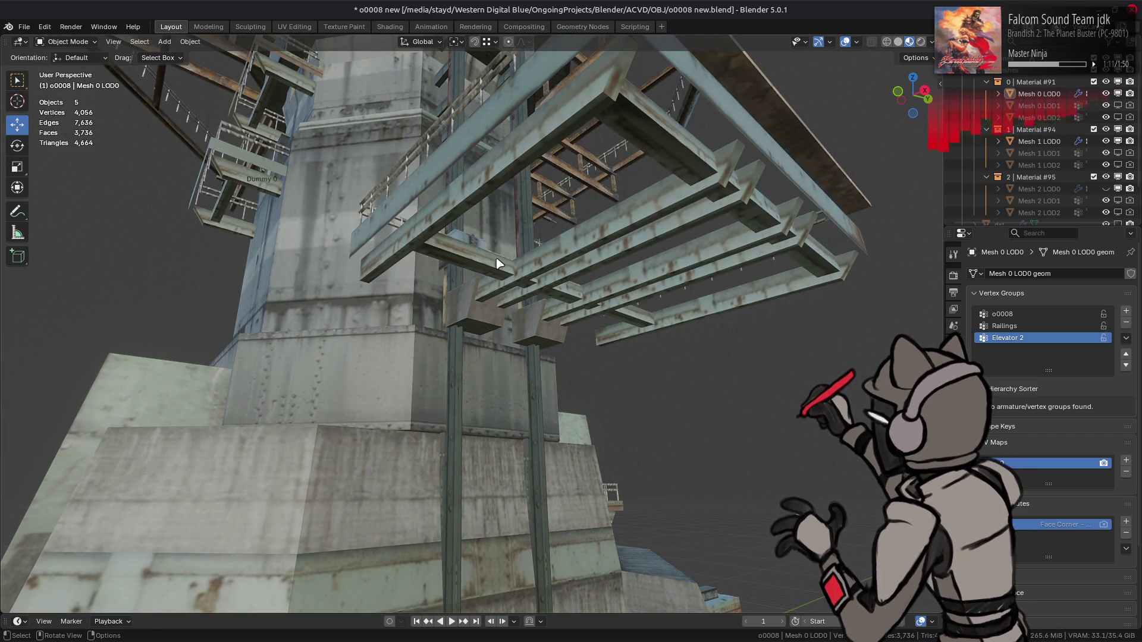
pyautogui.scroll(-4, 506, 94)
pyautogui.click(1105, 188)
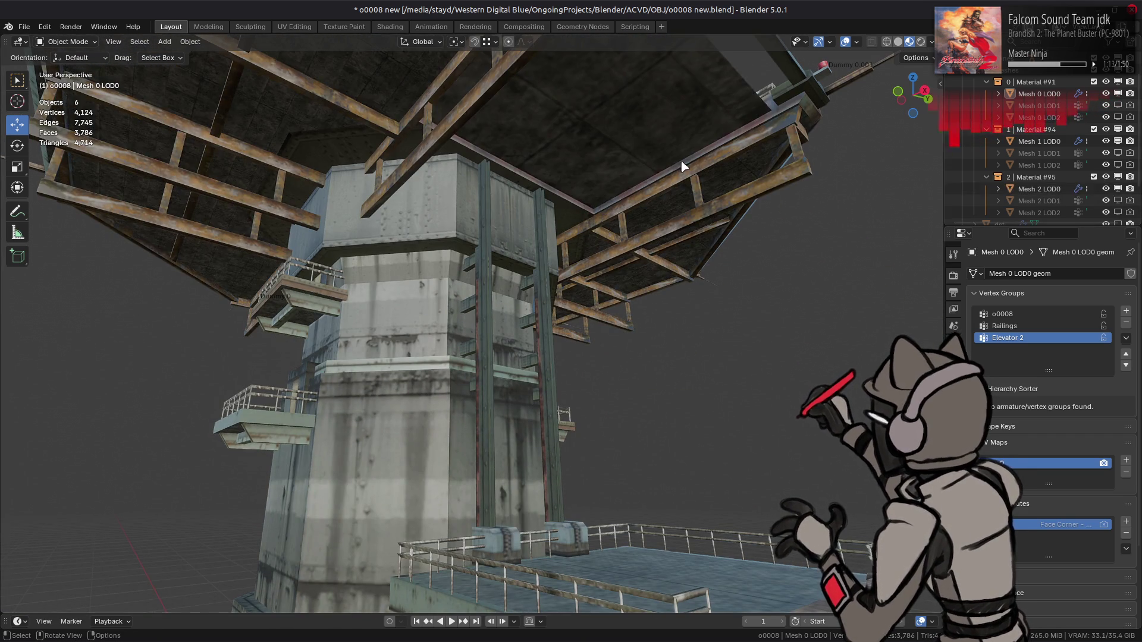
# - Select the whole connected ceiling panel of Mesh 2 LOD0 in Edit Mode
pyautogui.click(634, 145)
pyautogui.press('Tab')
pyautogui.click(554, 148)
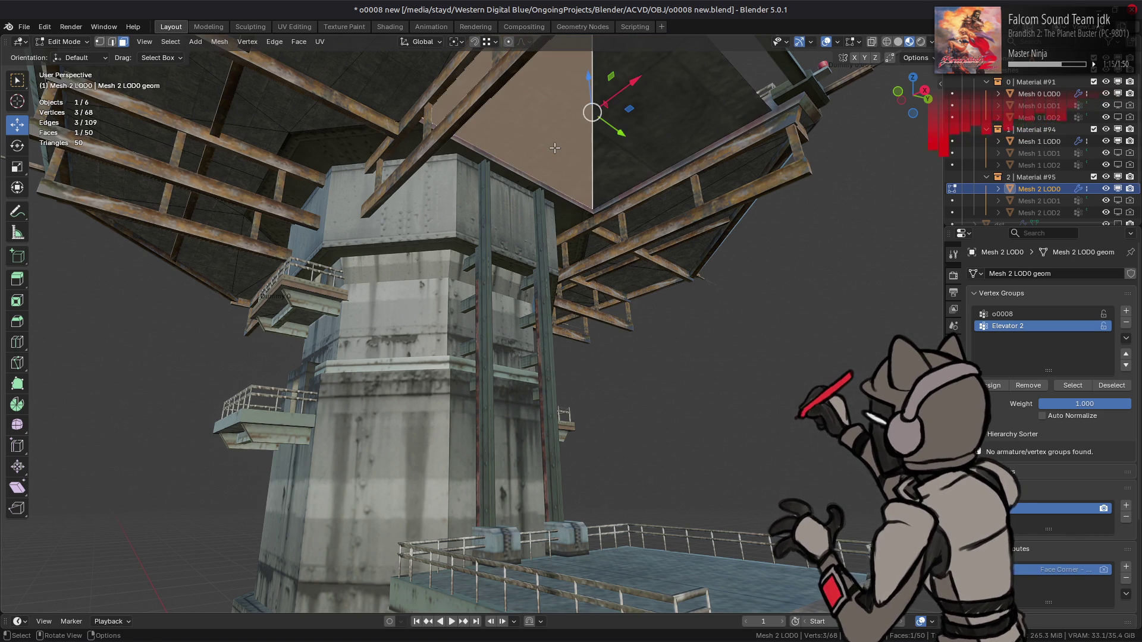
pyautogui.moveTo(542, 163)
pyautogui.mouseDown(button='middle')
pyautogui.moveTo(537, 192)
pyautogui.moveTo(507, 173)
pyautogui.mouseUp(button='middle')
pyautogui.hotkey('ctrl', 'l')
# - Move the ceiling panel 18 m down along Z
pyautogui.moveTo(538, 87); pyautogui.dragTo(538, 109)
pyautogui.write('18')
pyautogui.press('Return')
pyautogui.scroll(-3, 537, 109)
pyautogui.moveTo(538, 109); pyautogui.dragTo(523, 178, button='middle')
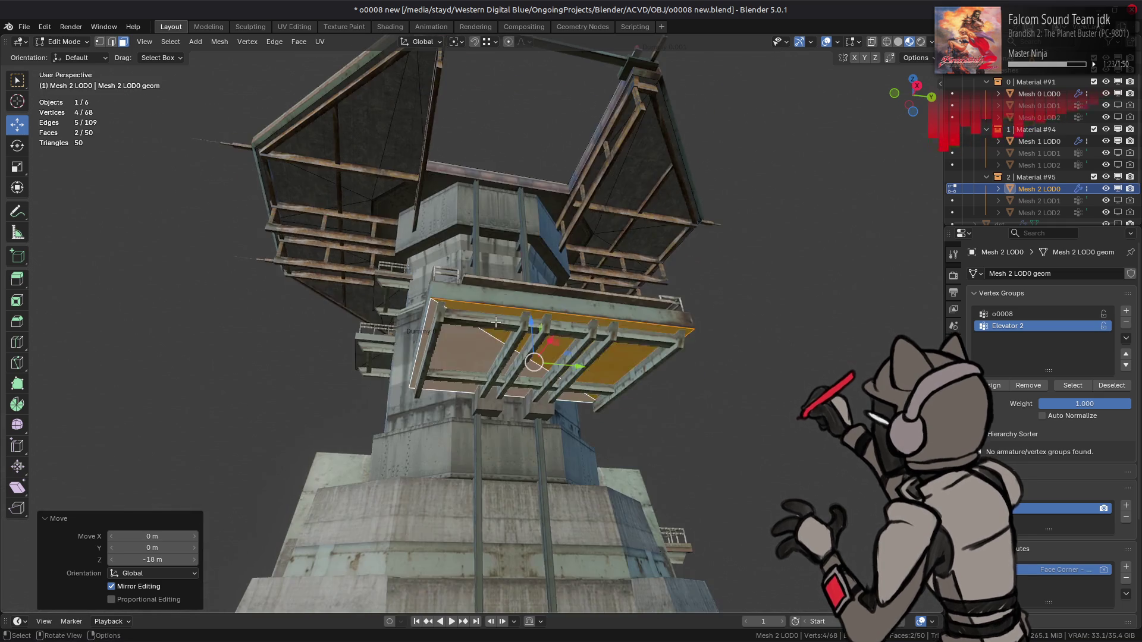
# - Return to Object Mode and deselect Mesh 2 LOD0
pyautogui.press('Tab')
pyautogui.scroll(3, 522, 236)
pyautogui.hotkey('alt', 'a')
pyautogui.scroll(-3, 523, 237)
pyautogui.moveTo(535, 250); pyautogui.dragTo(502, 330, button='middle')
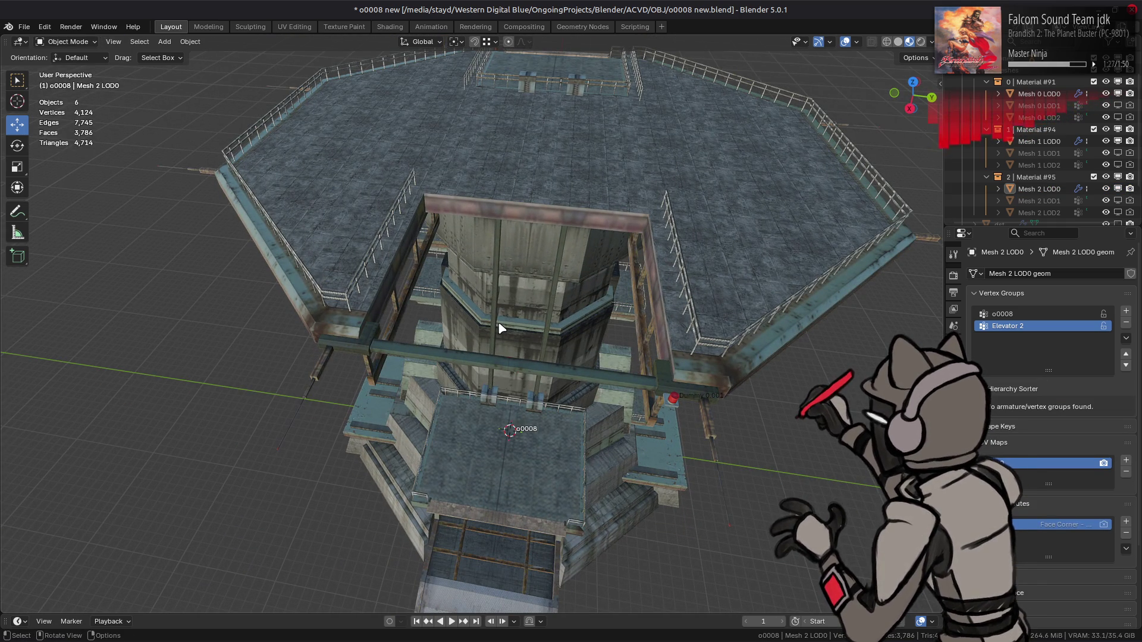
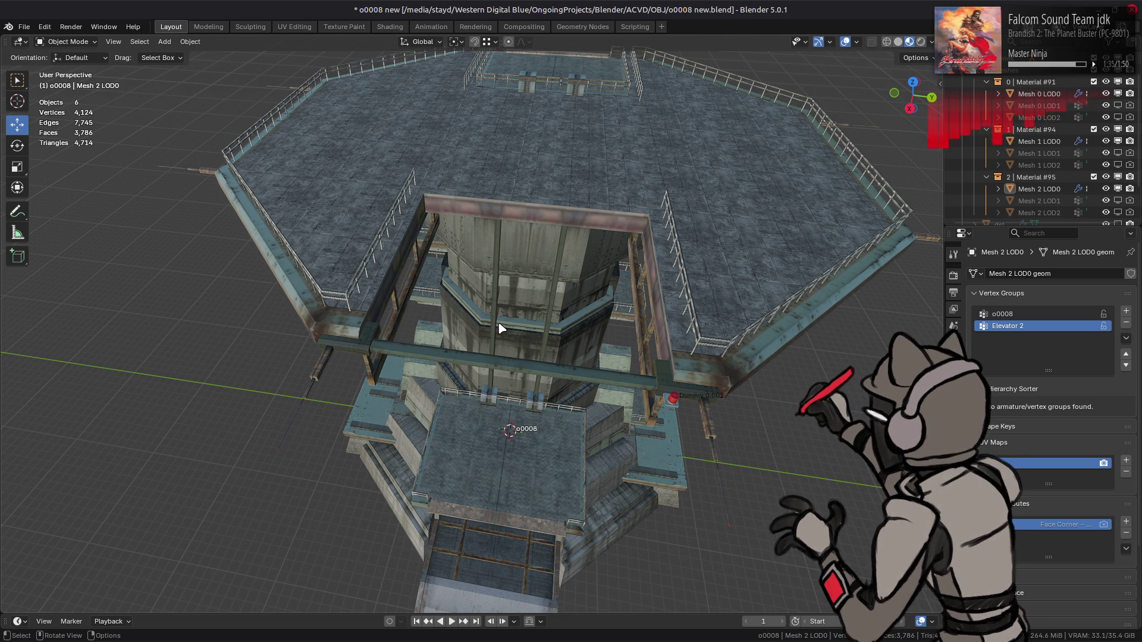
# - Show the o0008_h proxy collection and switch the viewport to Solid shading
pyautogui.scroll(-2, 1025, 142)
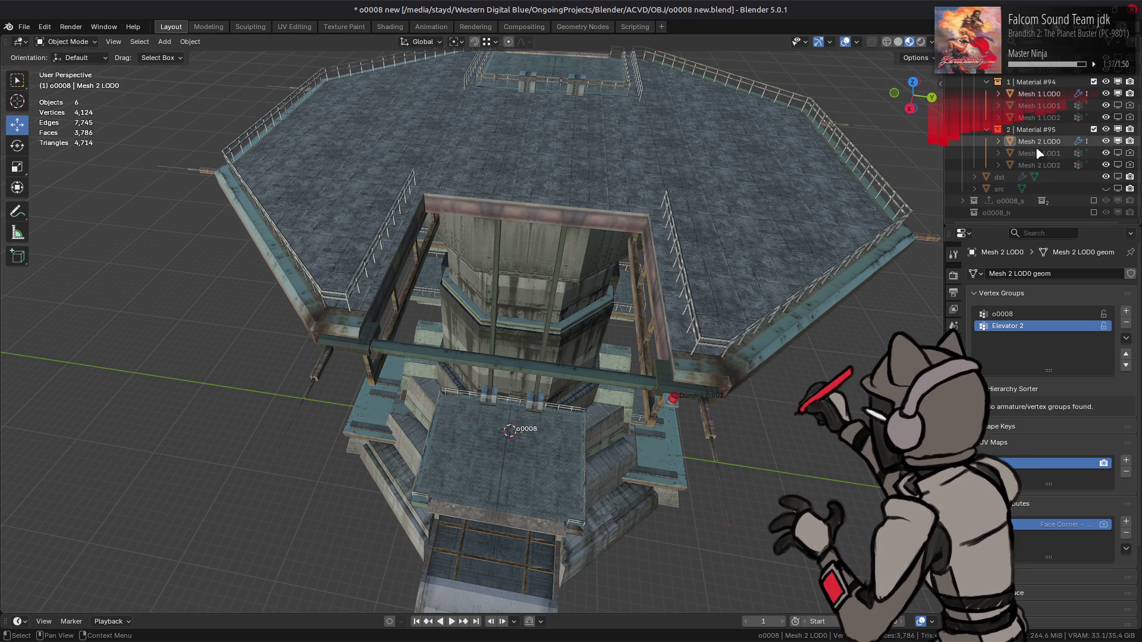
pyautogui.click(1093, 213)
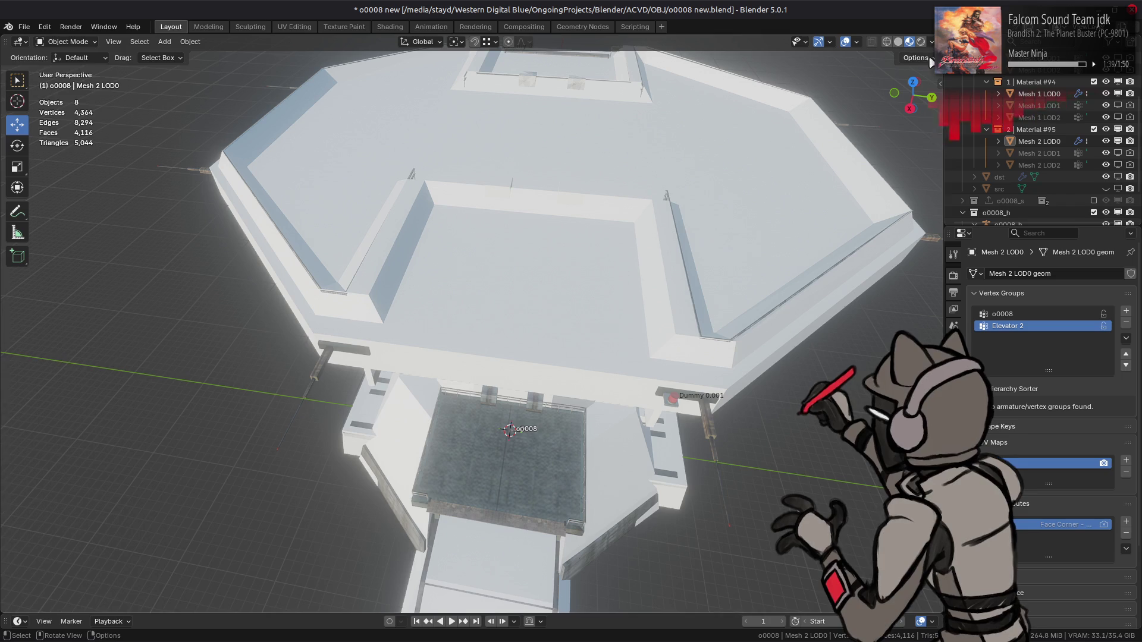
pyautogui.click(898, 42)
# - In 0 Mesh's Edit Mode, select the linked raised ridge faces and dissolve them into the roof
pyautogui.click(565, 236)
pyautogui.press('Tab')
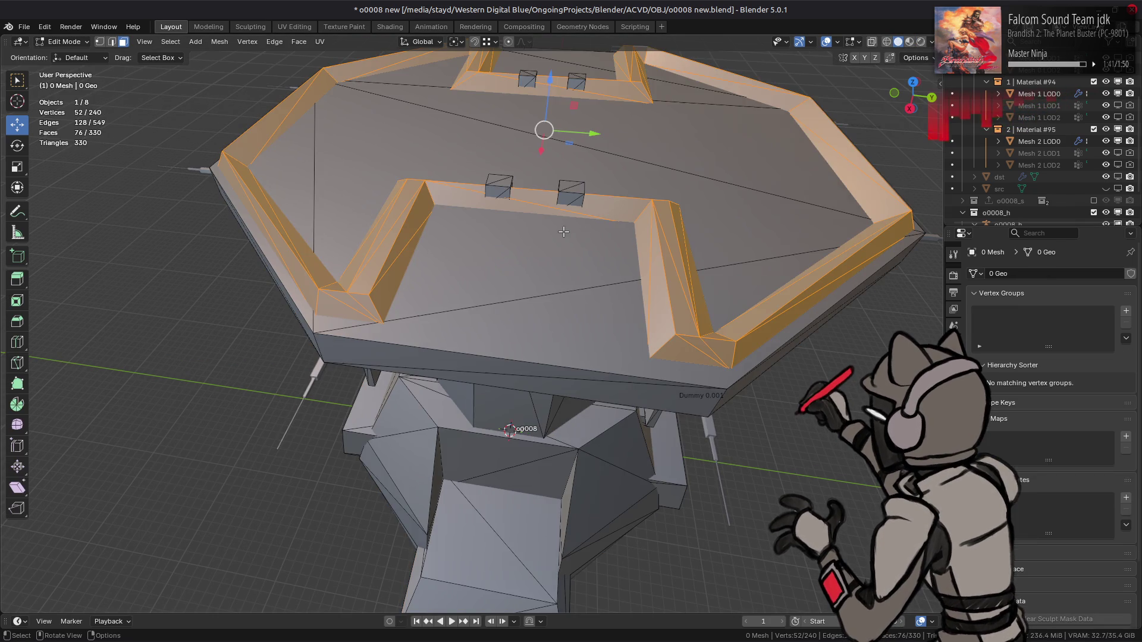
pyautogui.moveTo(563, 231)
pyautogui.mouseDown(button='middle')
pyautogui.moveTo(577, 220)
pyautogui.moveTo(617, 226)
pyautogui.moveTo(504, 233)
pyautogui.mouseUp(button='middle')
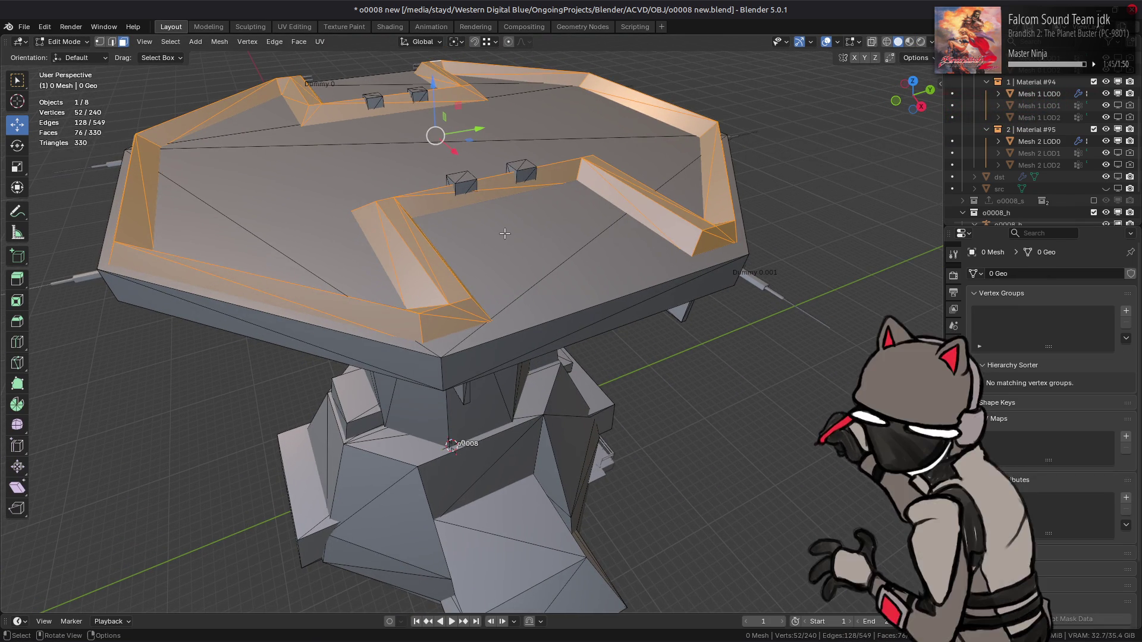
pyautogui.hotkey('alt', 'a')
pyautogui.click(412, 209)
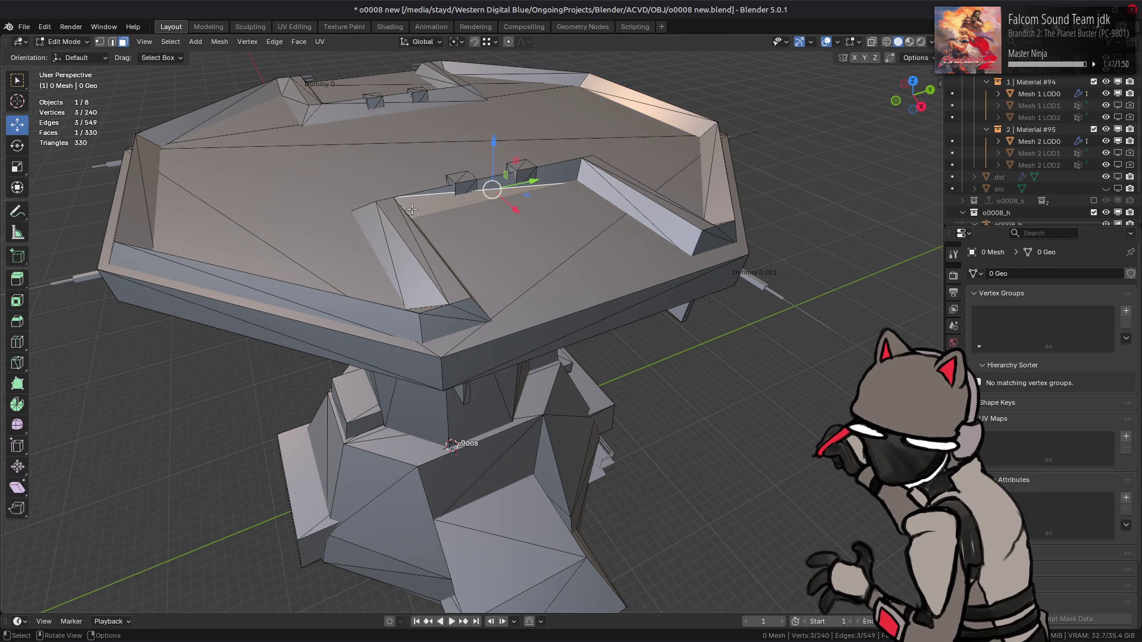
pyautogui.hotkey('ctrl', 'l')
pyautogui.rightClick(410, 267)
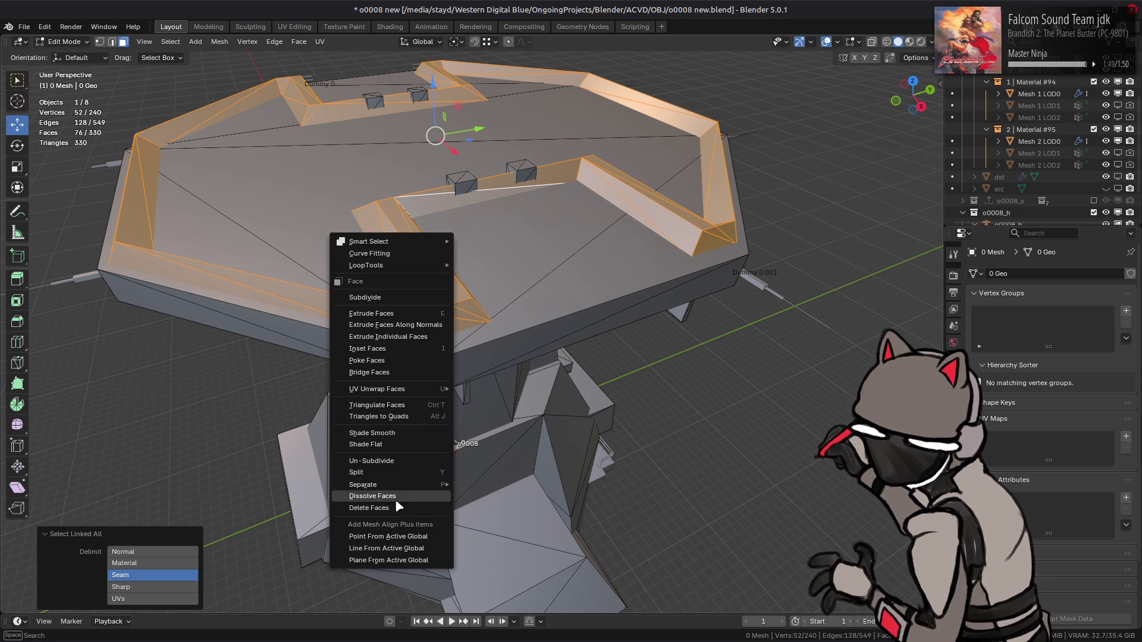
pyautogui.click(396, 500)
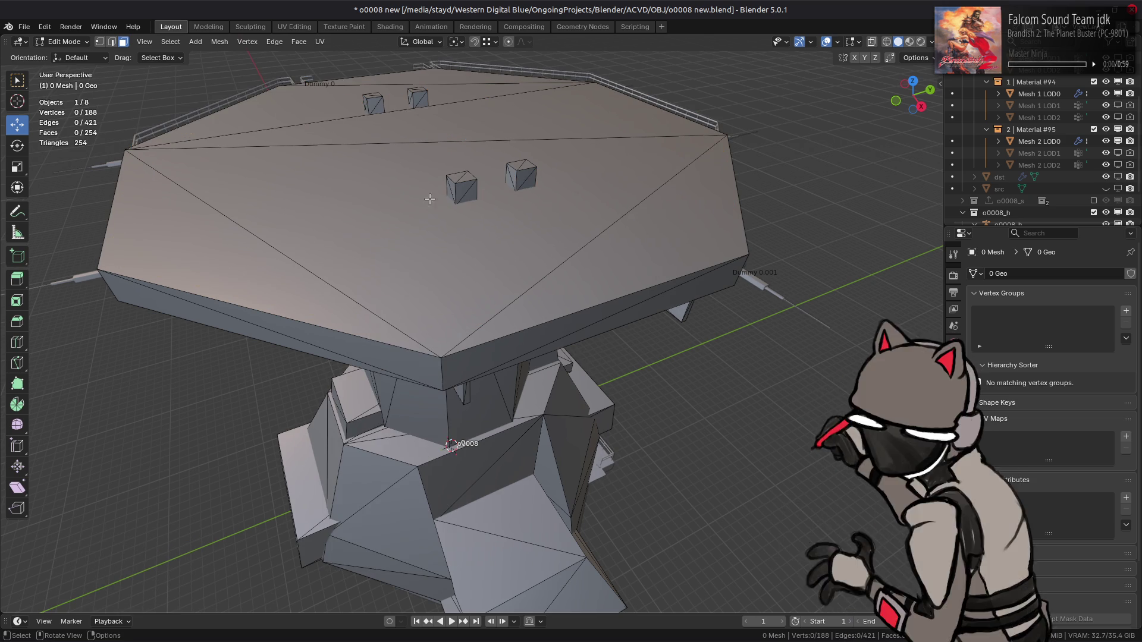
# - Limited-dissolve the linked roof piece, leaving the mesh at 188 vertices and 236 faces
pyautogui.moveTo(429, 199)
pyautogui.mouseDown(button='middle')
pyautogui.moveTo(522, 294)
pyautogui.moveTo(495, 176)
pyautogui.mouseUp(button='middle')
pyautogui.click(497, 190)
pyautogui.keyDown('shift'); pyautogui.click(493, 213); pyautogui.keyUp('shift')
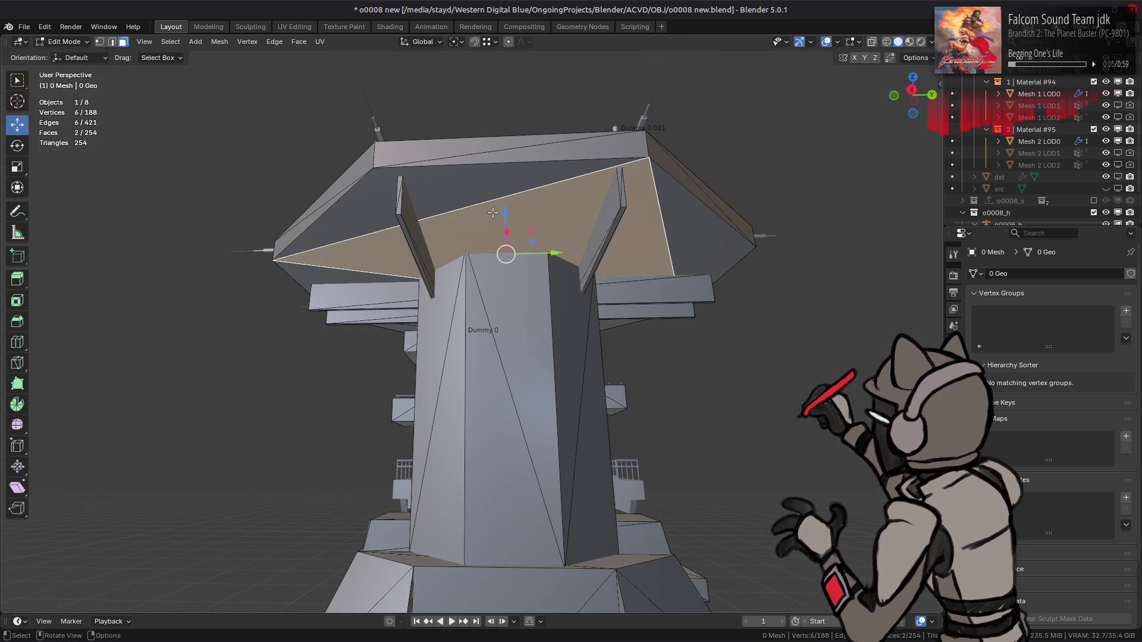
pyautogui.hotkey('ctrl', 'l')
pyautogui.press('q')
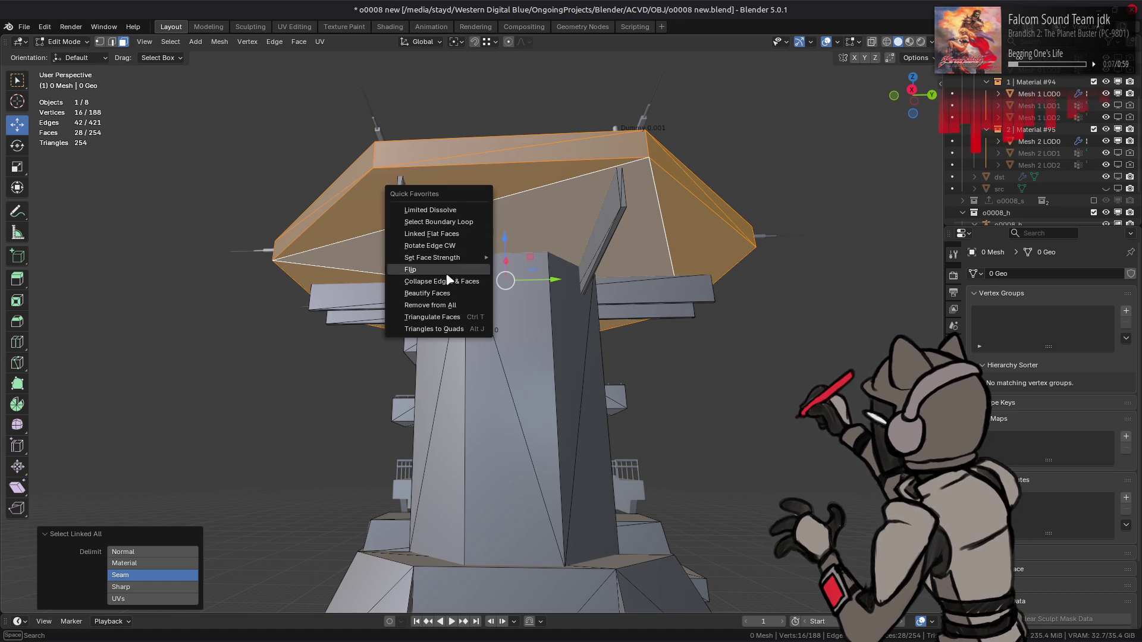
pyautogui.click(443, 211)
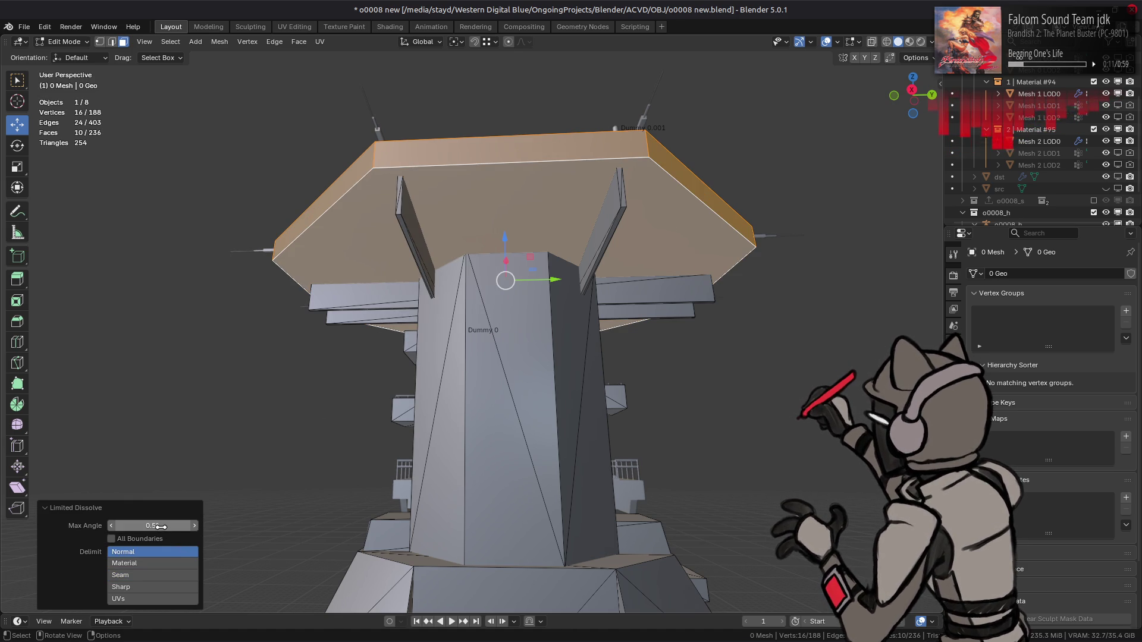
pyautogui.moveTo(481, 337)
pyautogui.mouseDown(button='middle')
pyautogui.moveTo(428, 392)
pyautogui.moveTo(423, 363)
pyautogui.mouseUp(button='middle')
pyautogui.hotkey('alt', 'a')
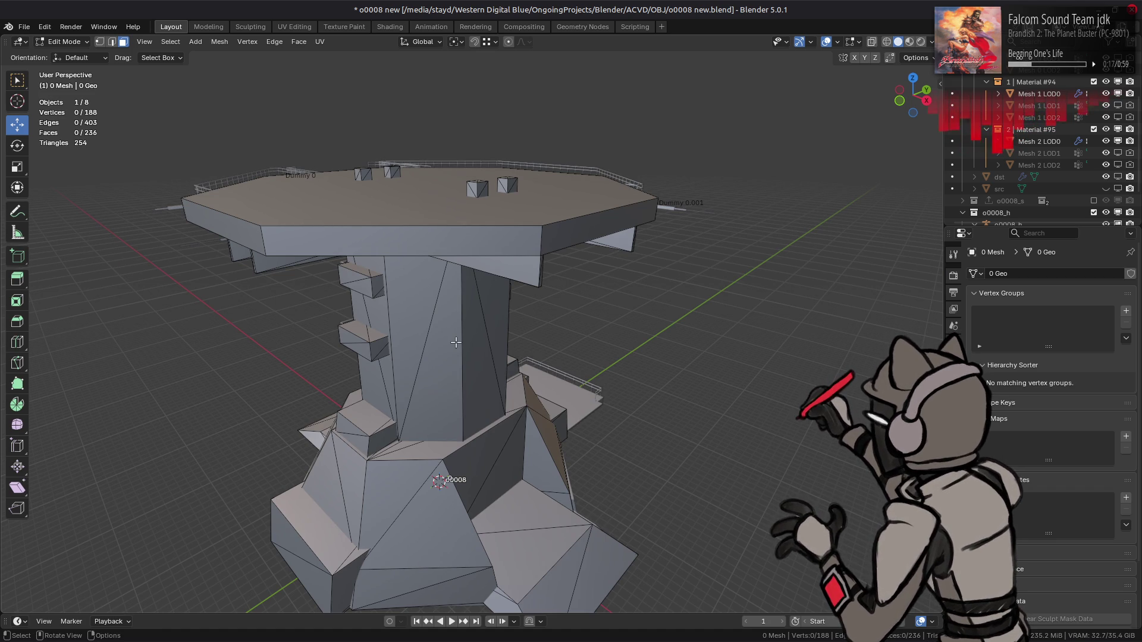
pyautogui.moveTo(456, 342)
pyautogui.mouseDown(button='middle')
pyautogui.moveTo(597, 367)
pyautogui.moveTo(582, 323)
pyautogui.mouseUp(button='middle')
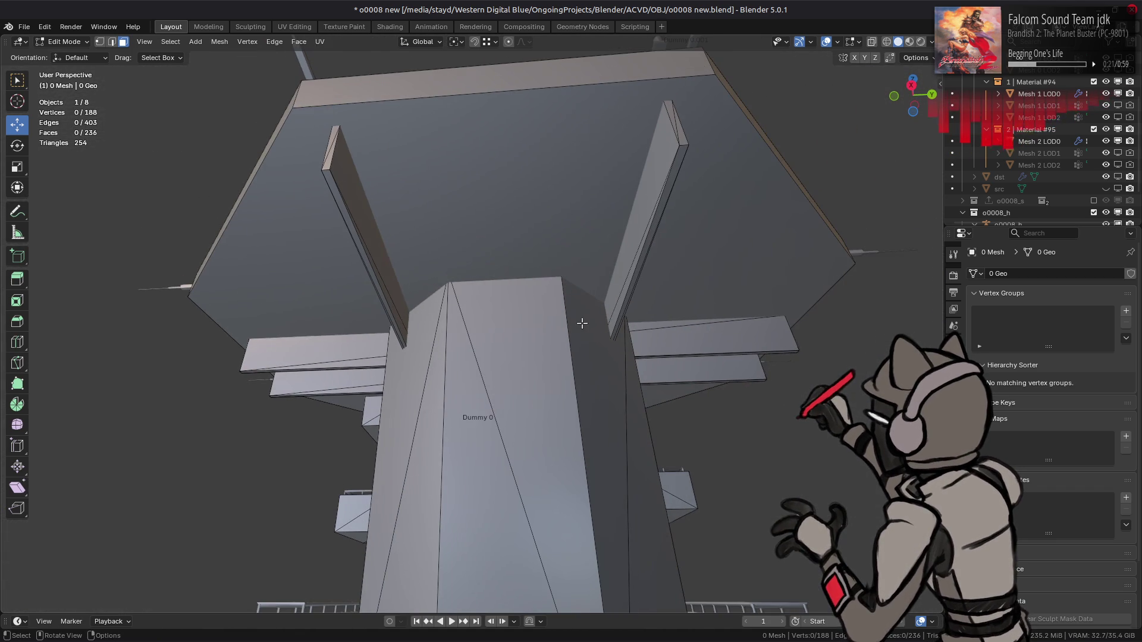
pyautogui.scroll(-2, 1041, 179)
pyautogui.press('Tab')
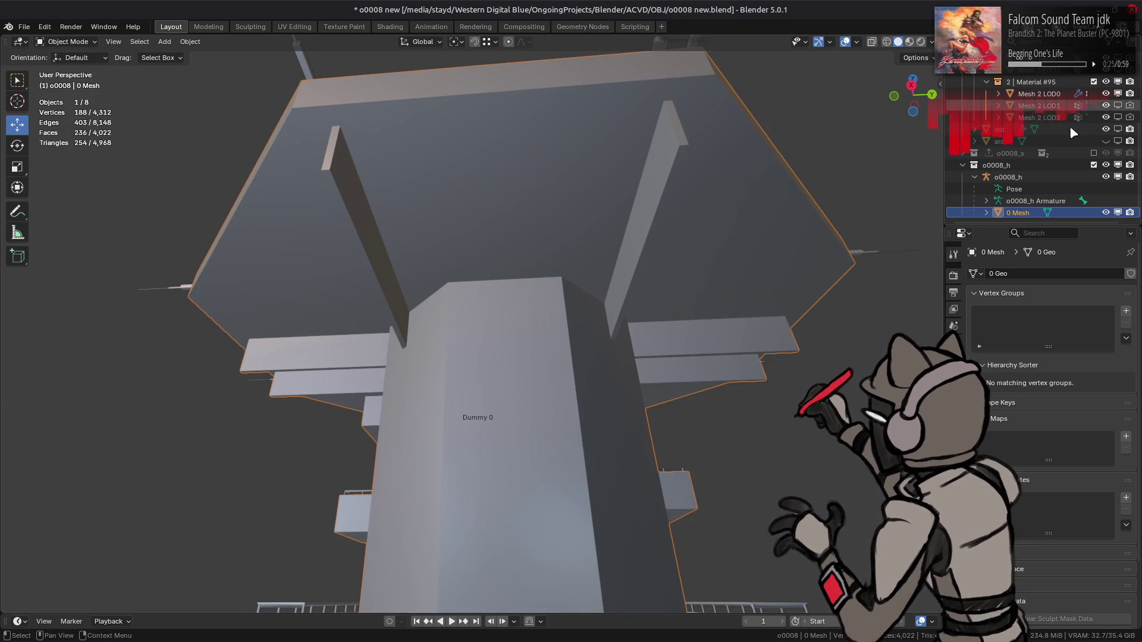
# - Hide o0008_h and duplicate the linked Mesh 0 LOD0 platform exactly 4 m higher
pyautogui.click(1093, 164)
pyautogui.moveTo(592, 142)
pyautogui.mouseDown(button='middle')
pyautogui.moveTo(477, 219)
pyautogui.moveTo(512, 90)
pyautogui.moveTo(510, 315)
pyautogui.mouseUp(button='middle')
pyautogui.click(509, 316)
pyautogui.press('Tab')
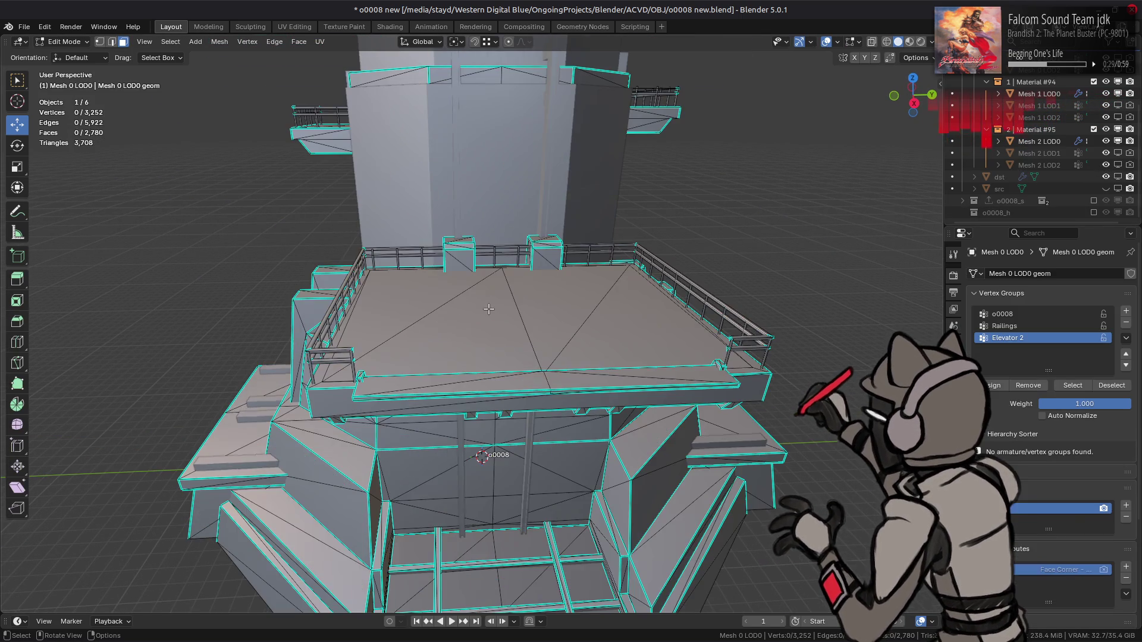
pyautogui.click(357, 411)
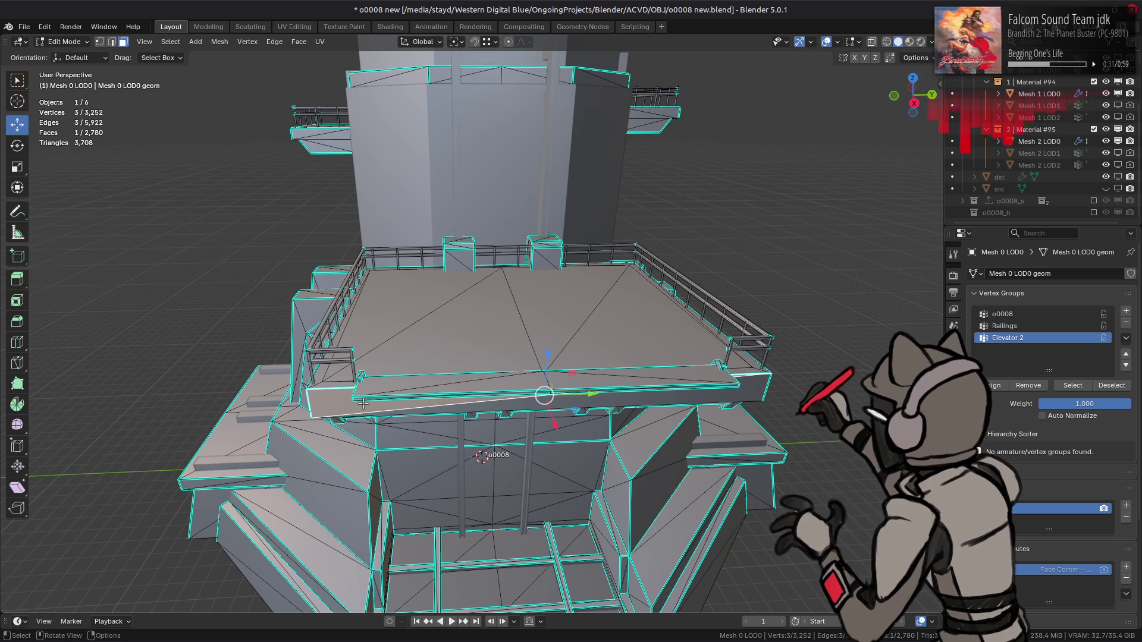
pyautogui.hotkey('ctrl', 'l')
pyautogui.moveTo(362, 404)
pyautogui.mouseDown(button='middle')
pyautogui.moveTo(619, 292)
pyautogui.moveTo(535, 262)
pyautogui.moveTo(453, 321)
pyautogui.mouseUp(button='middle')
pyautogui.write('e')
pyautogui.write('4')
pyautogui.press('Return')
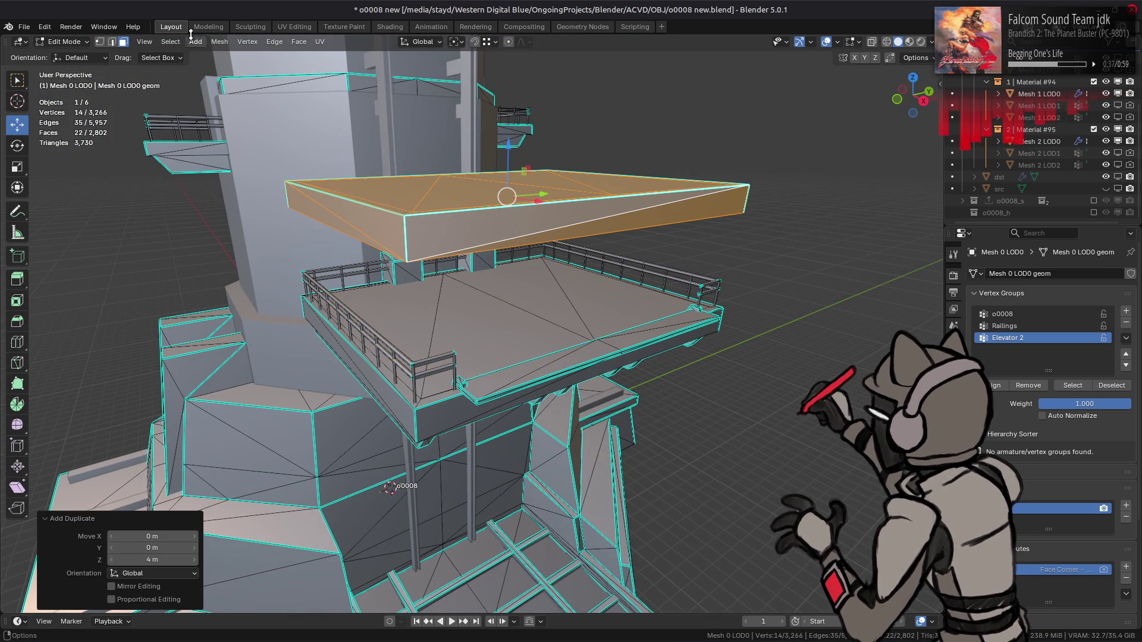
# - Separate the raised platform copy into its own object and return to Object Mode
pyautogui.click(218, 41)
pyautogui.moveTo(284, 152)
pyautogui.click(333, 147)
pyautogui.click(62, 42)
pyautogui.click(59, 55)
pyautogui.click(455, 223)
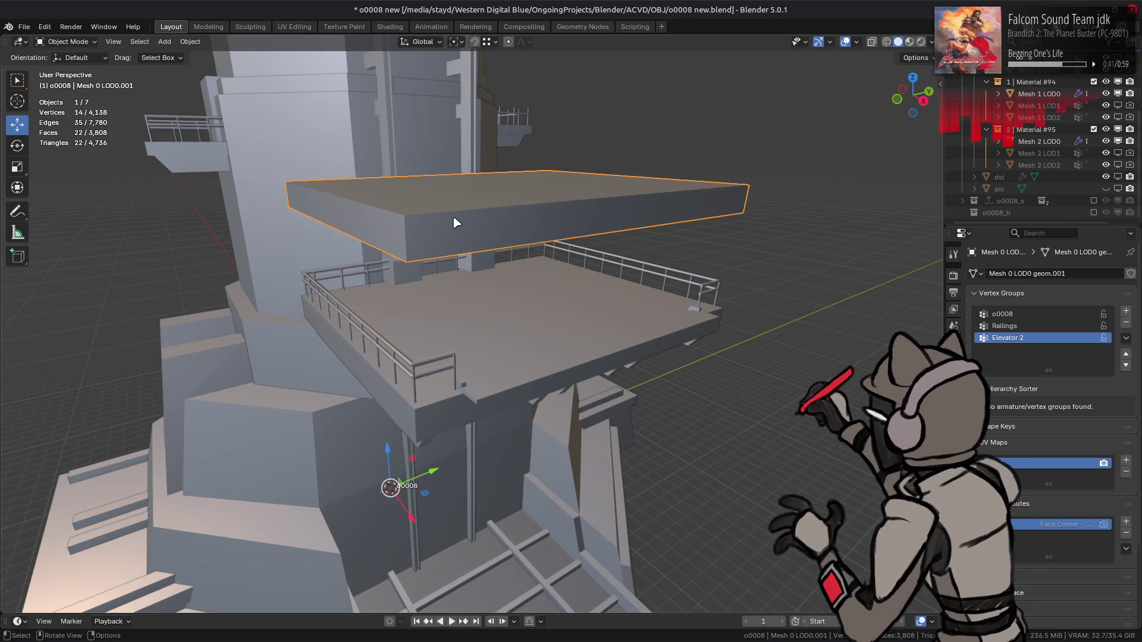
# - Wrap the whole platform copy in a Convex Hull
pyautogui.press('Tab')
pyautogui.press('a')
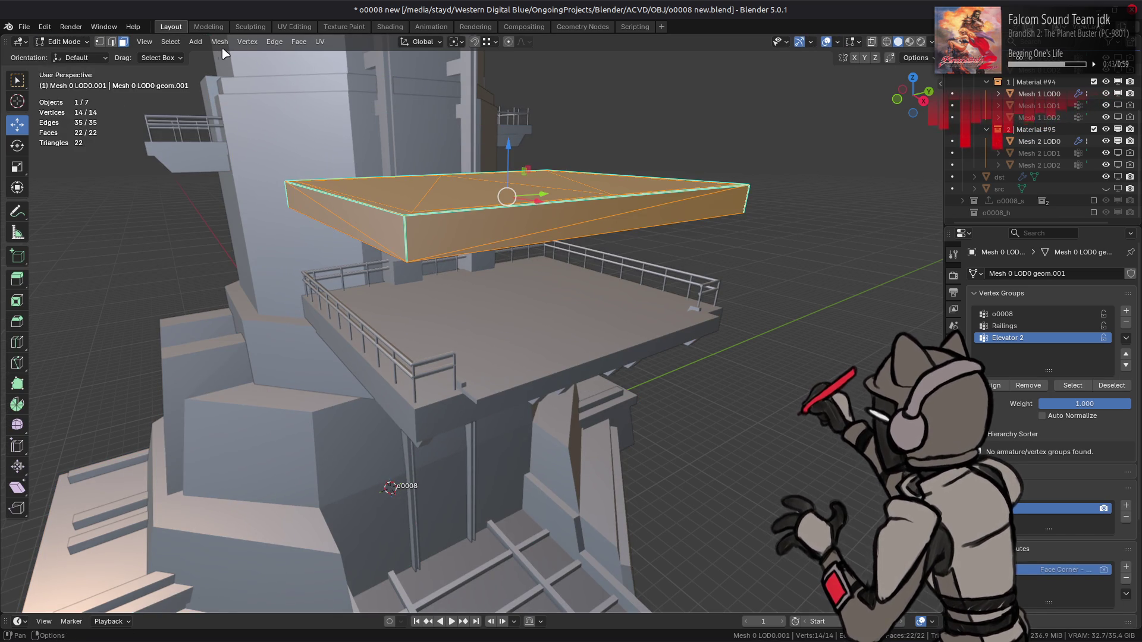
pyautogui.click(220, 42)
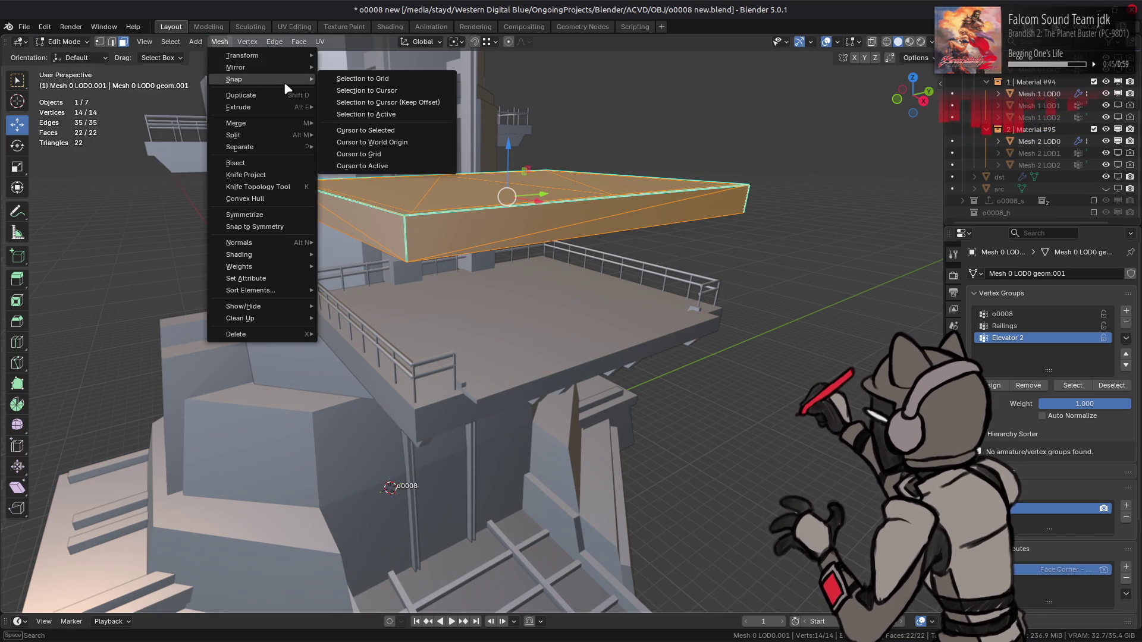
pyautogui.click(276, 199)
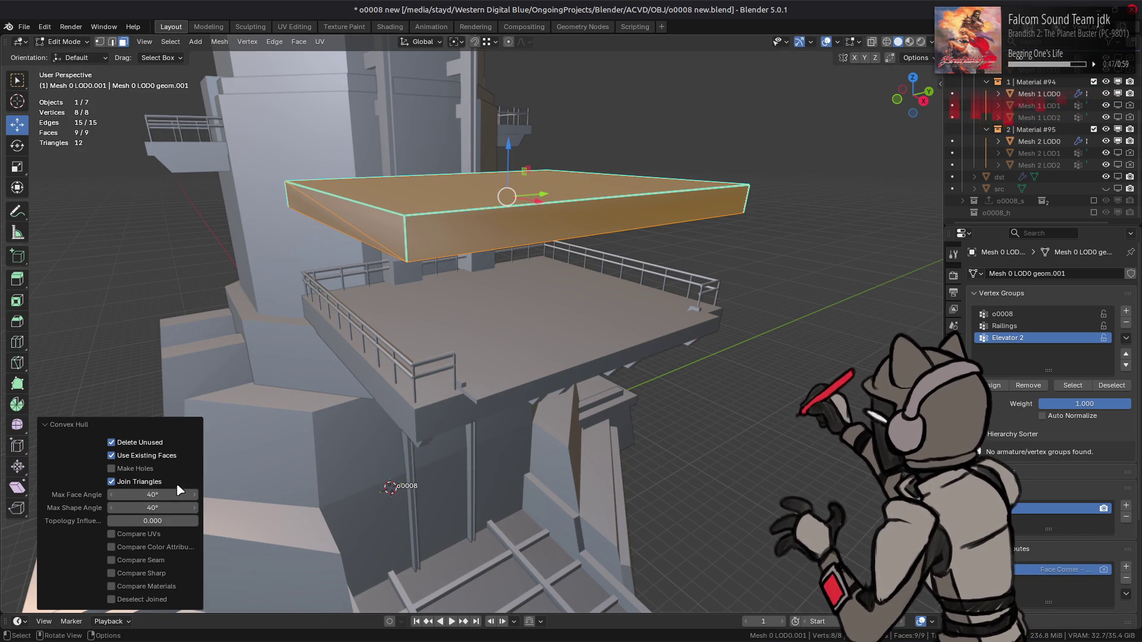
pyautogui.click(142, 484)
# - Merge the hull's coincident vertices with Merge by Distance
pyautogui.moveTo(356, 333); pyautogui.dragTo(380, 392, button='middle')
pyautogui.press('1')
pyautogui.rightClick(424, 330)
pyautogui.moveTo(416, 529)
pyautogui.click(489, 563)
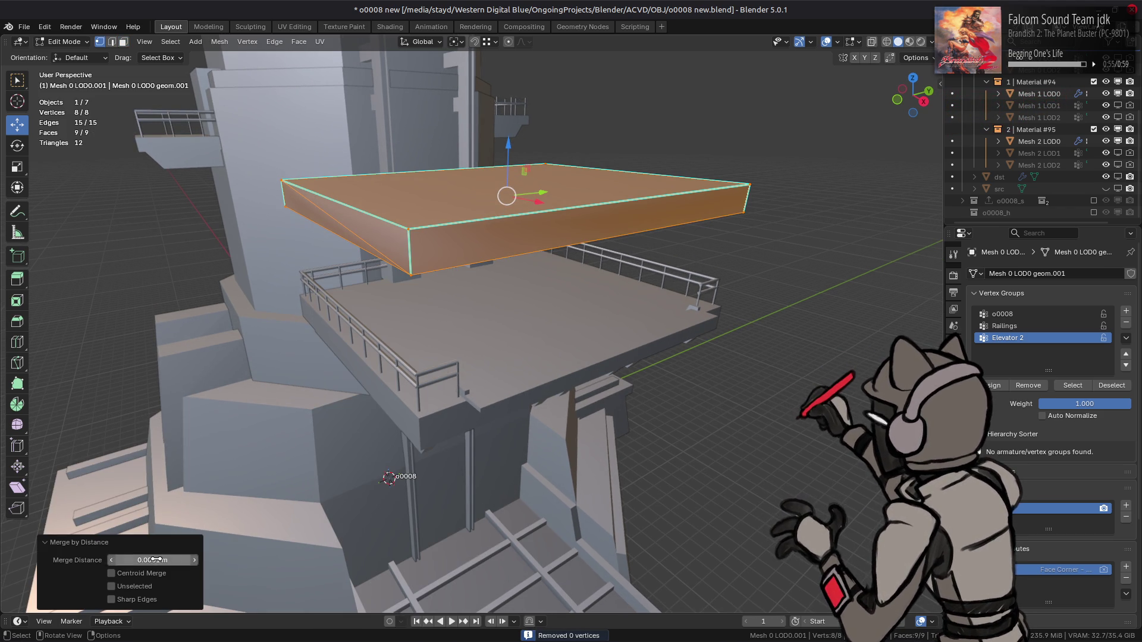
pyautogui.press('Return')
# - Limited-dissolve the hull down to a six-faced box
pyautogui.moveTo(384, 327); pyautogui.dragTo(386, 328, button='middle')
pyautogui.press('3')
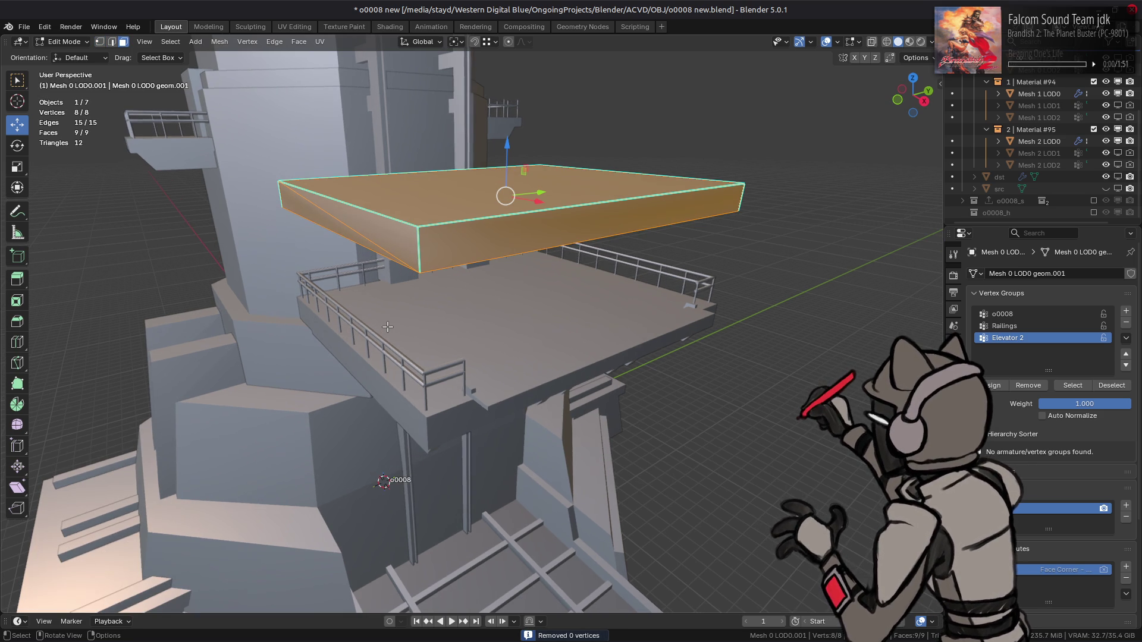
pyautogui.press('q')
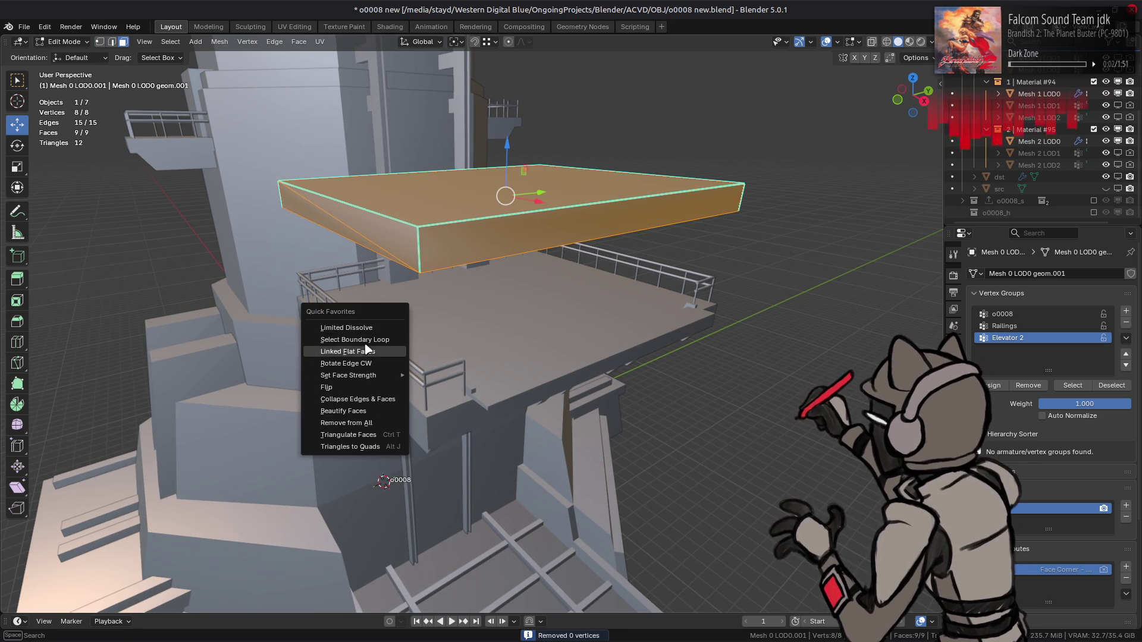
pyautogui.click(369, 326)
# - Mark the box's edges as sharp and leave Edit Mode
pyautogui.press('2')
pyautogui.rightClick(370, 320)
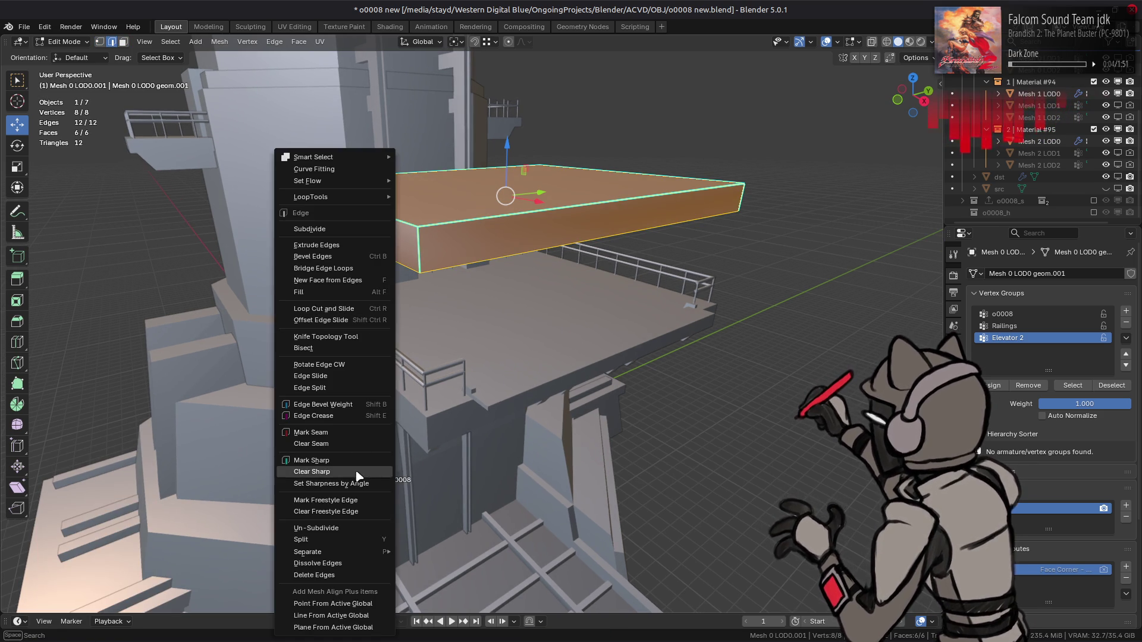
pyautogui.click(357, 474)
pyautogui.moveTo(357, 474); pyautogui.dragTo(433, 251, button='middle')
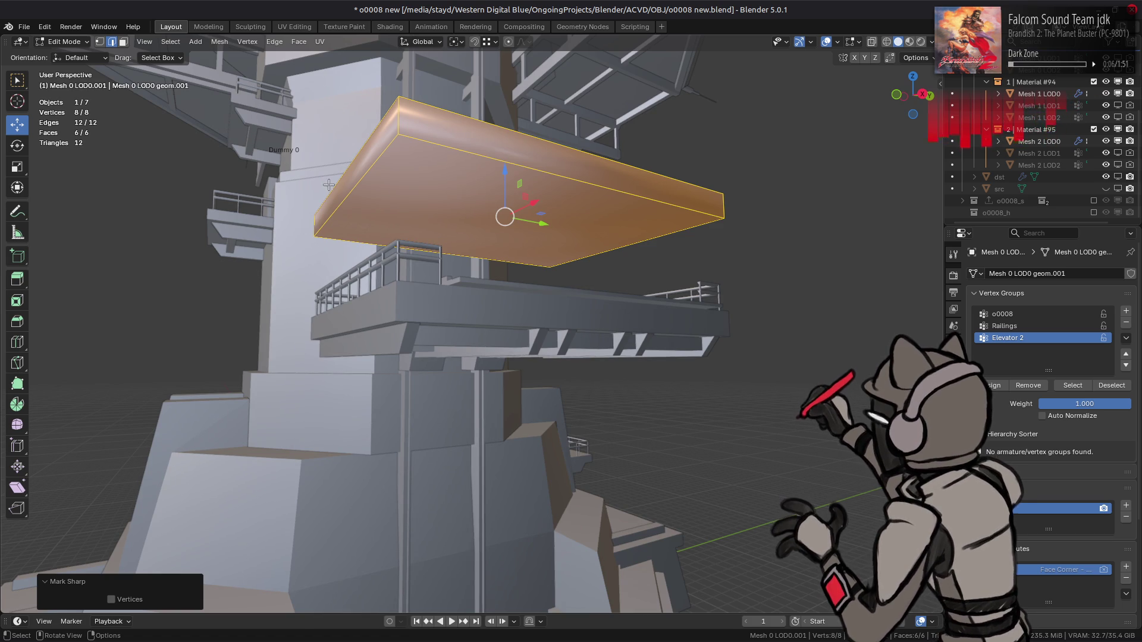
pyautogui.click(220, 42)
pyautogui.rightClick(392, 300)
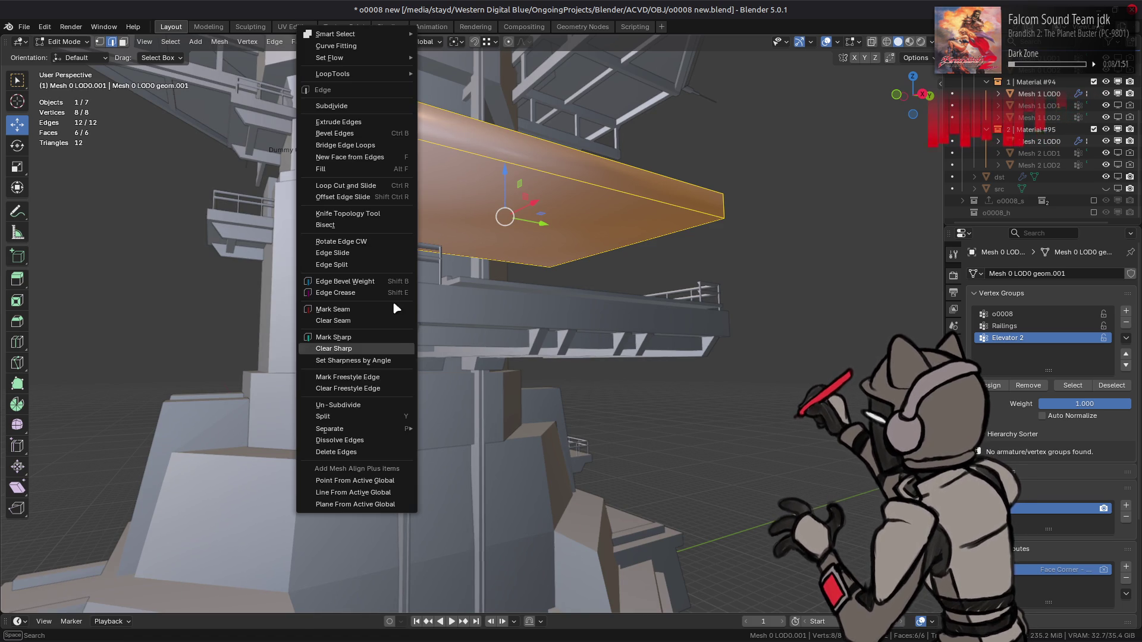
pyautogui.click(369, 337)
pyautogui.hotkey('alt', 'a')
pyautogui.moveTo(380, 333)
pyautogui.mouseDown(button='middle')
pyautogui.moveTo(402, 306)
pyautogui.moveTo(387, 319)
pyautogui.moveTo(428, 340)
pyautogui.mouseUp(button='middle')
pyautogui.press('Tab')
pyautogui.press('Tab')
# - Scale the whole box by 2 along Z to double its height
pyautogui.press('a')
pyautogui.press('s')
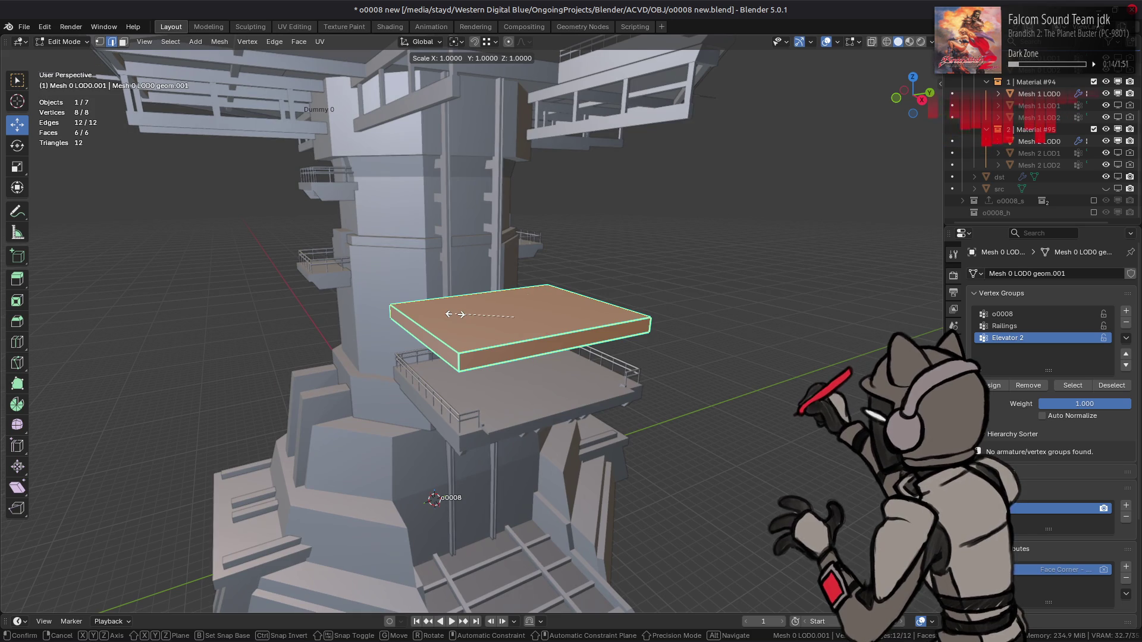
pyautogui.press('2')
pyautogui.press('z')
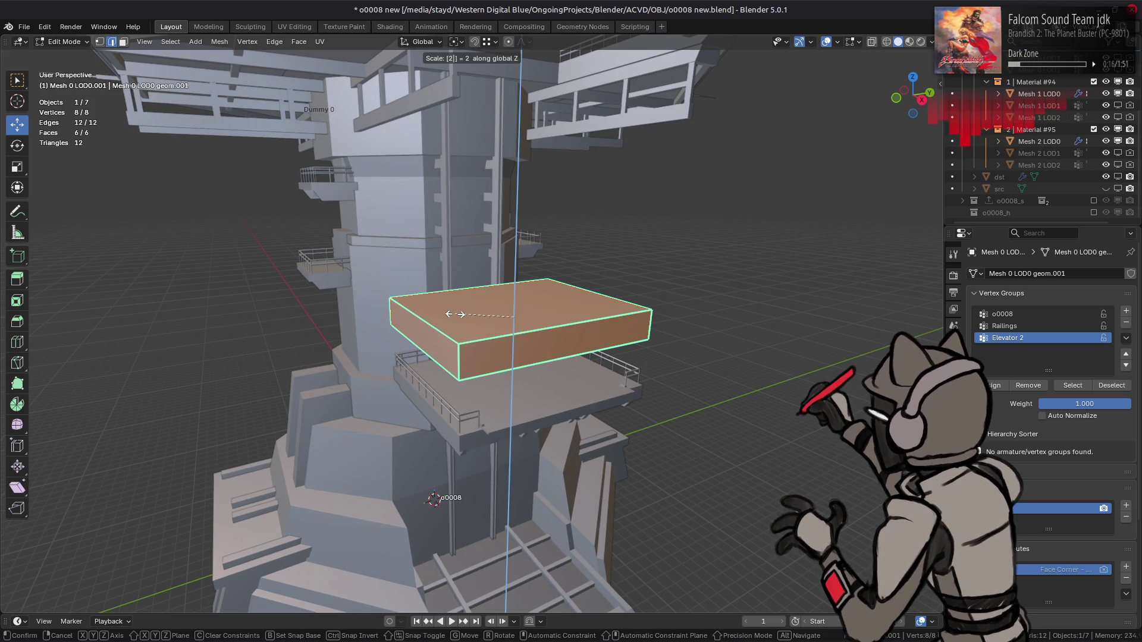
pyautogui.press('Return')
pyautogui.press('Tab')
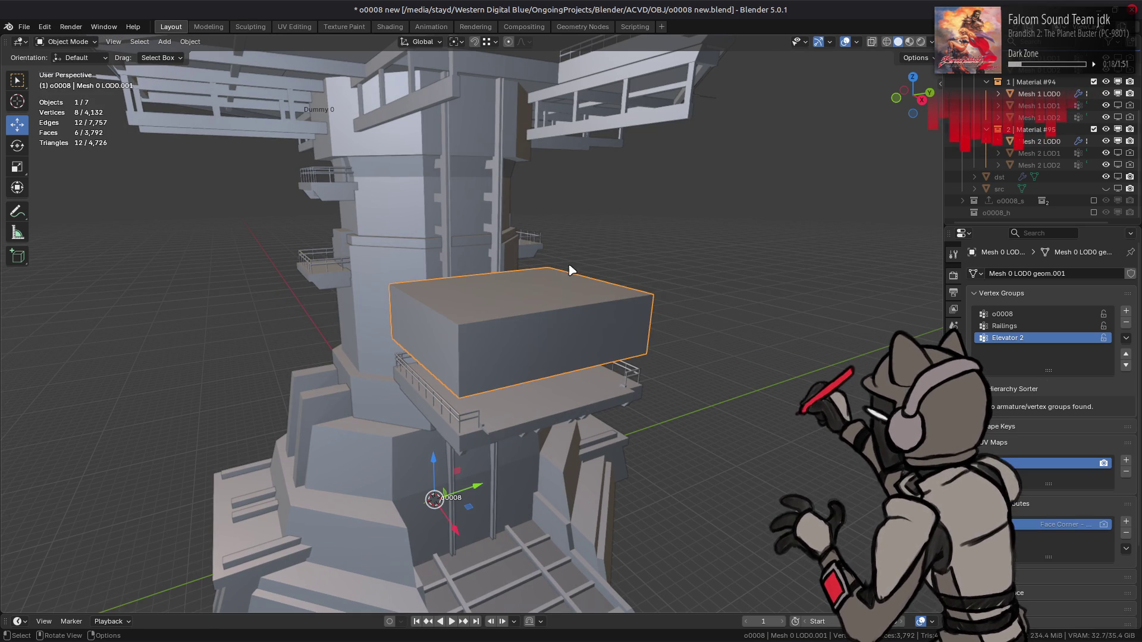
# - Move the box into the o0008_h collection and enable In Front display for it
pyautogui.scroll(5, 999, 189)
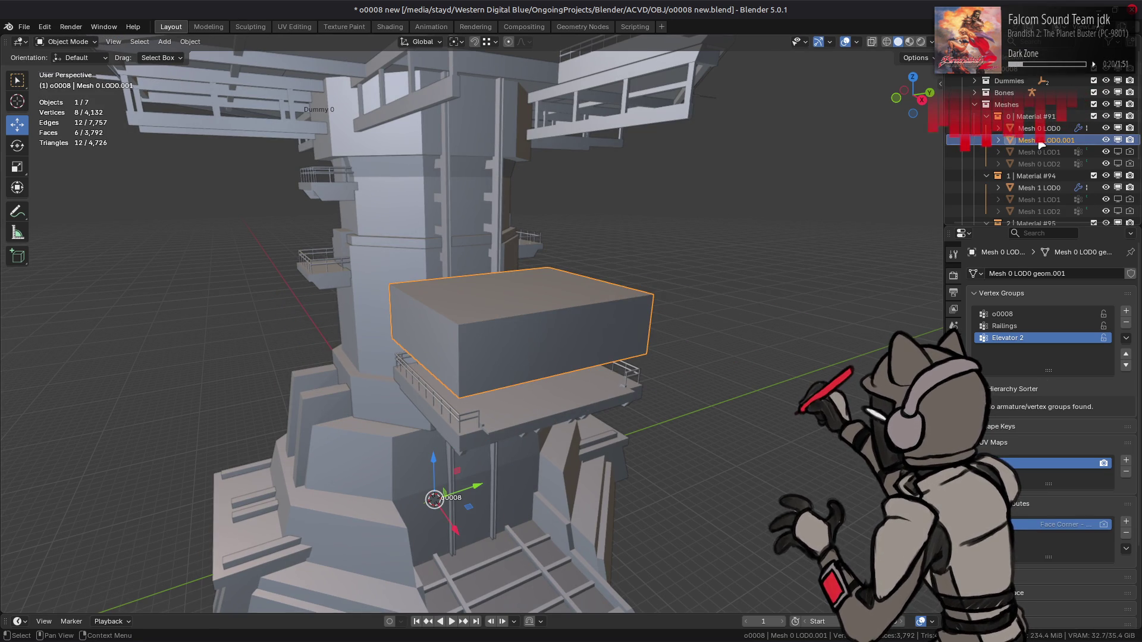
pyautogui.moveTo(1041, 115)
pyautogui.mouseDown()
pyautogui.moveTo(1042, 228)
pyautogui.moveTo(1036, 204)
pyautogui.moveTo(1039, 212)
pyautogui.mouseUp()
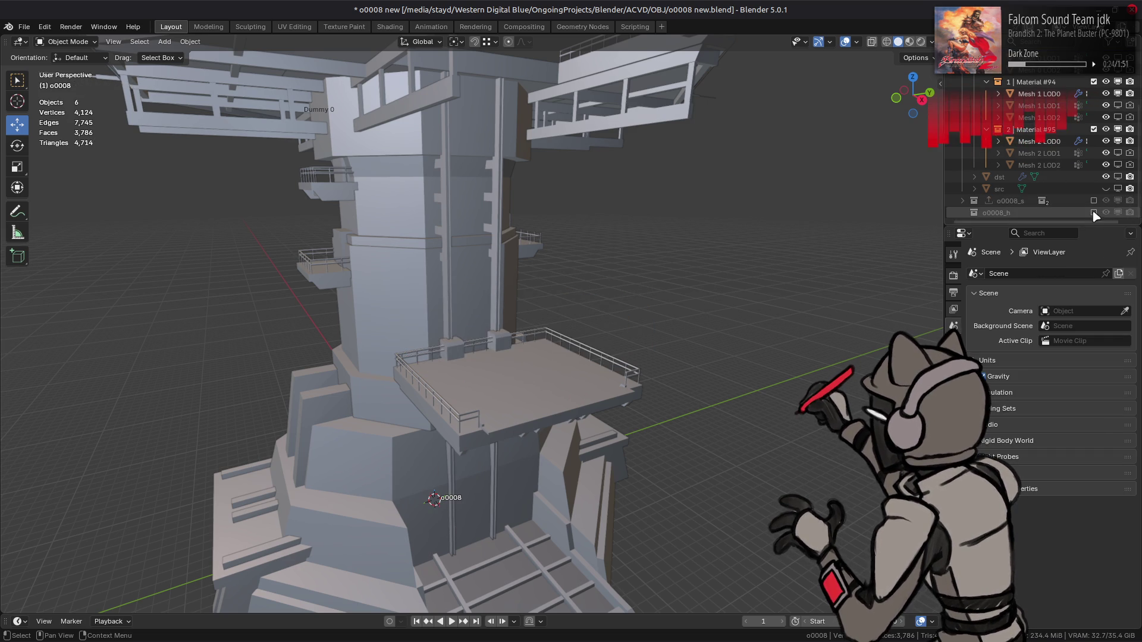
pyautogui.click(1093, 212)
pyautogui.scroll(-3, 1048, 195)
pyautogui.click(1018, 213)
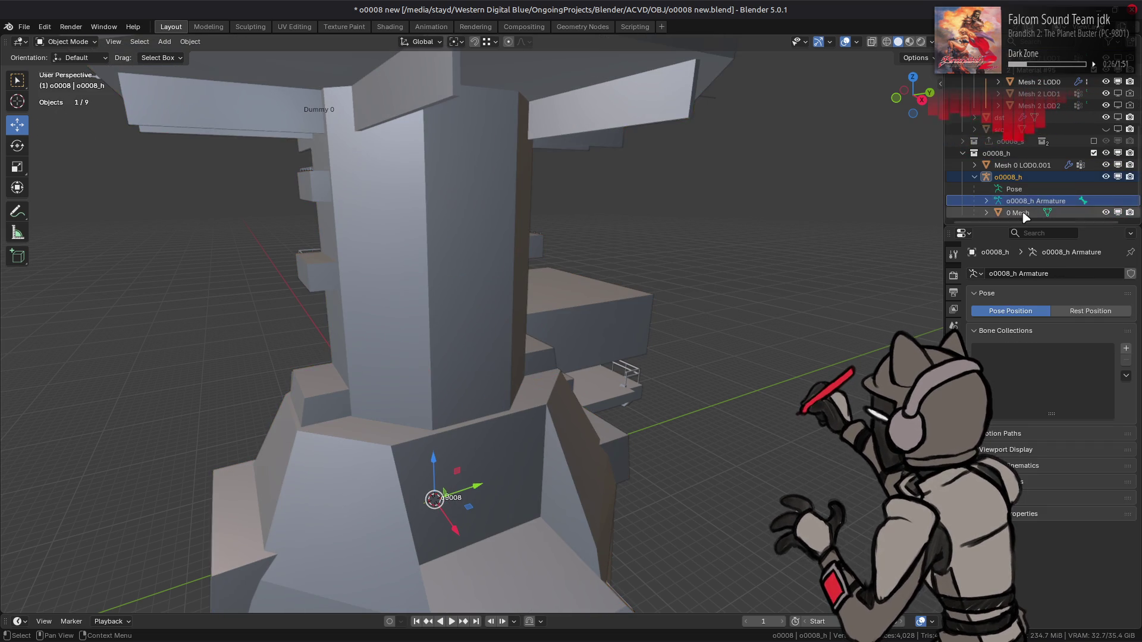
pyautogui.click(953, 376)
pyautogui.scroll(-10, 1049, 528)
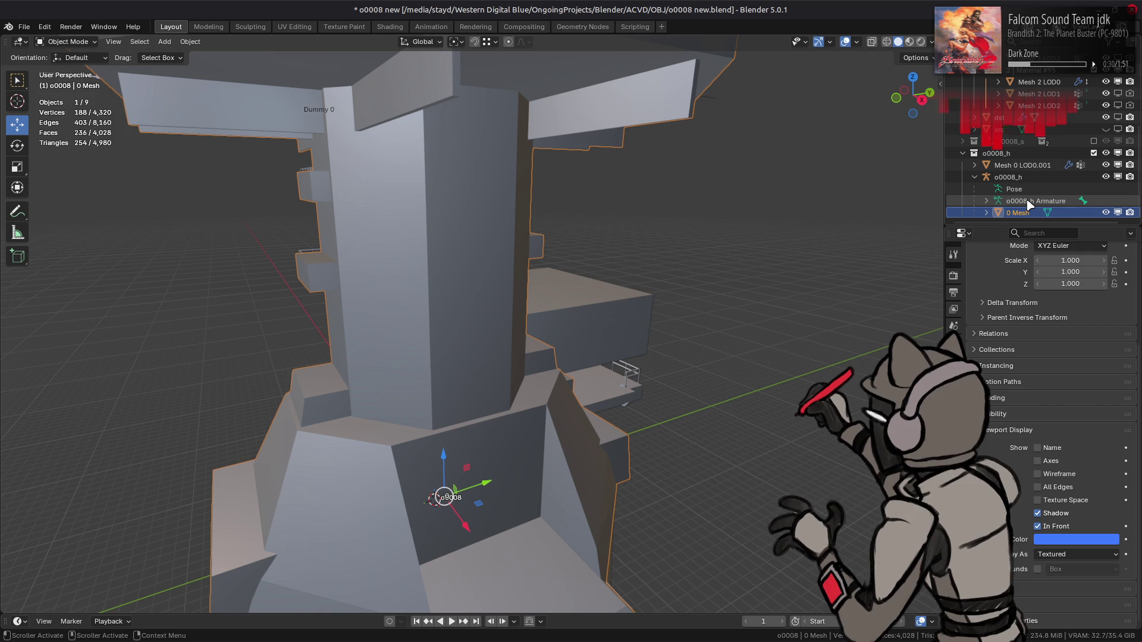
pyautogui.click(1023, 165)
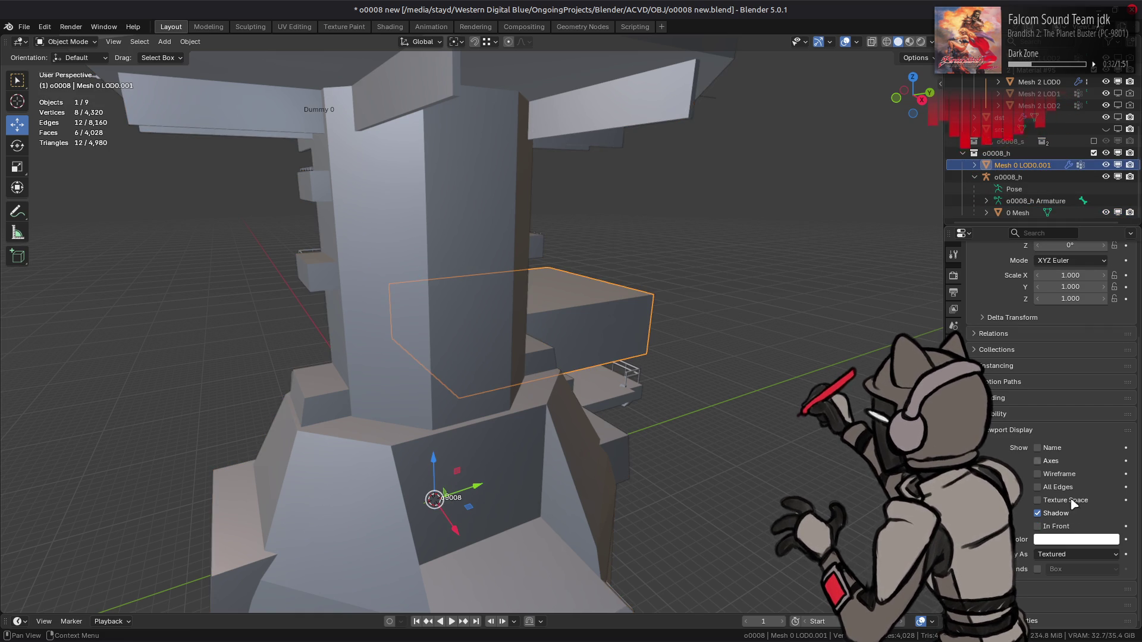
pyautogui.click(1059, 531)
# - Rename the box object Mesh 0 LOD0.001 to 'bool boy'
pyautogui.doubleClick(1026, 165)
pyautogui.write('bool boy')
pyautogui.press('Return')
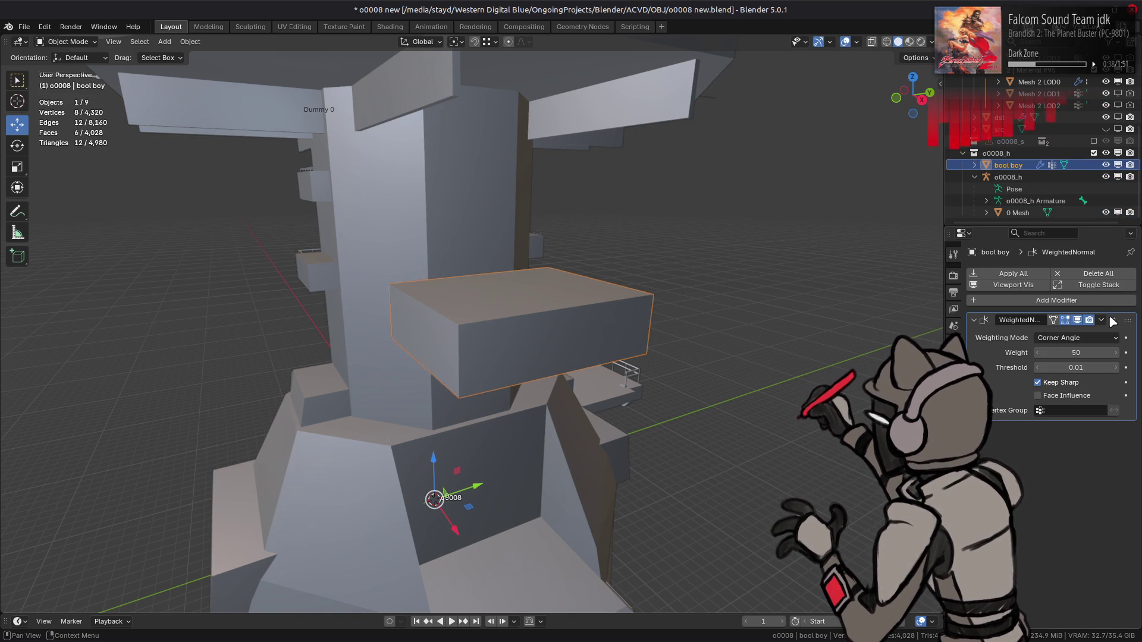
# - Remove bool boy's UV map and its material slot
pyautogui.click(953, 397)
pyautogui.click(953, 459)
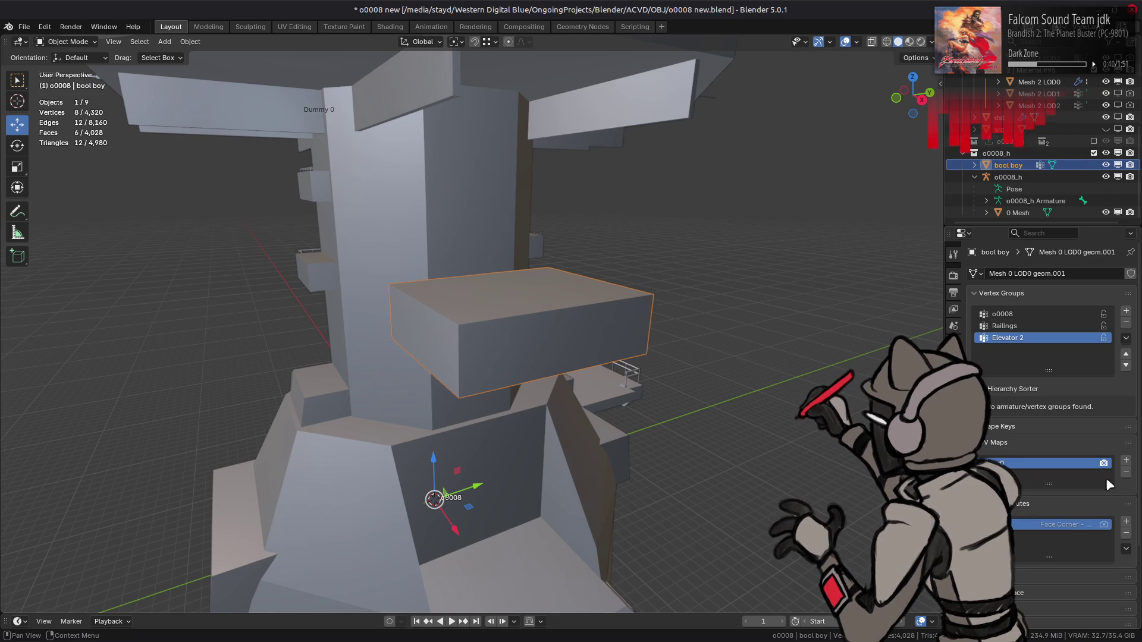
pyautogui.click(1126, 472)
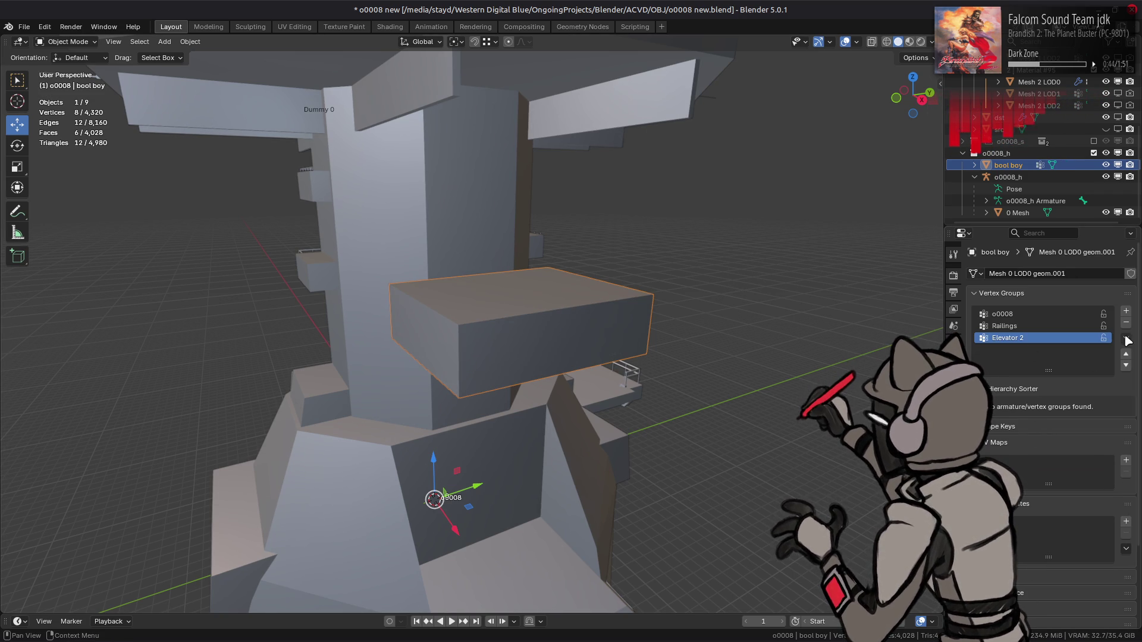
pyautogui.scroll(-4, 1118, 333)
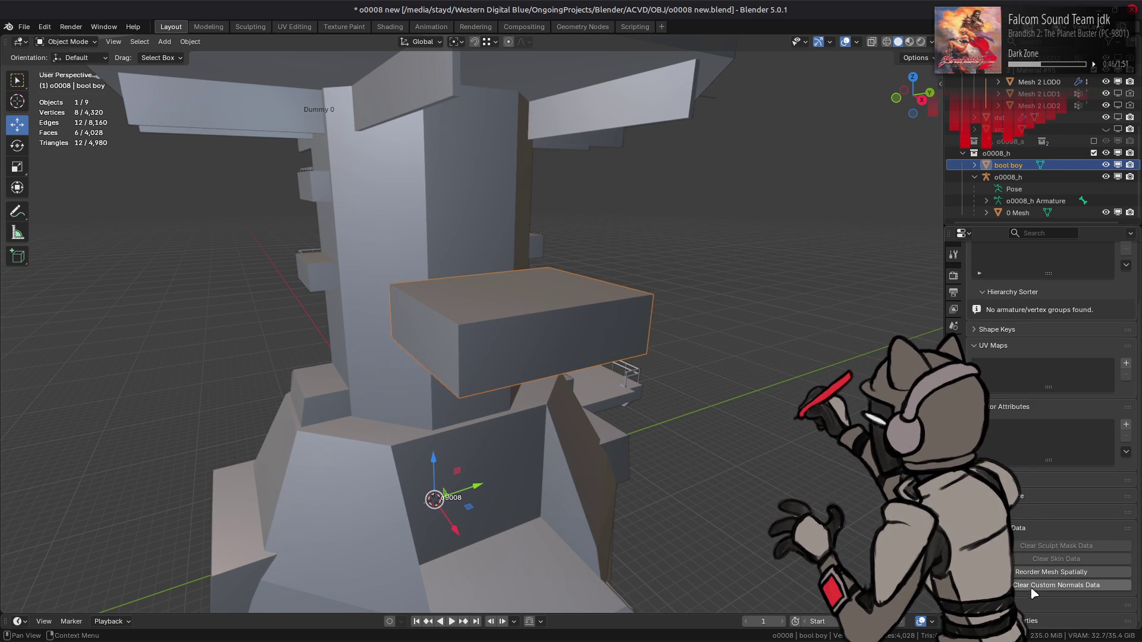
pyautogui.click(953, 481)
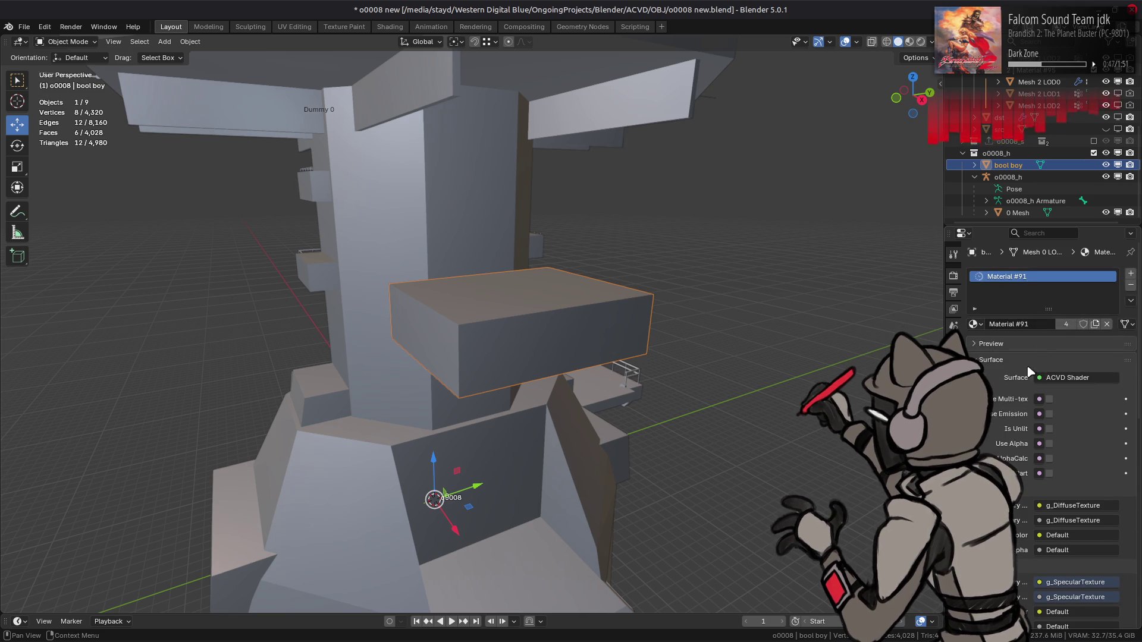
pyautogui.click(1131, 286)
# - Save the file as o0008 new.blend
pyautogui.moveTo(804, 336)
pyautogui.mouseDown(button='middle')
pyautogui.moveTo(688, 327)
pyautogui.moveTo(668, 306)
pyautogui.mouseUp(button='middle')
pyautogui.hotkey('ctrl', 's')
pyautogui.scroll(6, 1039, 167)
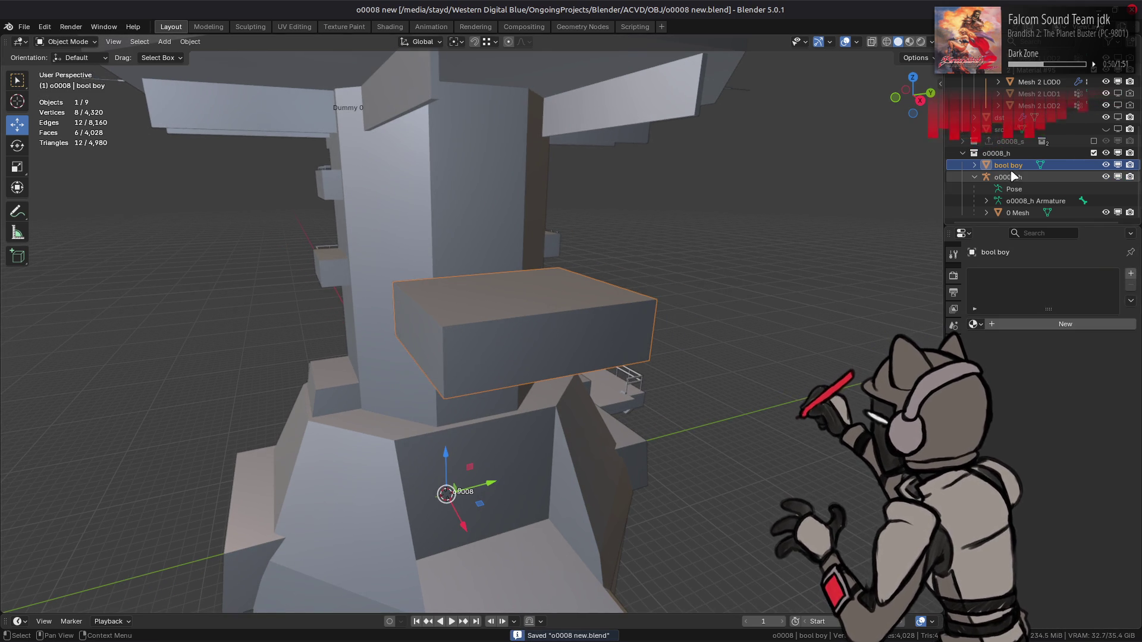
pyautogui.hotkey('ctrl', 'z')
pyautogui.scroll(-3, 600, 292)
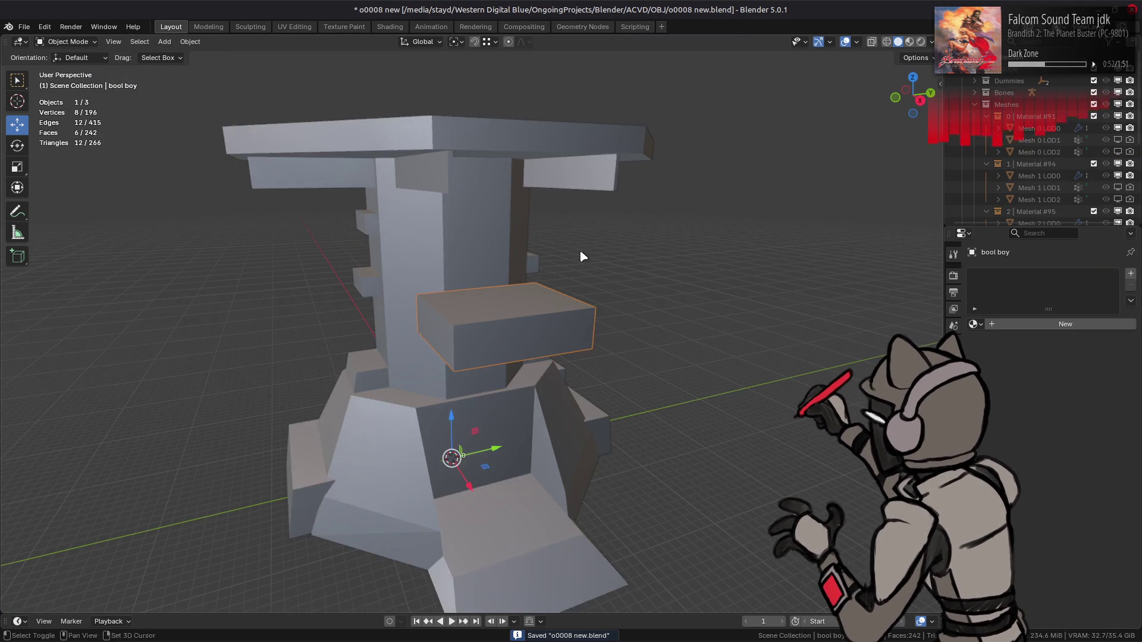
# - Move bool boy's mesh up along Z to 13.622 m, onto the octagonal table top
pyautogui.moveTo(600, 292)
pyautogui.mouseDown(button='middle')
pyautogui.moveTo(565, 326)
pyautogui.moveTo(517, 313)
pyautogui.moveTo(523, 321)
pyautogui.mouseUp(button='middle')
pyautogui.press('Tab')
pyautogui.scroll(2, 535, 333)
pyautogui.press('g')
pyautogui.press('z')
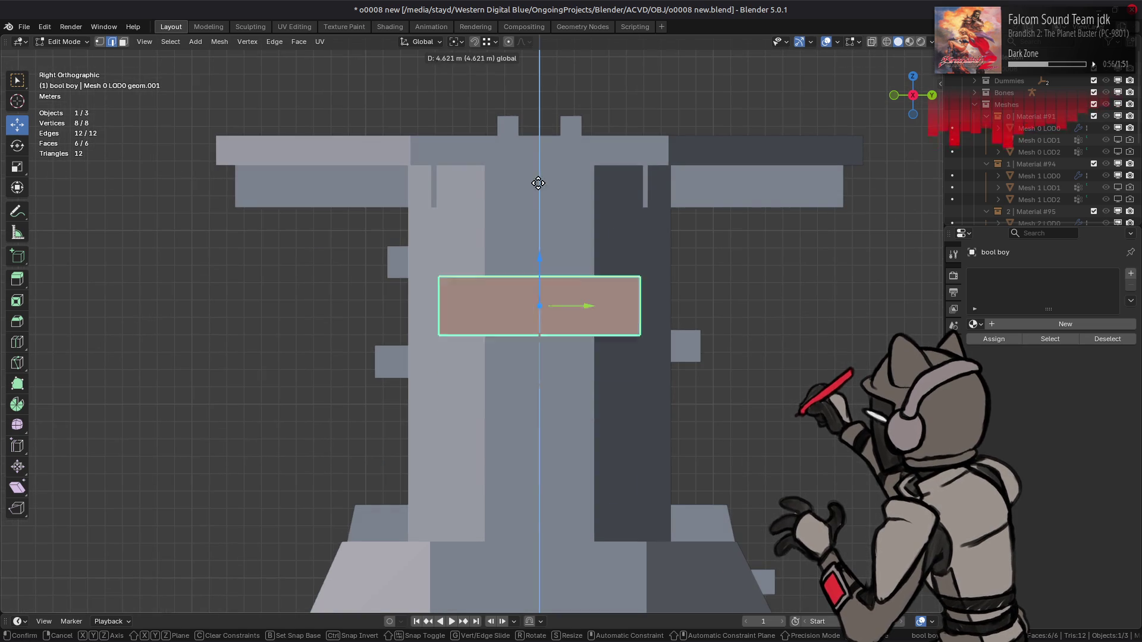
pyautogui.click(543, 113)
pyautogui.moveTo(543, 113); pyautogui.dragTo(597, 206, button='middle')
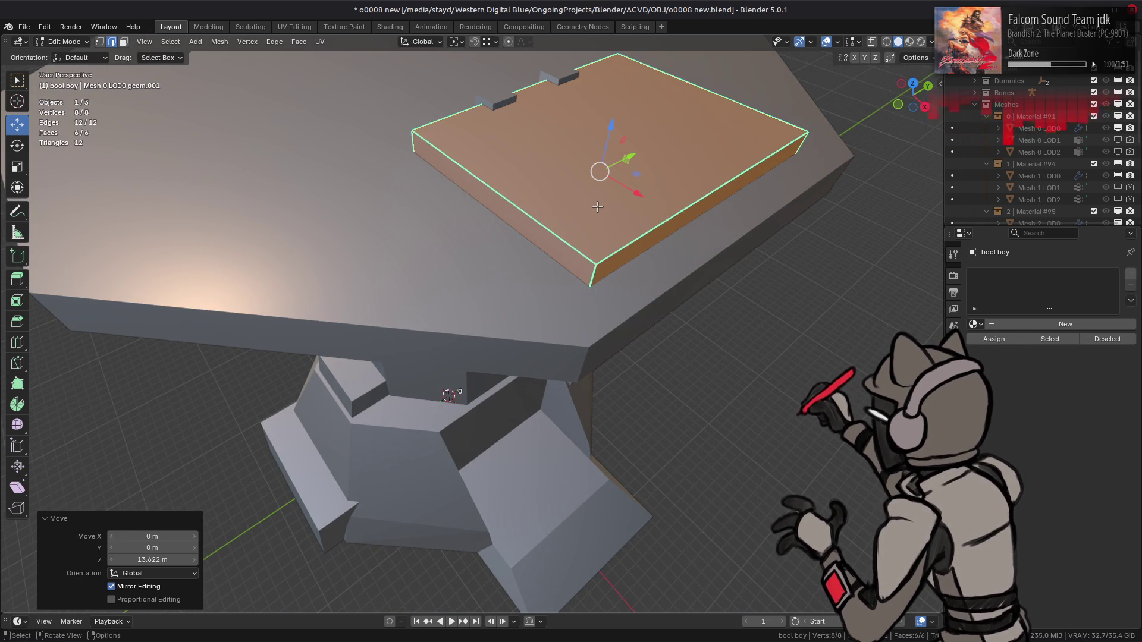
pyautogui.moveTo(597, 206)
pyautogui.mouseDown(button='middle')
pyautogui.moveTo(613, 227)
pyautogui.moveTo(567, 262)
pyautogui.mouseUp(button='middle')
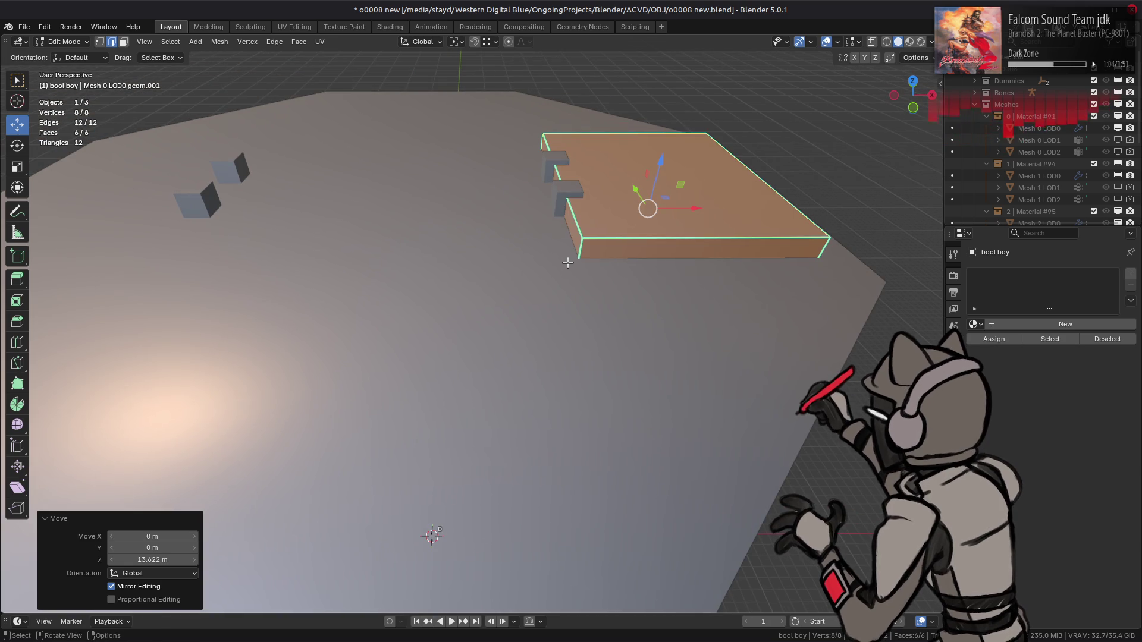
pyautogui.press('Tab')
# - Delete the small blocks on the table top from the tower mesh, leaving 156 vertices
pyautogui.click(553, 196)
pyautogui.press('Tab')
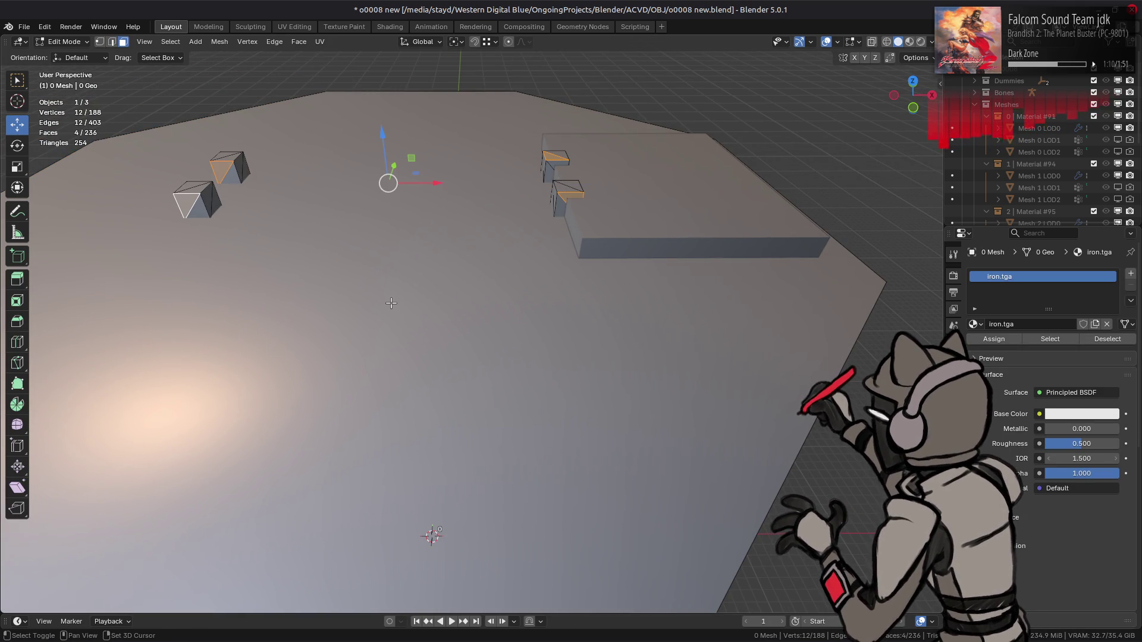
pyautogui.press('a')
pyautogui.rightClick(489, 382)
pyautogui.click(452, 577)
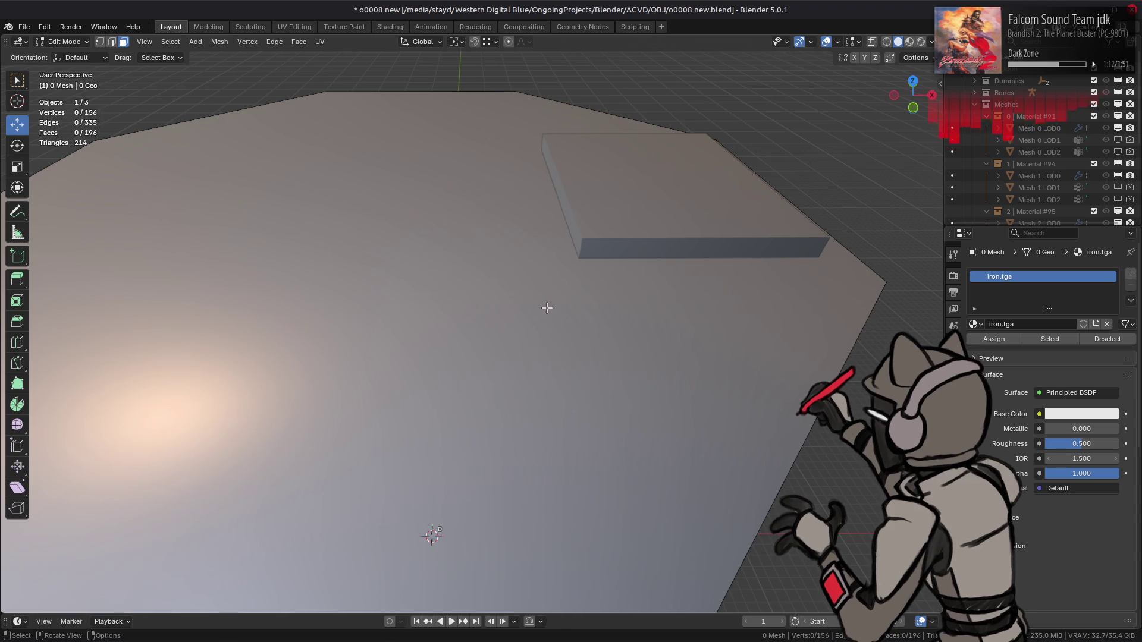
pyautogui.press('Tab')
# - Pull one bool boy face outward, stretching it to 2.8971 m along X past the platform edge
pyautogui.scroll(-5, 573, 296)
pyautogui.click(595, 259)
pyautogui.press('Tab')
pyautogui.moveTo(595, 259); pyautogui.dragTo(506, 293, button='middle')
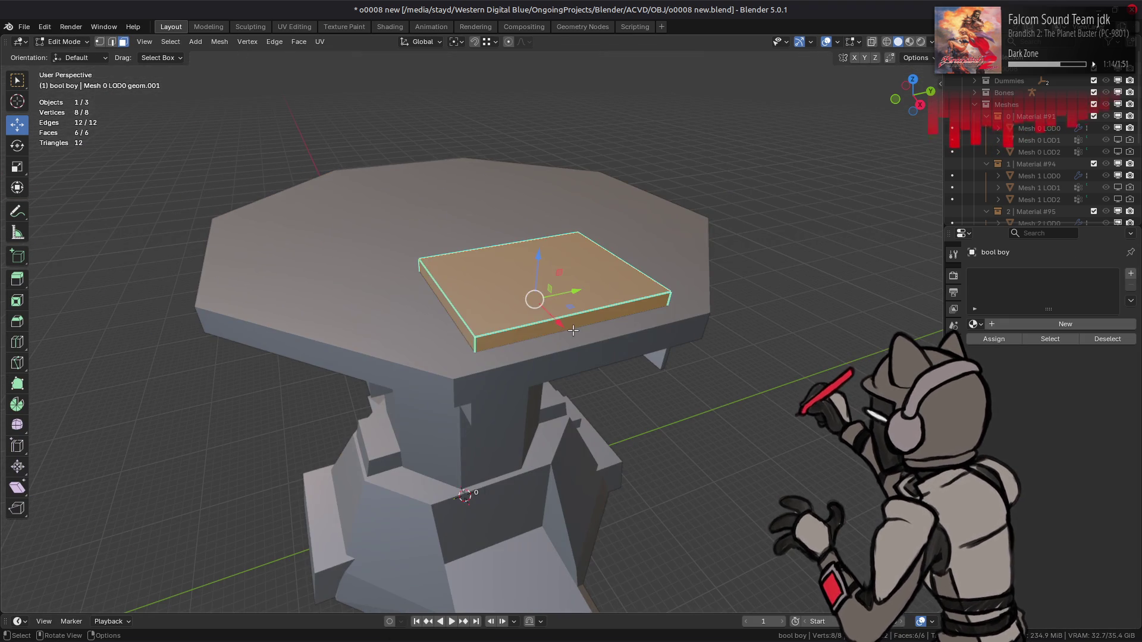
pyautogui.click(583, 336)
pyautogui.moveTo(595, 358); pyautogui.dragTo(651, 366)
pyautogui.click(651, 366)
pyautogui.moveTo(651, 366)
pyautogui.mouseDown(button='middle')
pyautogui.moveTo(488, 279)
pyautogui.moveTo(466, 293)
pyautogui.moveTo(507, 323)
pyautogui.moveTo(495, 297)
pyautogui.moveTo(522, 295)
pyautogui.moveTo(549, 267)
pyautogui.mouseUp(button='middle')
pyautogui.press('Tab')
pyautogui.hotkey('alt', 'a')
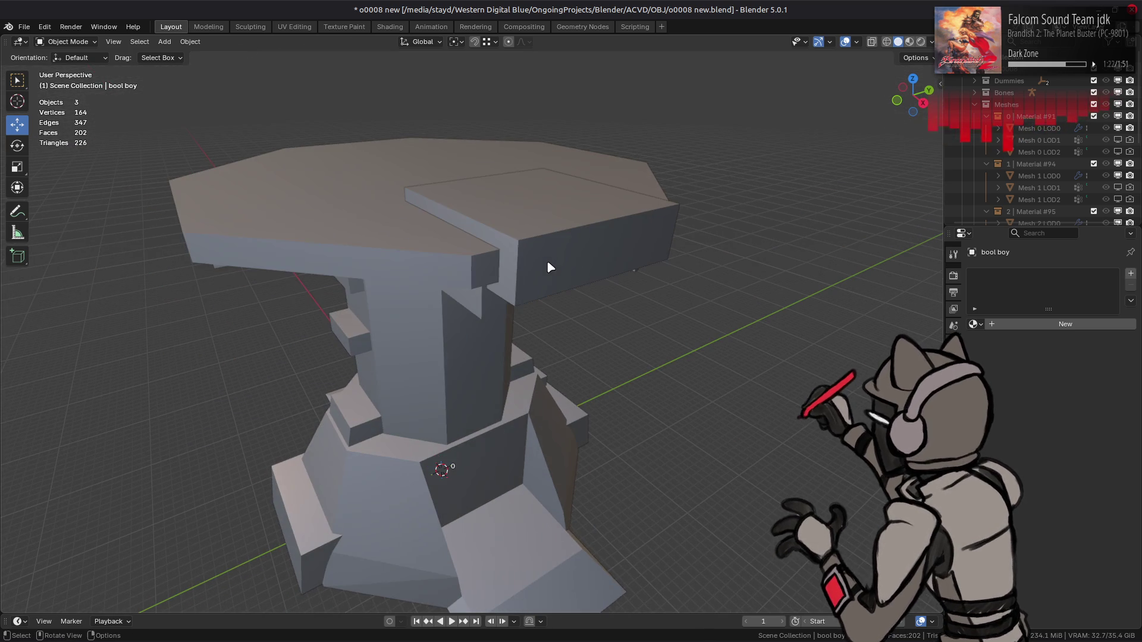
# - Add a Boolean modifier to 0 Mesh with bool boy as the cutter object
pyautogui.click(544, 259)
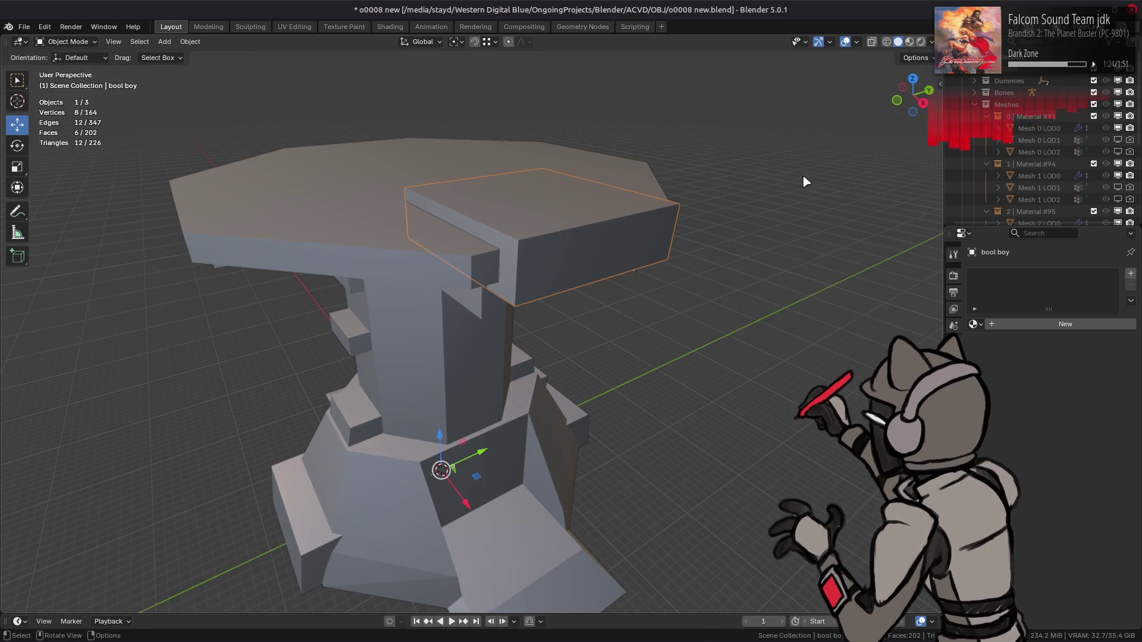
pyautogui.scroll(-5, 1038, 131)
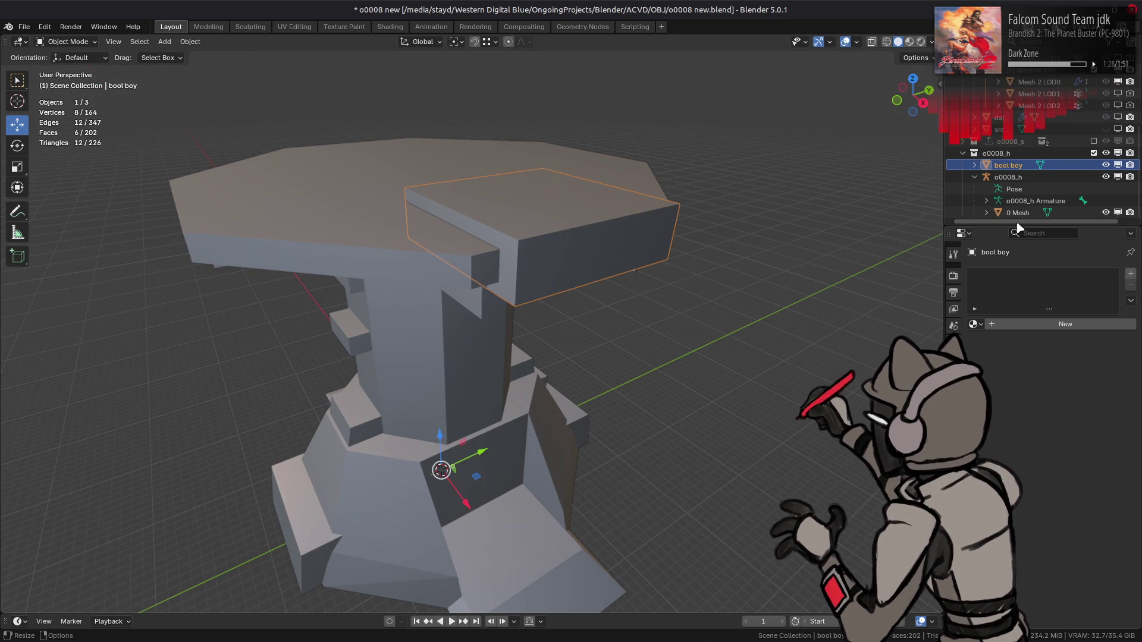
pyautogui.click(1020, 212)
pyautogui.click(954, 392)
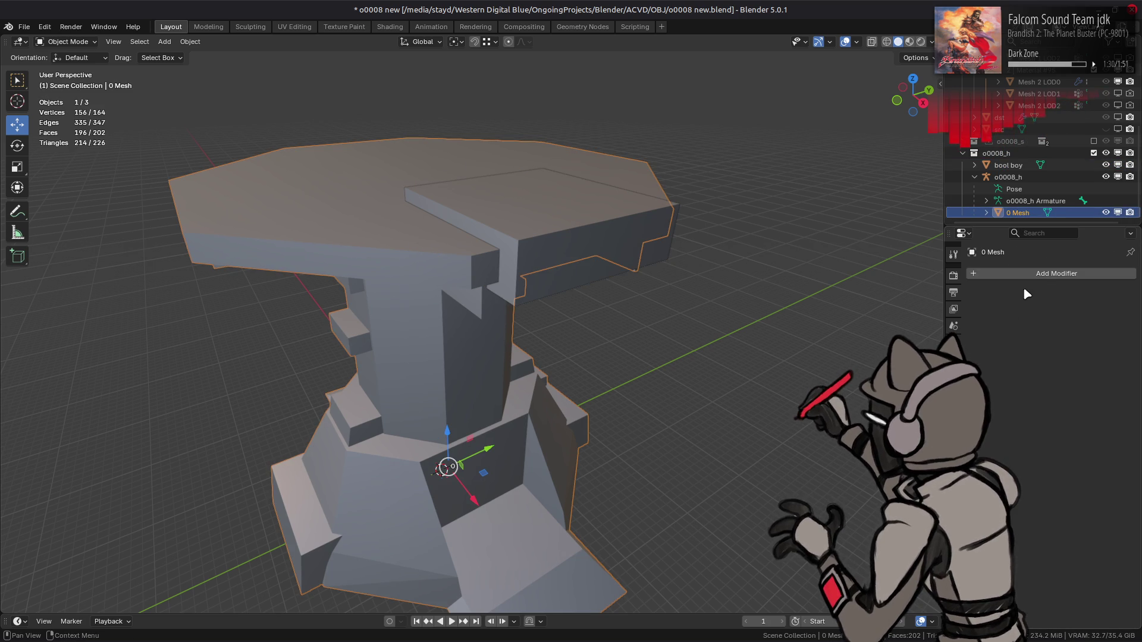
pyautogui.click(1026, 274)
pyautogui.moveTo(1026, 273)
pyautogui.moveTo(1020, 251)
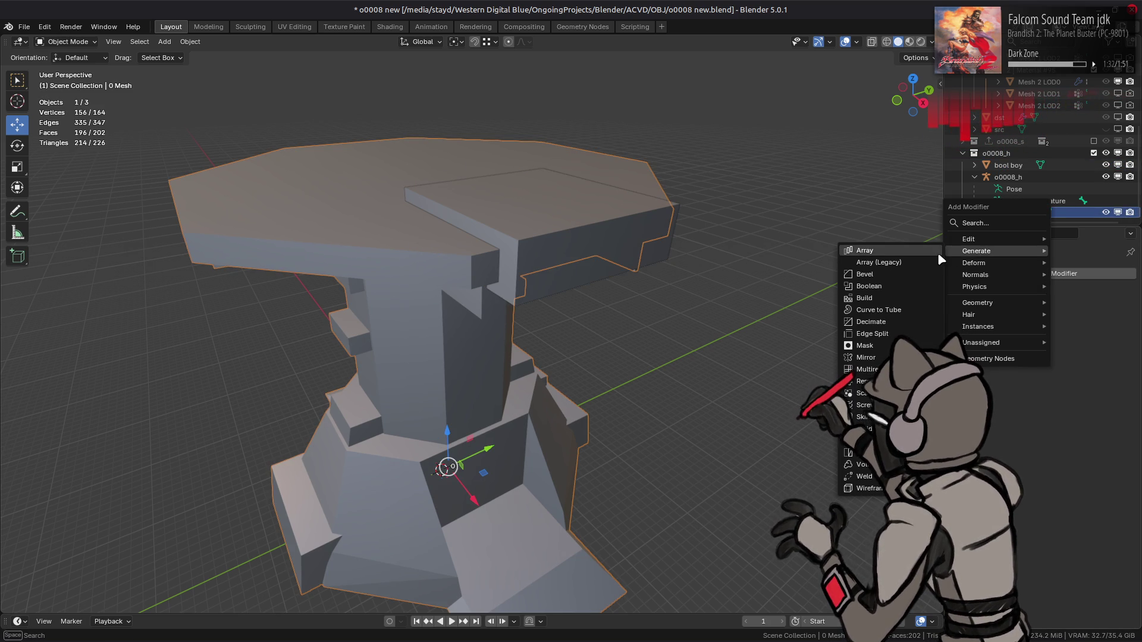
pyautogui.click(868, 286)
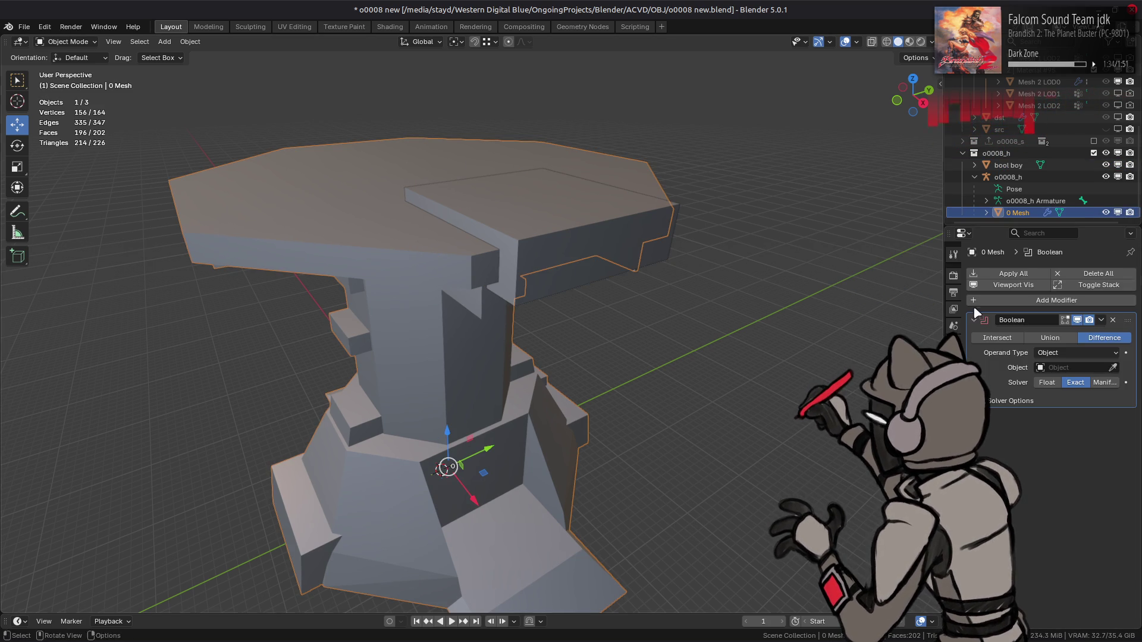
pyautogui.click(1112, 367)
pyautogui.click(1017, 166)
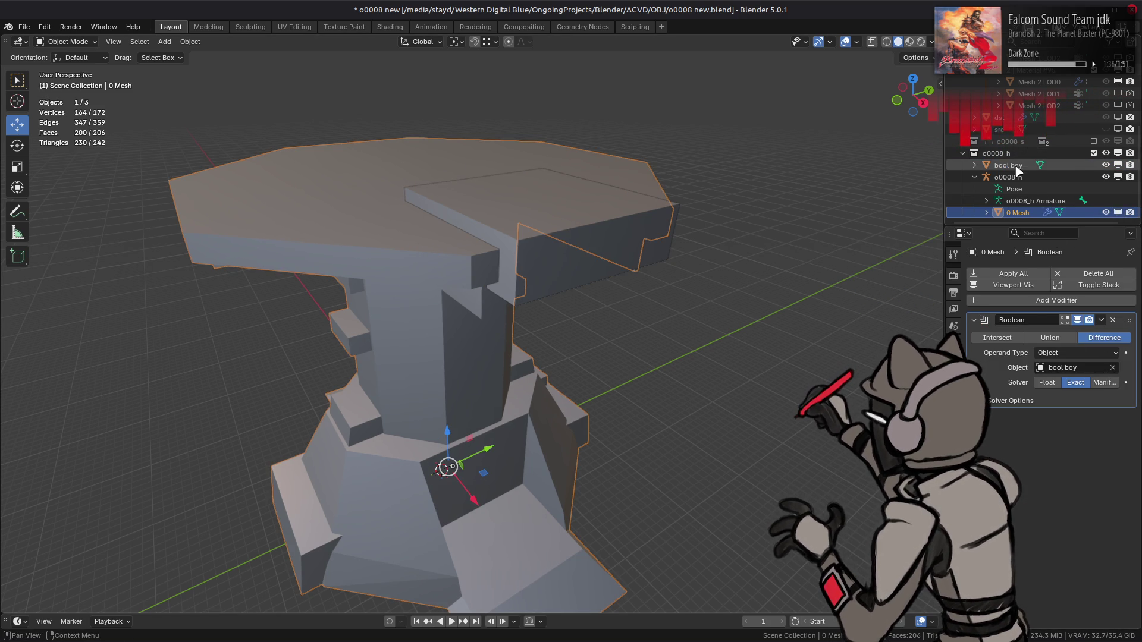
# - Set bool boy's viewport display to Wireframe, then deselect it
pyautogui.click(1018, 170)
pyautogui.click(953, 376)
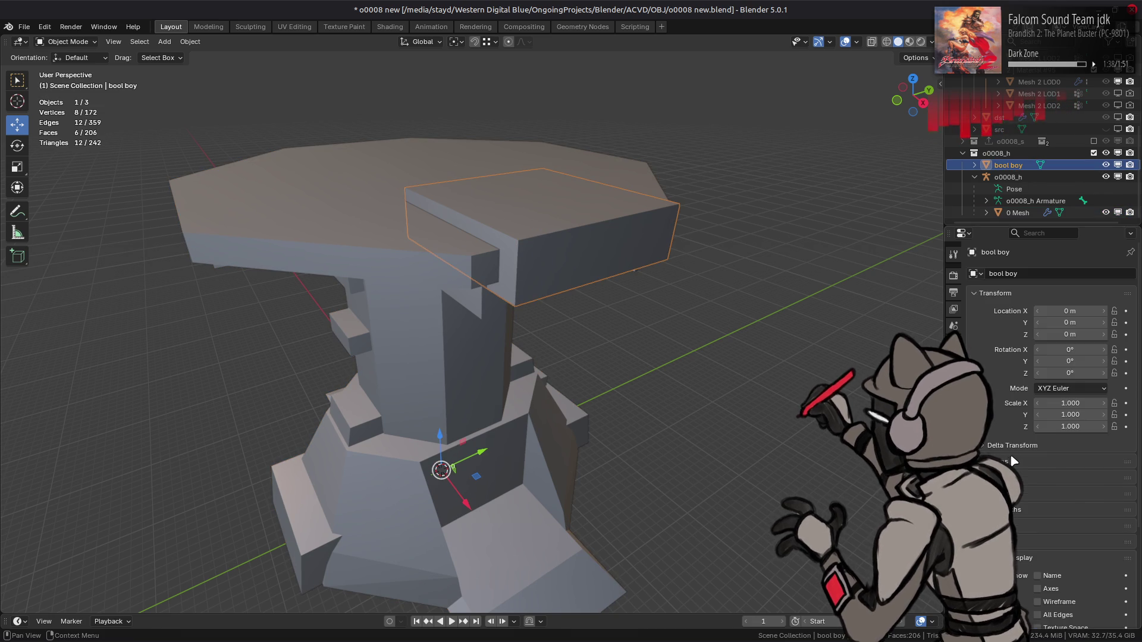
pyautogui.scroll(-10, 1010, 454)
pyautogui.click(1067, 554)
pyautogui.click(1065, 528)
pyautogui.moveTo(773, 297)
pyautogui.mouseDown(button='middle')
pyautogui.moveTo(691, 306)
pyautogui.moveTo(644, 275)
pyautogui.moveTo(658, 255)
pyautogui.mouseUp(button='middle')
pyautogui.click(697, 307)
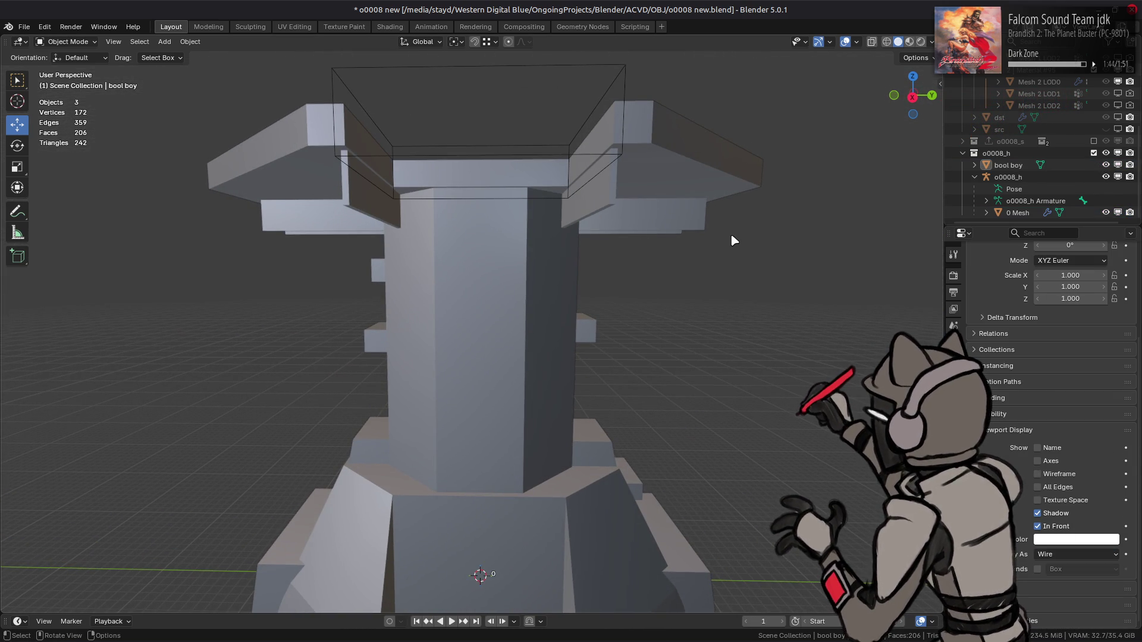
# - Keep the Boolean on the Exact solver after testing Manifold, Self Intersection and Hole Tolerant
pyautogui.click(1018, 213)
pyautogui.click(1048, 212)
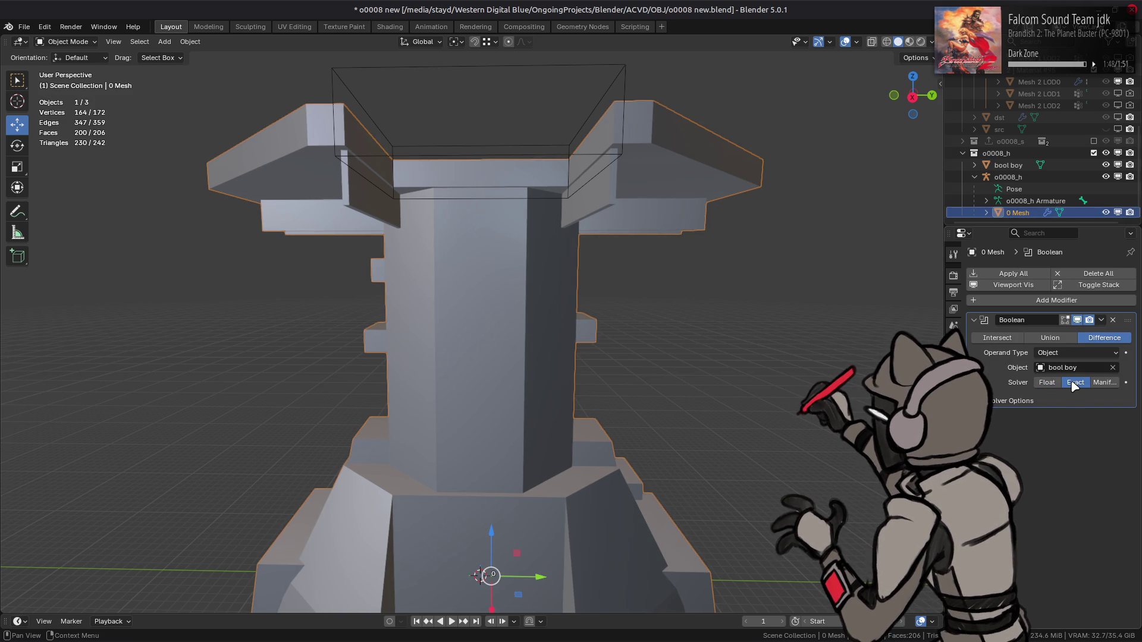
pyautogui.click(1103, 384)
pyautogui.click(1074, 382)
pyautogui.moveTo(773, 330); pyautogui.dragTo(779, 341, button='middle')
pyautogui.click(1017, 401)
pyautogui.click(1063, 433)
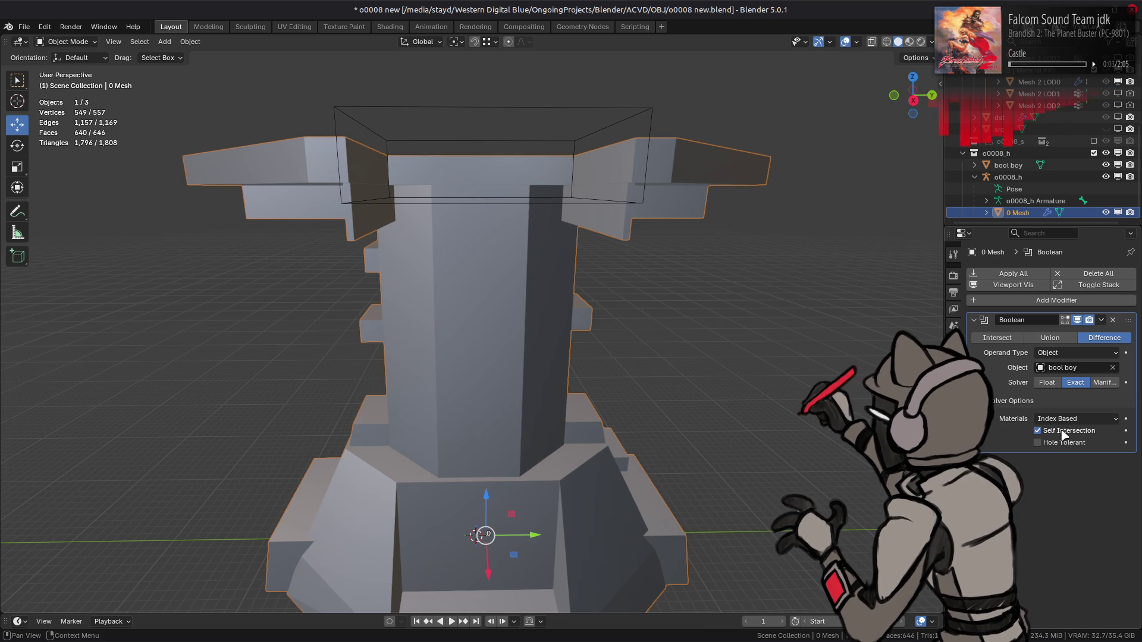
pyautogui.click(1063, 433)
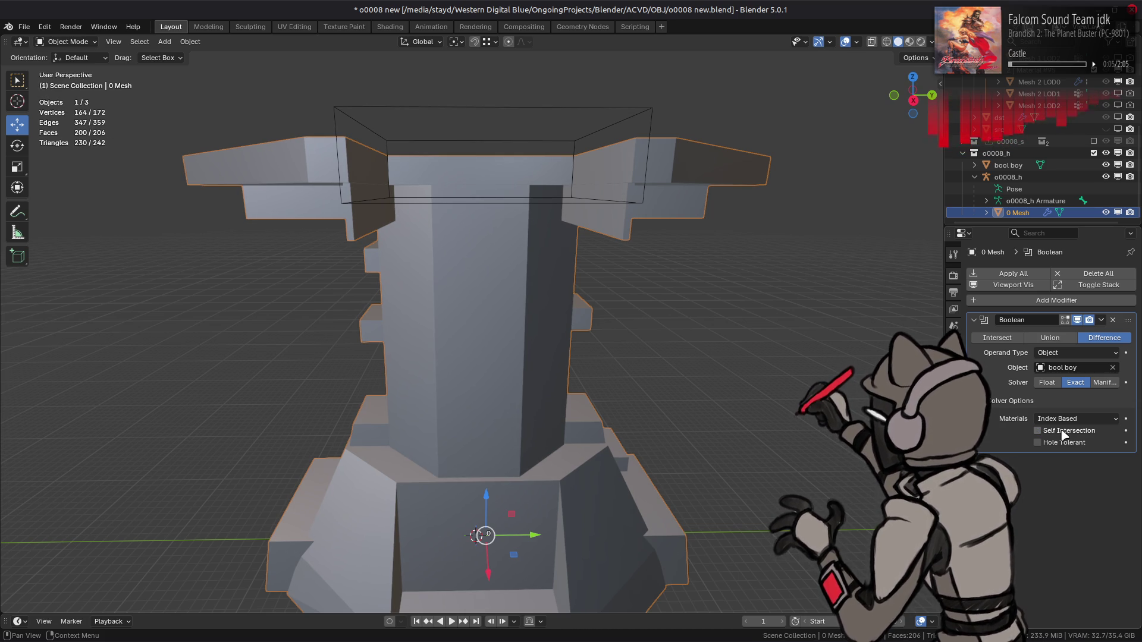
pyautogui.click(1064, 435)
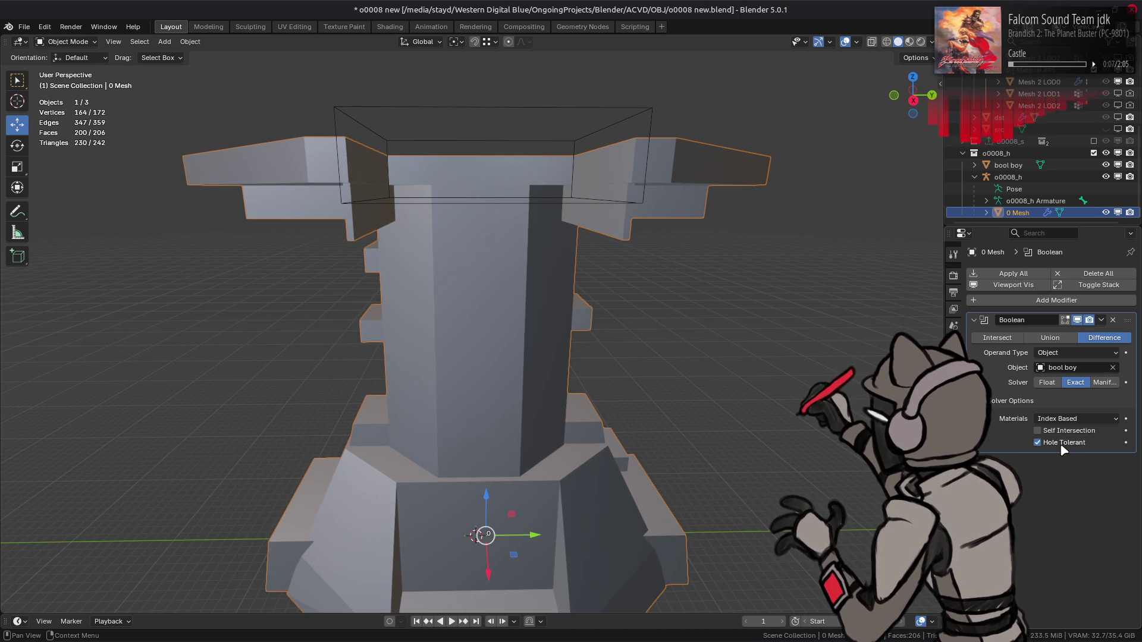
pyautogui.moveTo(1064, 431)
pyautogui.mouseDown()
pyautogui.moveTo(1064, 448)
pyautogui.moveTo(1065, 430)
pyautogui.mouseUp()
pyautogui.click(1068, 352)
pyautogui.click(1068, 349)
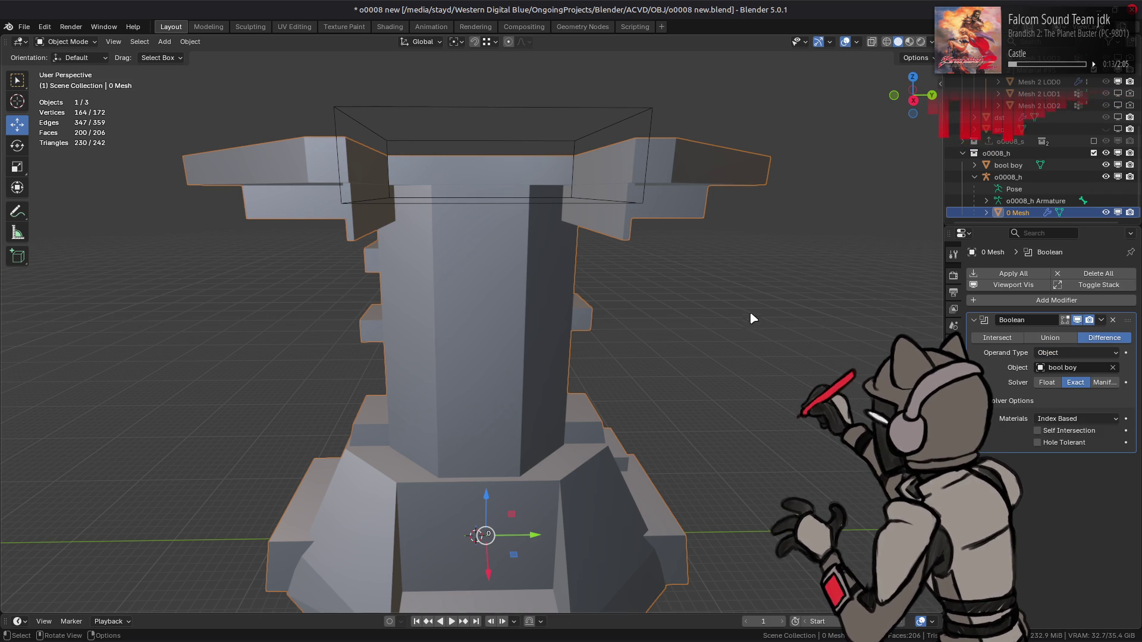
# - Toggle the Boolean's viewport preview to compare the cut, then apply the modifier
pyautogui.click(1078, 321)
pyautogui.click(1077, 321)
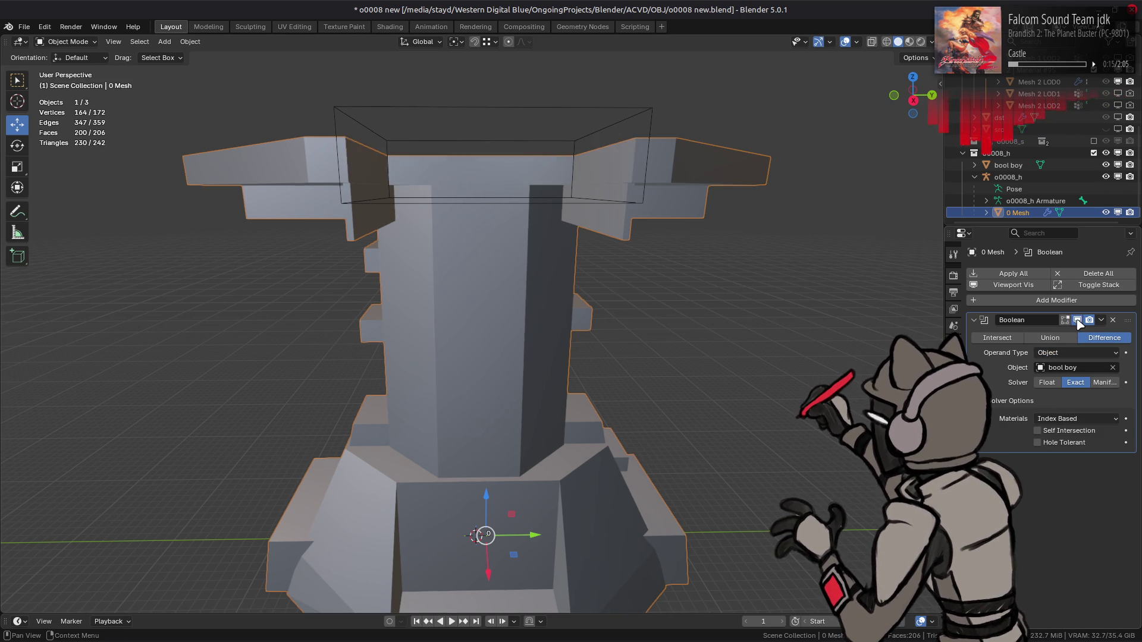
pyautogui.click(1077, 321)
pyautogui.click(1077, 322)
pyautogui.click(1077, 321)
pyautogui.click(1078, 322)
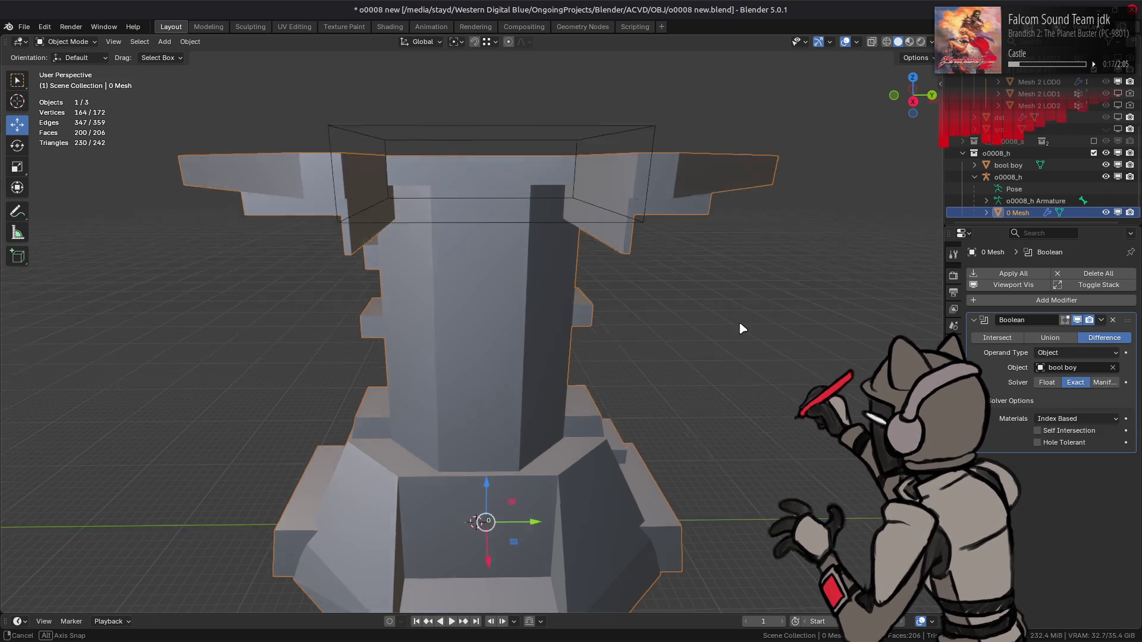
pyautogui.moveTo(771, 337); pyautogui.dragTo(745, 336, button='middle')
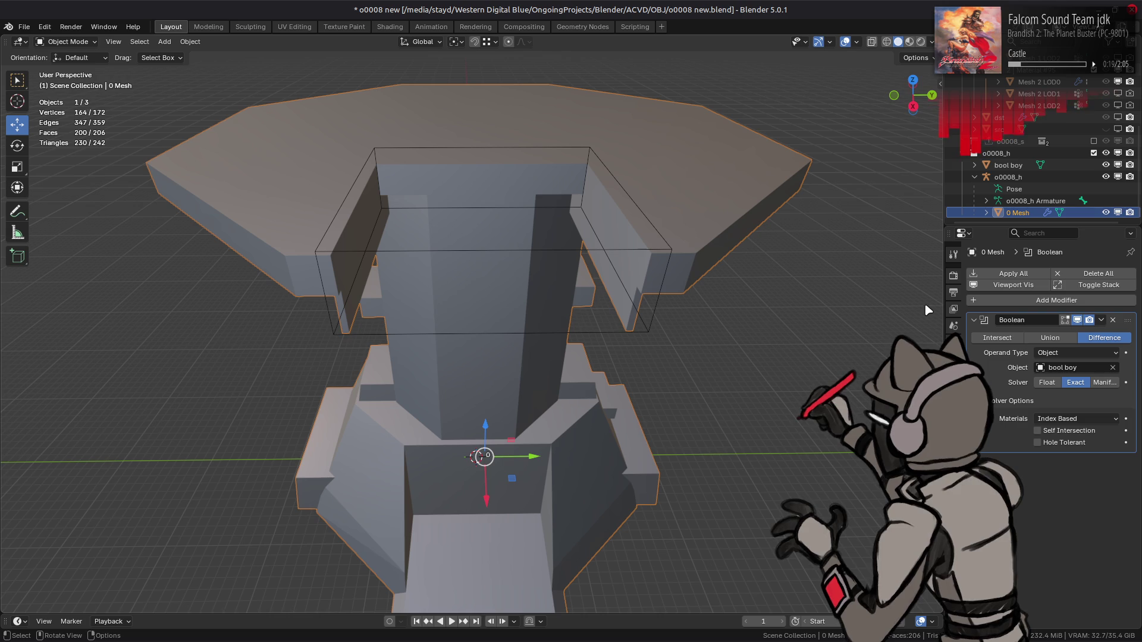
pyautogui.click(1101, 320)
pyautogui.click(1065, 335)
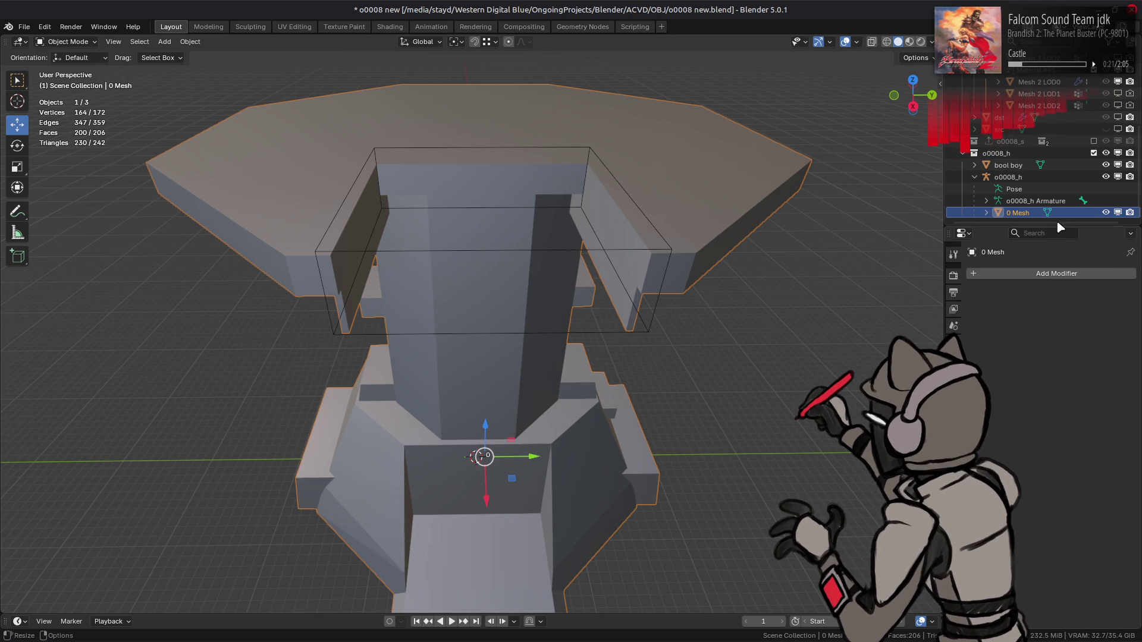
pyautogui.click(1015, 165)
pyautogui.press('Delete')
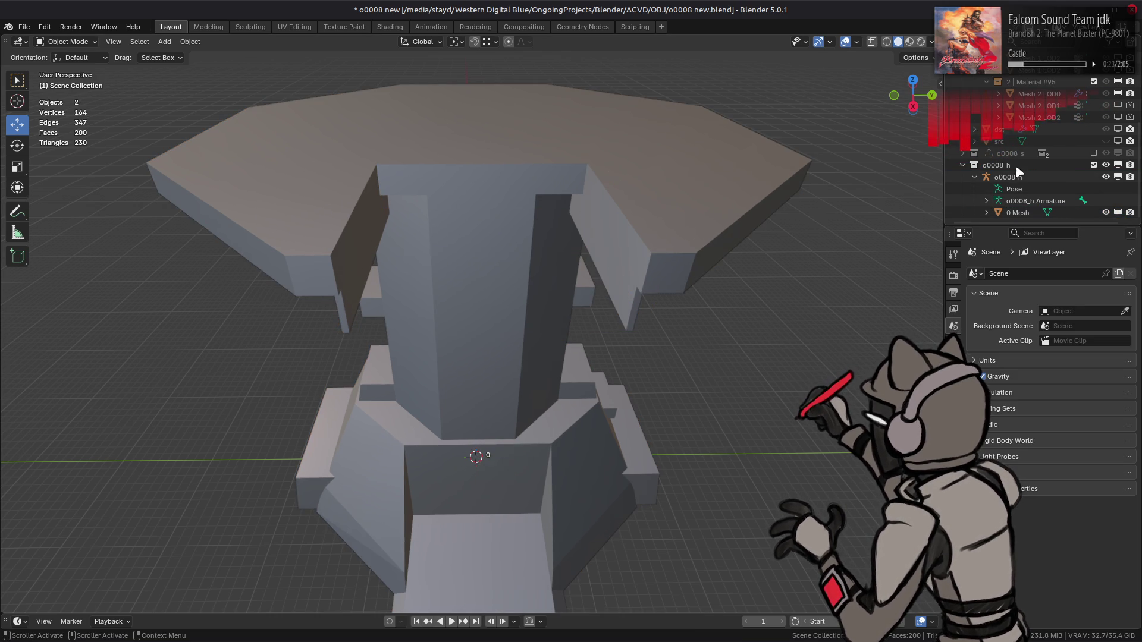
pyautogui.moveTo(744, 265)
pyautogui.mouseDown(button='middle')
pyautogui.moveTo(774, 211)
pyautogui.moveTo(775, 255)
pyautogui.moveTo(714, 243)
pyautogui.moveTo(742, 256)
pyautogui.mouseUp(button='middle')
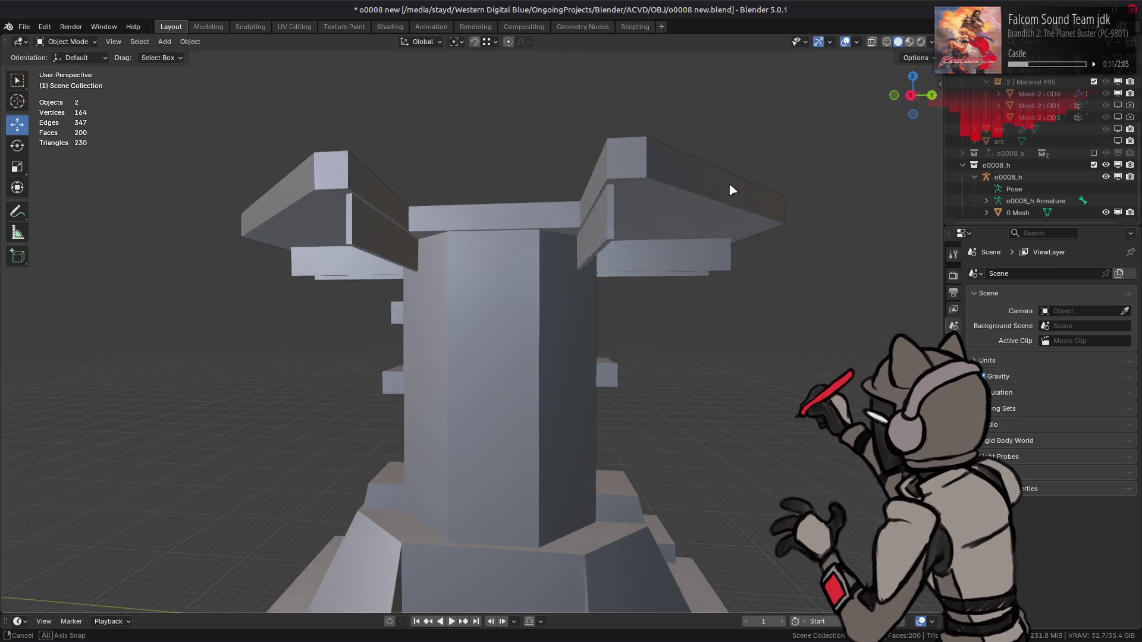
pyautogui.moveTo(729, 178); pyautogui.dragTo(759, 220, button='middle')
pyautogui.moveTo(637, 249); pyautogui.dragTo(637, 247, button='middle')
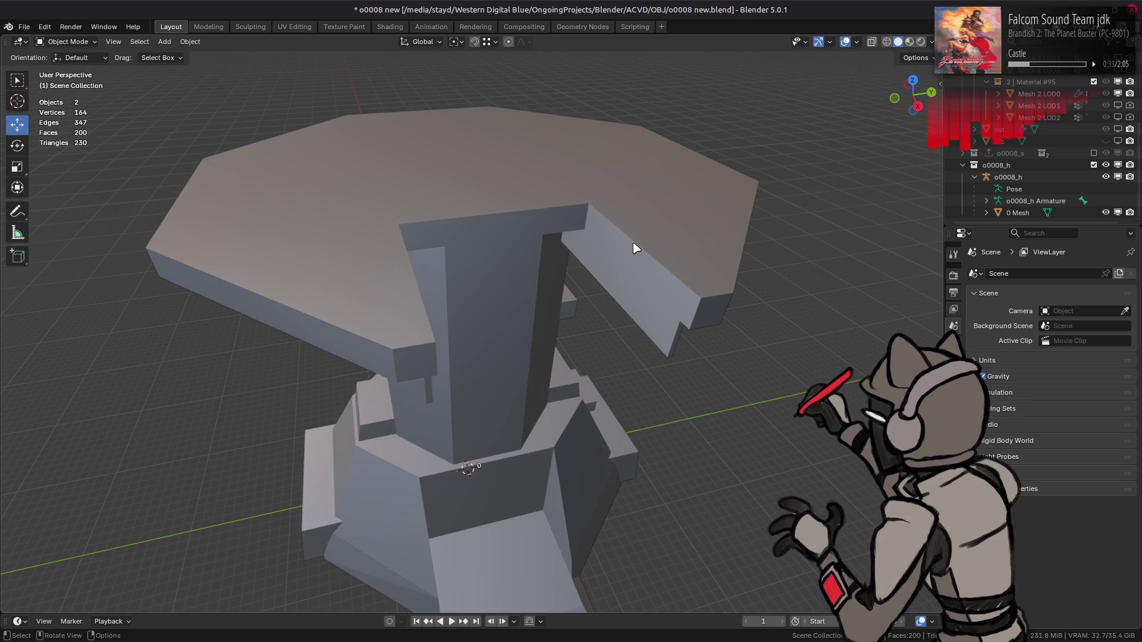
pyautogui.hotkey('ctrl', 'v')
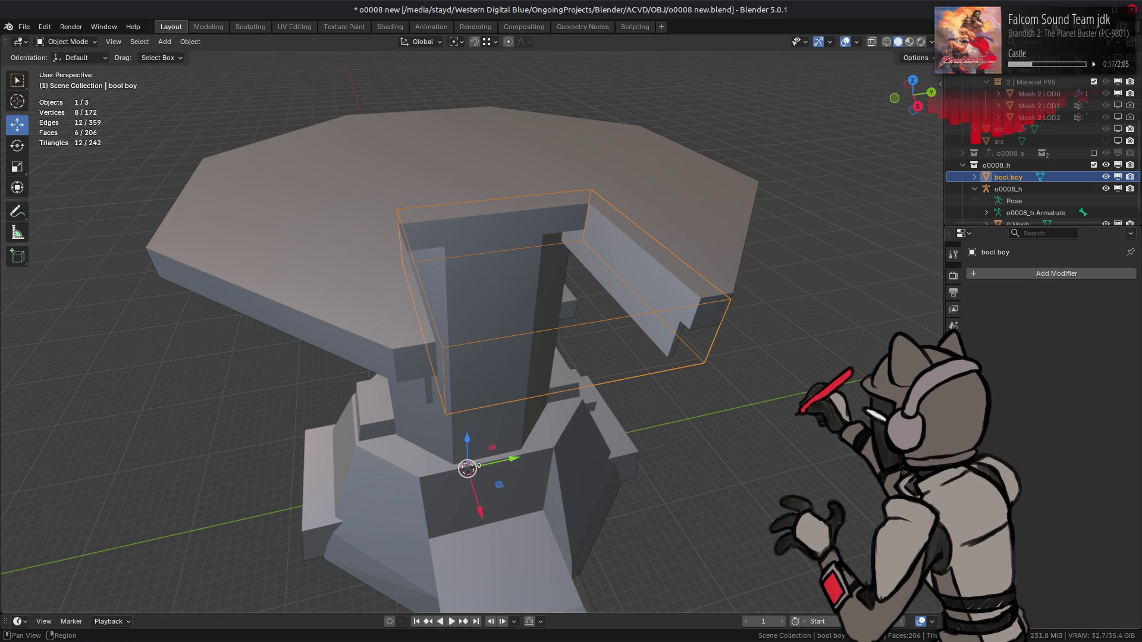
# - Set bool boy's viewport display to Solid
pyautogui.click(953, 376)
pyautogui.scroll(-4, 1031, 542)
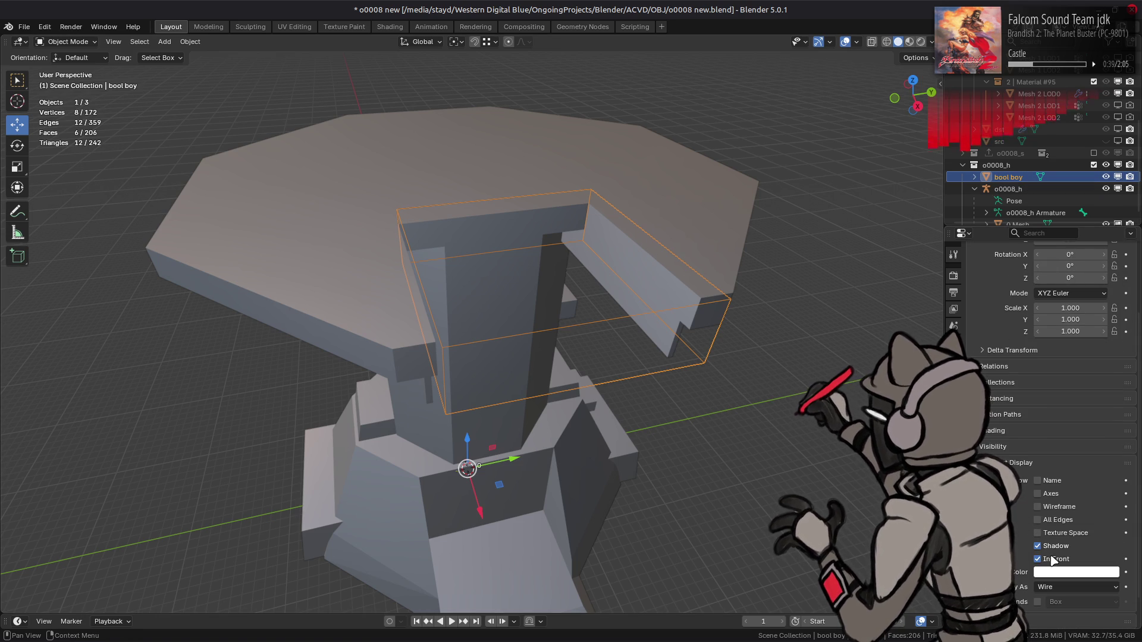
pyautogui.click(1048, 587)
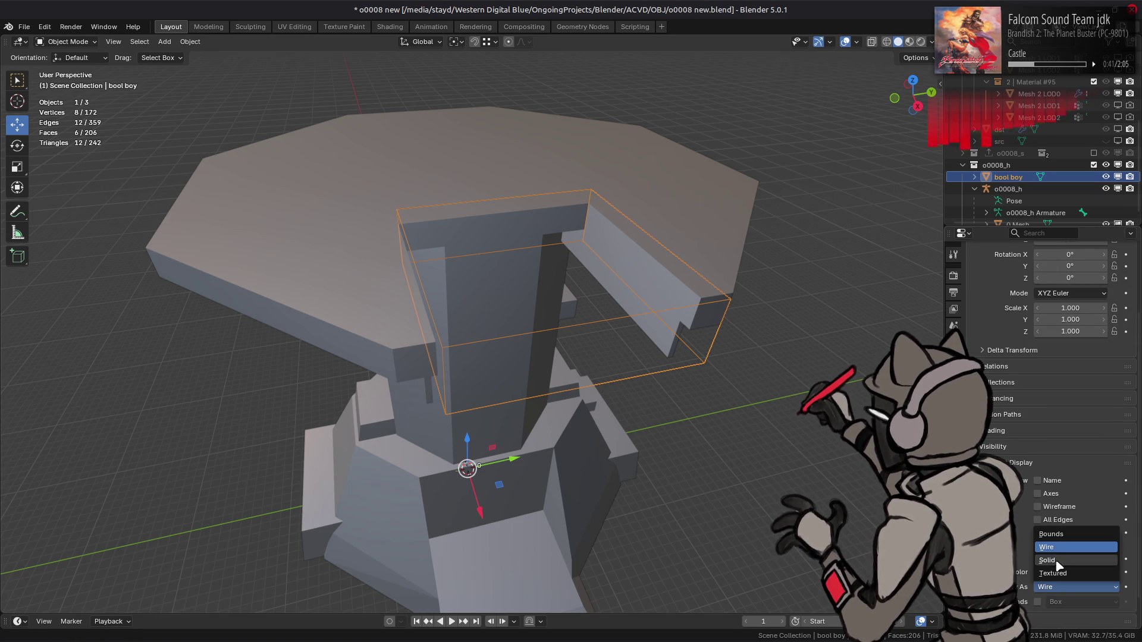
pyautogui.click(1059, 561)
# - Scale the whole box to 0.25 along Z, flattening it into a slab
pyautogui.press('Tab')
pyautogui.write('as')
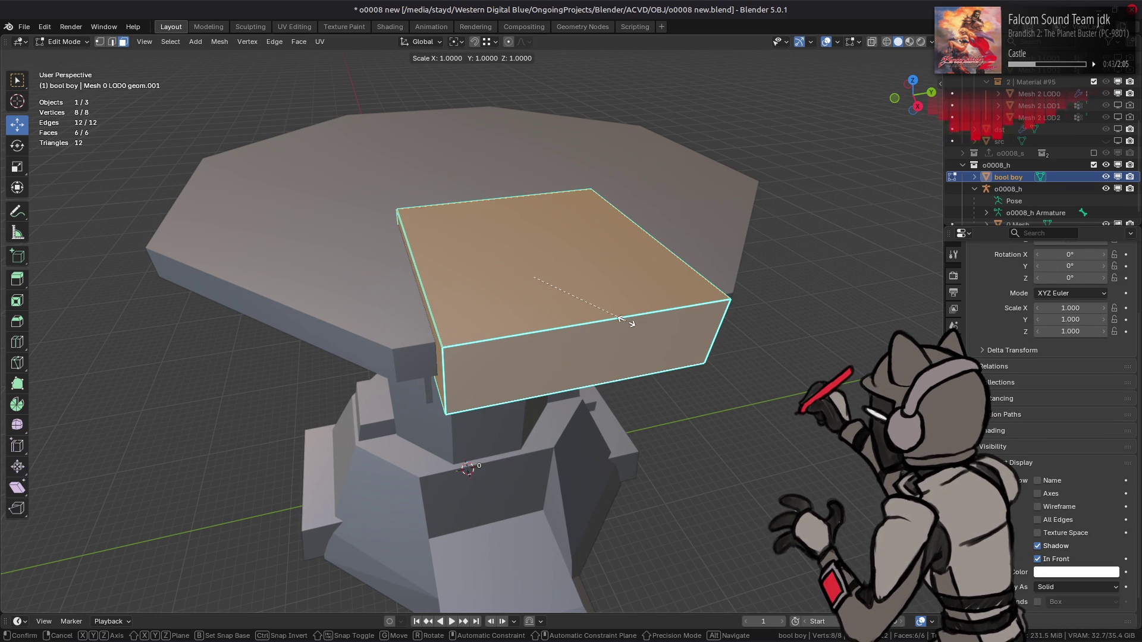
pyautogui.write('.25z')
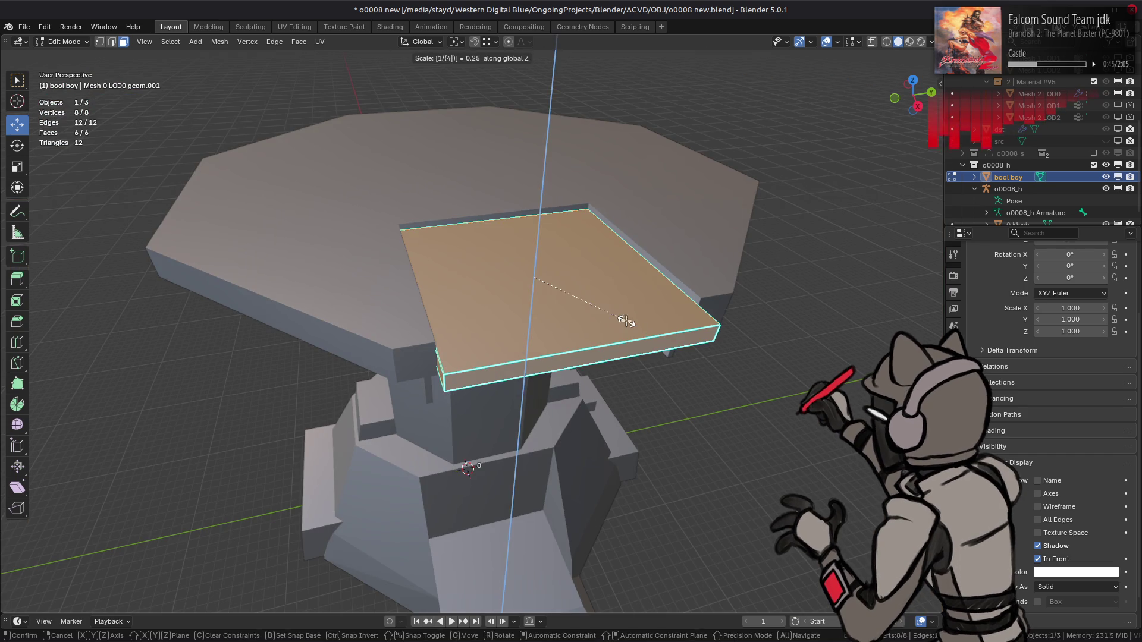
pyautogui.press('Return')
pyautogui.press('Tab')
pyautogui.moveTo(625, 321)
pyautogui.mouseDown(button='middle')
pyautogui.moveTo(662, 285)
pyautogui.moveTo(684, 301)
pyautogui.mouseUp(button='middle')
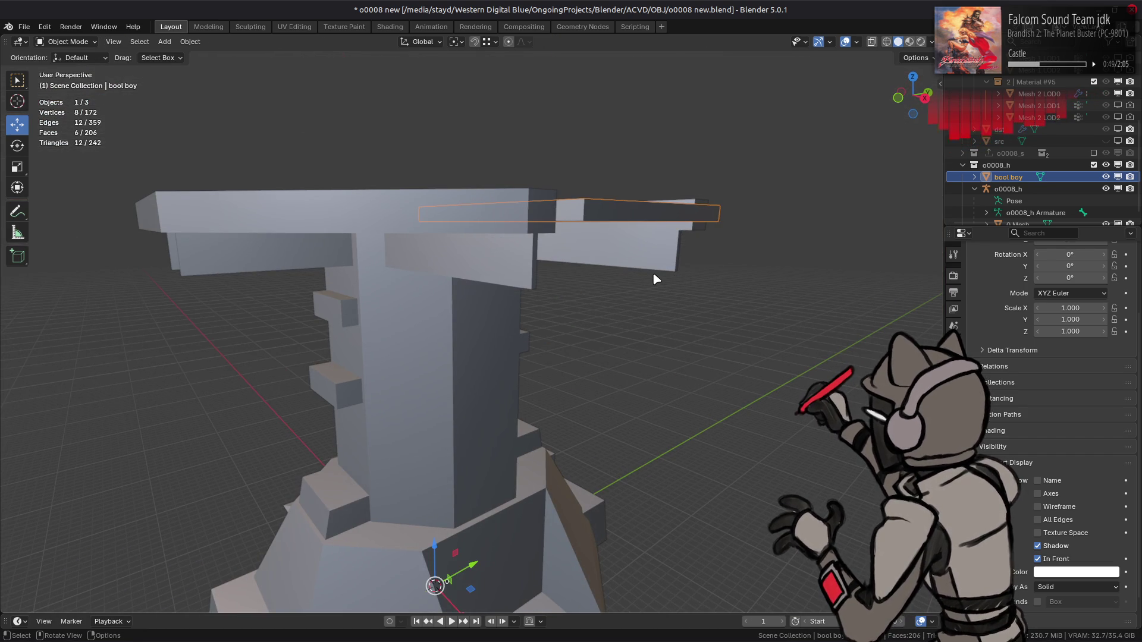
pyautogui.scroll(5, 1091, 144)
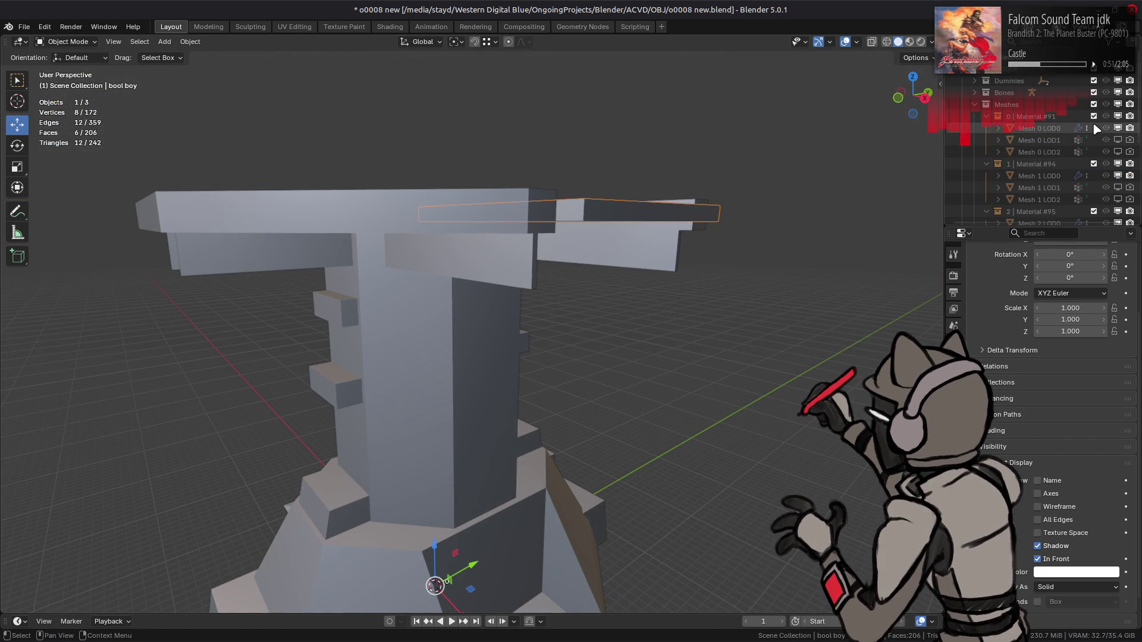
pyautogui.scroll(-5, 1064, 159)
# - Re-enter Edit Mode on the slab and make the Dummies collection visible
pyautogui.press('Tab')
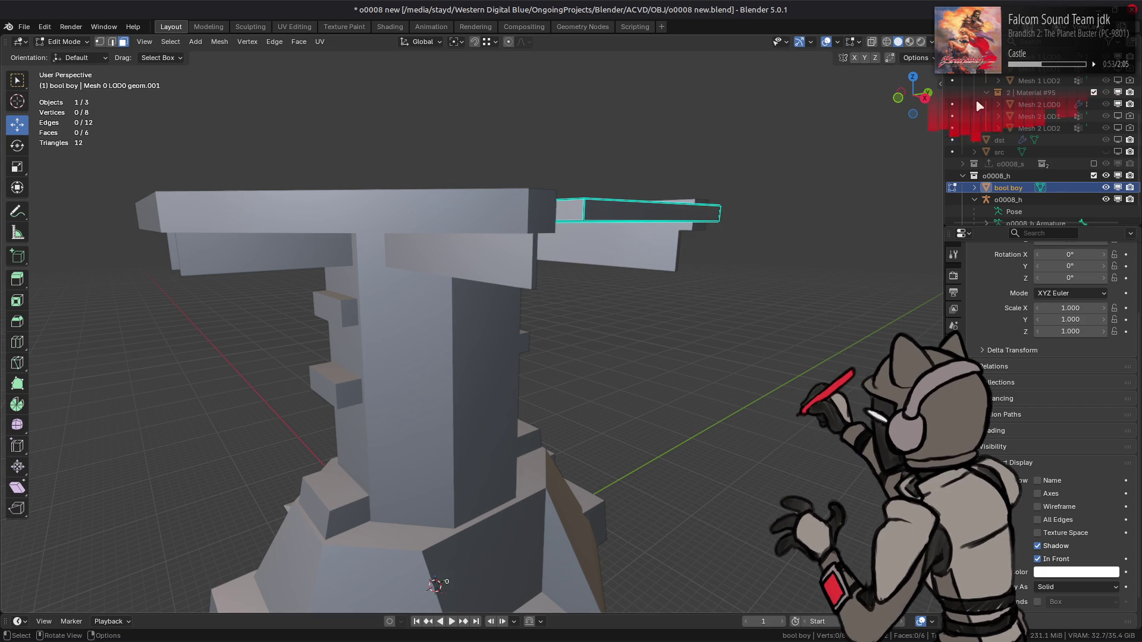
pyautogui.scroll(5, 1099, 80)
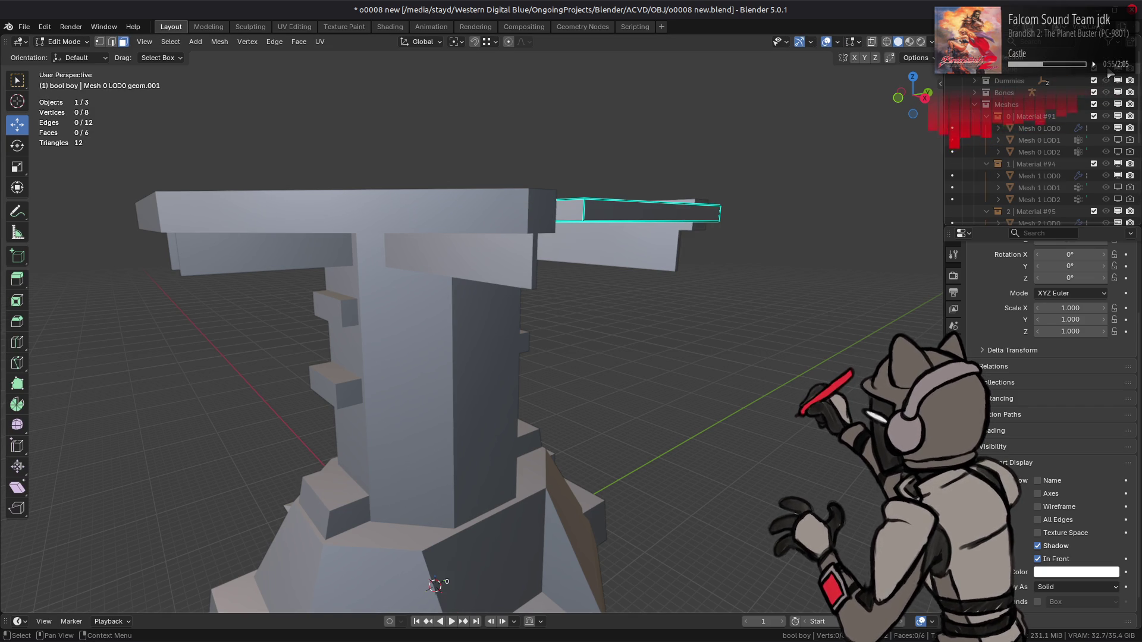
pyautogui.click(1105, 81)
pyautogui.scroll(-6, 1081, 129)
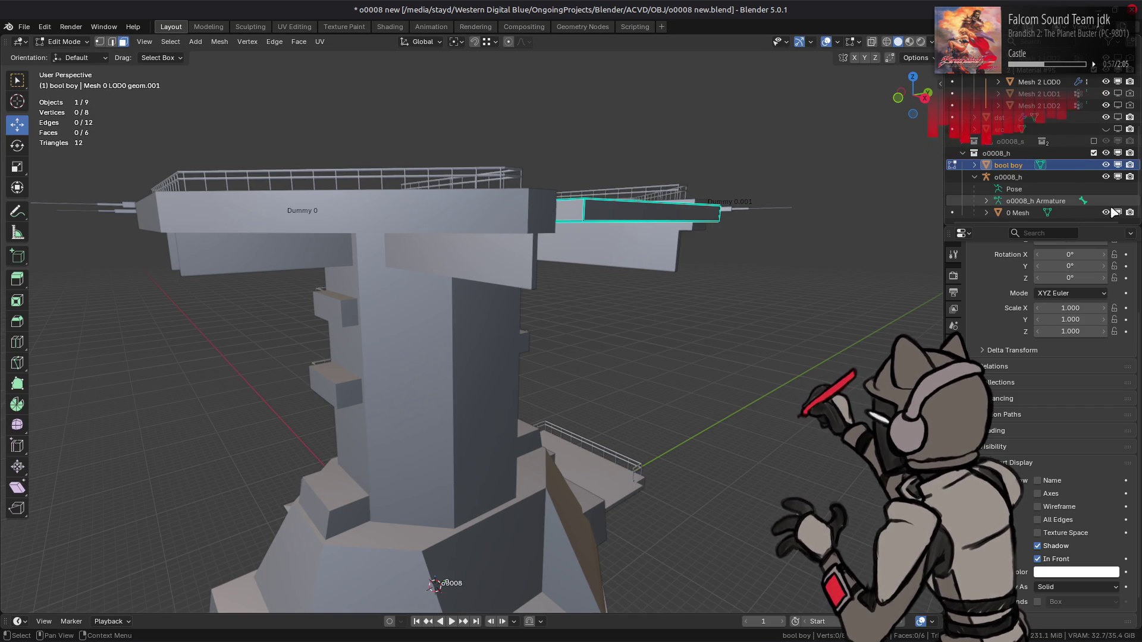
# - Hide 0 Mesh and lower the whole slab vertically, first by 18.851 m
pyautogui.click(1106, 212)
pyautogui.press('a')
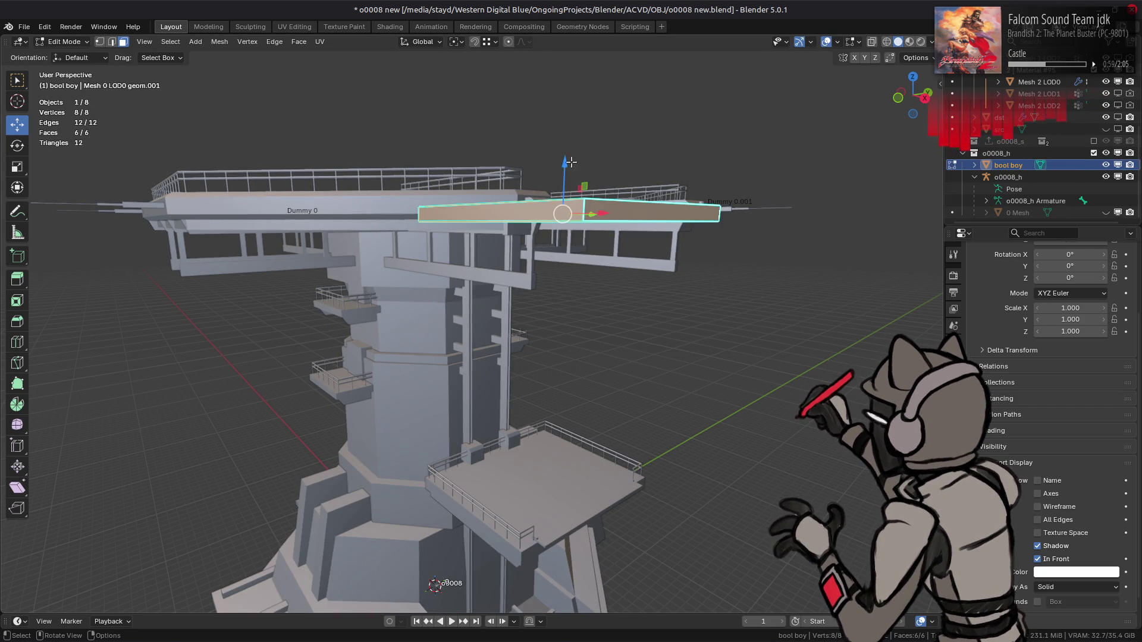
pyautogui.press('g')
pyautogui.press('z')
pyautogui.press('Return')
pyautogui.press('KP_Decimal')
pyautogui.scroll(4, 519, 284)
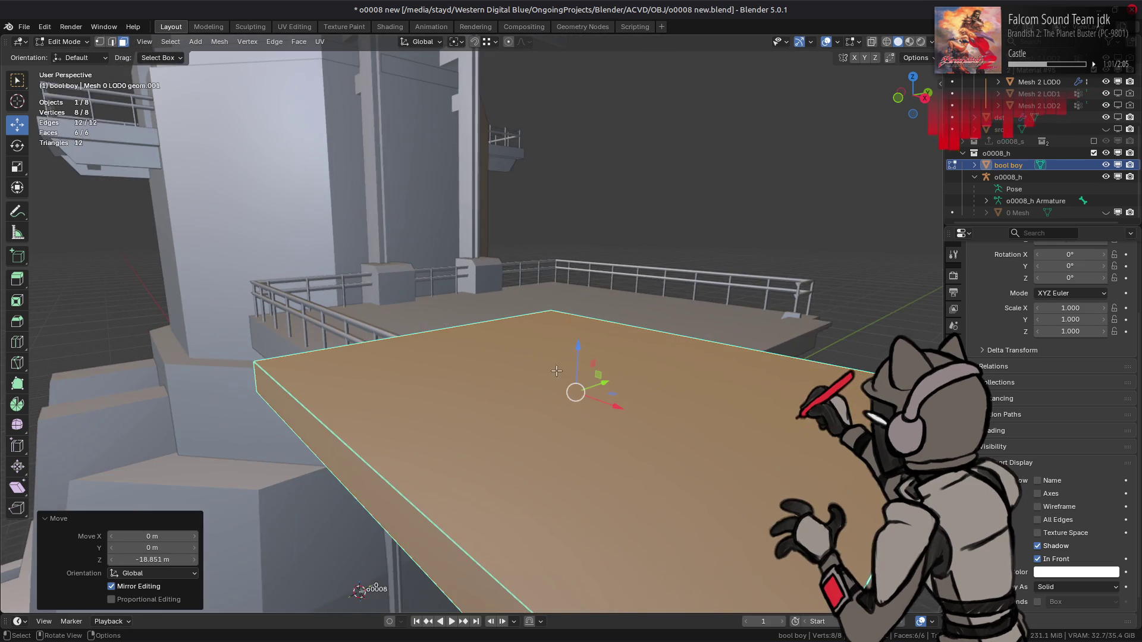
pyautogui.scroll(1, 554, 372)
pyautogui.press('g')
pyautogui.press('z')
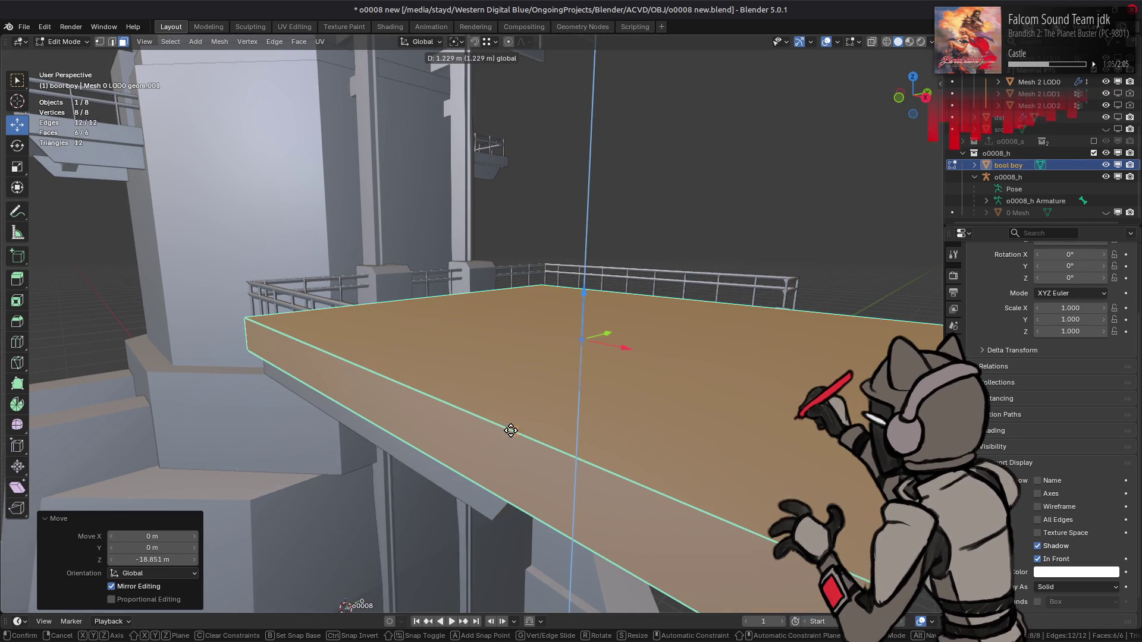
pyautogui.click(520, 443)
pyautogui.scroll(-3, 558, 333)
pyautogui.scroll(1, 716, 445)
# - Move the slab's end face along X, then lower it 0.6506 m
pyautogui.click(716, 445)
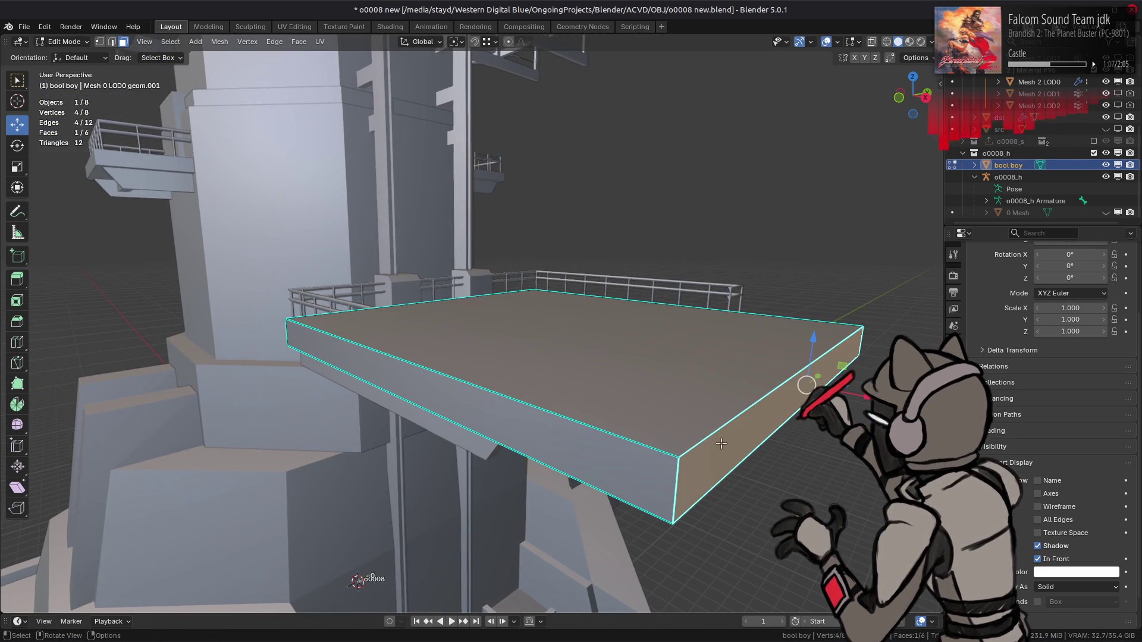
pyautogui.press('g')
pyautogui.press('x')
pyautogui.click(496, 400)
pyautogui.moveTo(496, 399); pyautogui.dragTo(536, 309, button='middle')
pyautogui.press('g')
pyautogui.press('z')
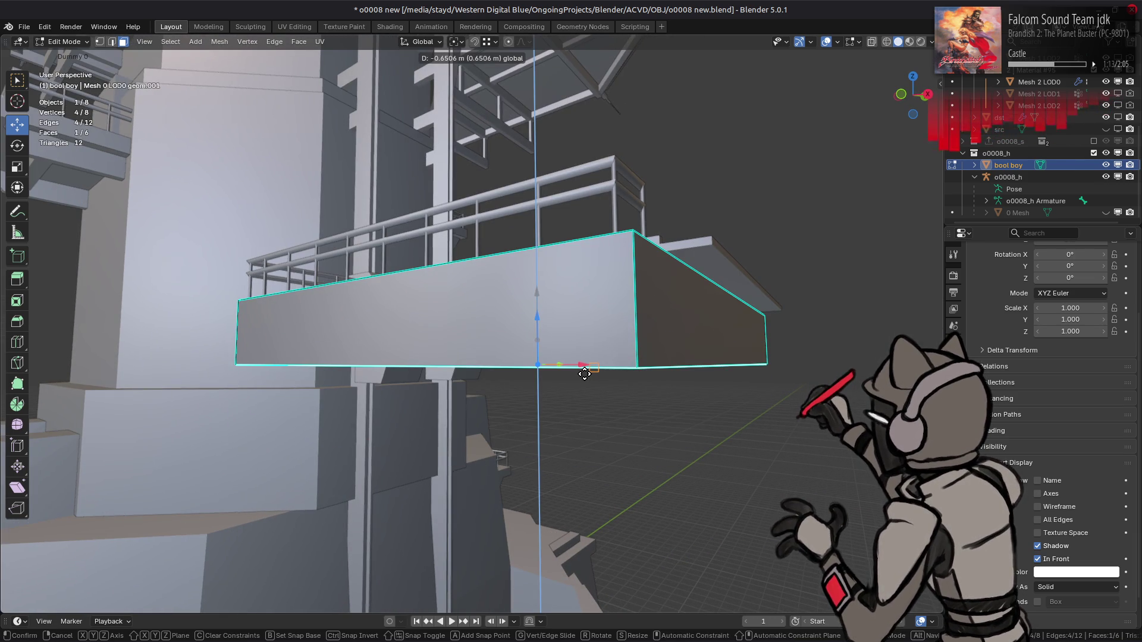
pyautogui.click(584, 373)
pyautogui.moveTo(550, 368)
pyautogui.mouseDown(button='middle')
pyautogui.moveTo(432, 303)
pyautogui.moveTo(518, 330)
pyautogui.moveTo(527, 355)
pyautogui.moveTo(525, 321)
pyautogui.moveTo(506, 330)
pyautogui.mouseUp(button='middle')
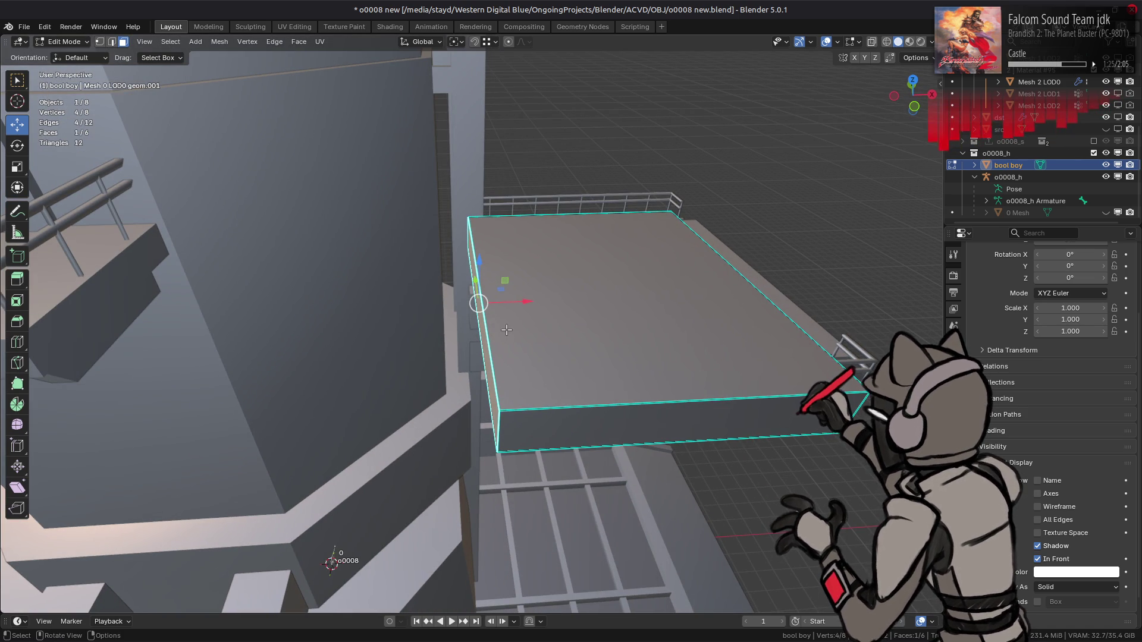
# - Duplicate the slab 12.85 m along X, then slide the copy against the first
pyautogui.press('a')
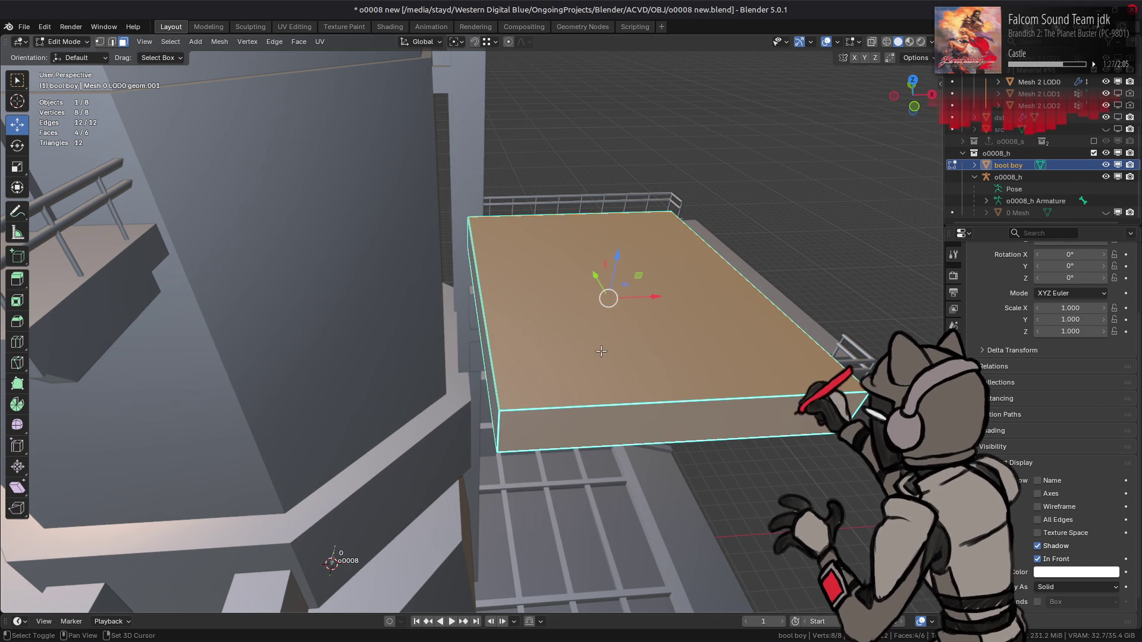
pyautogui.moveTo(601, 351); pyautogui.dragTo(605, 324, button='middle')
pyautogui.hotkey('shift', 'd')
pyautogui.press('x')
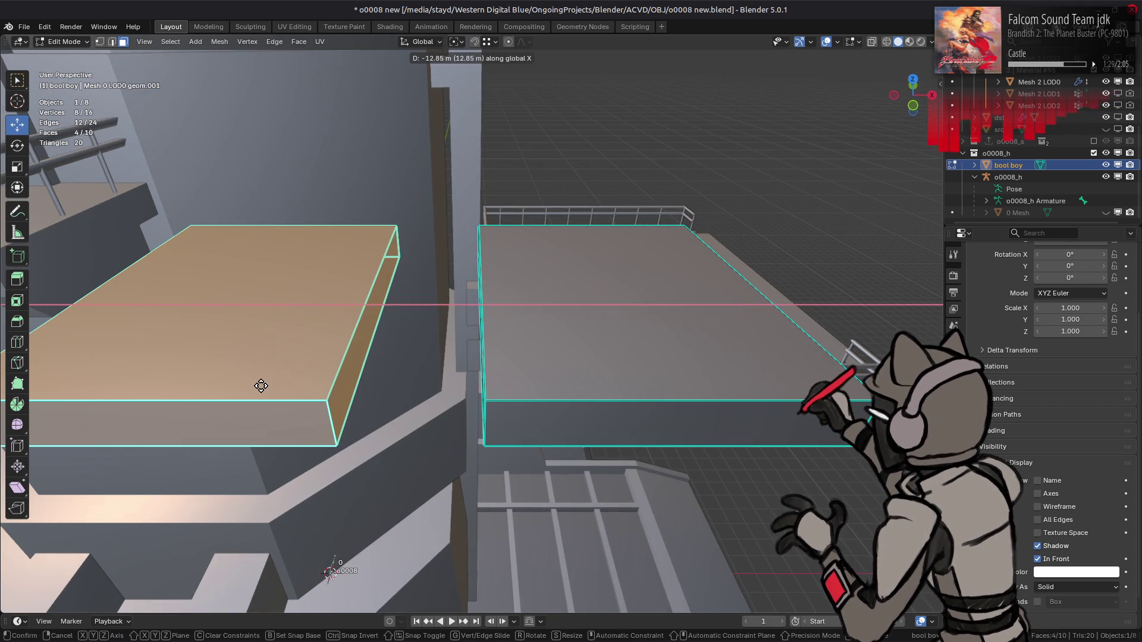
pyautogui.click(261, 386)
pyautogui.press('g')
pyautogui.press('x')
pyautogui.click(428, 333)
pyautogui.moveTo(428, 334)
pyautogui.mouseDown(button='middle')
pyautogui.moveTo(466, 347)
pyautogui.moveTo(440, 339)
pyautogui.mouseUp(button='middle')
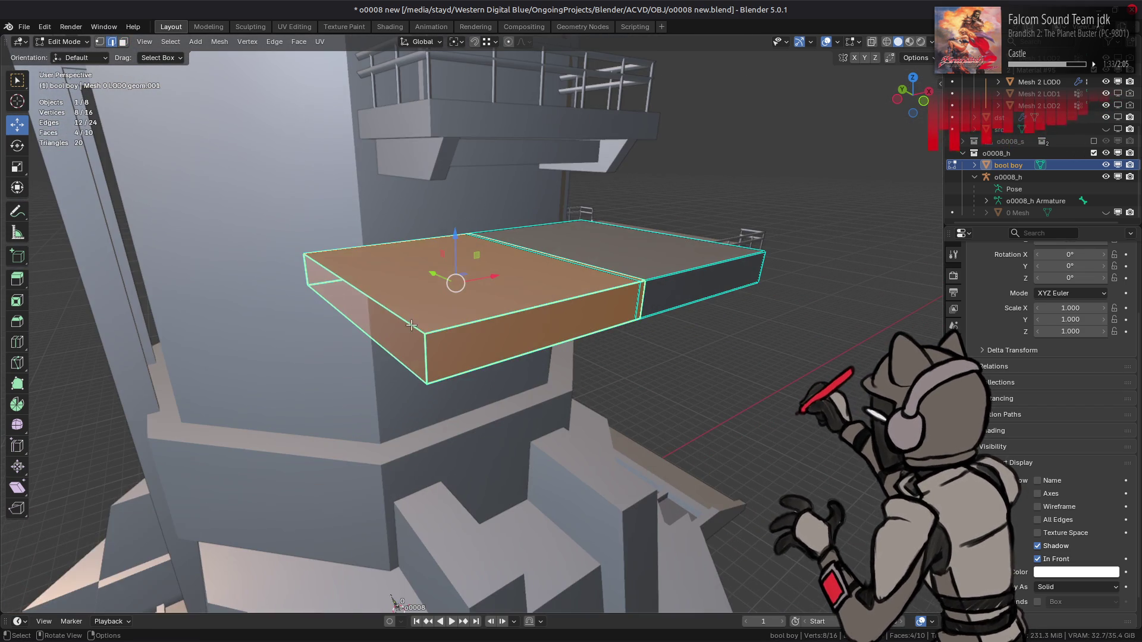
# - Move the edge loop between the two slabs 3.6817 m along X
pyautogui.press('2')
pyautogui.keyDown('alt'); pyautogui.click(345, 279); pyautogui.keyUp('alt')
pyautogui.moveTo(345, 280)
pyautogui.mouseDown(button='middle')
pyautogui.moveTo(420, 335)
pyautogui.moveTo(443, 304)
pyautogui.mouseUp(button='middle')
pyautogui.press('g')
pyautogui.press('x')
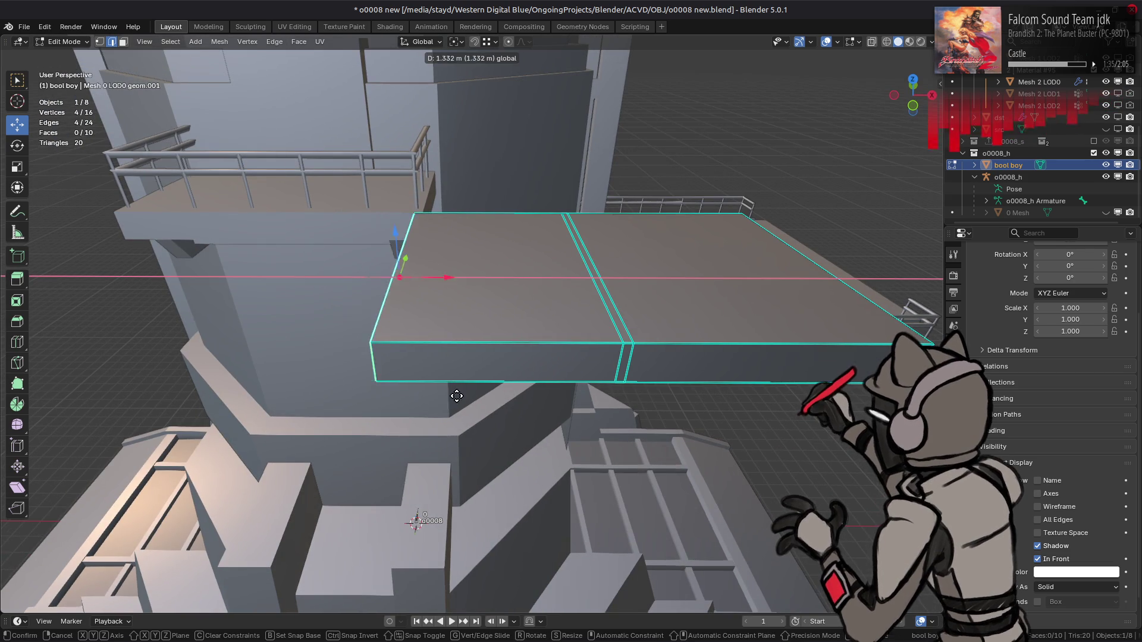
pyautogui.click(451, 420)
pyautogui.moveTo(451, 420); pyautogui.dragTo(514, 352, button='middle')
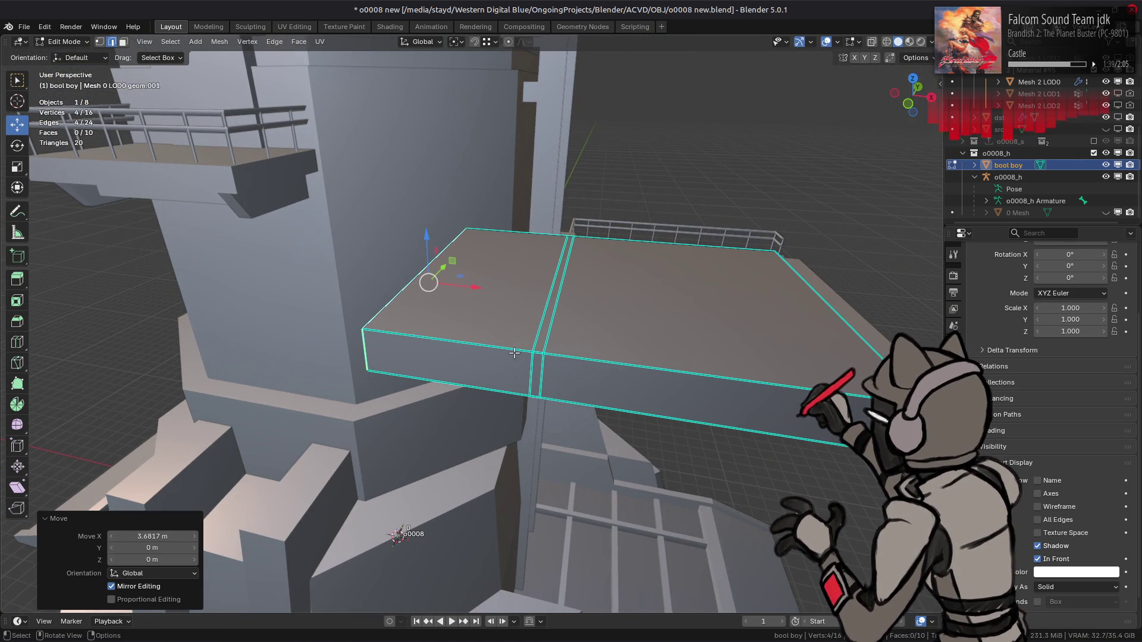
# - In X-ray front view, slide the four junction vertices 0.1 m along X, then return to face mode
pyautogui.press('3')
pyautogui.keyDown('alt'); pyautogui.click(473, 345); pyautogui.keyUp('alt')
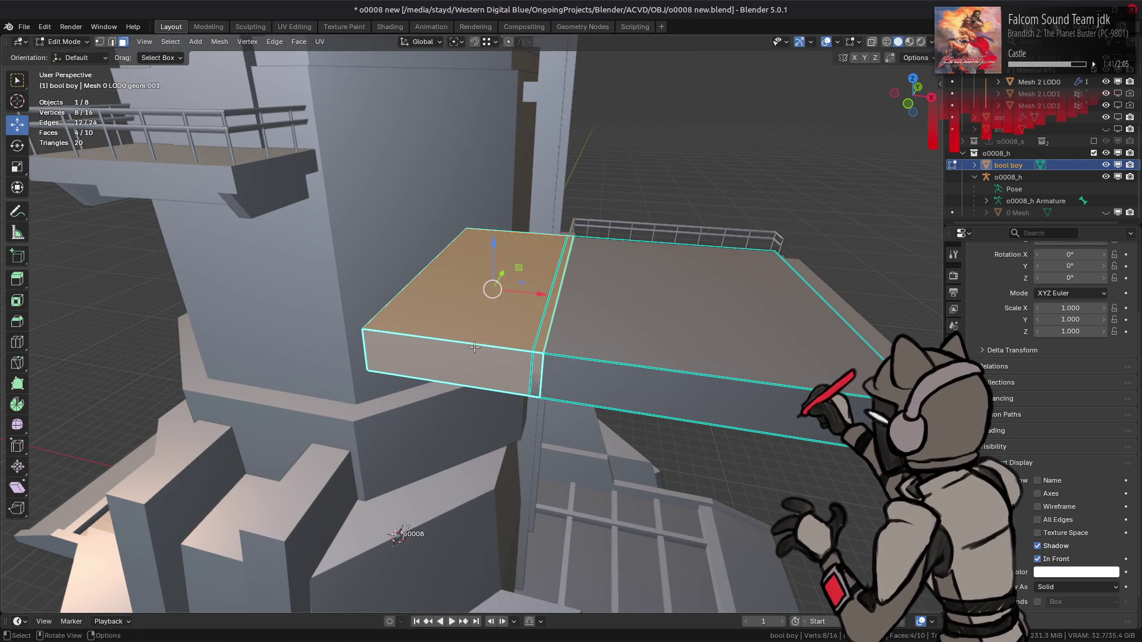
pyautogui.hotkey('alt', 'z')
pyautogui.press('KP_1')
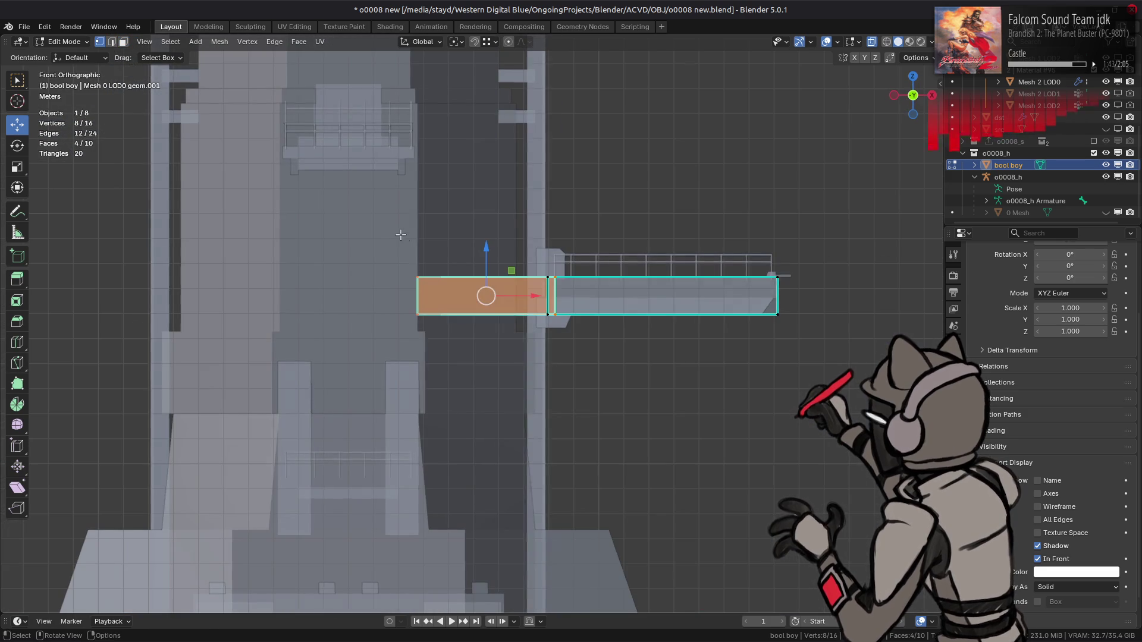
pyautogui.press('1')
pyautogui.moveTo(530, 249); pyautogui.dragTo(571, 381)
pyautogui.moveTo(571, 381)
pyautogui.mouseDown(button='middle')
pyautogui.moveTo(524, 335)
pyautogui.moveTo(621, 329)
pyautogui.mouseUp(button='middle')
pyautogui.hotkey('alt', 'z')
pyautogui.moveTo(623, 286); pyautogui.dragTo(616, 290)
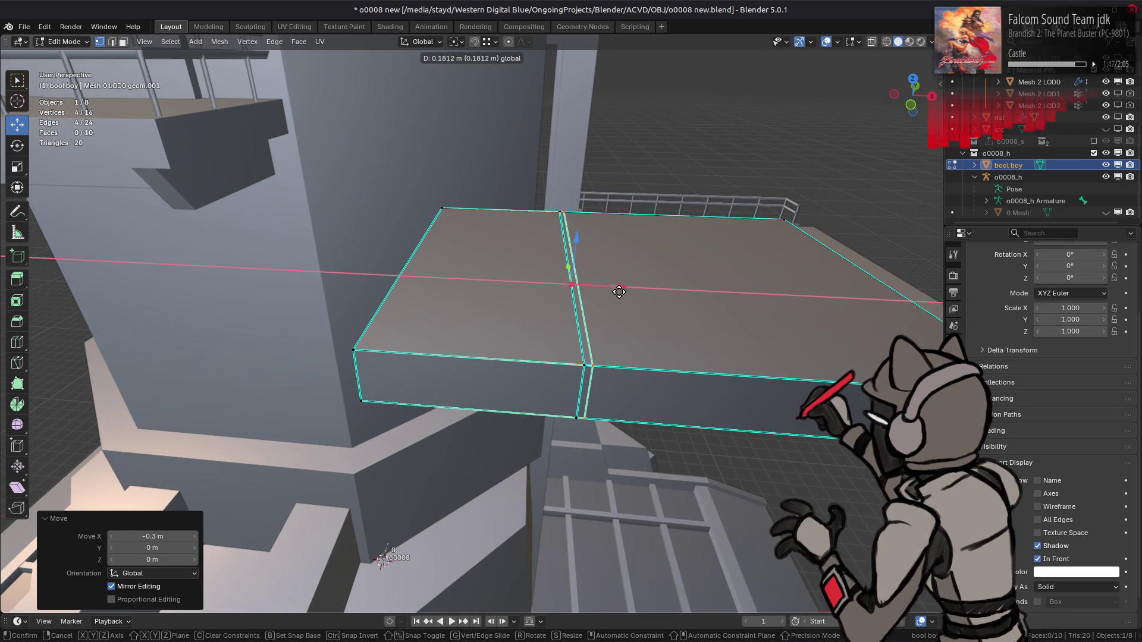
pyautogui.press('Return')
pyautogui.moveTo(619, 291); pyautogui.dragTo(542, 284, button='middle')
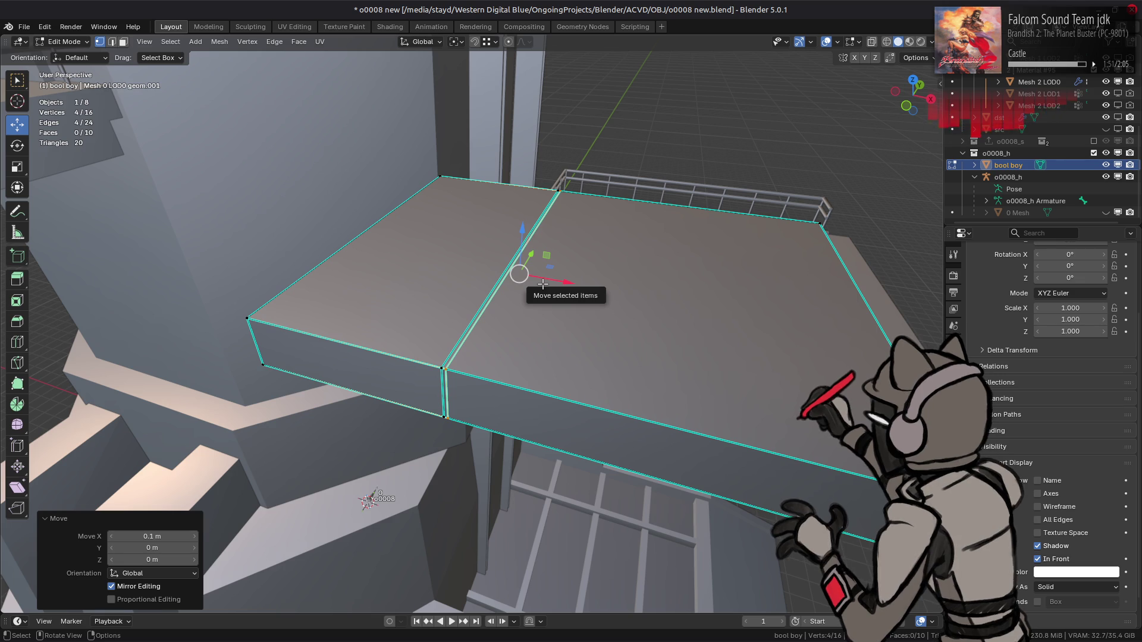
pyautogui.press('3')
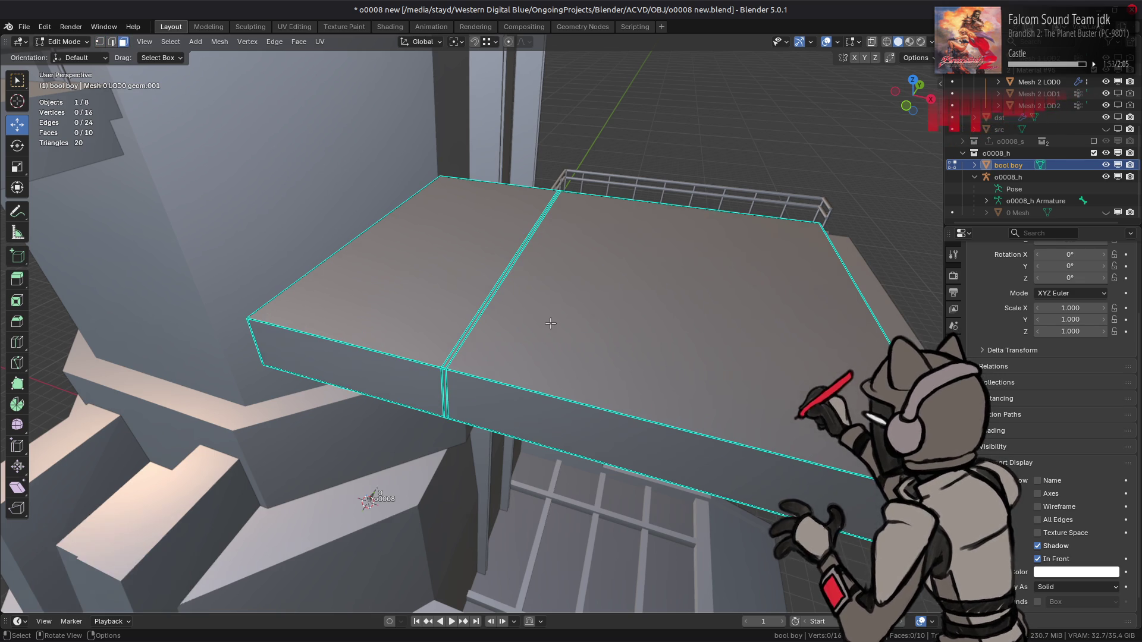
pyautogui.moveTo(545, 318); pyautogui.dragTo(337, 354, button='middle')
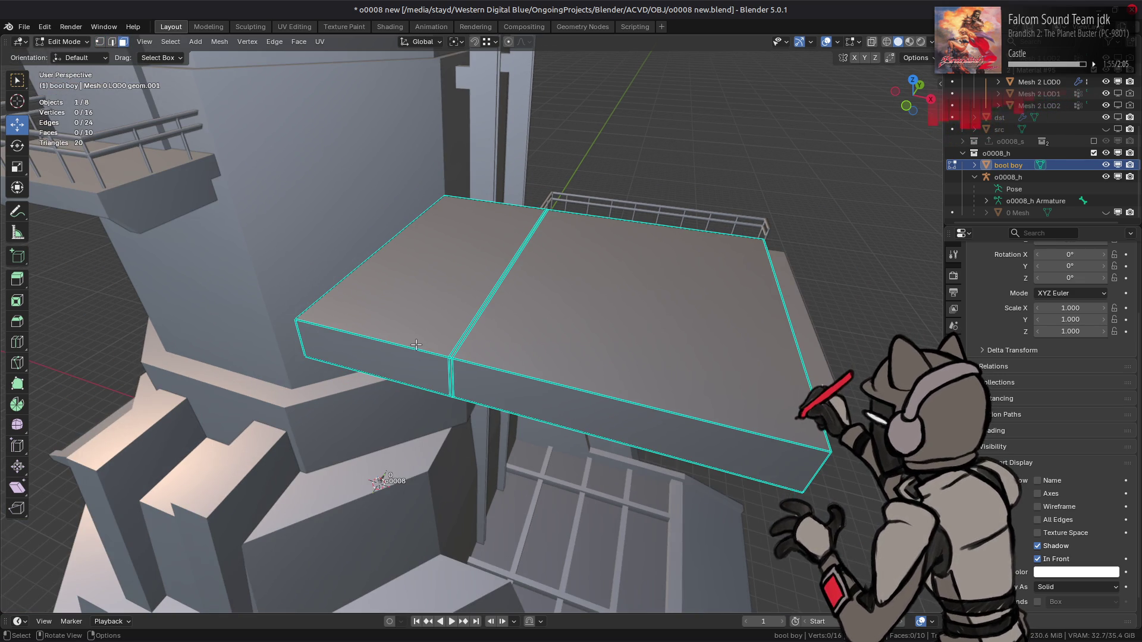
pyautogui.click(953, 480)
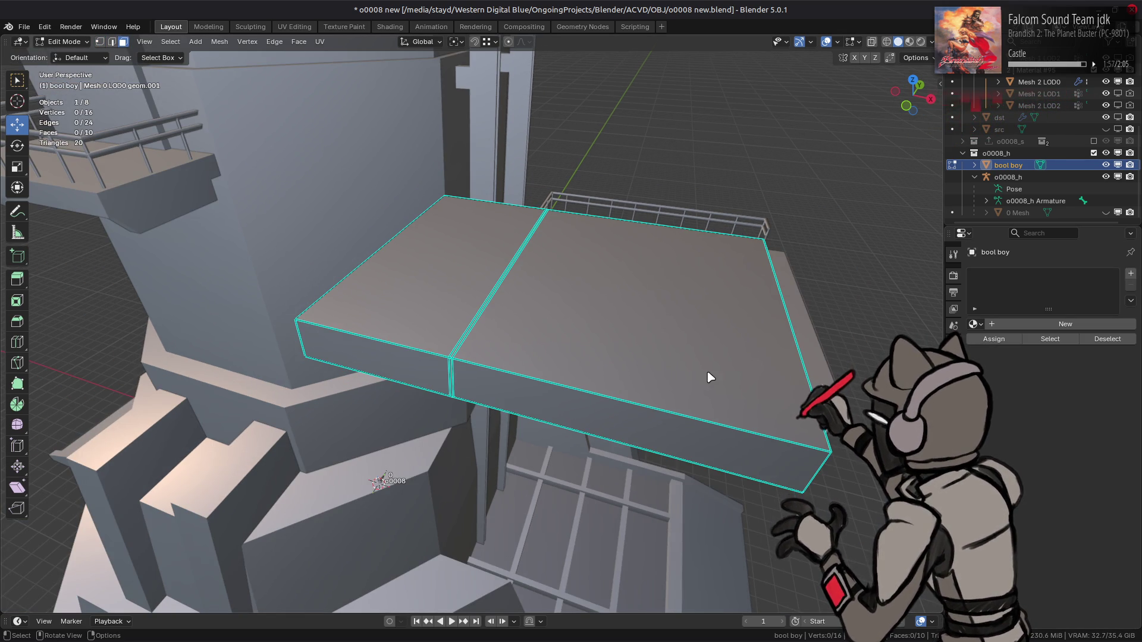
# - Set the first material slot to iron.tga and add a second slot with a new material
pyautogui.press('Tab')
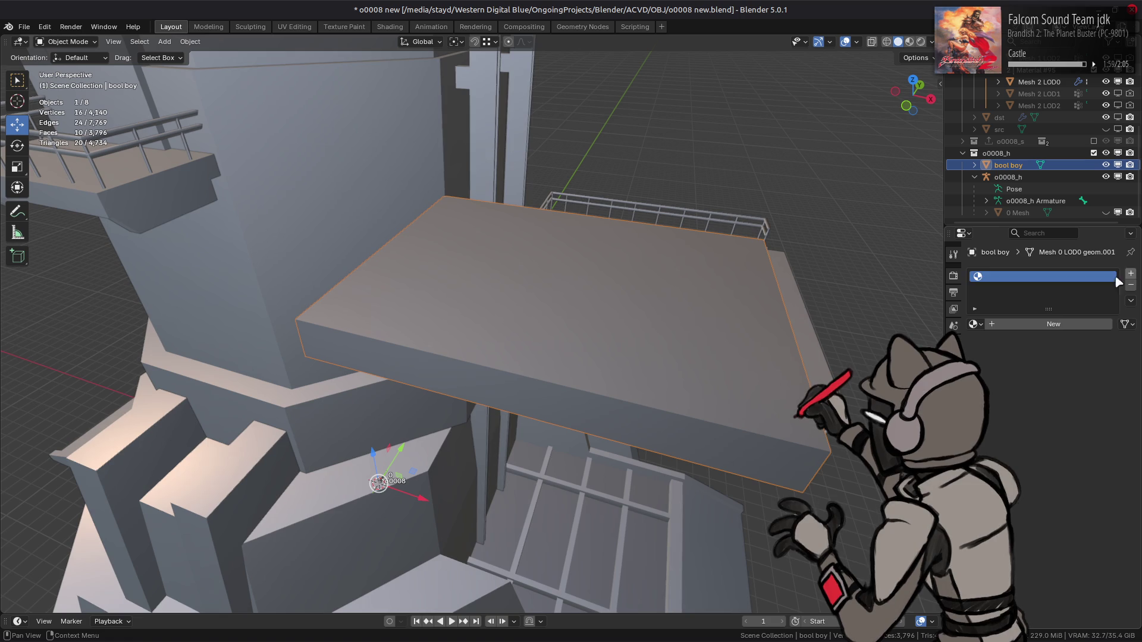
pyautogui.click(973, 324)
pyautogui.click(1004, 342)
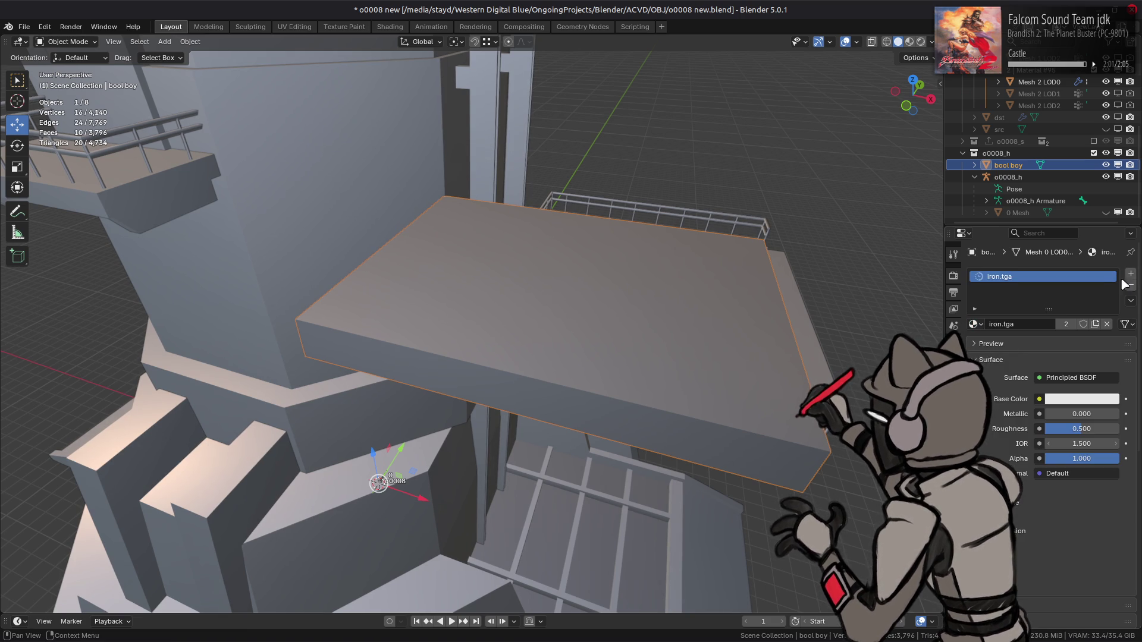
pyautogui.click(1132, 274)
pyautogui.click(1006, 348)
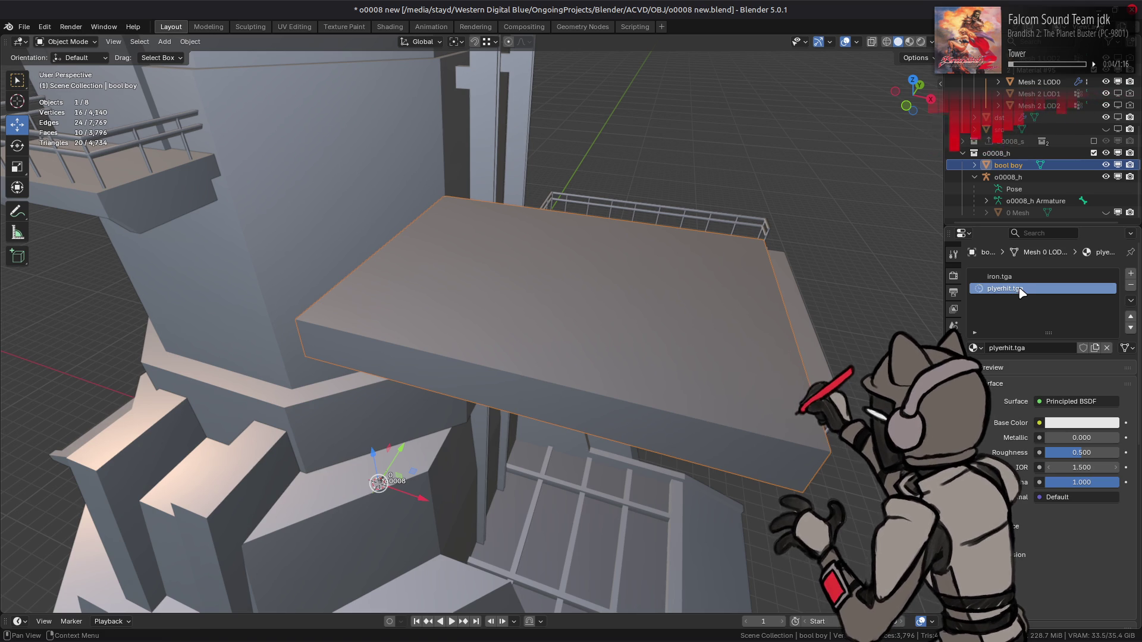
# - Assign iron.tga to the whole right box
pyautogui.press('Tab')
pyautogui.click(681, 303)
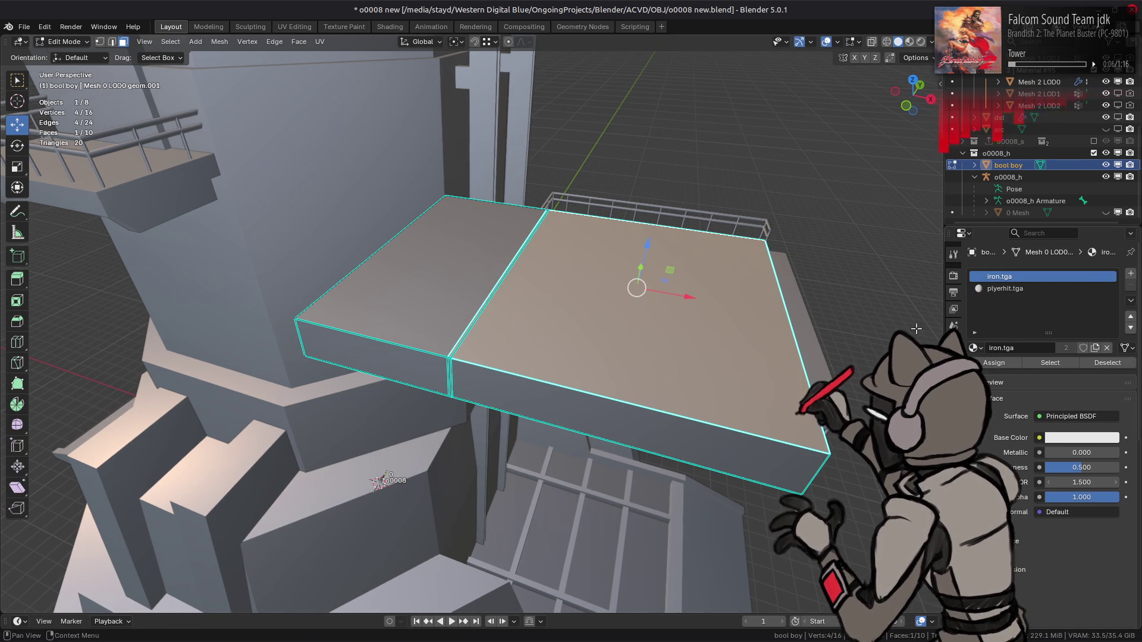
pyautogui.hotkey('ctrl', 'l')
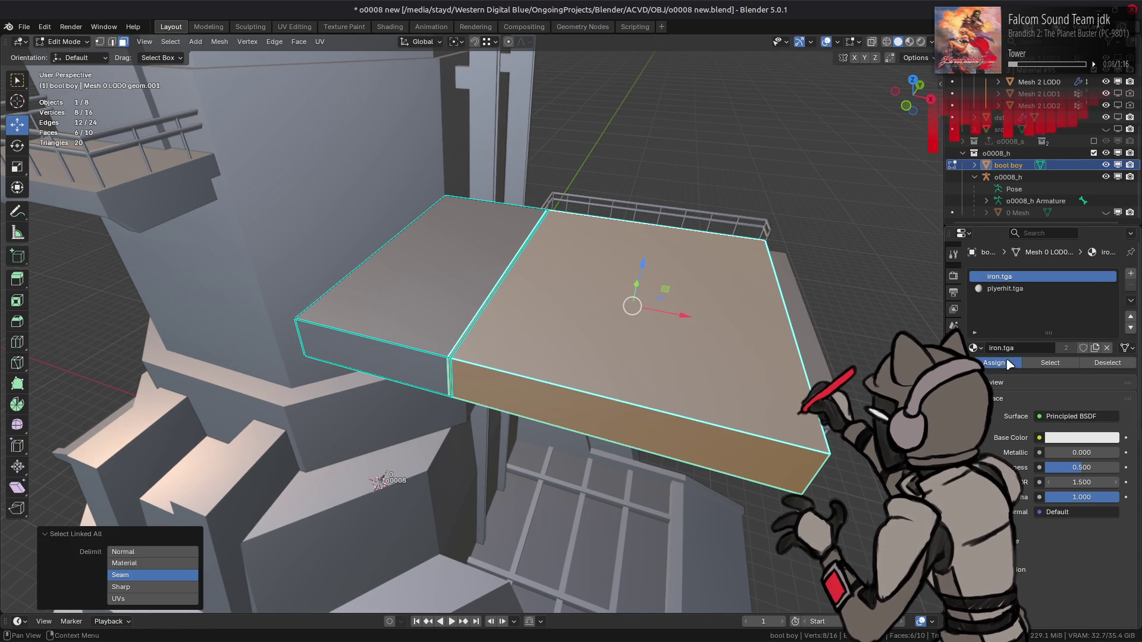
pyautogui.click(1009, 364)
# - Assign plyerhit.tga to the whole left box and return to Object Mode
pyautogui.click(409, 327)
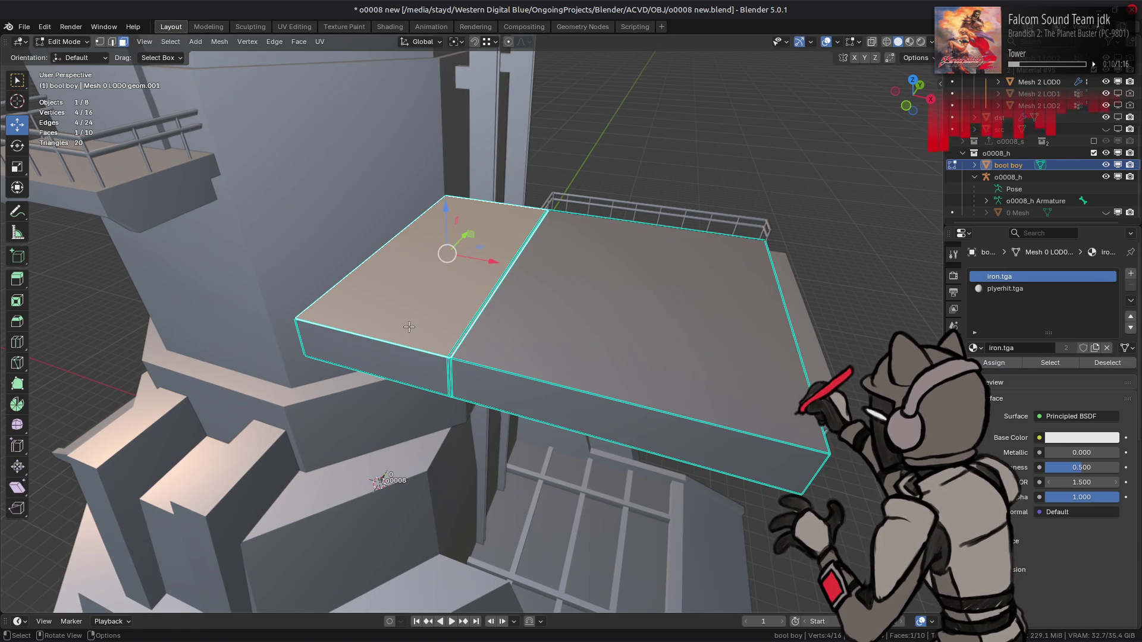
pyautogui.hotkey('ctrl', 'l')
pyautogui.click(1005, 288)
pyautogui.click(994, 363)
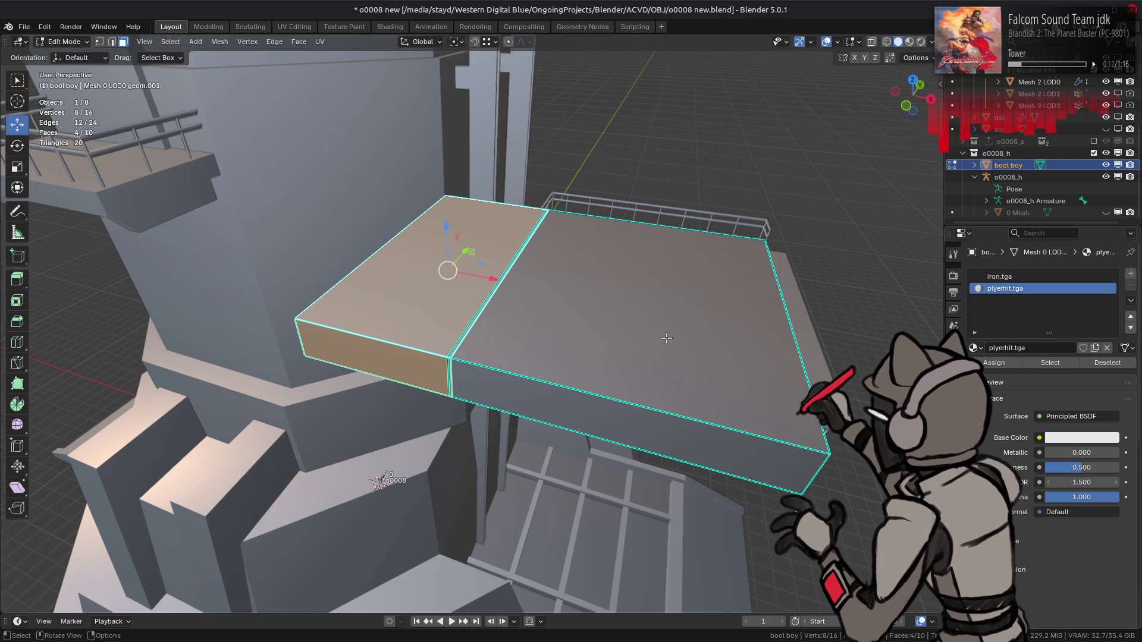
pyautogui.hotkey('alt', 'a')
pyautogui.press('Tab')
pyautogui.scroll(-2, 635, 337)
pyautogui.moveTo(636, 337)
pyautogui.mouseDown(button='middle')
pyautogui.moveTo(599, 324)
pyautogui.moveTo(668, 285)
pyautogui.mouseUp(button='middle')
pyautogui.hotkey('alt', 'a')
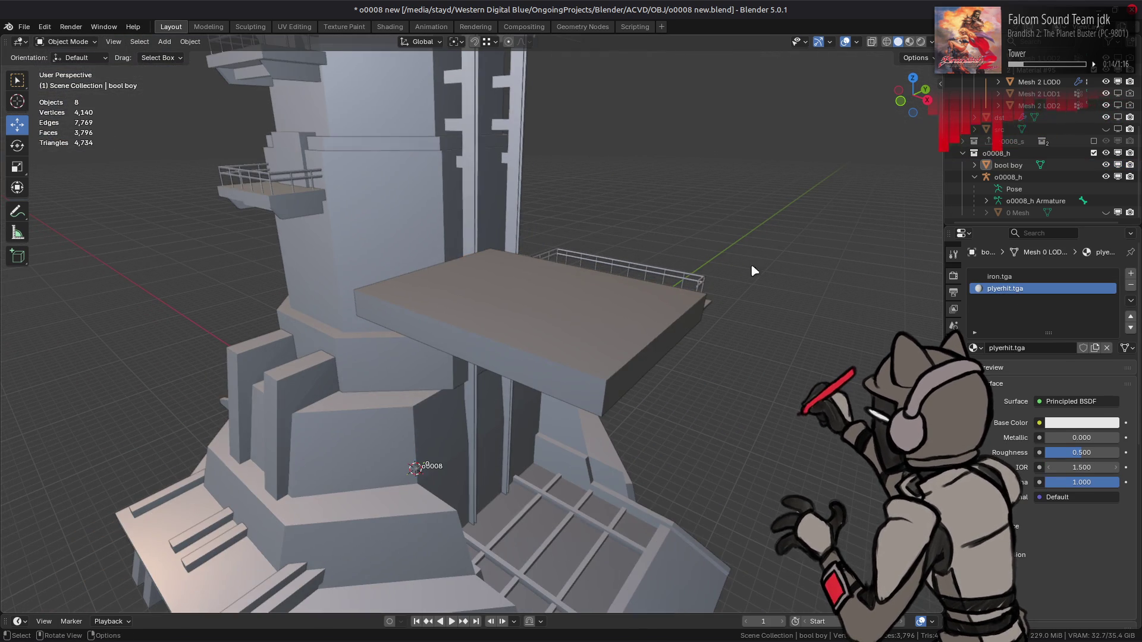
# - Unhide 0 Mesh and hide the detailed tower mesh collection
pyautogui.click(1104, 212)
pyautogui.scroll(6, 1100, 149)
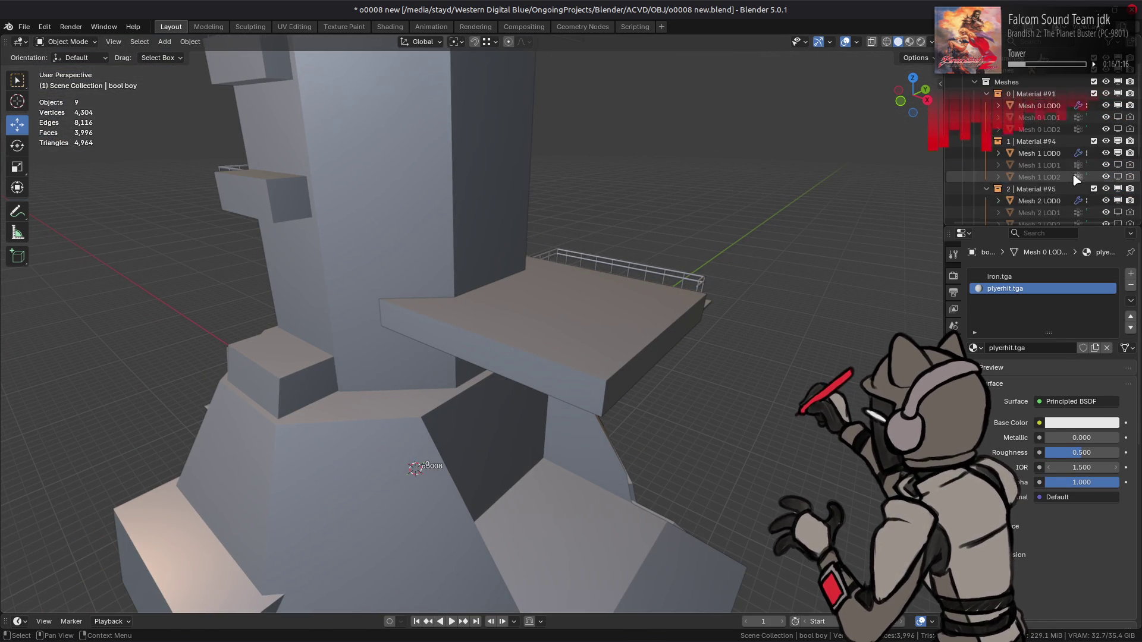
pyautogui.click(1093, 104)
pyautogui.scroll(-6, 1087, 113)
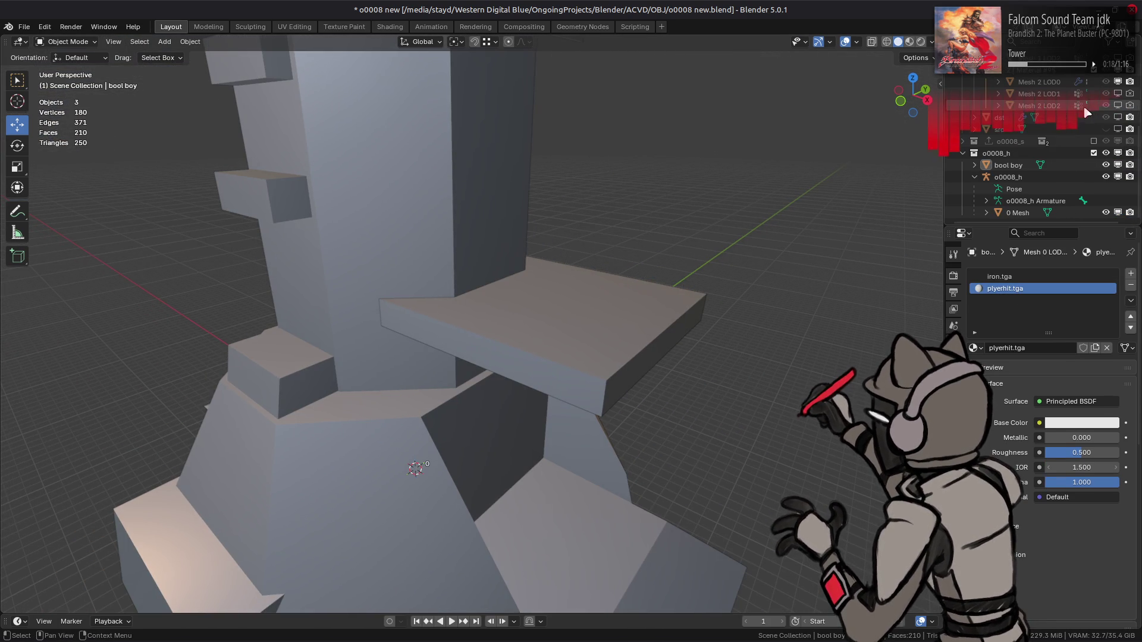
# - Inspect the low-poly tower from several angles and save o0008 new.blend
pyautogui.scroll(-3, 707, 220)
pyautogui.moveTo(704, 173)
pyautogui.mouseDown(button='middle')
pyautogui.moveTo(744, 214)
pyautogui.moveTo(737, 220)
pyautogui.mouseUp(button='middle')
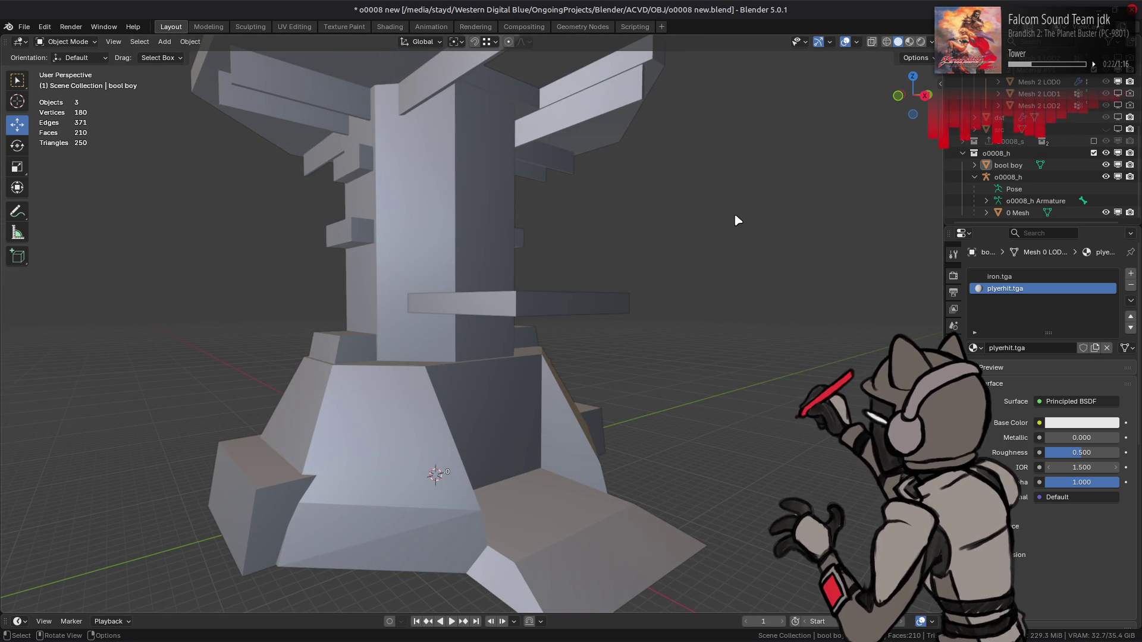
pyautogui.scroll(1, 736, 219)
pyautogui.moveTo(735, 215); pyautogui.dragTo(770, 218, button='middle')
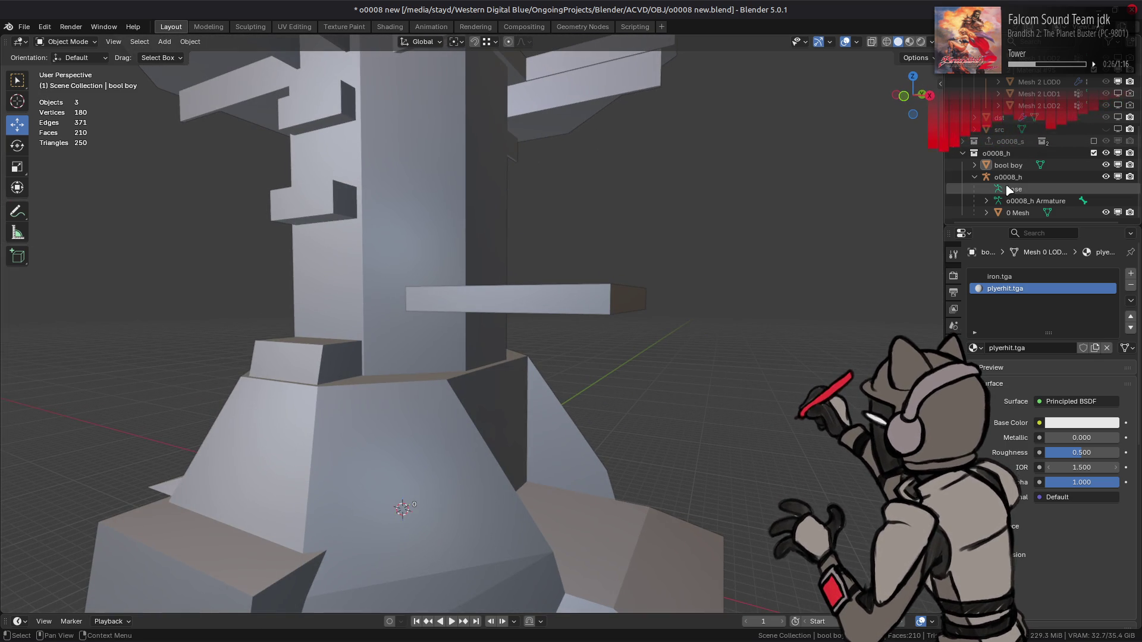
pyautogui.scroll(-5, 601, 247)
pyautogui.moveTo(601, 248)
pyautogui.mouseDown(button='middle')
pyautogui.moveTo(590, 203)
pyautogui.moveTo(598, 239)
pyautogui.moveTo(479, 242)
pyautogui.moveTo(538, 383)
pyautogui.moveTo(639, 440)
pyautogui.moveTo(426, 421)
pyautogui.moveTo(349, 428)
pyautogui.moveTo(365, 446)
pyautogui.moveTo(595, 433)
pyautogui.moveTo(548, 334)
pyautogui.mouseUp(button='middle')
pyautogui.scroll(3, 599, 239)
pyautogui.scroll(3, 548, 336)
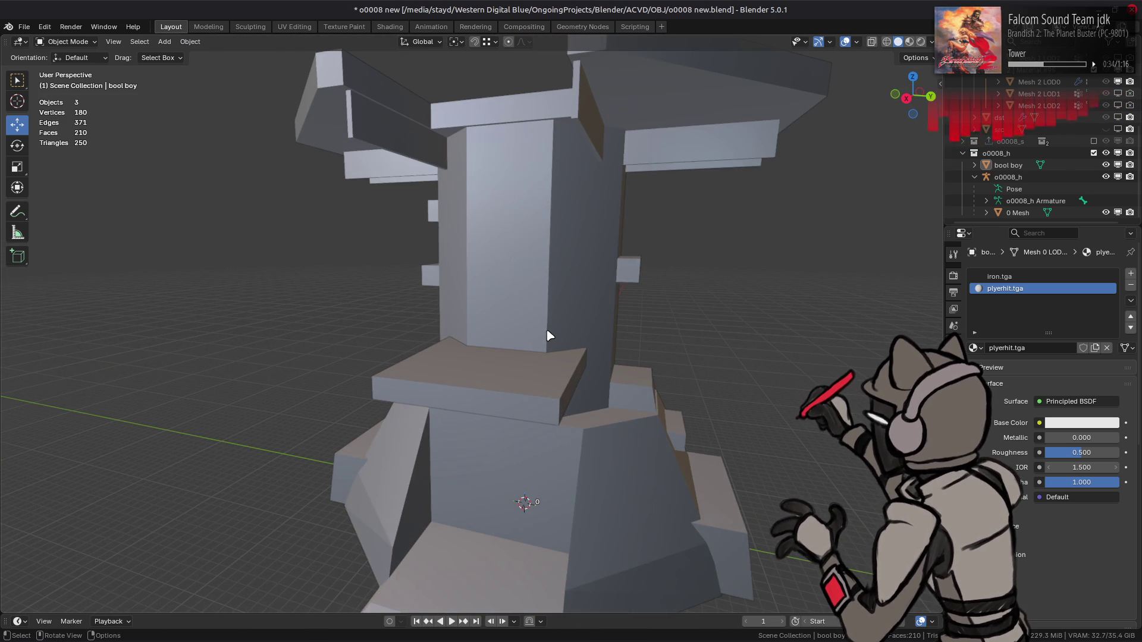
pyautogui.scroll(-2, 537, 326)
pyautogui.moveTo(538, 327); pyautogui.dragTo(606, 339, button='middle')
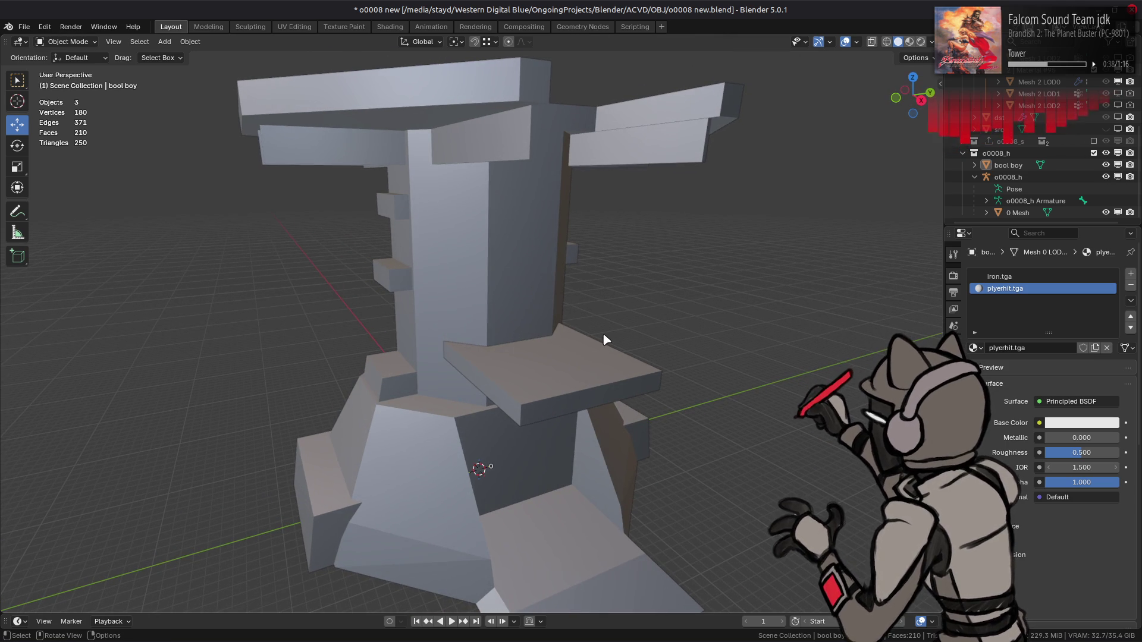
pyautogui.moveTo(560, 304)
pyautogui.mouseDown(button='middle')
pyautogui.moveTo(583, 301)
pyautogui.moveTo(546, 299)
pyautogui.mouseUp(button='middle')
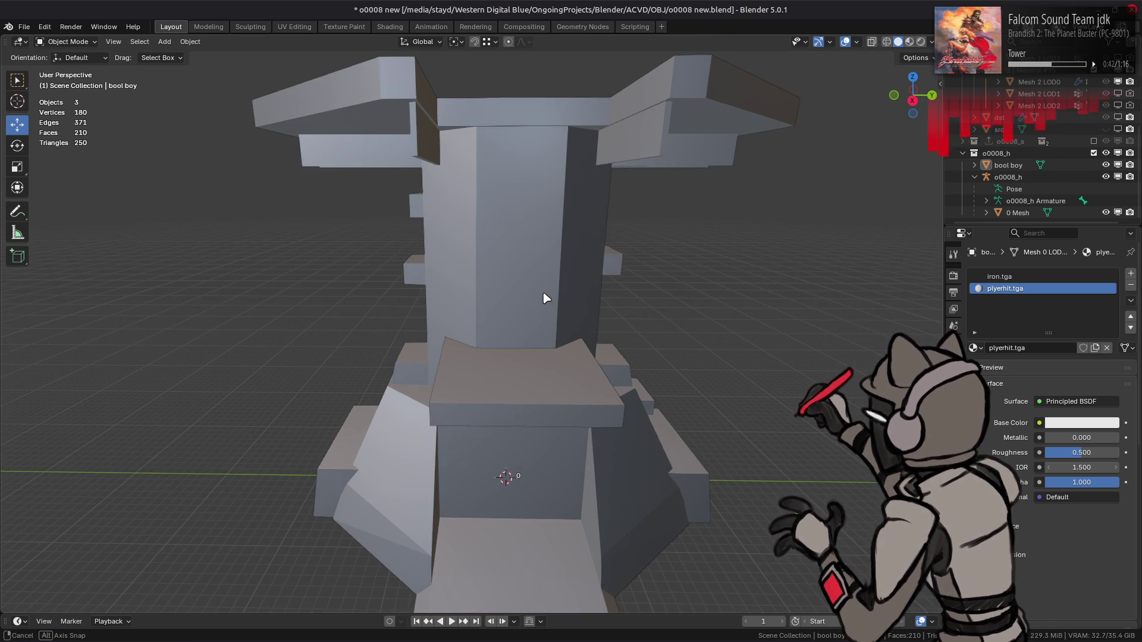
pyautogui.hotkey('ctrl', 's')
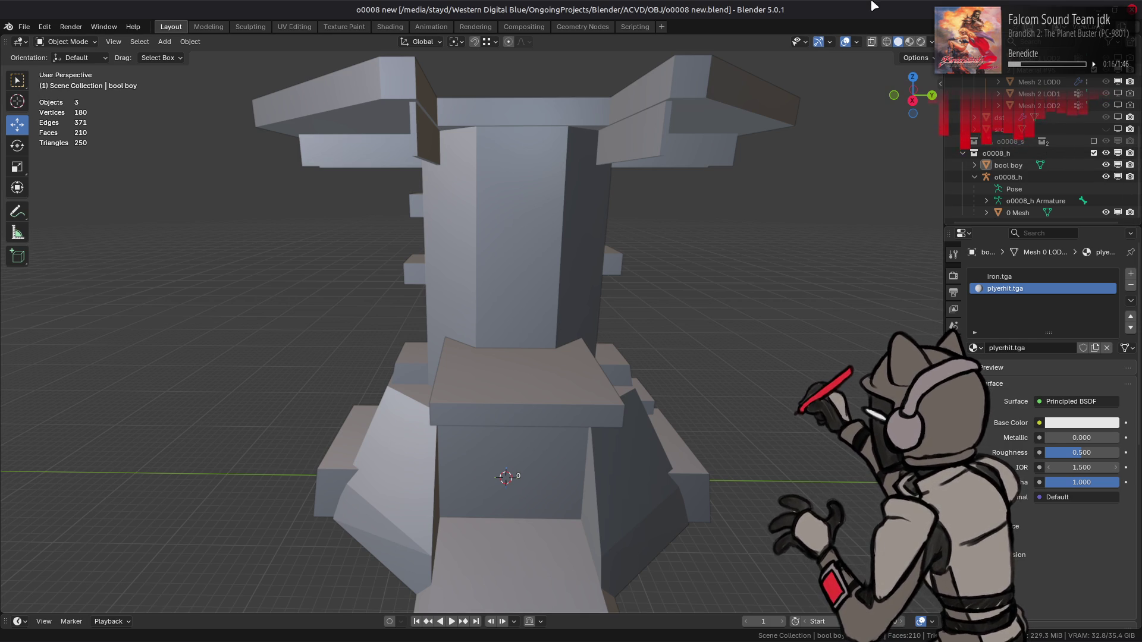
pyautogui.moveTo(601, 214)
pyautogui.mouseDown(button='middle')
pyautogui.moveTo(621, 216)
pyautogui.moveTo(591, 211)
pyautogui.mouseUp(button='middle')
# - Save the file, then select the 0 Mesh tower and the bool boy shelf objects
pyautogui.hotkey('ctrl', 's')
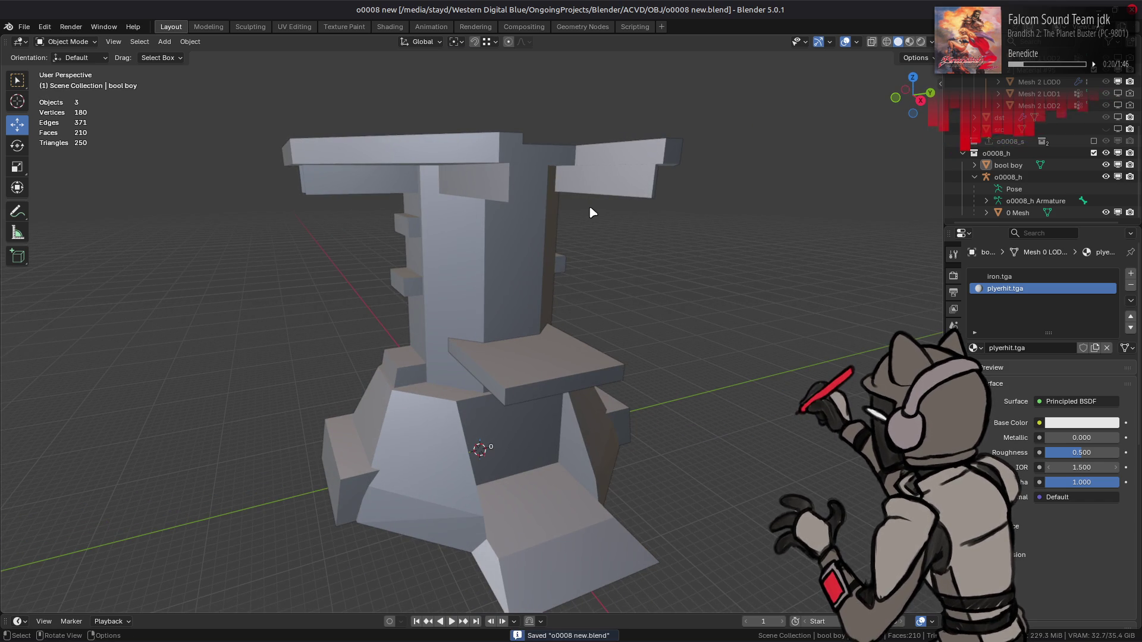
pyautogui.click(1017, 212)
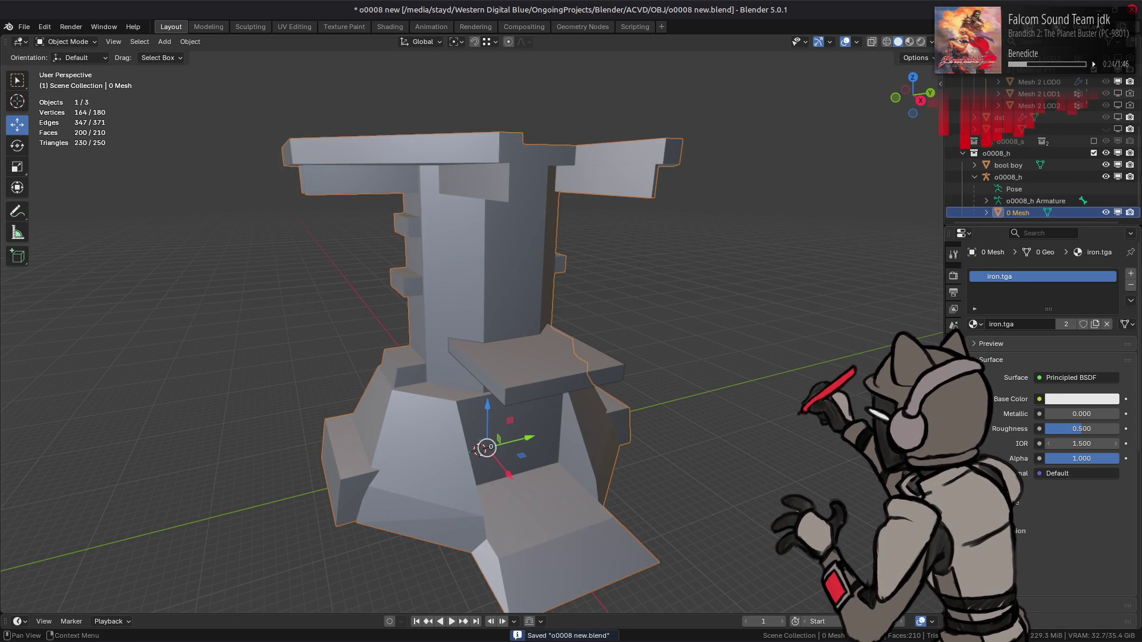
pyautogui.scroll(3, 670, 344)
pyautogui.click(611, 354)
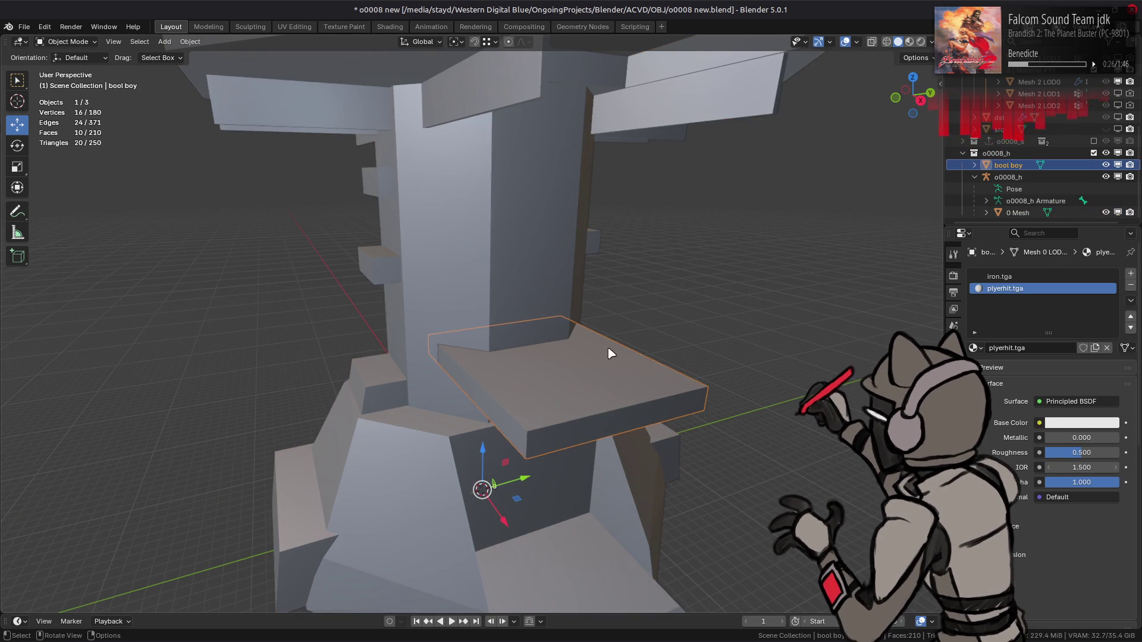
pyautogui.scroll(-4, 621, 356)
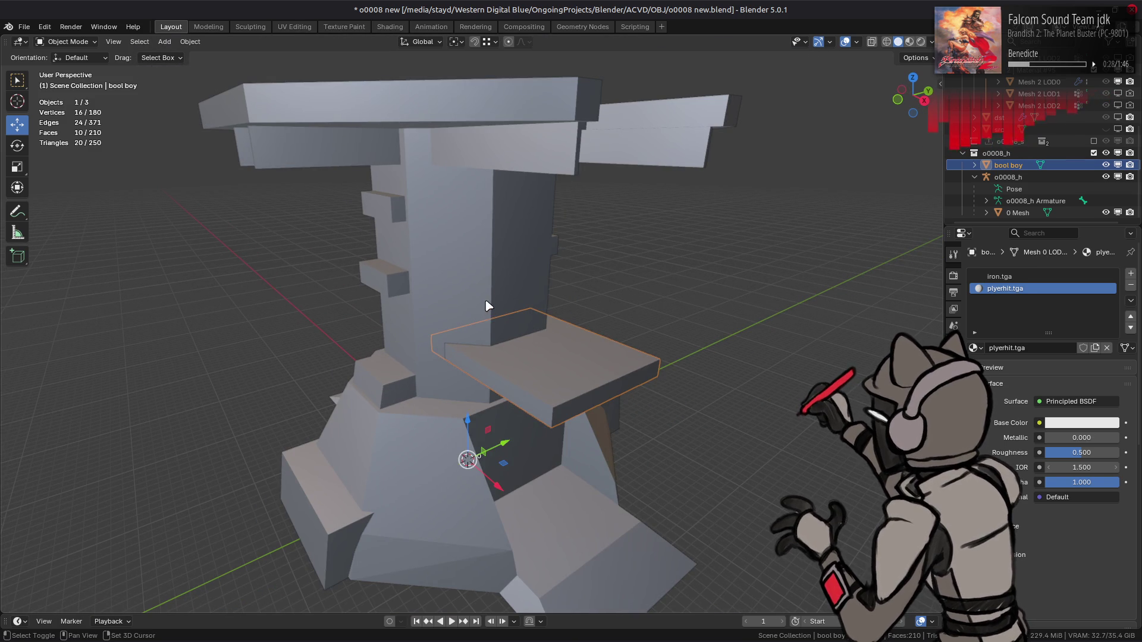
pyautogui.rightClick(655, 339)
pyautogui.keyDown('shift'); pyautogui.click(595, 506); pyautogui.keyUp('shift')
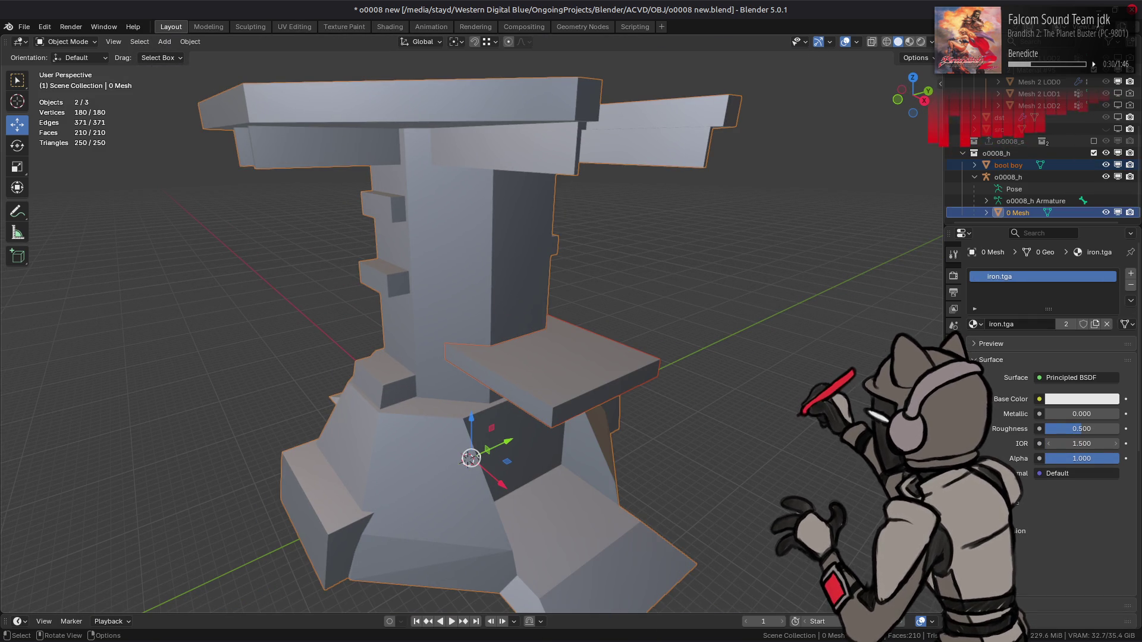
pyautogui.click(642, 366)
# - Inspect the bool boy shelf's mesh data and modifier properties
pyautogui.click(954, 468)
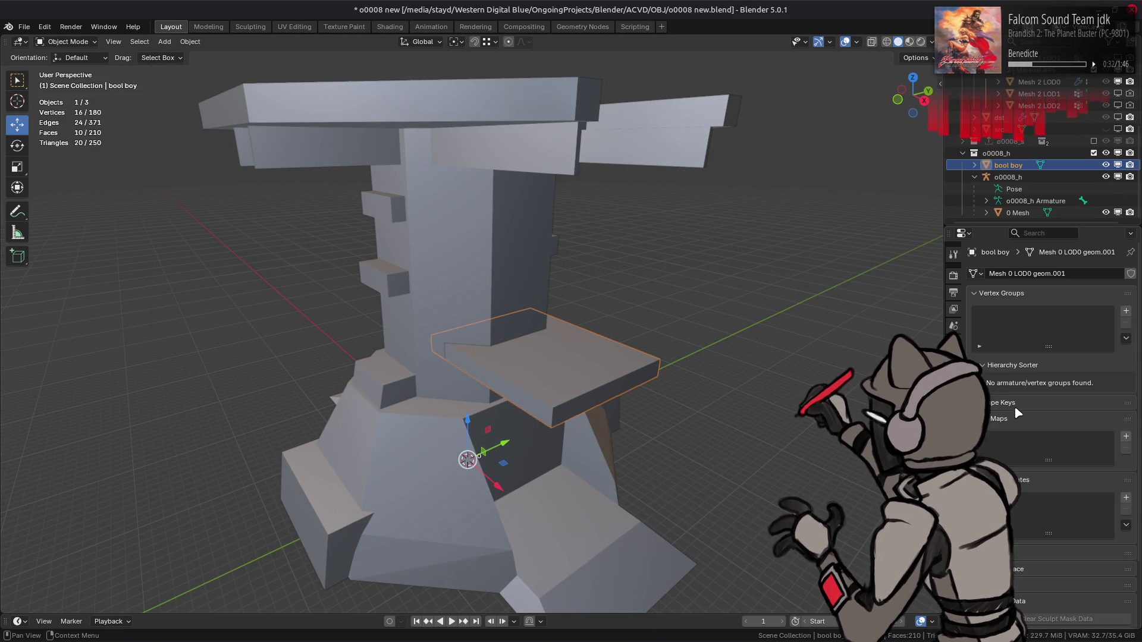
pyautogui.scroll(-3, 1013, 411)
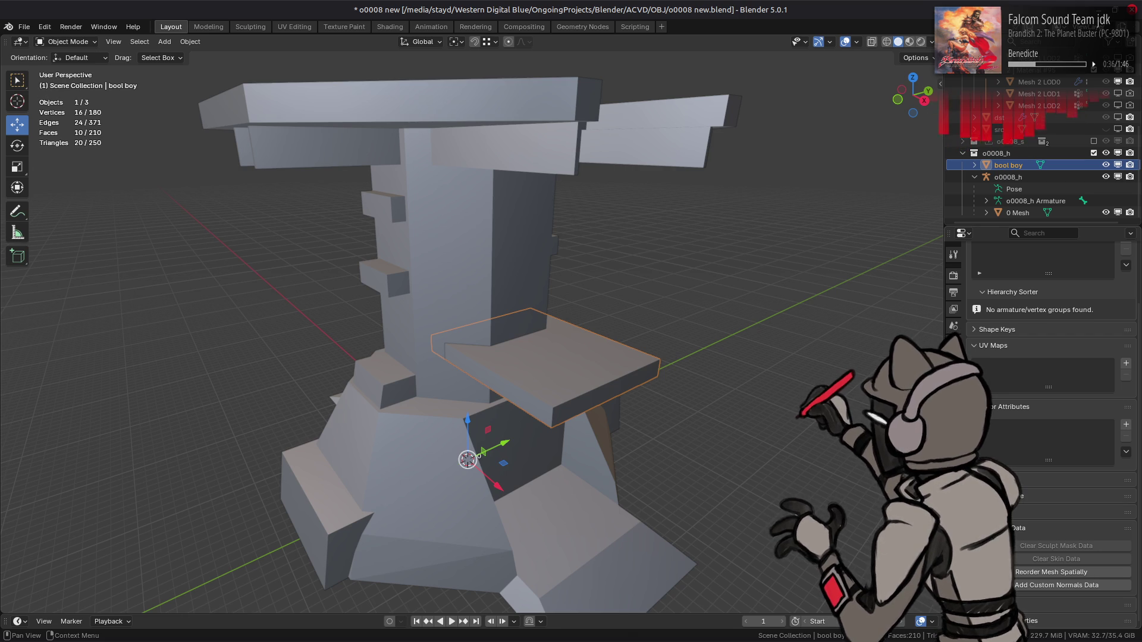
pyautogui.click(953, 401)
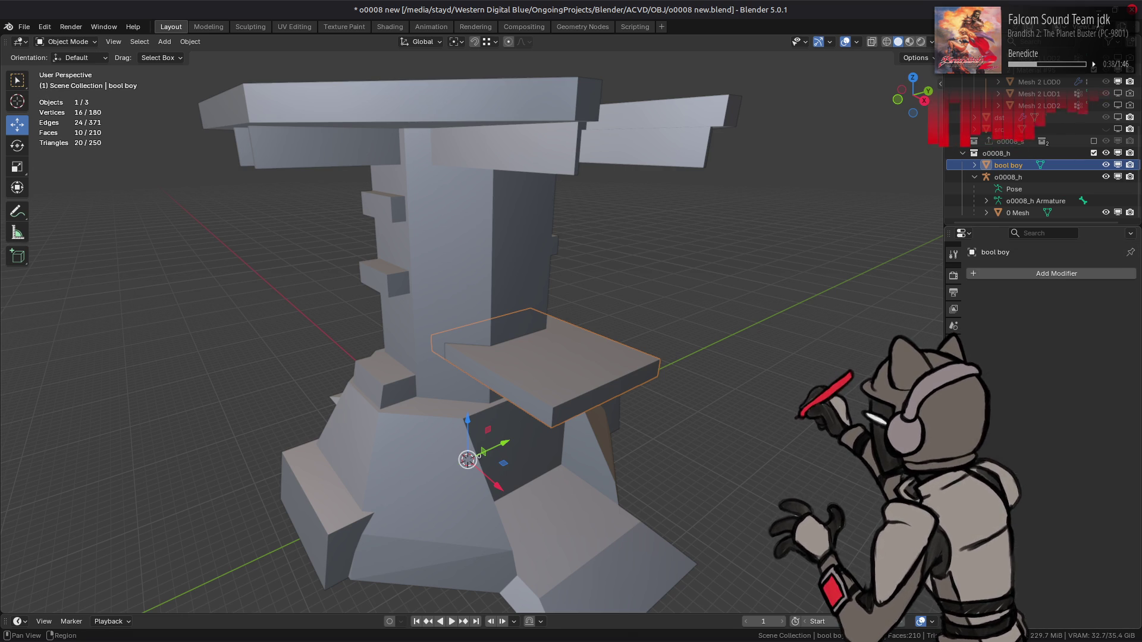
pyautogui.click(953, 384)
# - With 0 Mesh active, remove the bool boy object, deselect everything and save o0008 new.blend
pyautogui.keyDown('ctrl'); pyautogui.click(1017, 212); pyautogui.keyUp('ctrl')
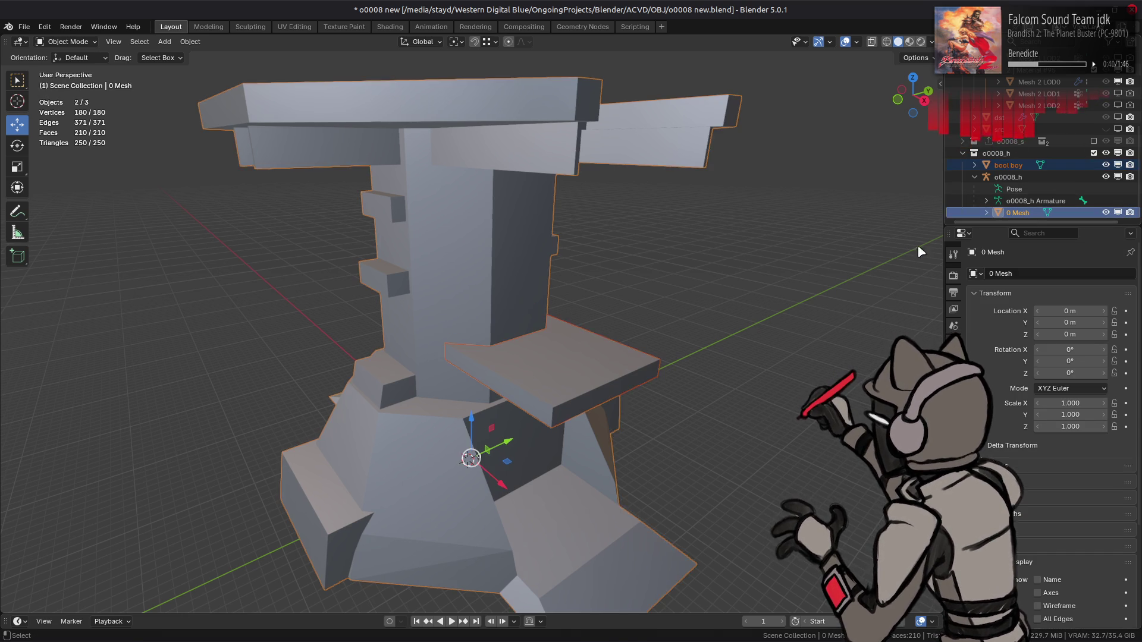
pyautogui.rightClick(642, 306)
pyautogui.click(642, 359)
pyautogui.click(640, 306)
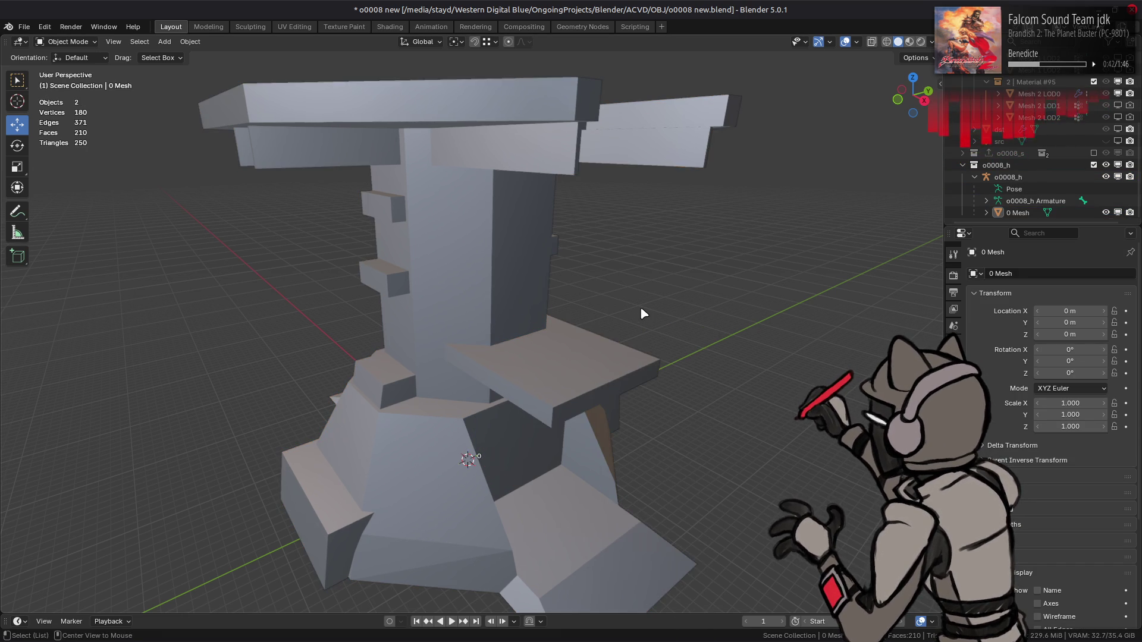
pyautogui.hotkey('ctrl', 's')
# - Bring up hmd.py in VS Code and inspect how loose_verts and verts are used
pyautogui.moveTo(422, 636)
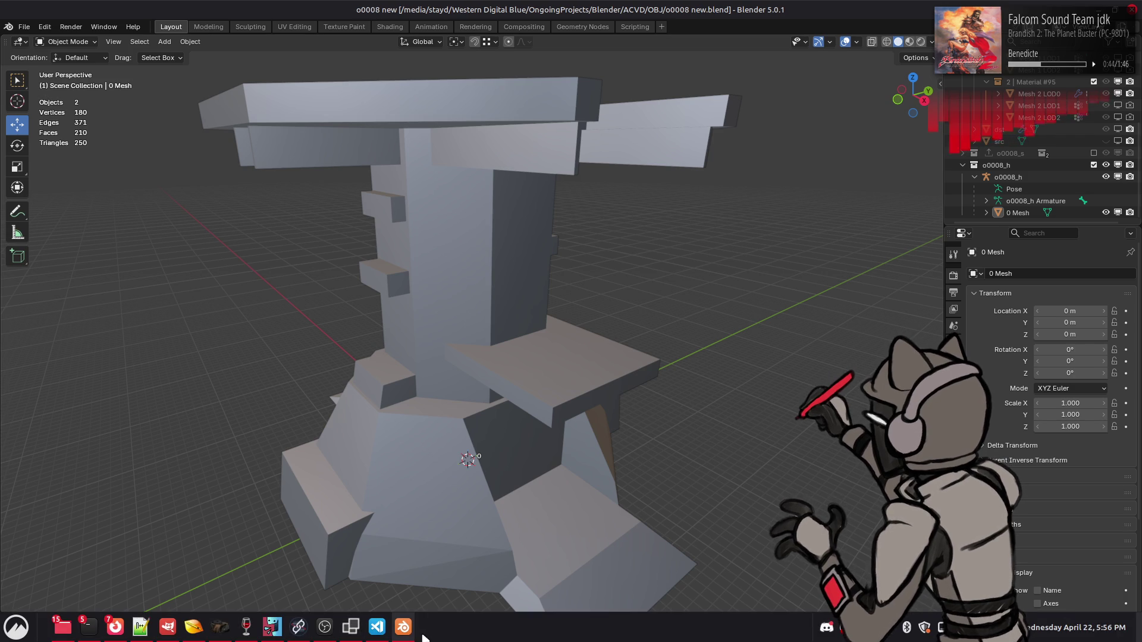
pyautogui.click(377, 627)
pyautogui.hotkey('ctrl', 'Tab')
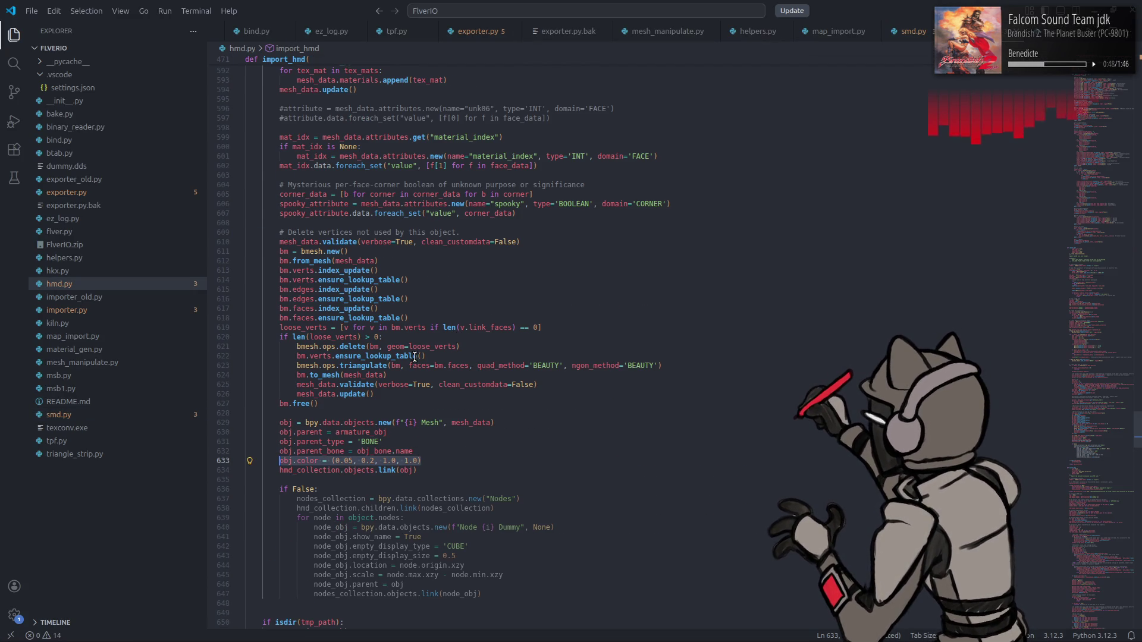
pyautogui.click(328, 338)
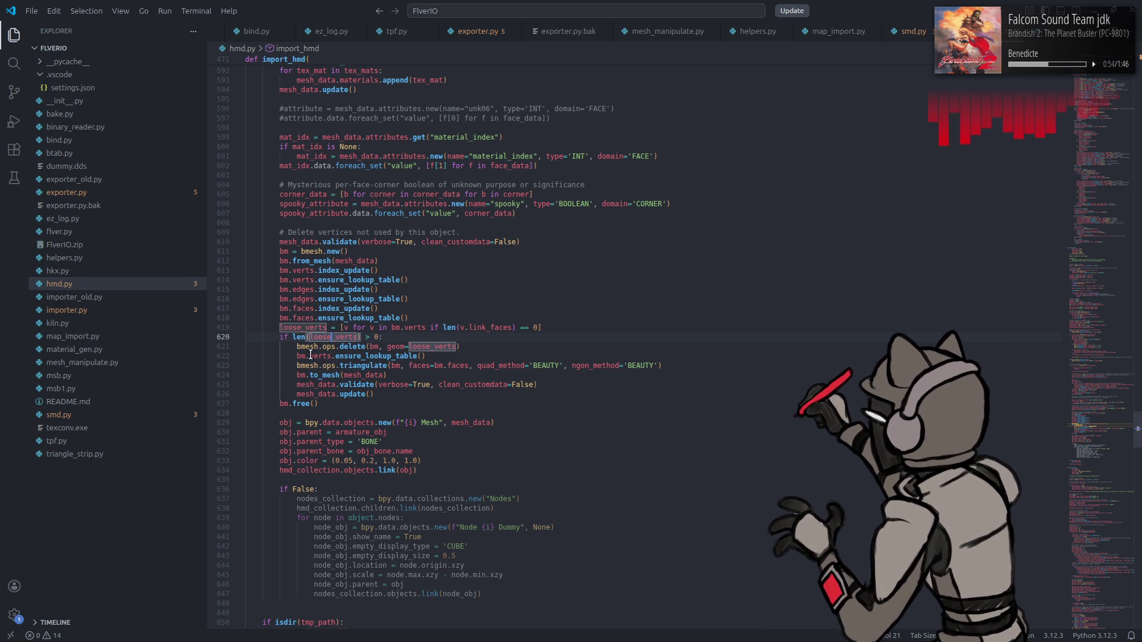
pyautogui.click(321, 356)
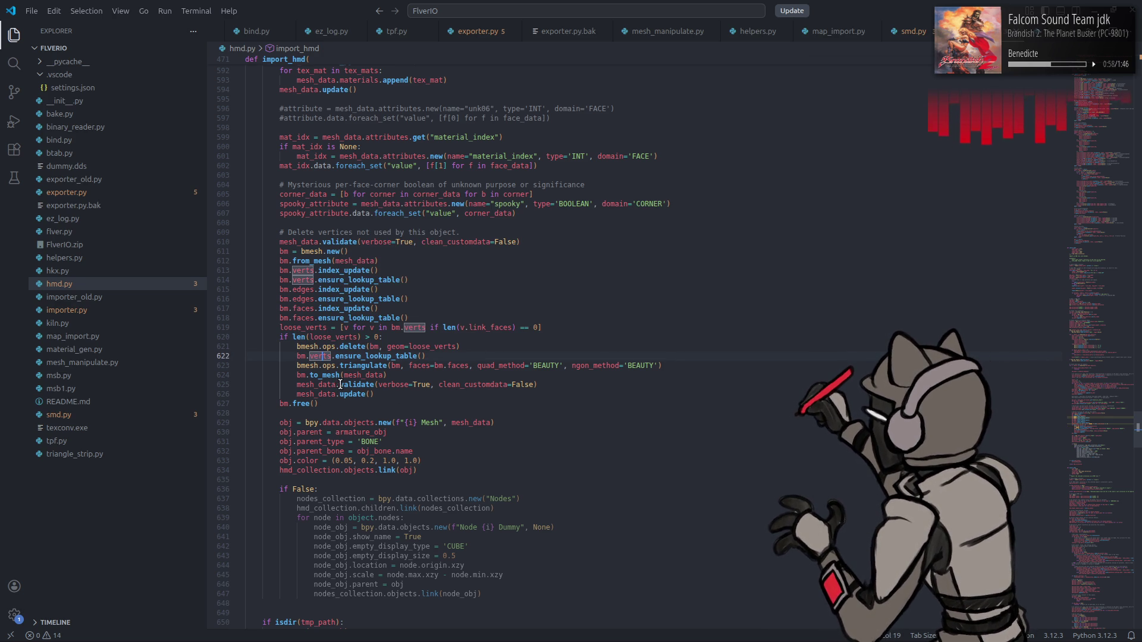
# - Dedent lines 623–626 (triangulate, to_mesh, validate, update) out of the loose-vertices if block
pyautogui.click(396, 394)
pyautogui.hotkey('shift', 'Up')
pyautogui.hotkey('shift', 'Up')
pyautogui.hotkey('shift', 'Up')
pyautogui.hotkey('shift', 'Home')
pyautogui.hotkey('shift', 'Home')
pyautogui.hotkey('shift', 'Tab')
pyautogui.click(410, 395)
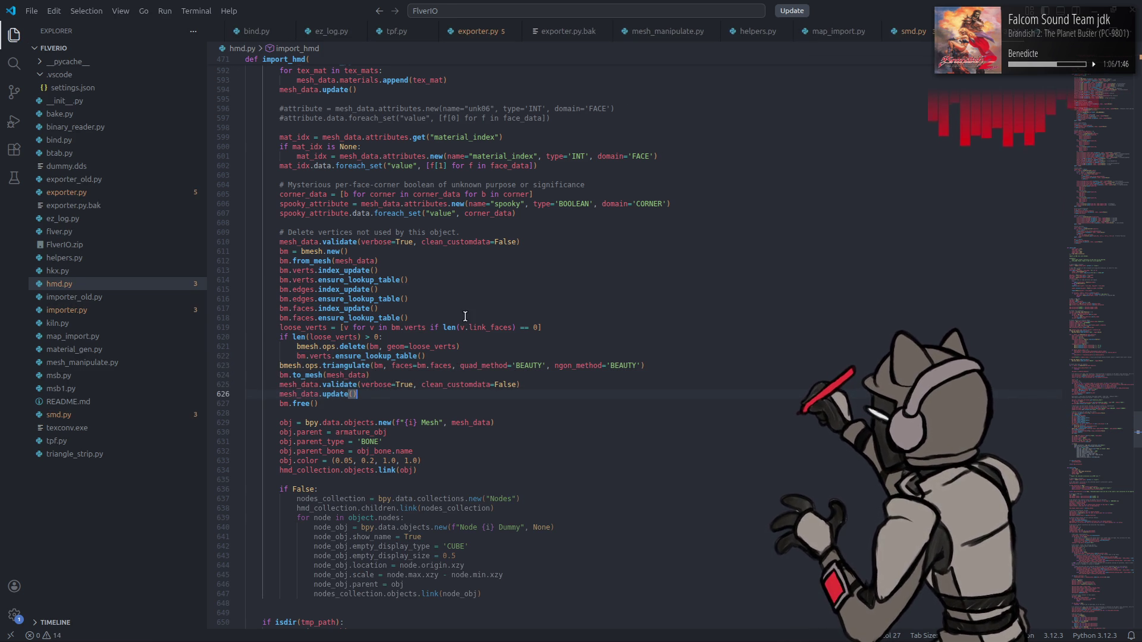
pyautogui.hotkey('alt', 'Tab')
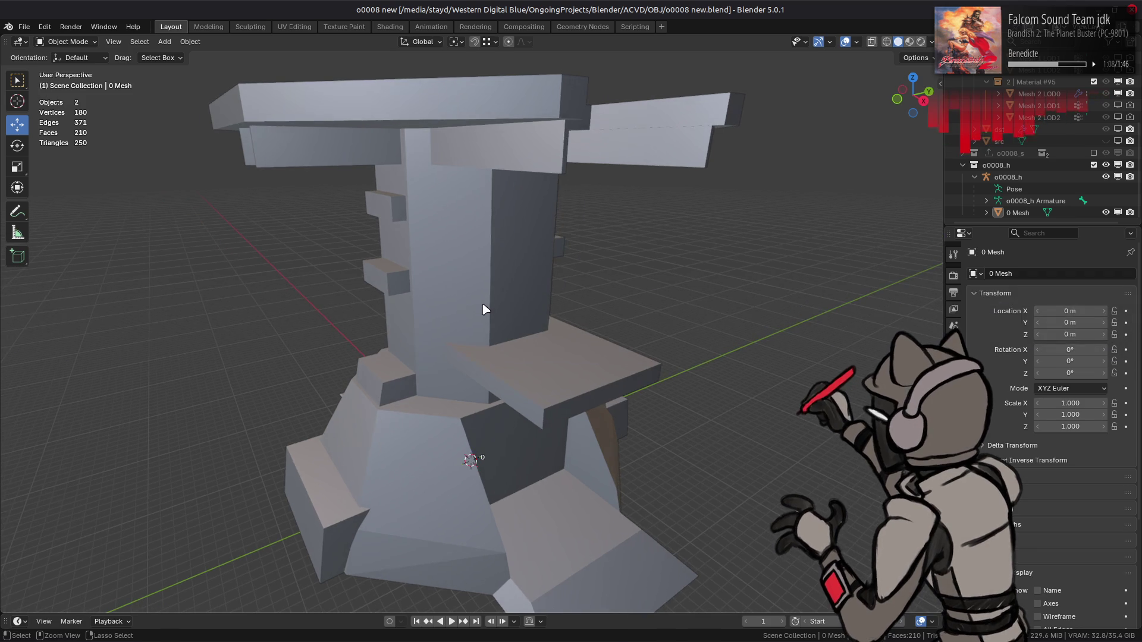
# - Restart Blender and reopen o0008 new.blend from the recent files
pyautogui.hotkey('ctrl', 'q')
pyautogui.press('super')
pyautogui.write('ble')
pyautogui.click(348, 376)
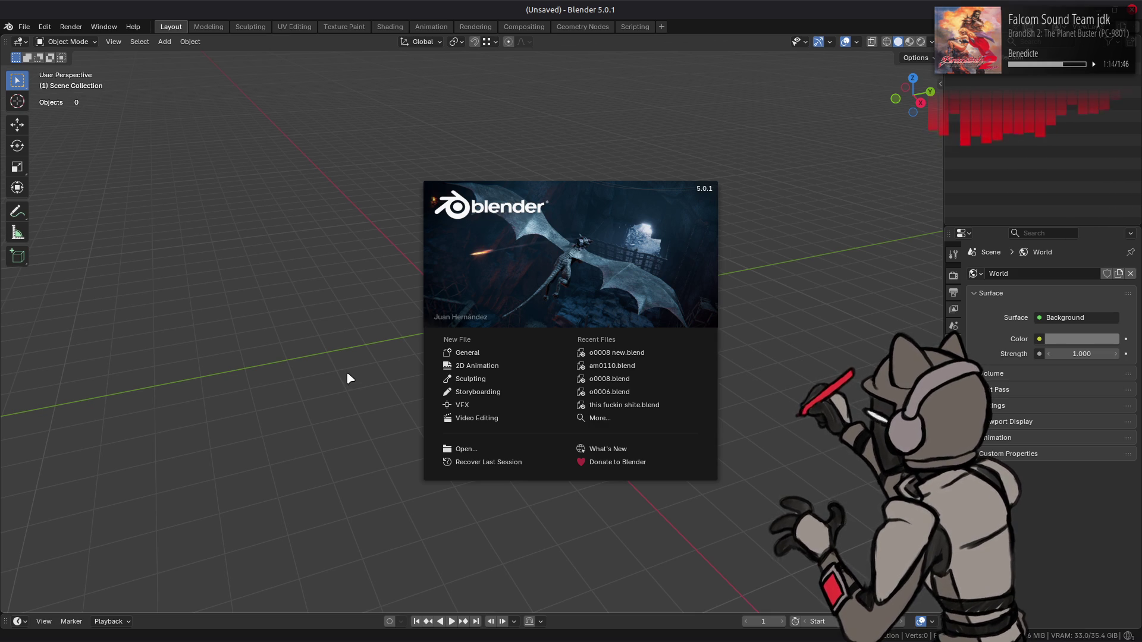
pyautogui.click(647, 353)
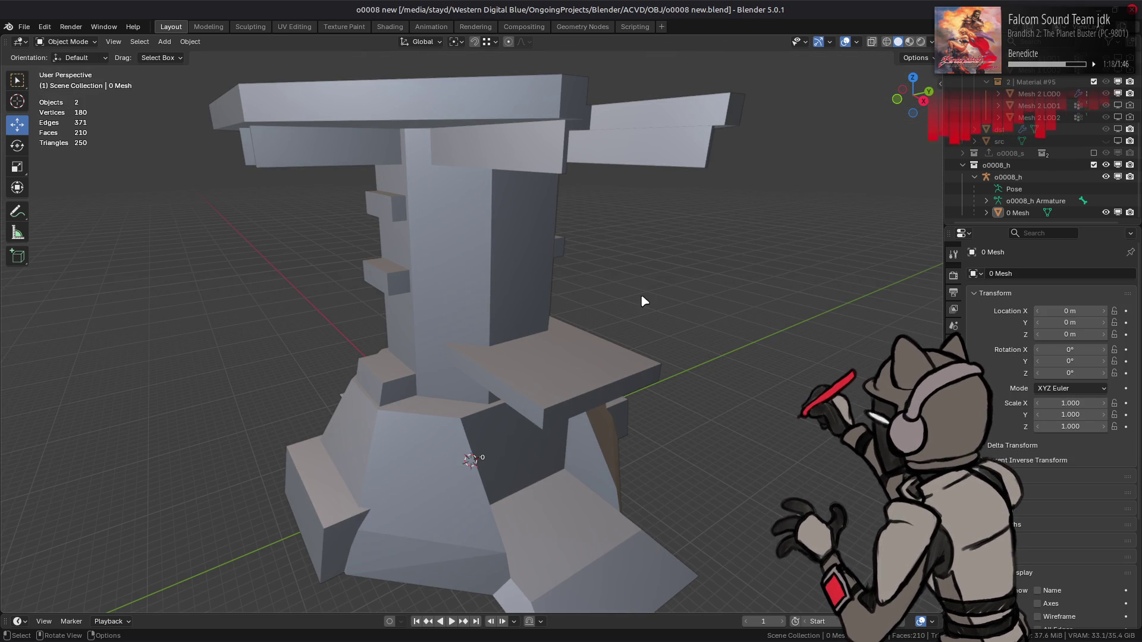
# - Hide the 3D cursor overlay and set viewport shading colour to Object
pyautogui.click(857, 41)
pyautogui.click(883, 137)
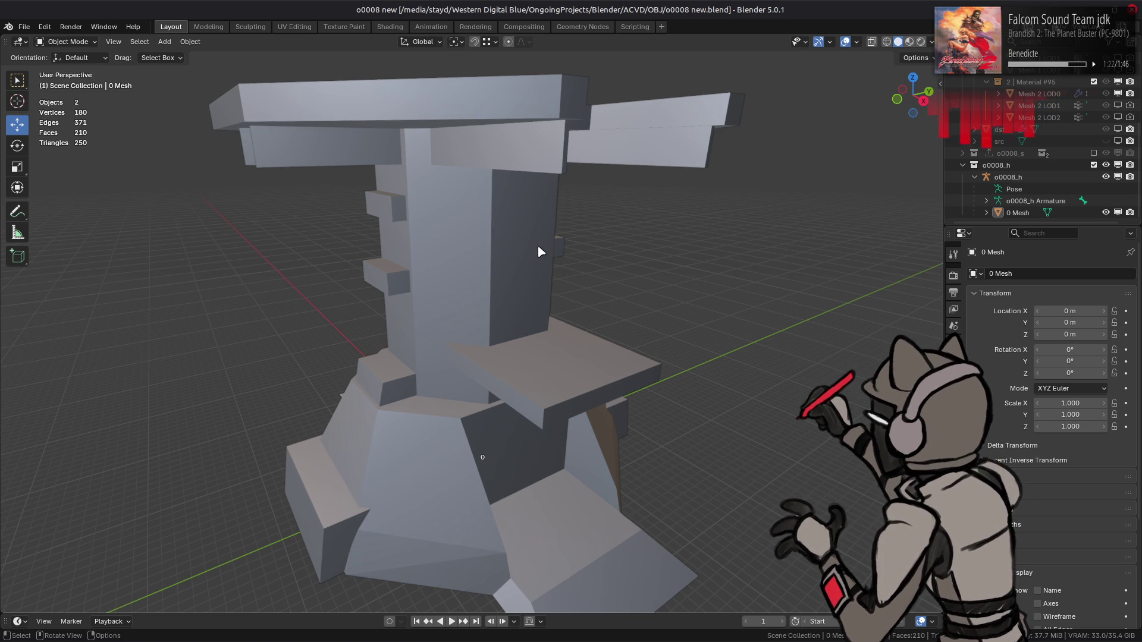
pyautogui.moveTo(523, 252)
pyautogui.mouseDown(button='middle')
pyautogui.moveTo(617, 227)
pyautogui.moveTo(555, 245)
pyautogui.moveTo(502, 293)
pyautogui.moveTo(659, 243)
pyautogui.mouseUp(button='middle')
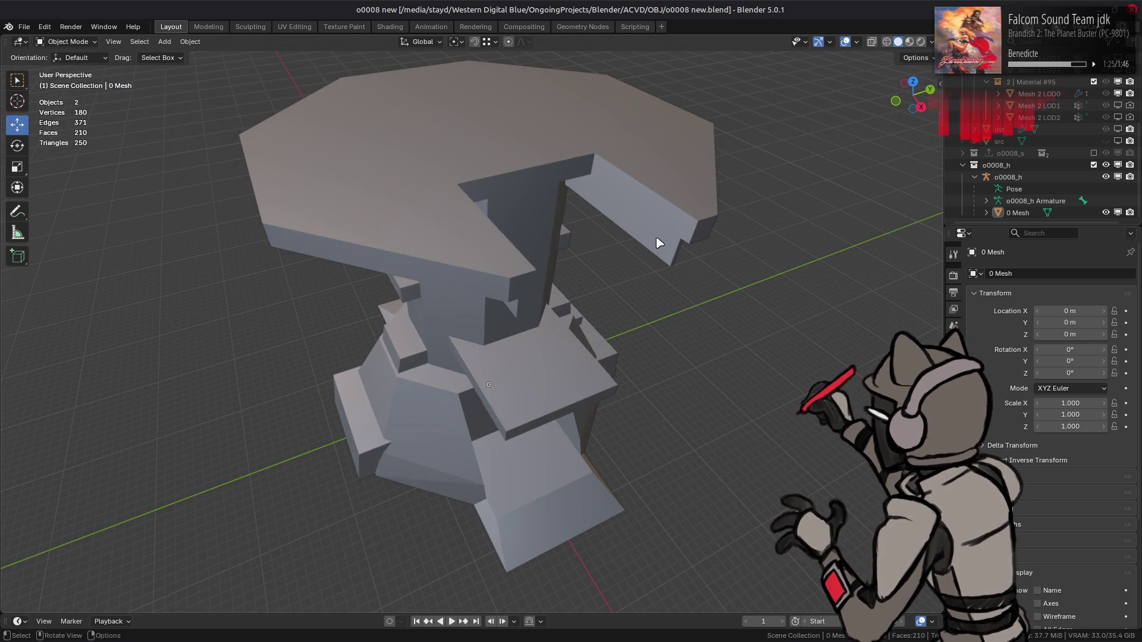
pyautogui.click(931, 41)
pyautogui.click(931, 210)
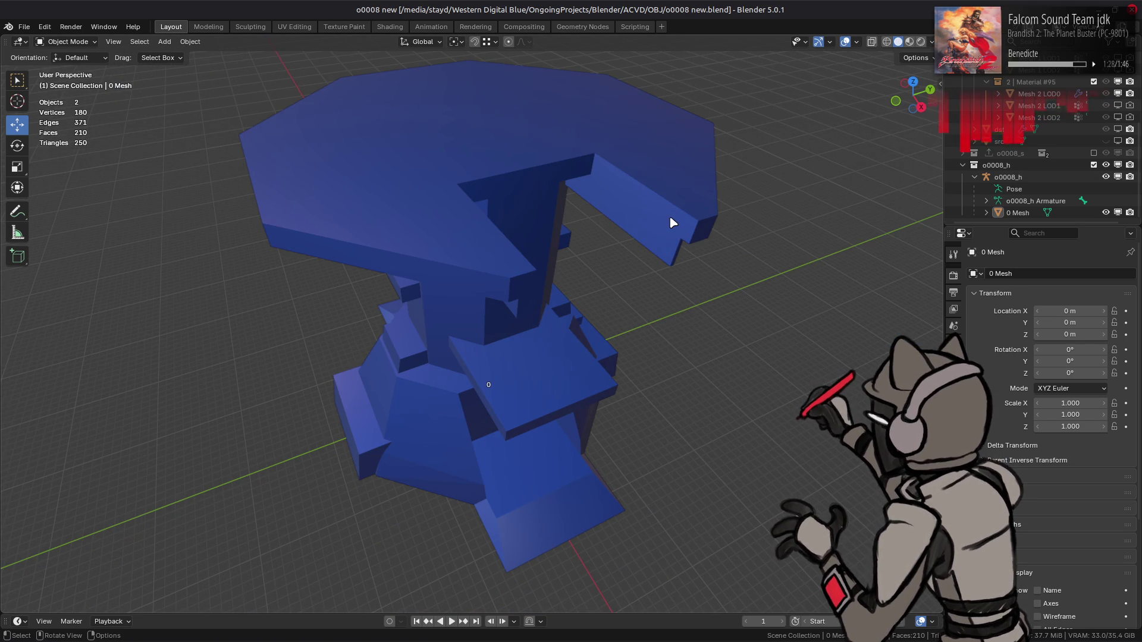
# - Include the detailed tower collection so it shows alongside the blue proxy
pyautogui.click(931, 41)
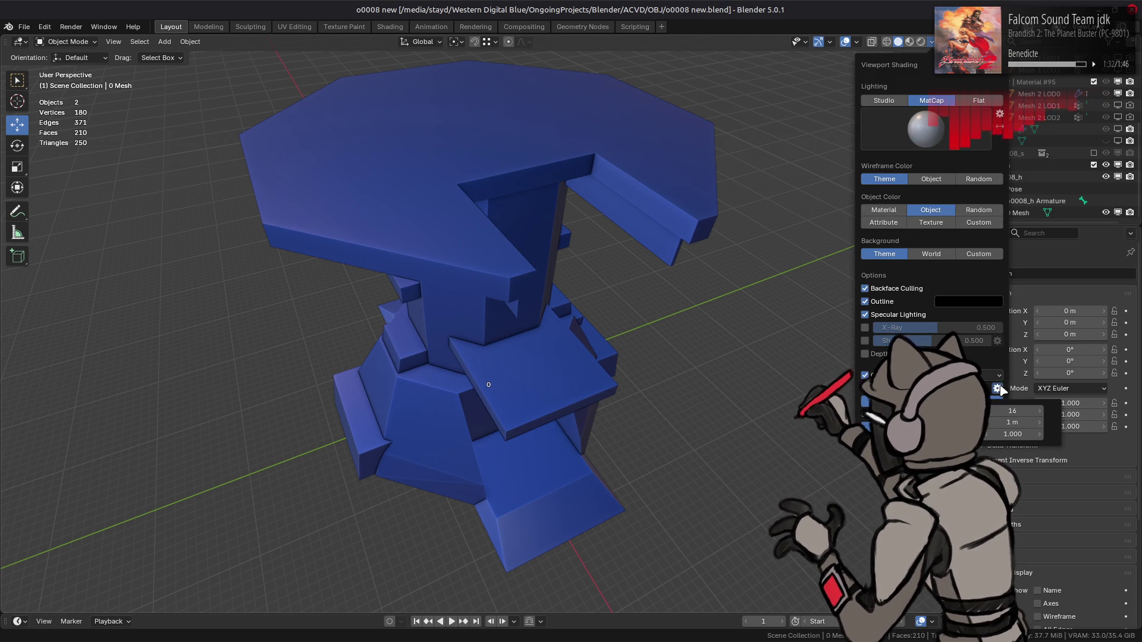
pyautogui.moveTo(591, 349)
pyautogui.mouseDown(button='middle')
pyautogui.moveTo(543, 319)
pyautogui.moveTo(550, 298)
pyautogui.mouseUp(button='middle')
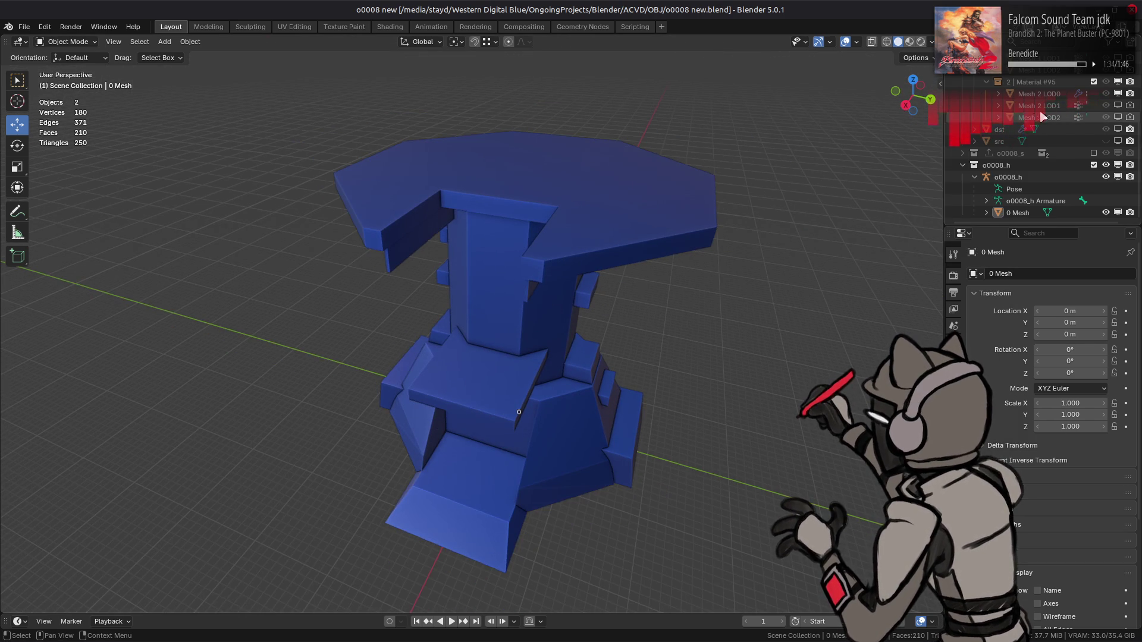
pyautogui.scroll(5, 1104, 76)
pyautogui.click(1105, 79)
pyautogui.scroll(-5, 1087, 112)
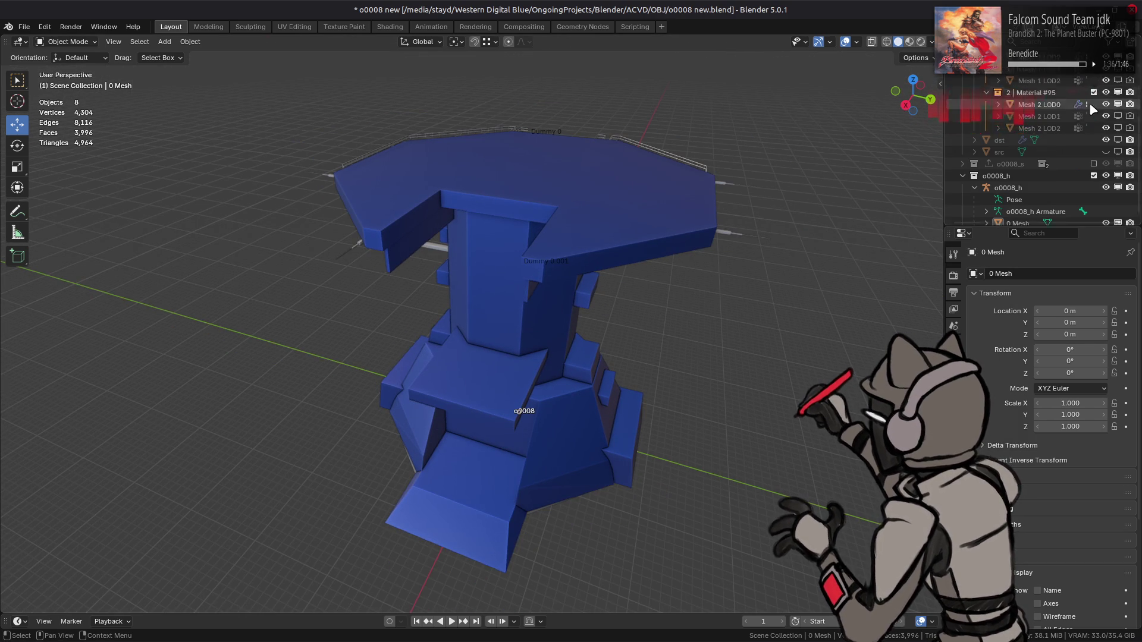
pyautogui.moveTo(713, 184)
pyautogui.mouseDown(button='middle')
pyautogui.moveTo(719, 247)
pyautogui.moveTo(663, 248)
pyautogui.moveTo(678, 173)
pyautogui.mouseUp(button='middle')
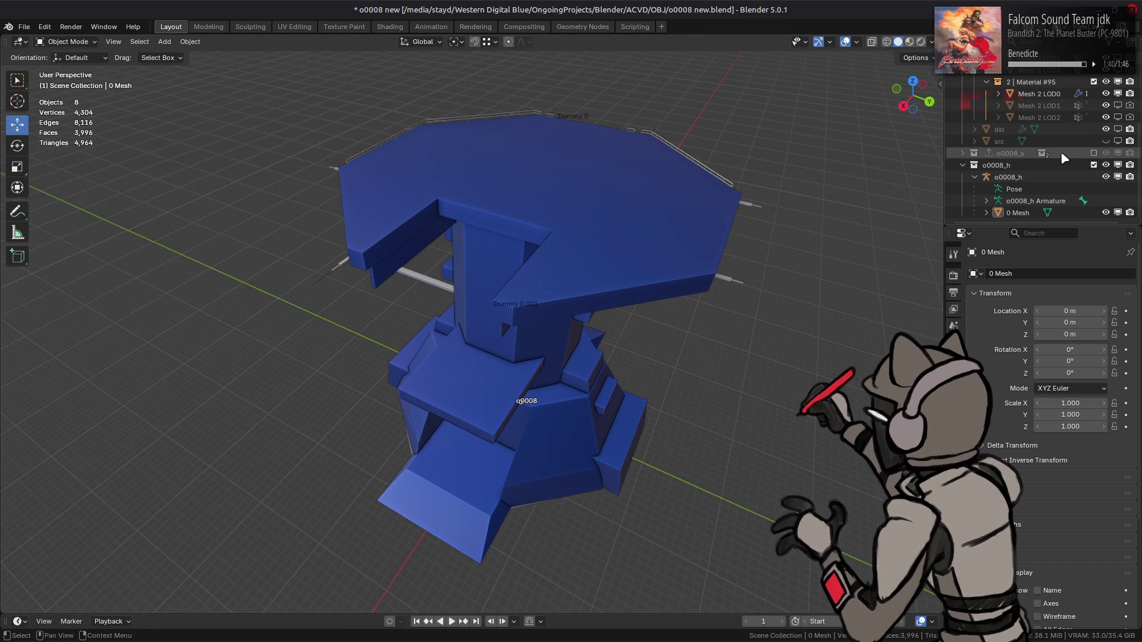
# - Toggle the o0008_h collection's Exclude checkbox repeatedly to compare proxy and detailed tower, leaving the proxy hidden
pyautogui.click(1093, 165)
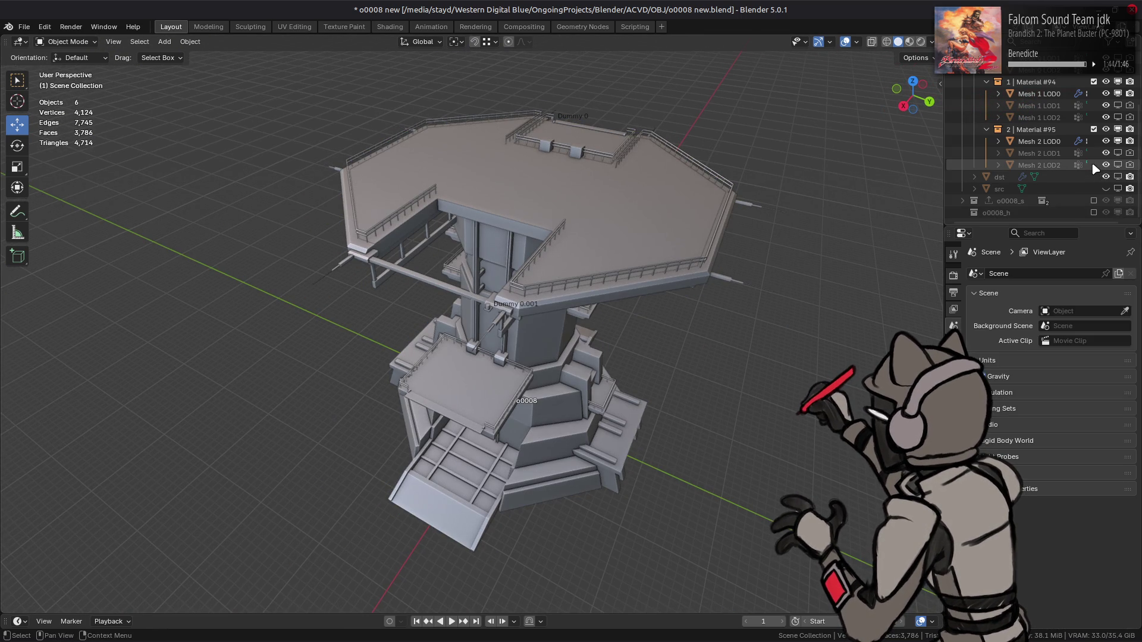
pyautogui.click(1093, 213)
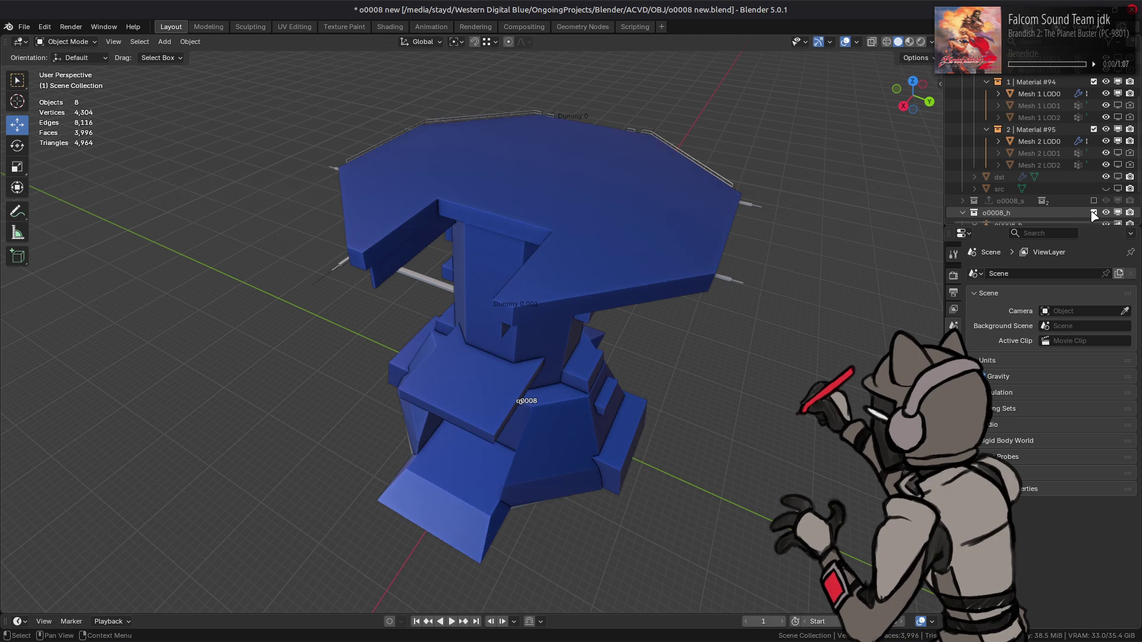
pyautogui.click(1093, 212)
pyautogui.click(1093, 213)
pyautogui.click(1093, 212)
pyautogui.click(1093, 213)
pyautogui.click(1093, 212)
pyautogui.click(1093, 213)
pyautogui.click(1093, 213)
pyautogui.click(1093, 212)
pyautogui.click(1093, 212)
pyautogui.click(1093, 212)
pyautogui.click(1093, 212)
pyautogui.click(1093, 213)
pyautogui.click(1093, 212)
pyautogui.moveTo(892, 214)
pyautogui.mouseDown(button='middle')
pyautogui.moveTo(701, 209)
pyautogui.moveTo(819, 216)
pyautogui.mouseUp(button='middle')
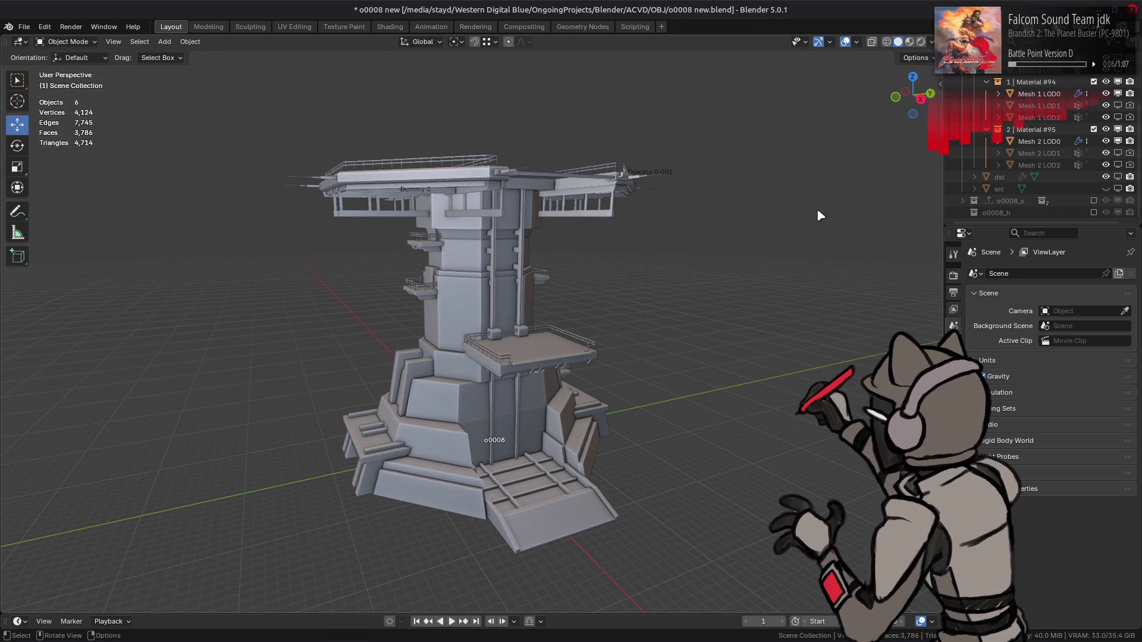
# - Flip the o0008_h proxy collection on and off repeatedly against the detailed tower
pyautogui.click(1093, 212)
pyautogui.click(1094, 212)
pyautogui.click(1093, 213)
pyautogui.click(1093, 212)
pyautogui.click(1093, 212)
pyautogui.click(1093, 213)
pyautogui.click(1093, 213)
pyautogui.click(1093, 212)
pyautogui.click(1093, 213)
pyautogui.click(1093, 212)
pyautogui.click(1093, 212)
pyautogui.click(1093, 213)
pyautogui.click(1093, 213)
pyautogui.click(1093, 213)
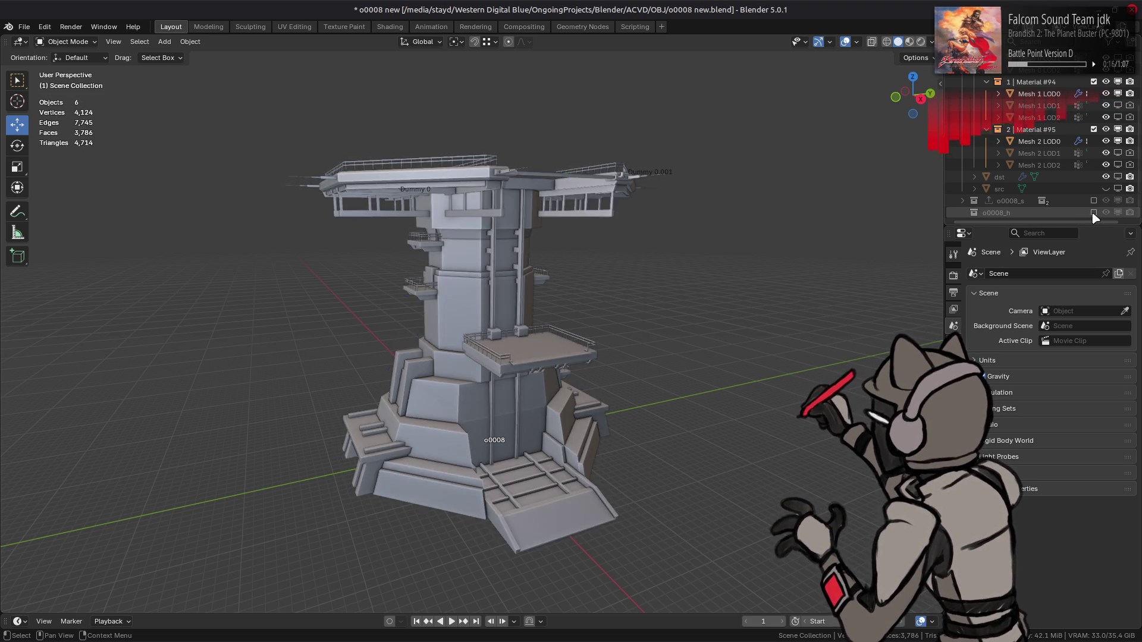
pyautogui.click(1093, 213)
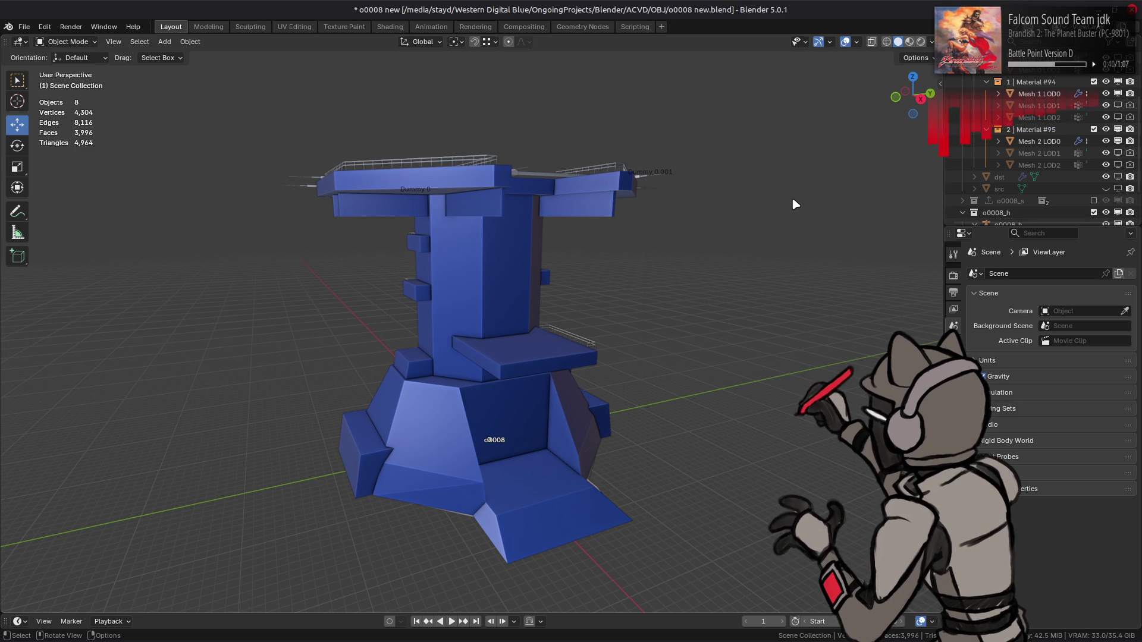
# - Save o0008 new.blend and make o0008_h the active collection
pyautogui.moveTo(783, 211); pyautogui.dragTo(785, 216, button='middle')
pyautogui.hotkey('ctrl', 's')
pyautogui.scroll(-2, 1032, 177)
pyautogui.click(996, 165)
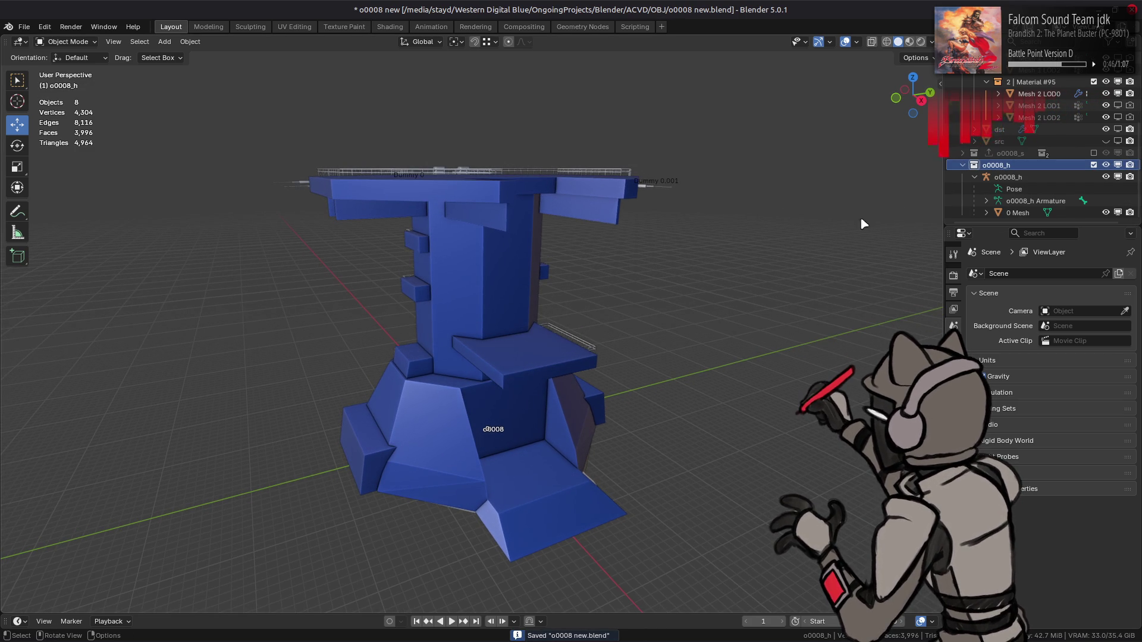
# - Duplicate the btQuantizedBvh.cpp source tab in Firefox and jump to the top of the file
pyautogui.moveTo(198, 639)
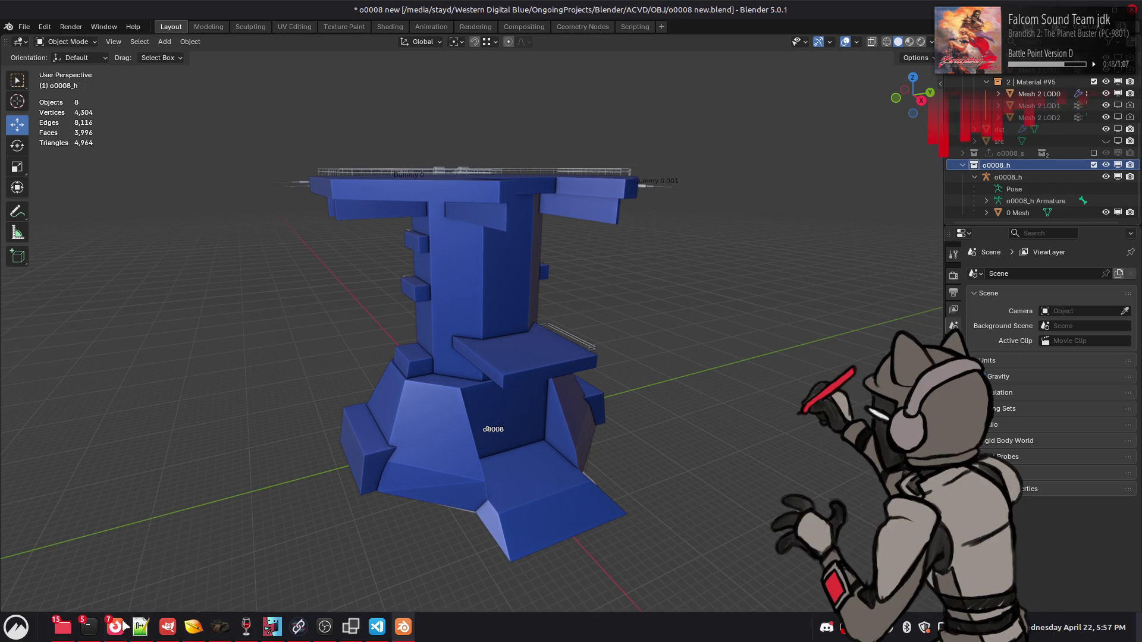
pyautogui.moveTo(114, 626)
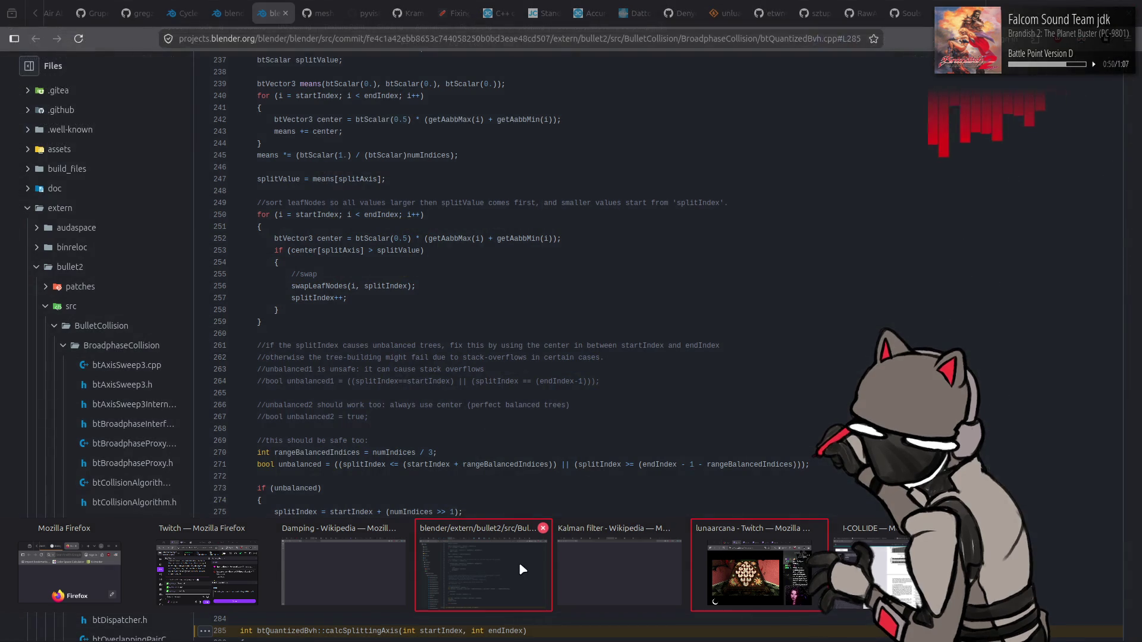
pyautogui.click(513, 562)
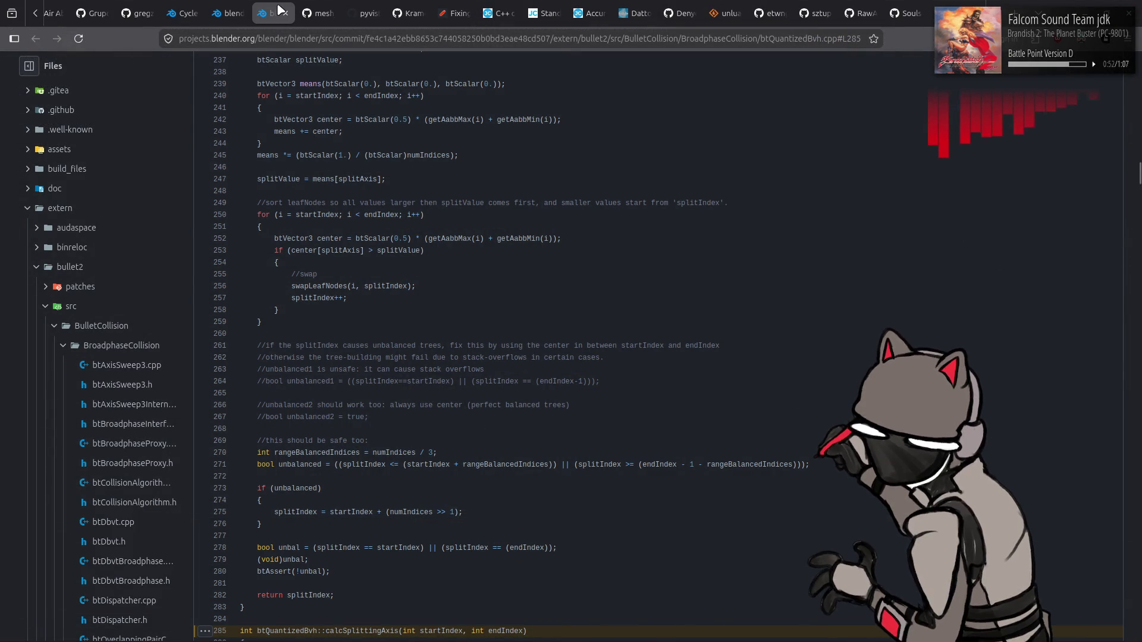
pyautogui.click(232, 13)
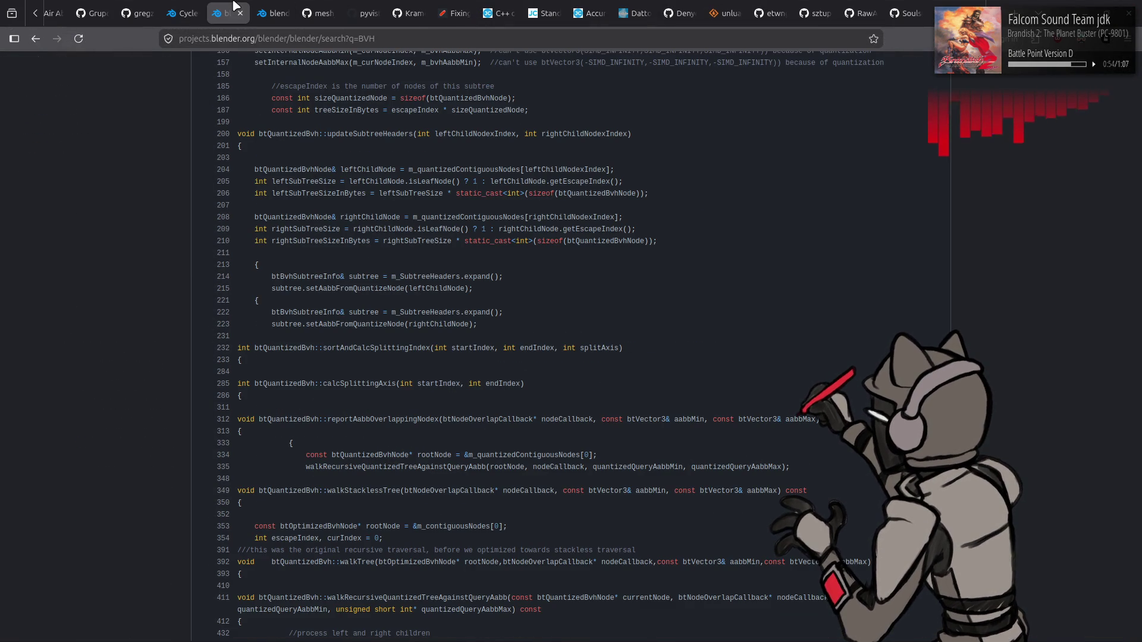
pyautogui.click(270, 13)
pyautogui.rightClick(271, 7)
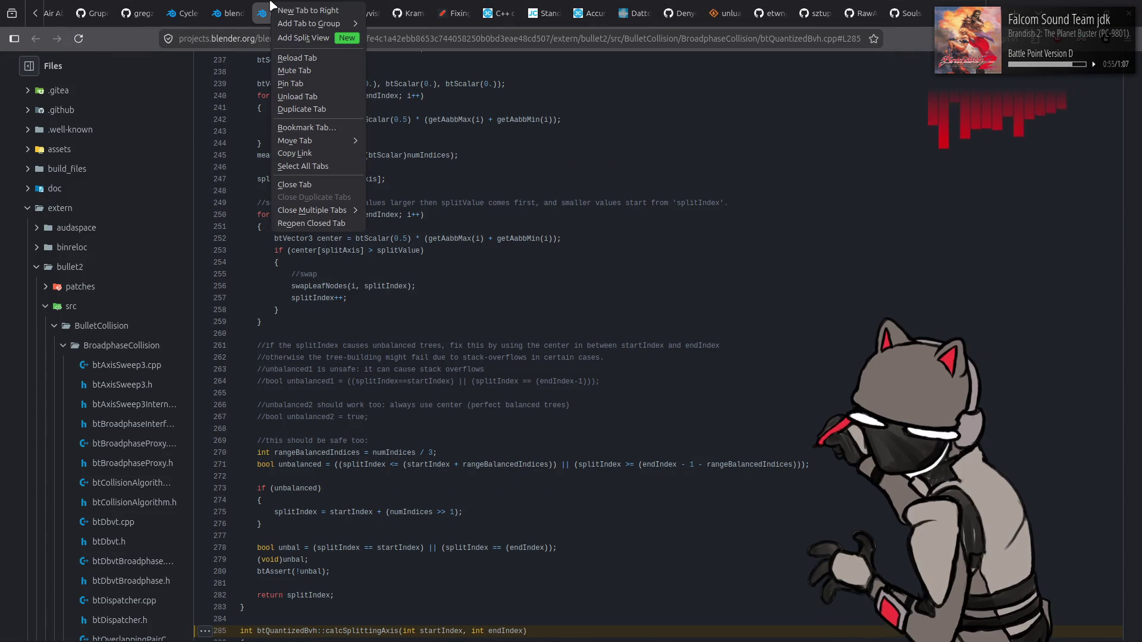
pyautogui.click(320, 110)
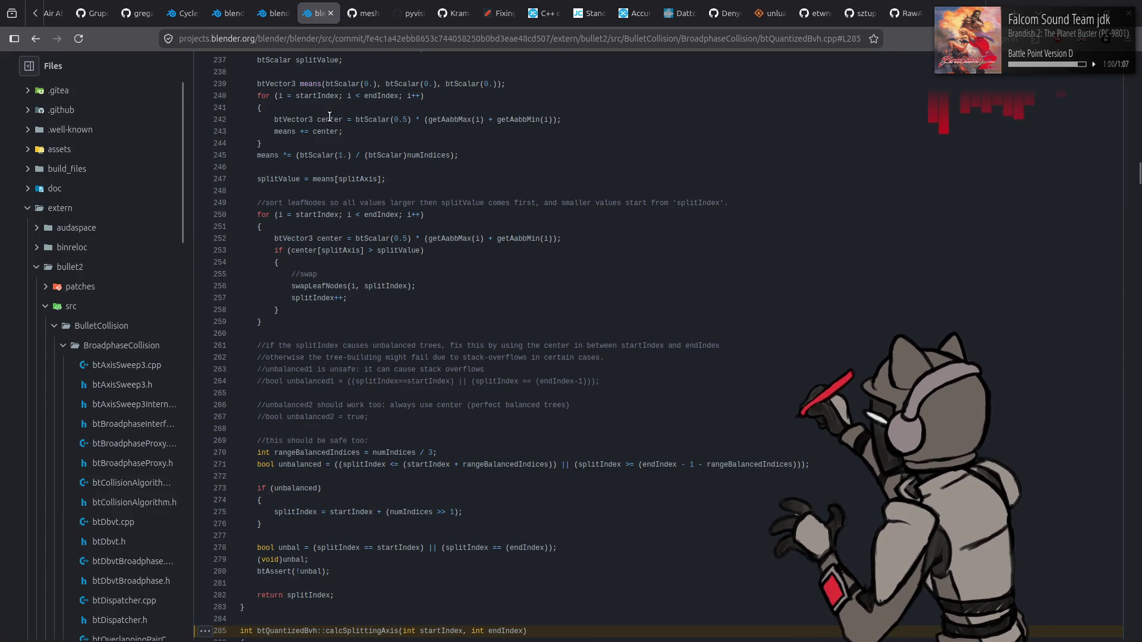
pyautogui.press('Home')
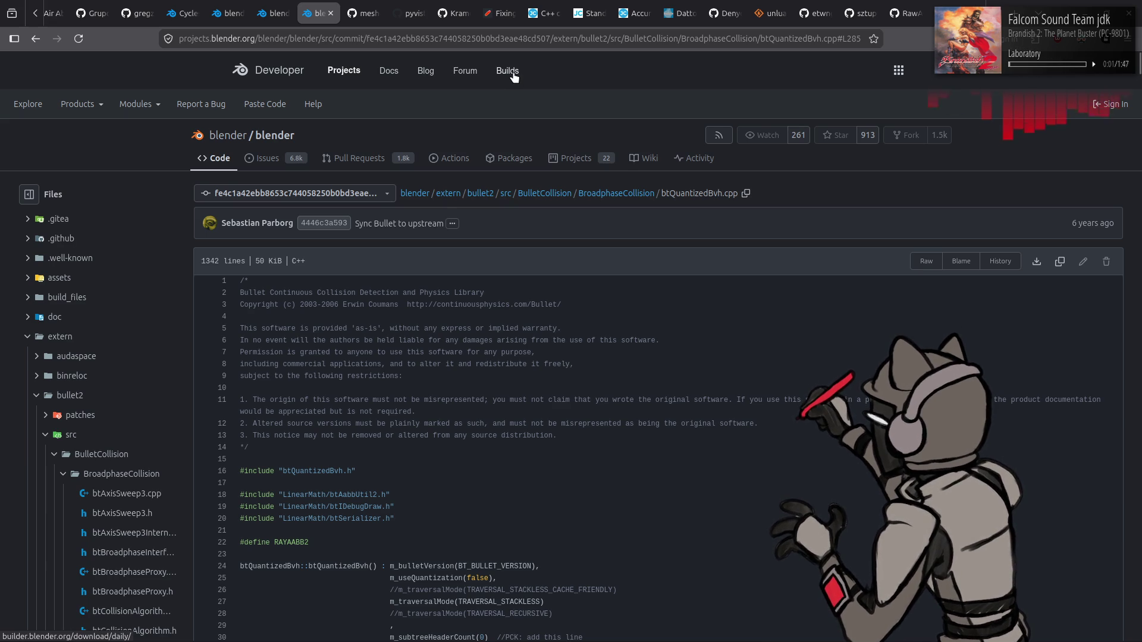
# - Go Release Notes → Blender 5.2 LTS → EEVEE & Viewport, then open pull request #156597
pyautogui.click(390, 80)
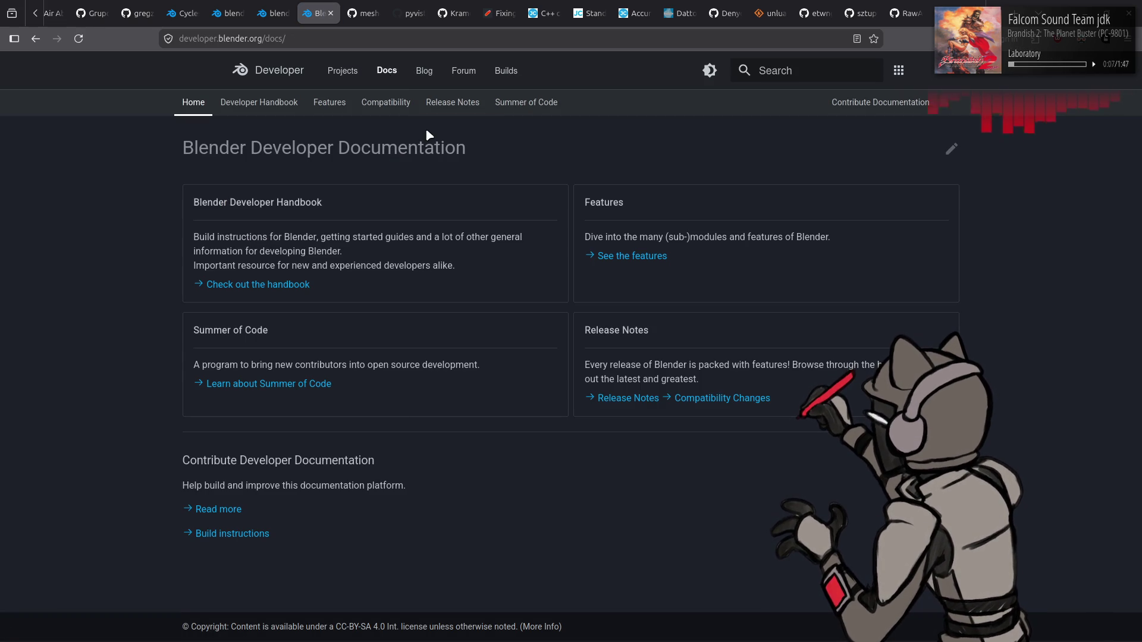
pyautogui.click(632, 399)
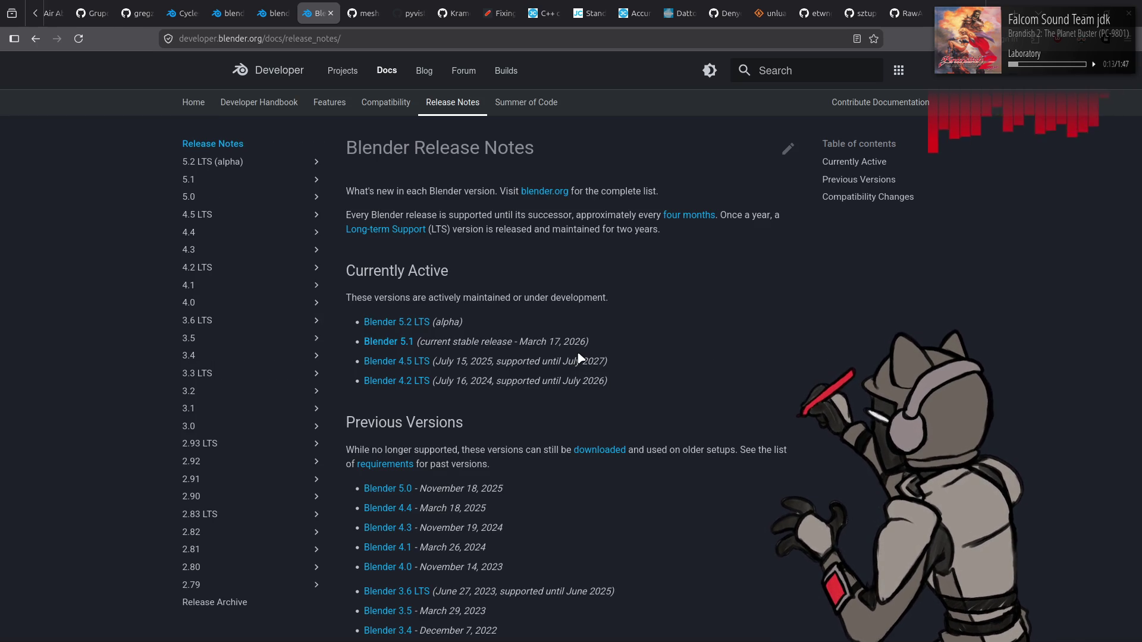
pyautogui.click(399, 325)
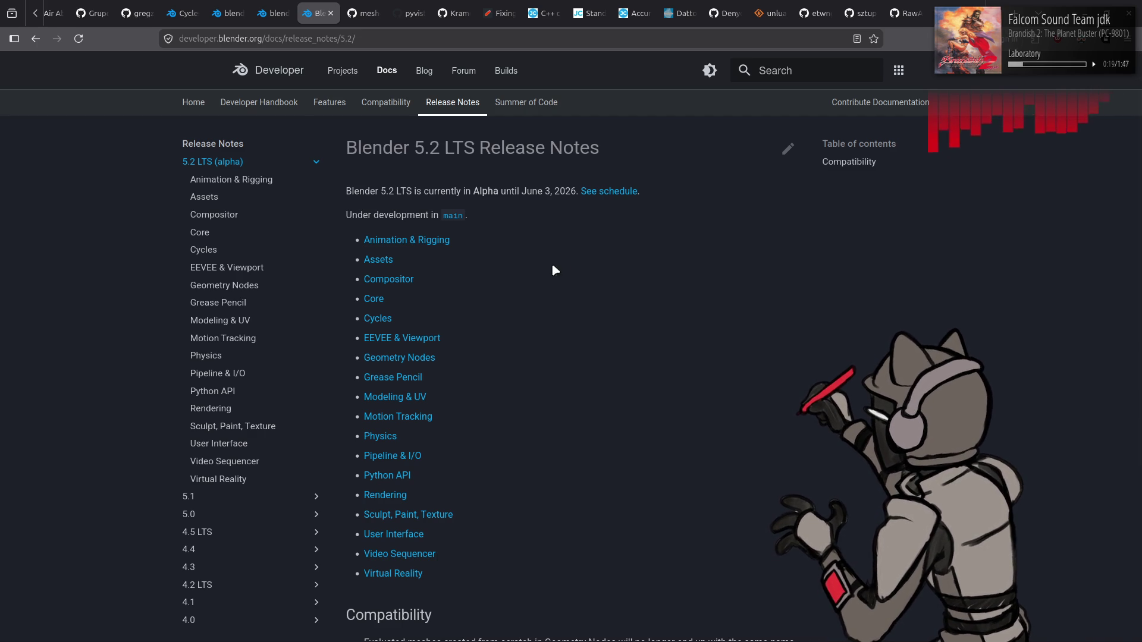
pyautogui.click(431, 338)
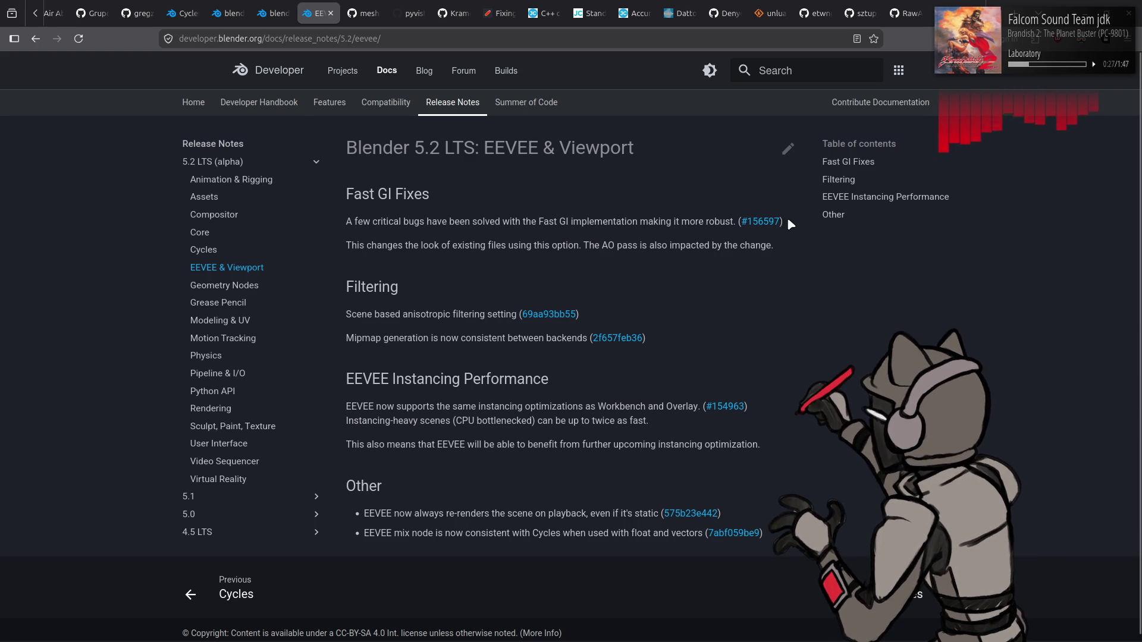
pyautogui.middleClick(767, 222)
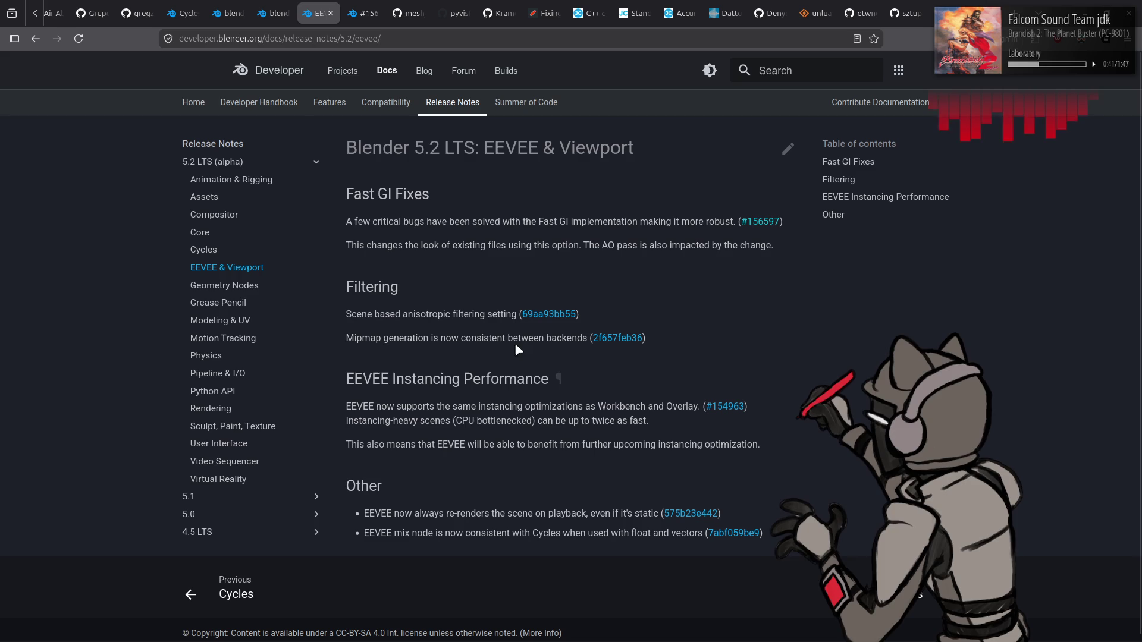
pyautogui.click(374, 9)
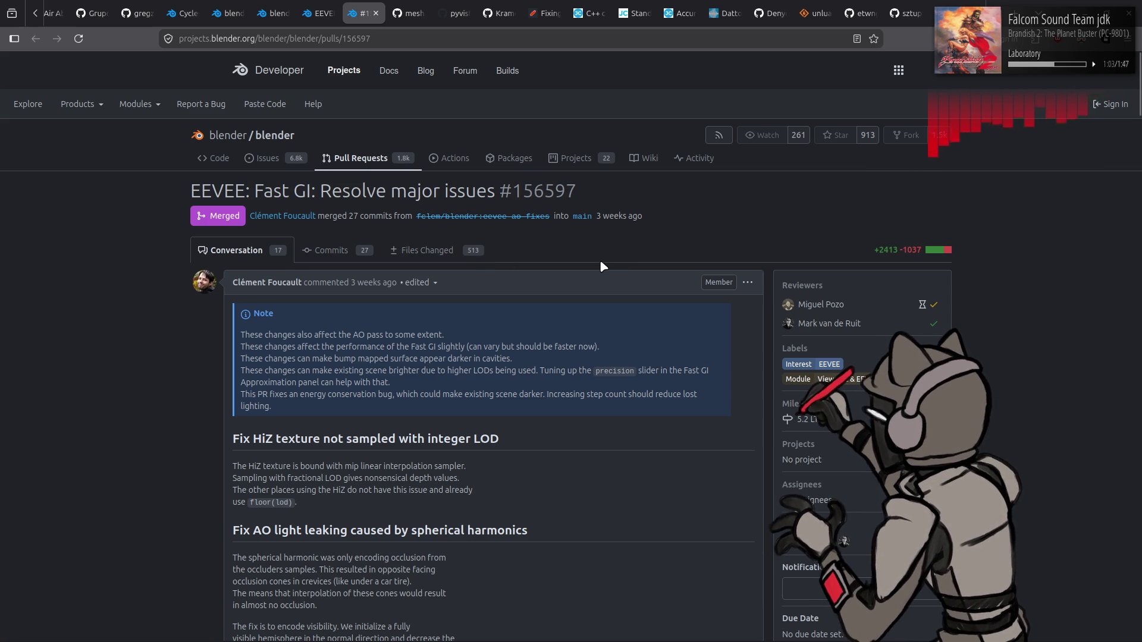
# - Scroll to the Fix radiance reprojection table and open the three sponza comparison images in new tabs
pyautogui.scroll(-5, 601, 261)
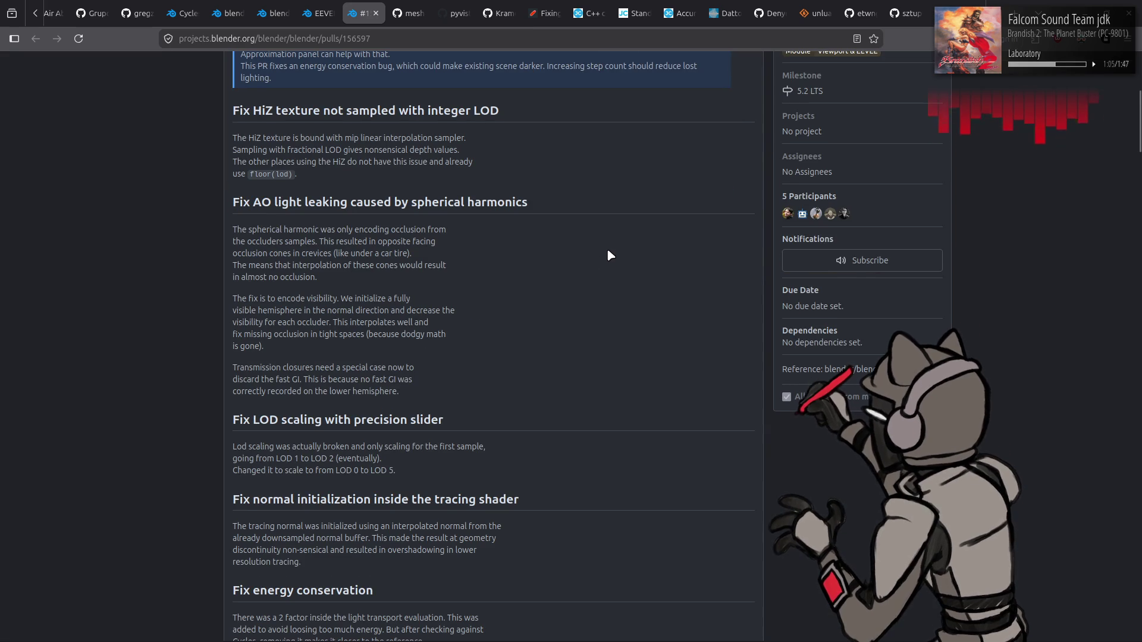
pyautogui.scroll(-1, 609, 251)
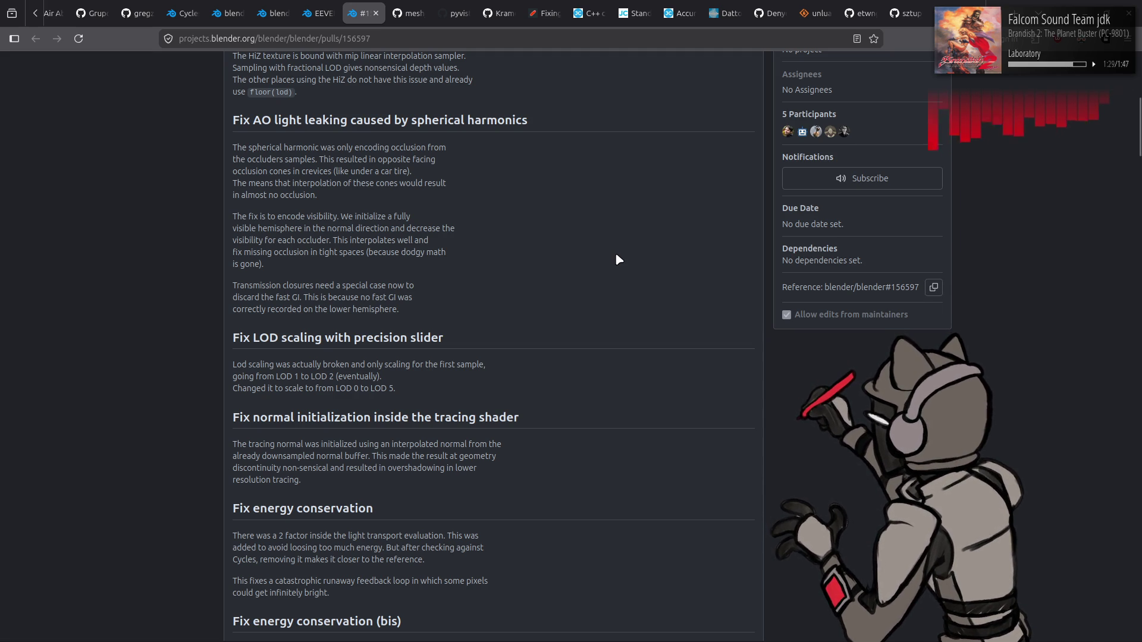
pyautogui.scroll(-5, 616, 257)
pyautogui.scroll(-3, 629, 256)
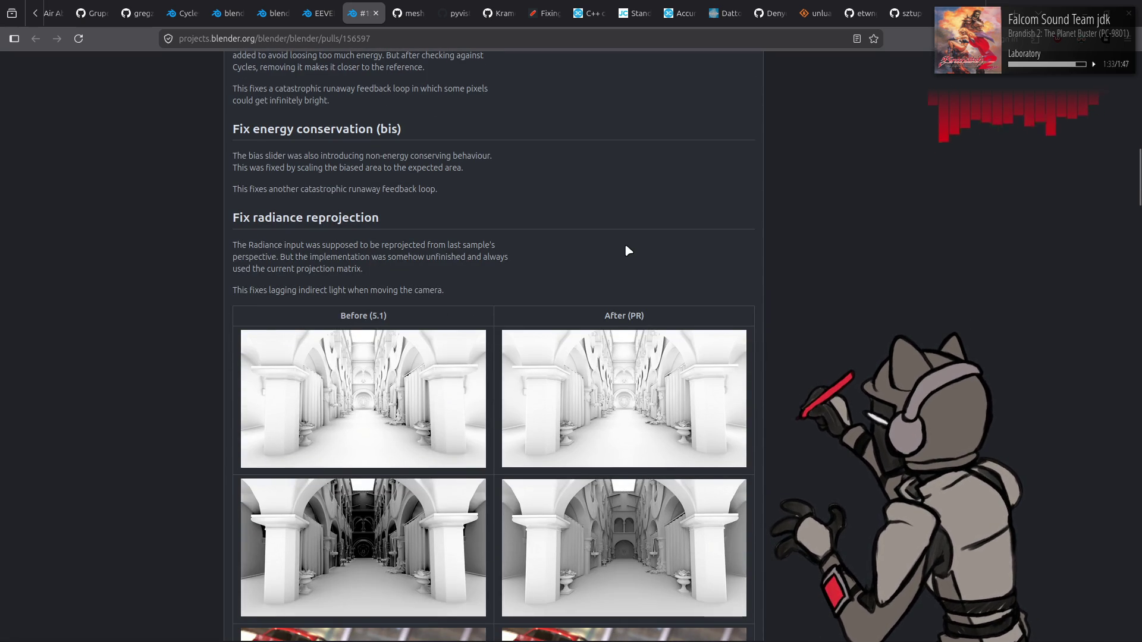
pyautogui.scroll(-3, 627, 250)
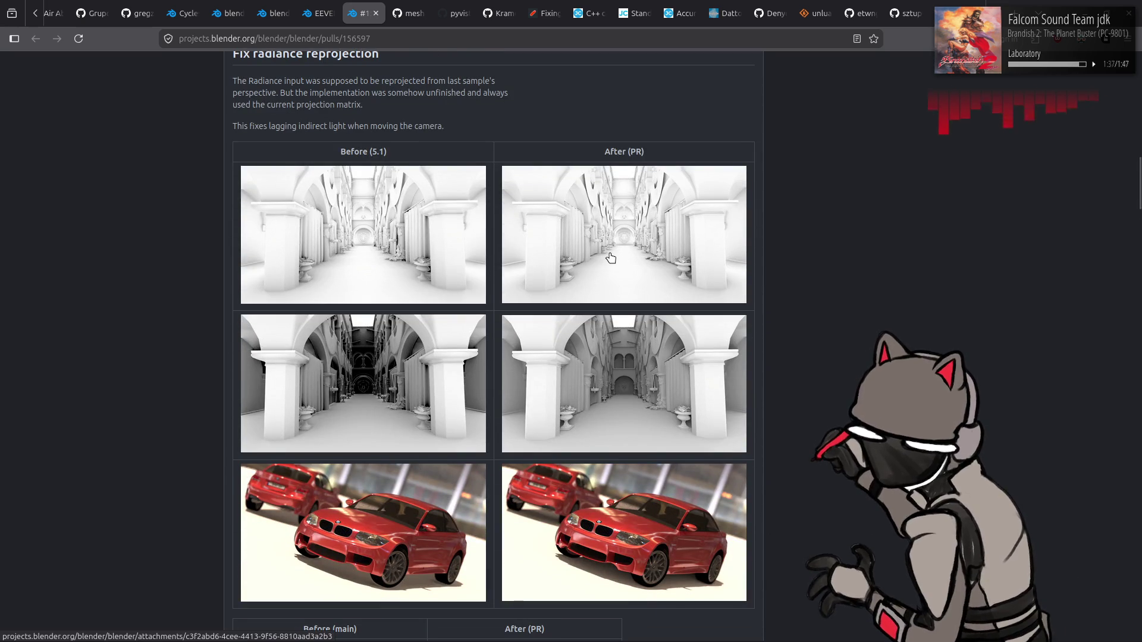
pyautogui.middleClick(391, 364)
pyautogui.middleClick(624, 235)
pyautogui.middleClick(626, 361)
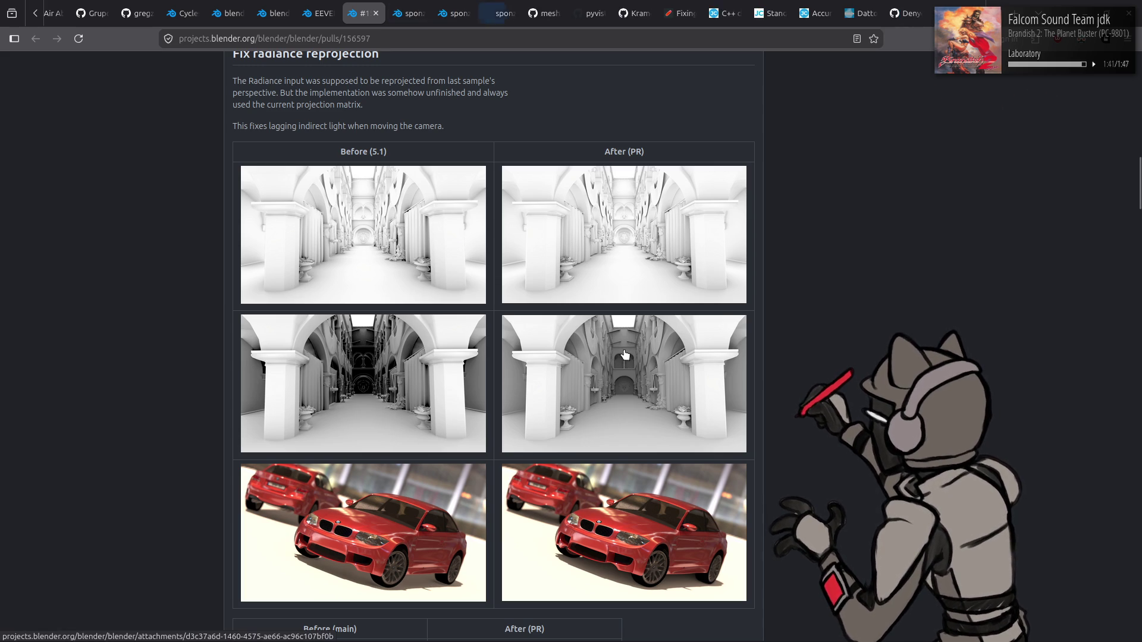
pyautogui.click(410, 7)
# - Compare the darker and lighter Sponza renders, then close both Sponza image tabs
pyautogui.click(436, 6)
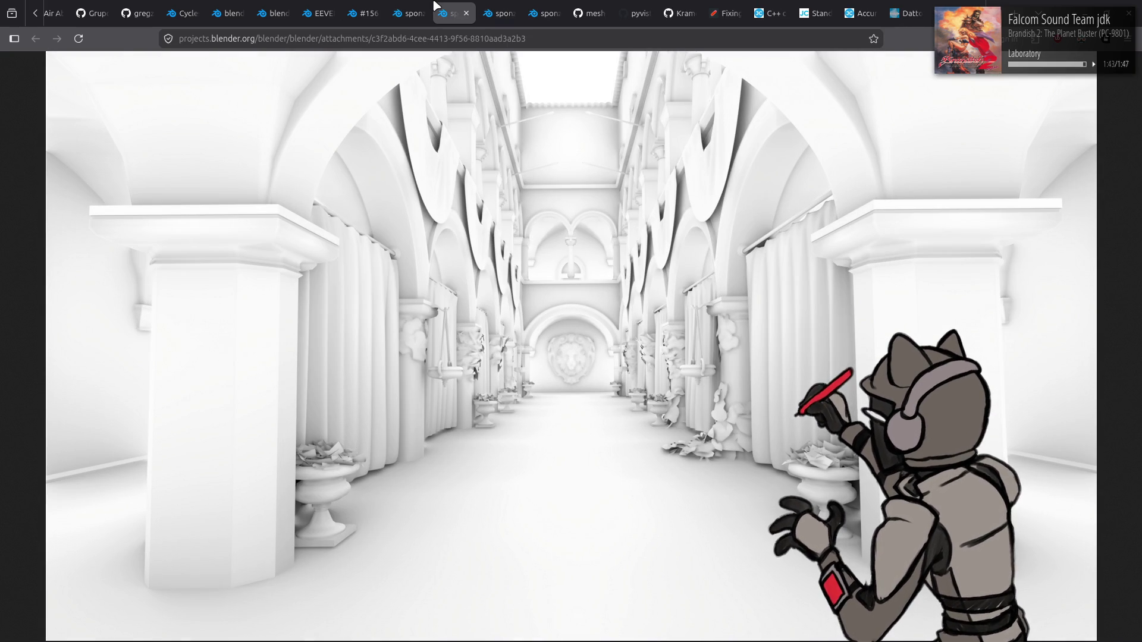
pyautogui.click(410, 7)
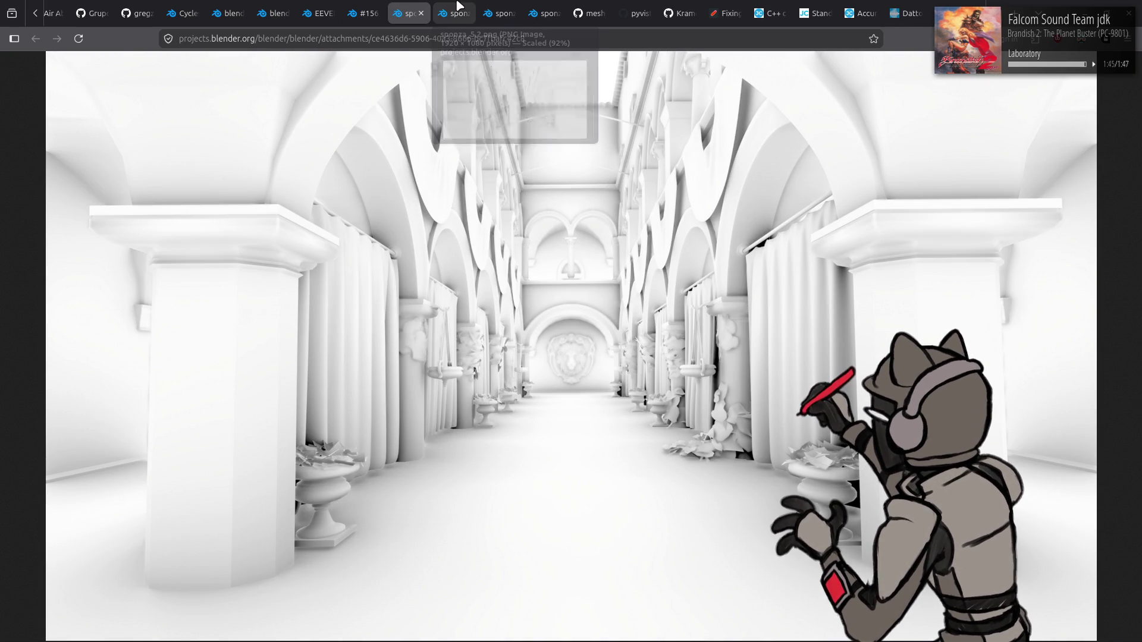
pyautogui.click(459, 7)
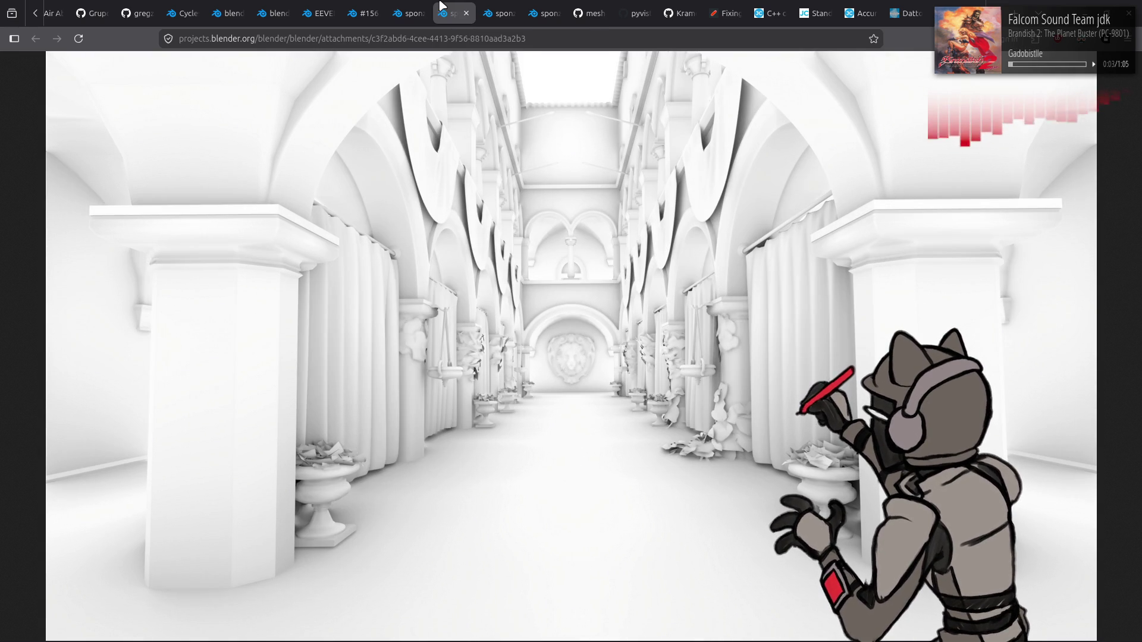
pyautogui.click(412, 7)
pyautogui.click(443, 7)
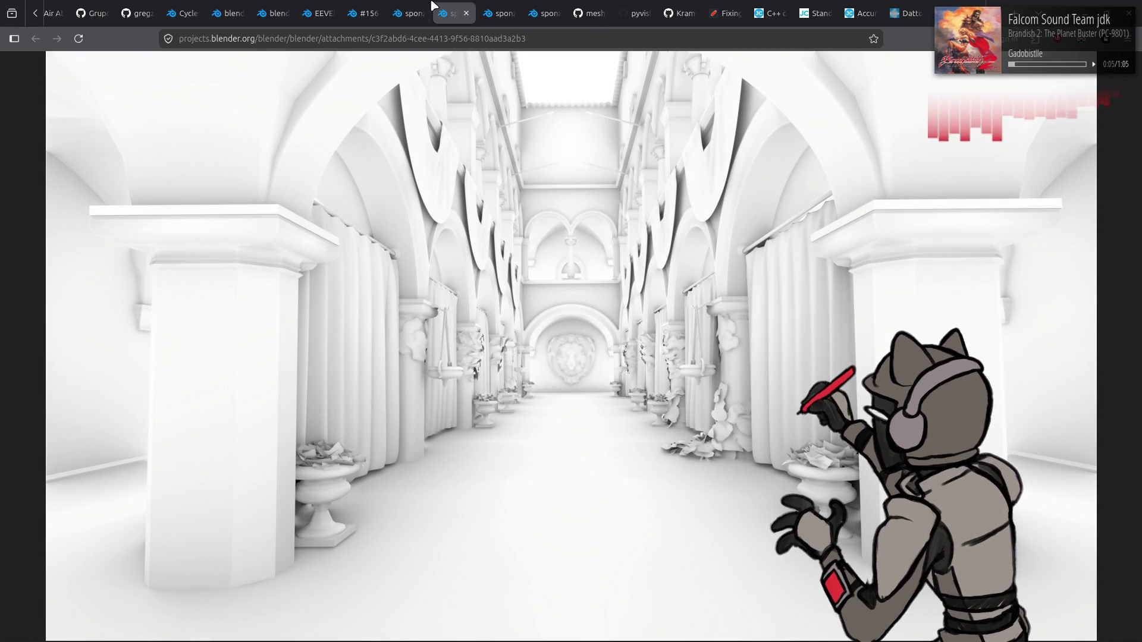
pyautogui.click(417, 6)
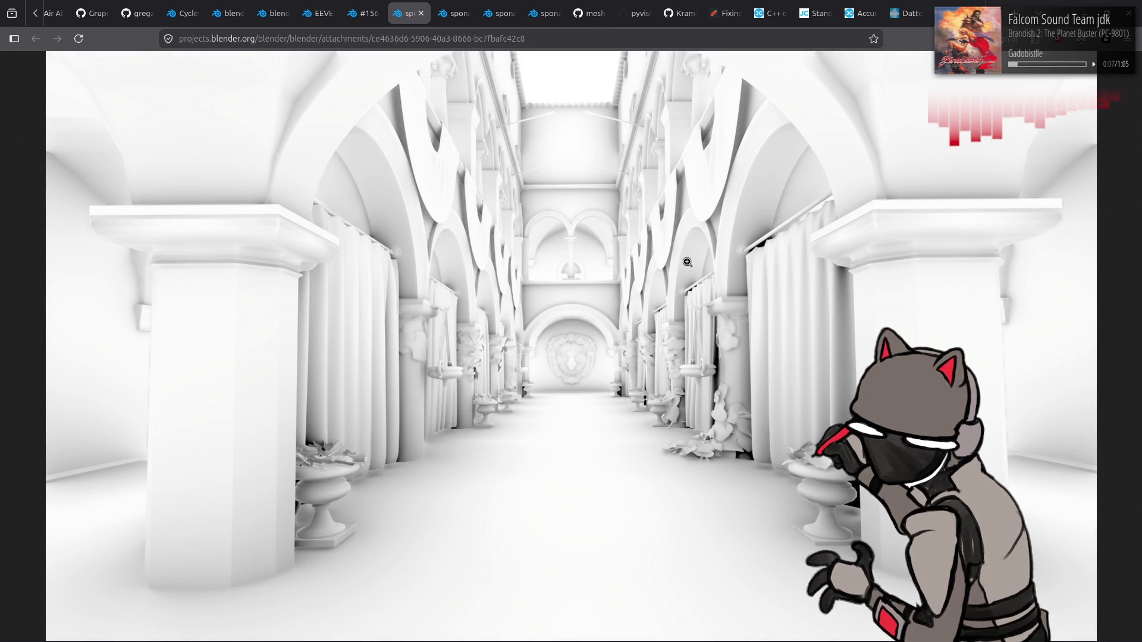
pyautogui.click(458, 7)
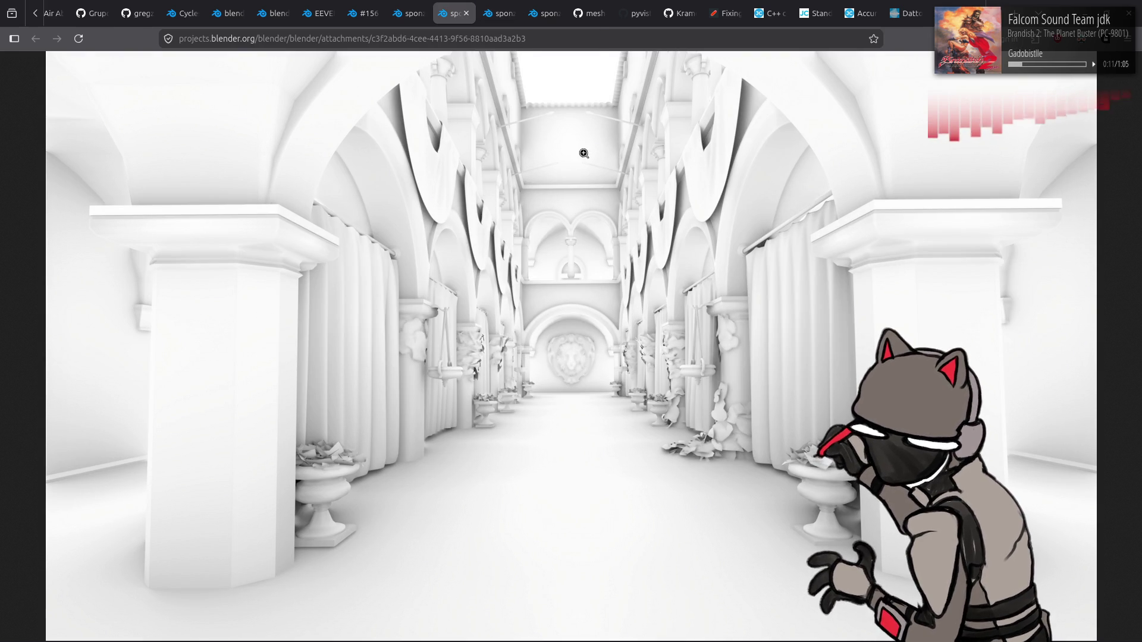
pyautogui.click(511, 10)
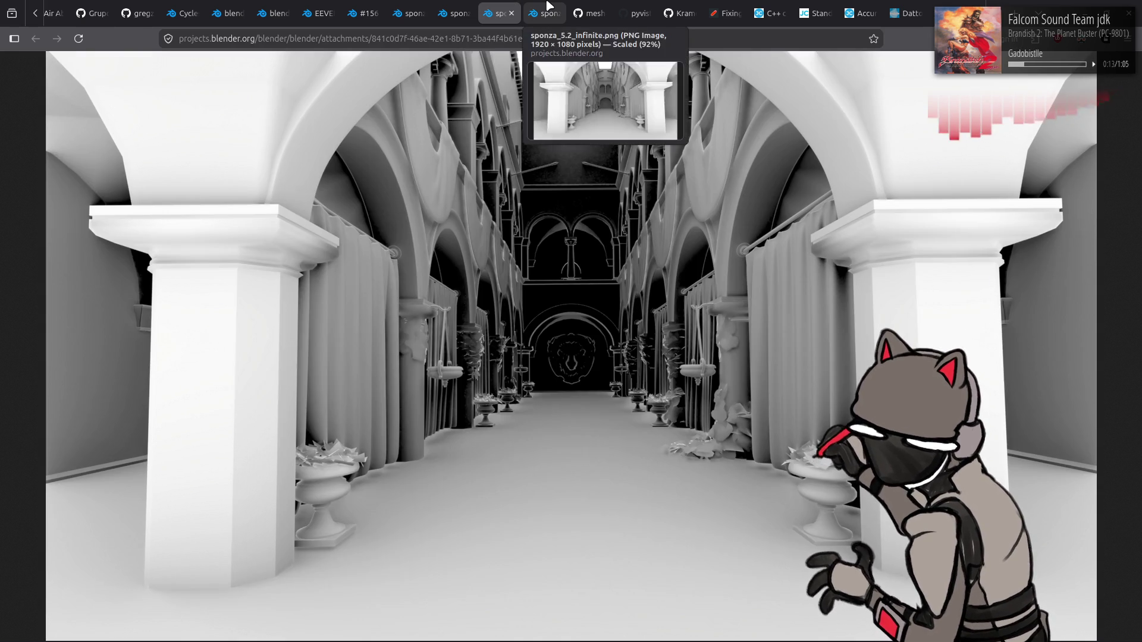
pyautogui.click(538, 11)
pyautogui.click(515, 7)
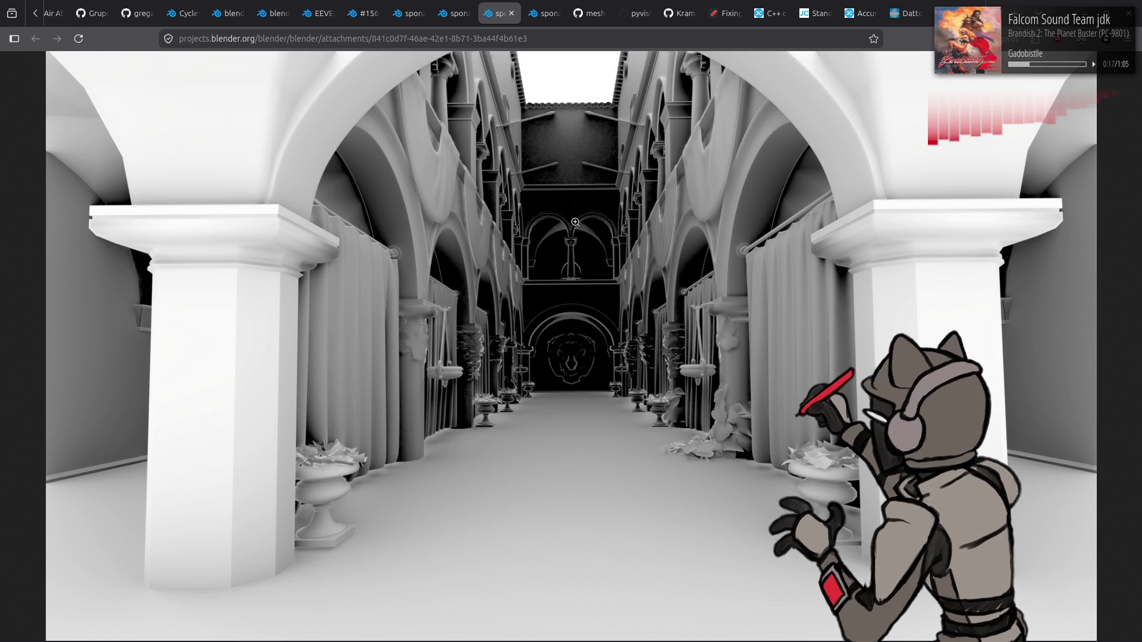
pyautogui.click(544, 10)
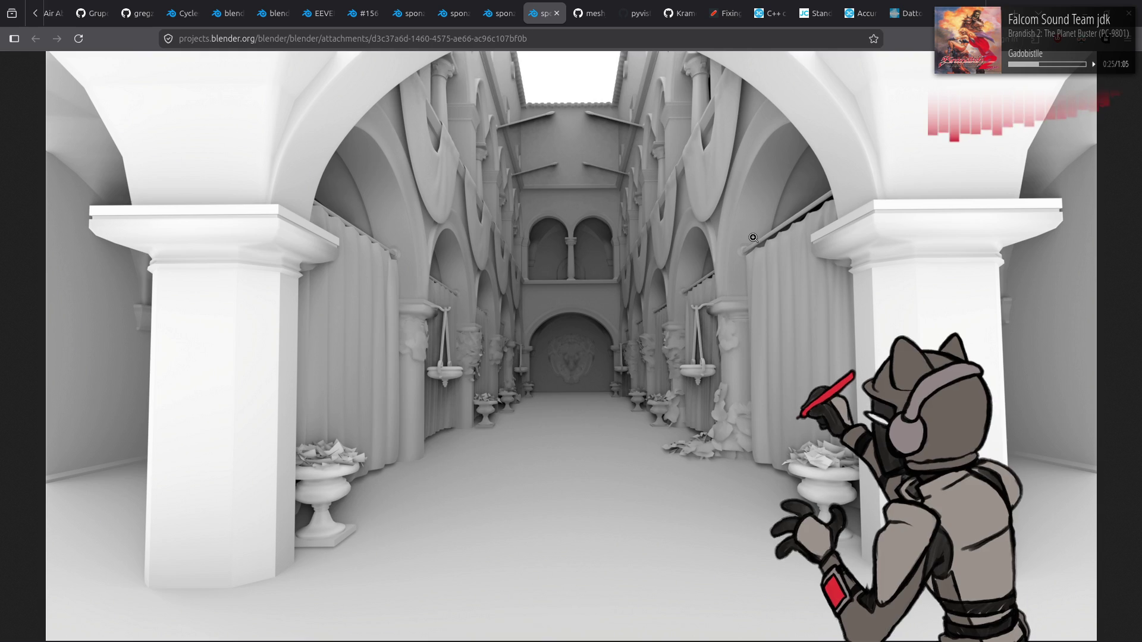
pyautogui.click(510, 4)
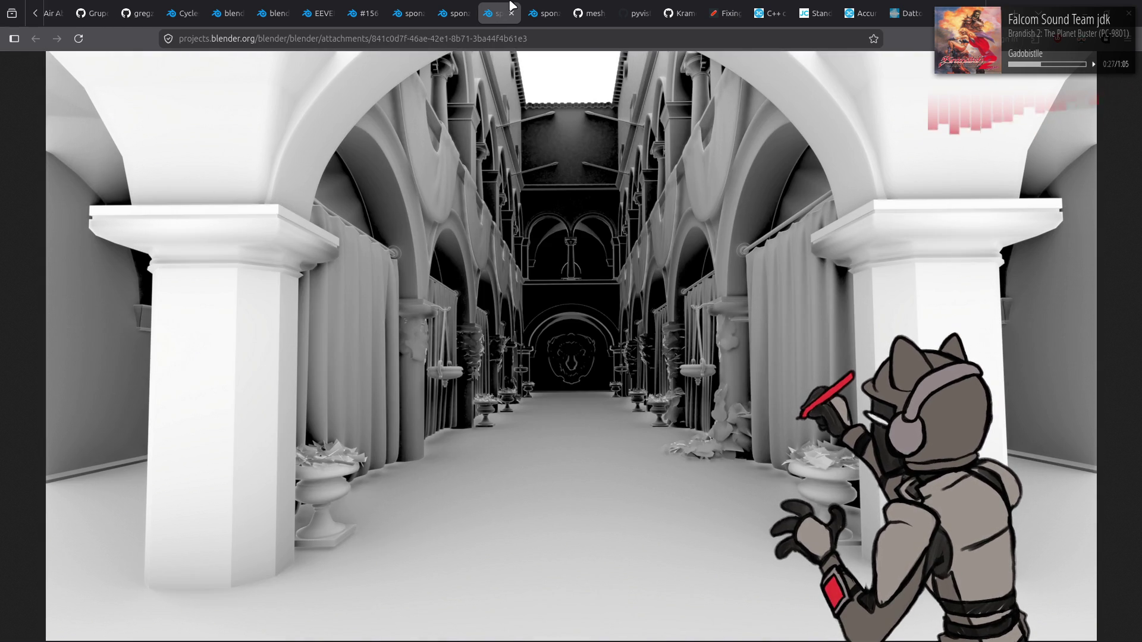
pyautogui.click(544, 5)
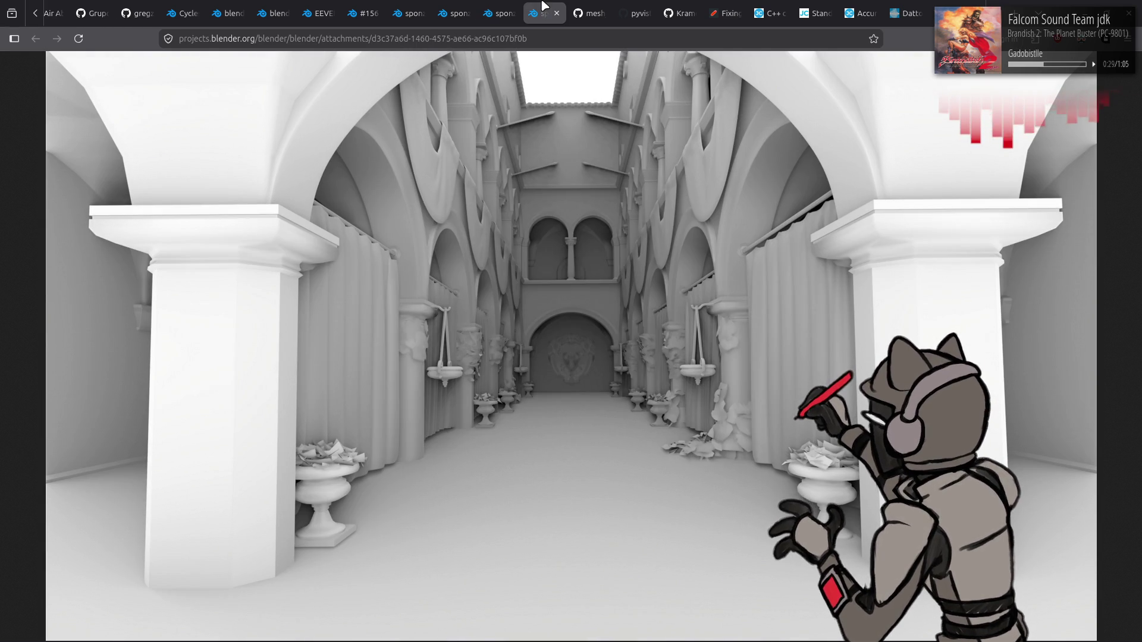
pyautogui.click(506, 7)
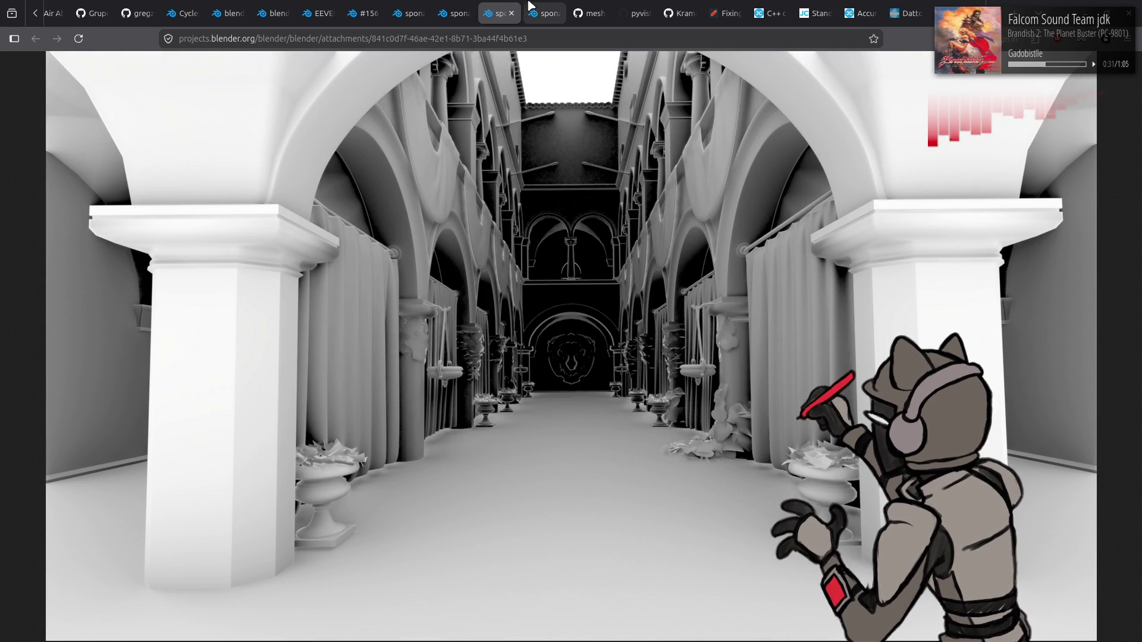
pyautogui.click(543, 6)
pyautogui.click(507, 6)
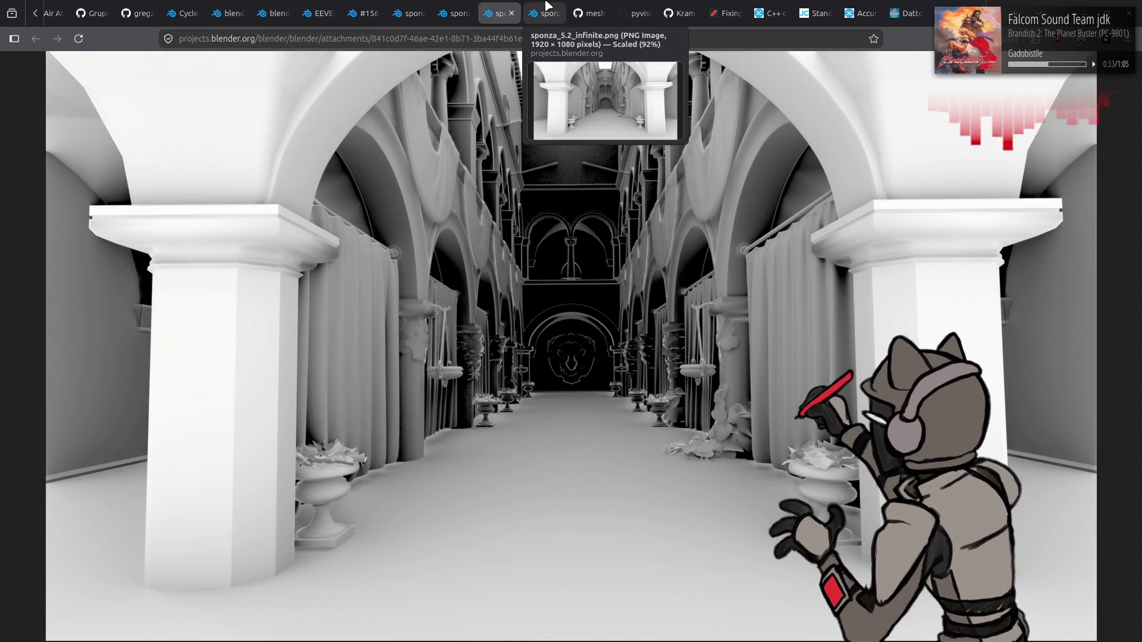
pyautogui.click(547, 4)
pyautogui.click(507, 6)
pyautogui.click(461, 5)
pyautogui.click(503, 7)
pyautogui.click(546, 6)
pyautogui.click(506, 5)
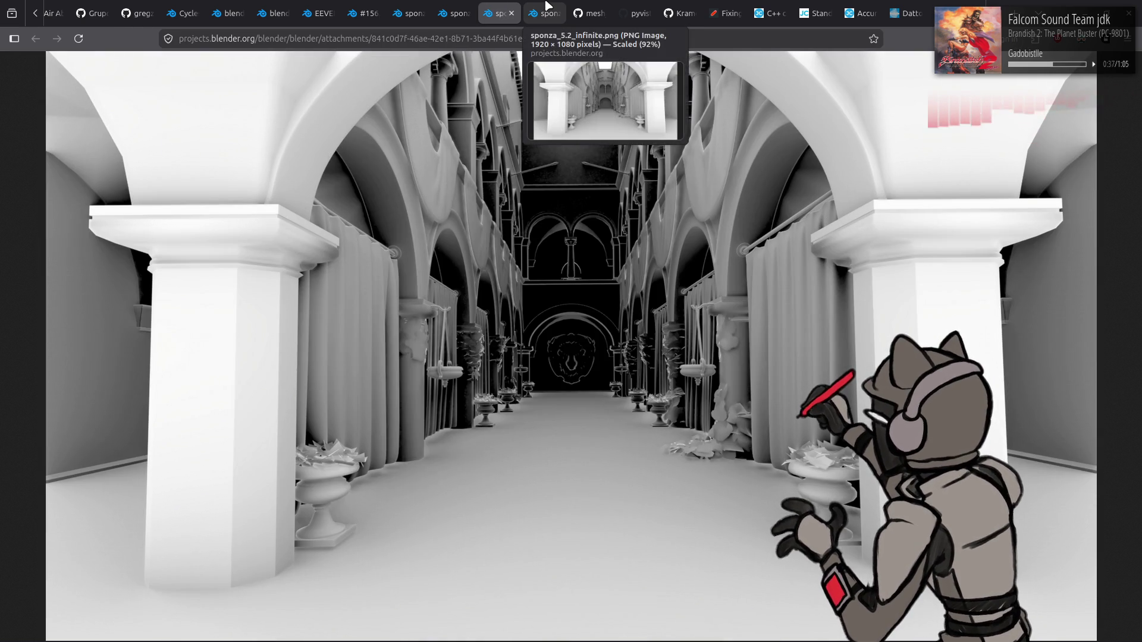
pyautogui.click(547, 4)
pyautogui.click(458, 6)
pyautogui.click(426, 6)
pyautogui.click(448, 5)
pyautogui.click(416, 6)
pyautogui.click(449, 6)
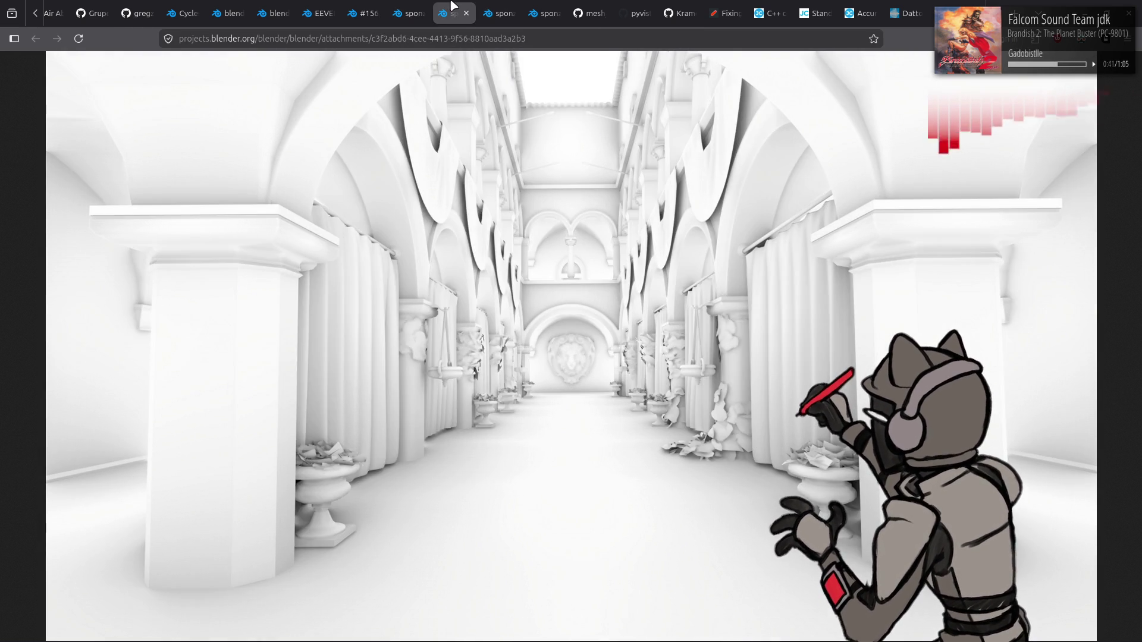
pyautogui.click(417, 6)
pyautogui.click(453, 6)
pyautogui.click(417, 6)
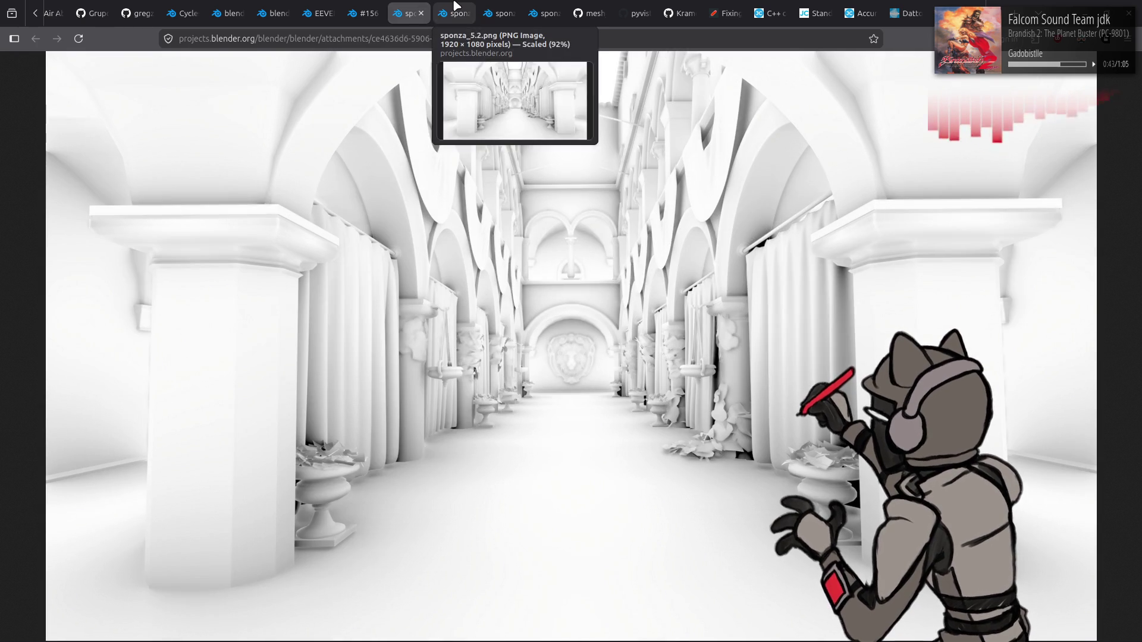
pyautogui.click(452, 6)
pyautogui.click(415, 5)
pyautogui.middleClick(415, 4)
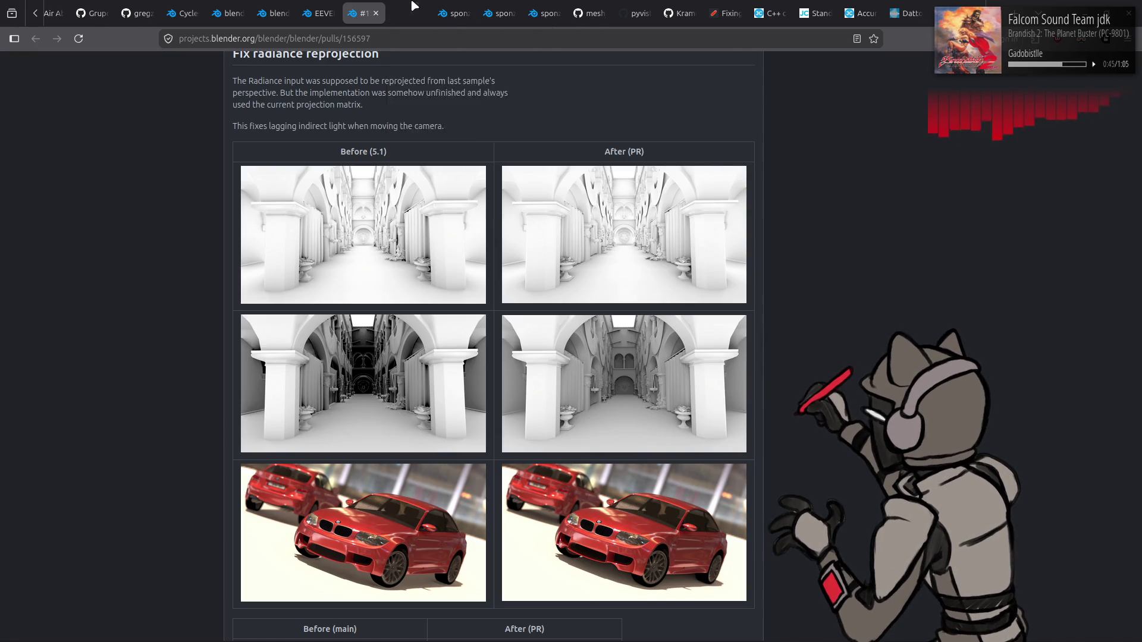
pyautogui.middleClick(415, 5)
# - Open the two car comparison renders in separate tabs, compare them, and close both
pyautogui.middleClick(363, 532)
pyautogui.middleClick(624, 532)
pyautogui.click(404, 5)
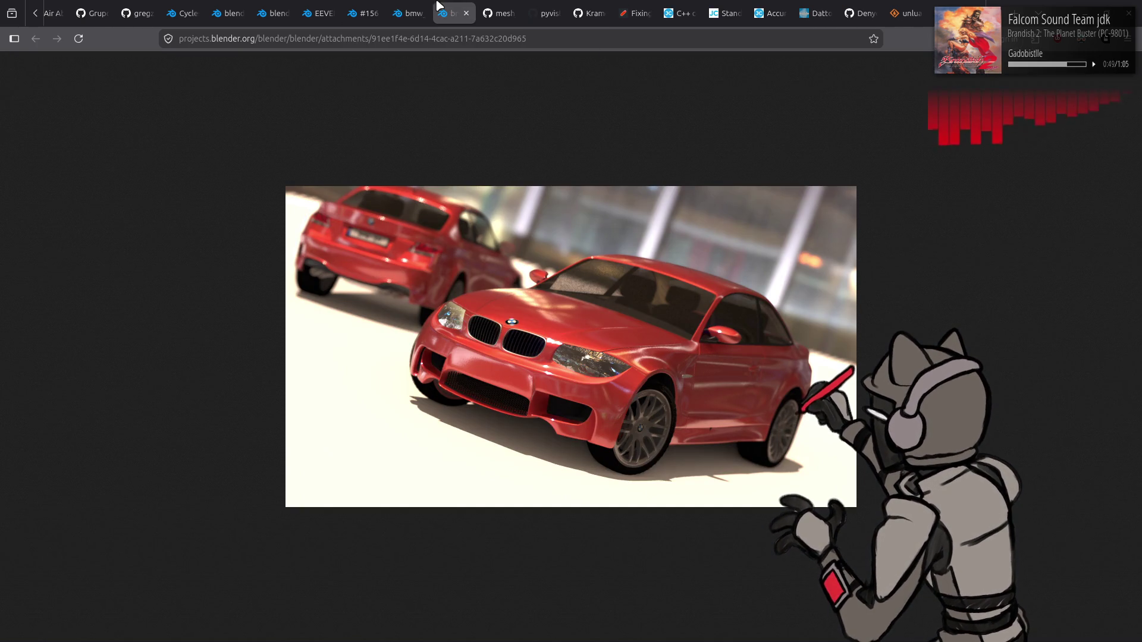
pyautogui.click(444, 6)
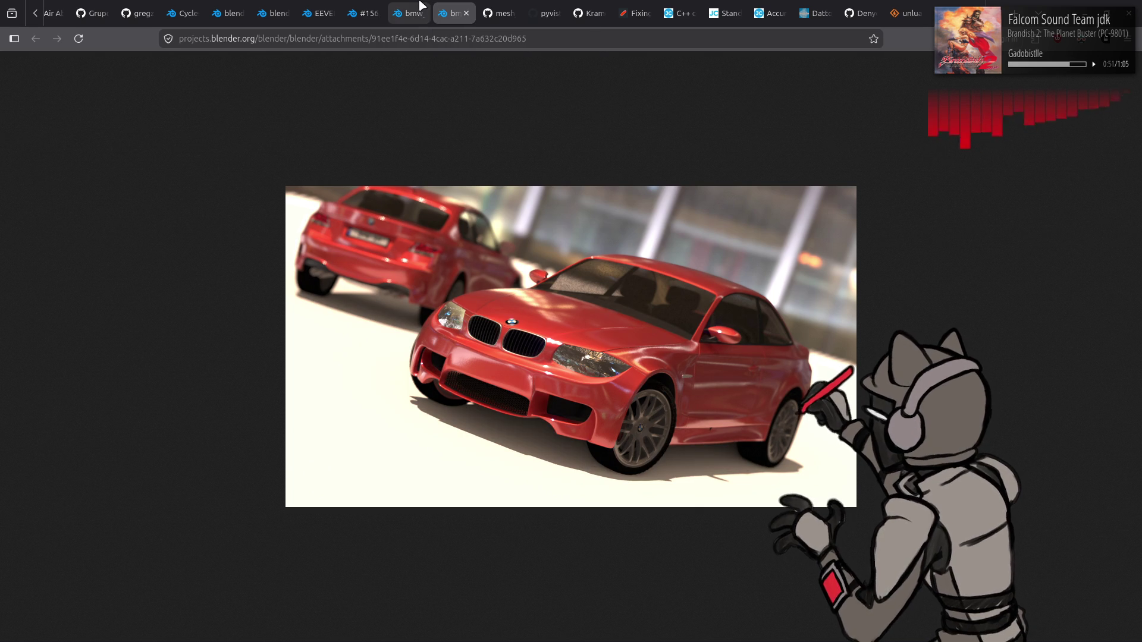
pyautogui.hotkey('ctrl', 'shift', 'Tab')
pyautogui.hotkey('ctrl', 'w')
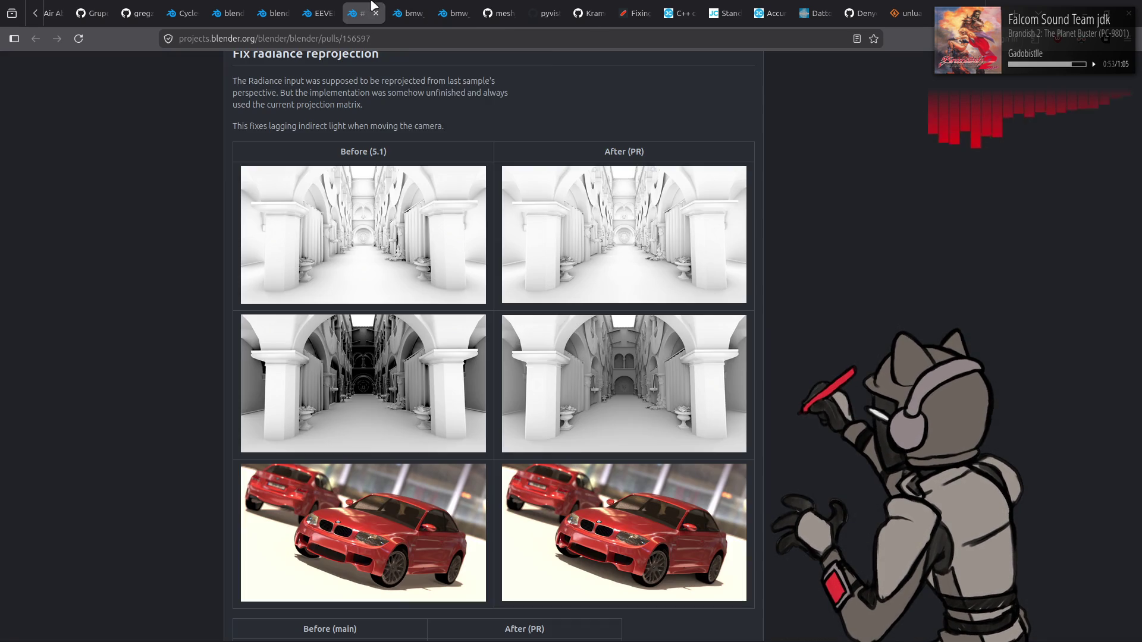
pyautogui.middleClick(397, 5)
# - View the sphere comparison image on its own, then close its tabs
pyautogui.scroll(-5, 450, 199)
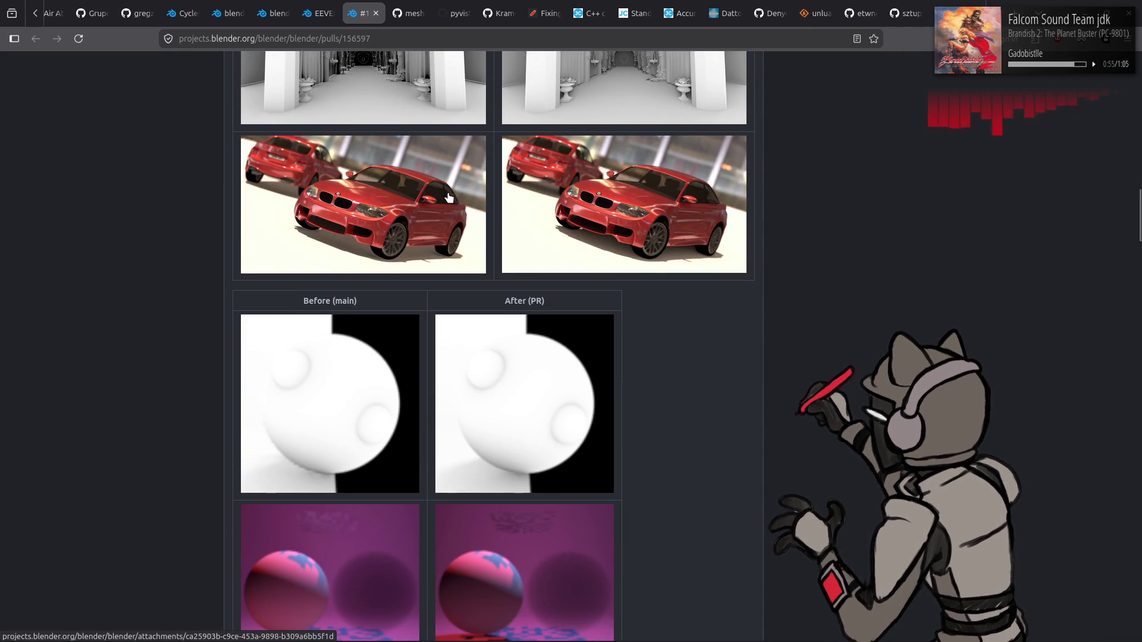
pyautogui.scroll(-2, 367, 316)
pyautogui.click(494, 322)
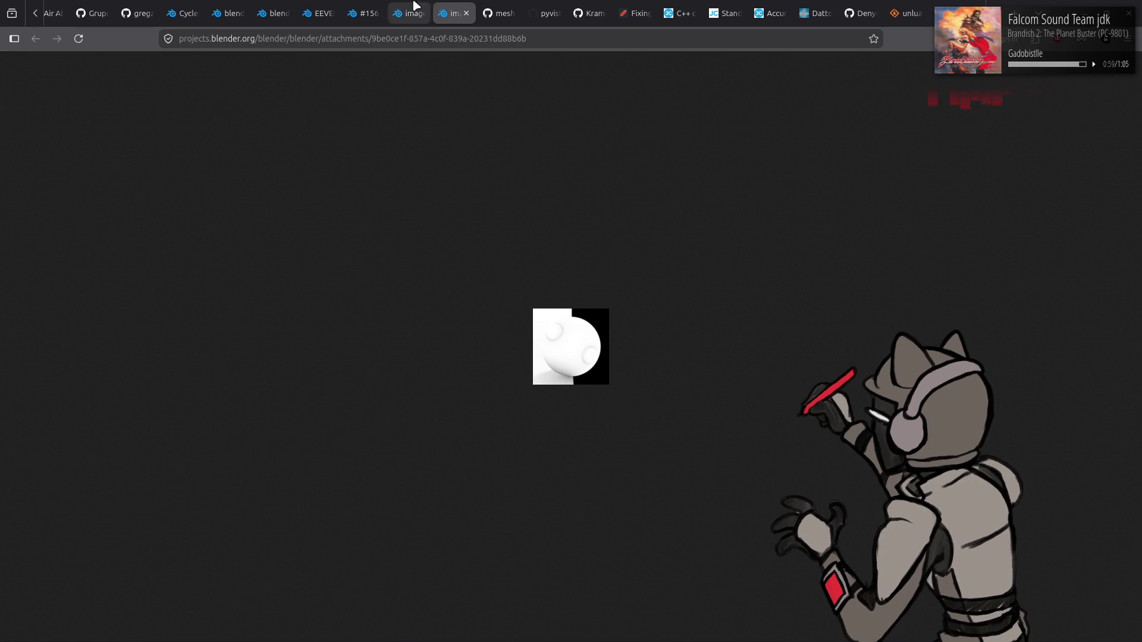
pyautogui.middleClick(426, 6)
pyautogui.hotkey('ctrl', 'w')
# - View the colour-strip comparison image and the third attachment, then close the attachment tab
pyautogui.scroll(-5, 439, 186)
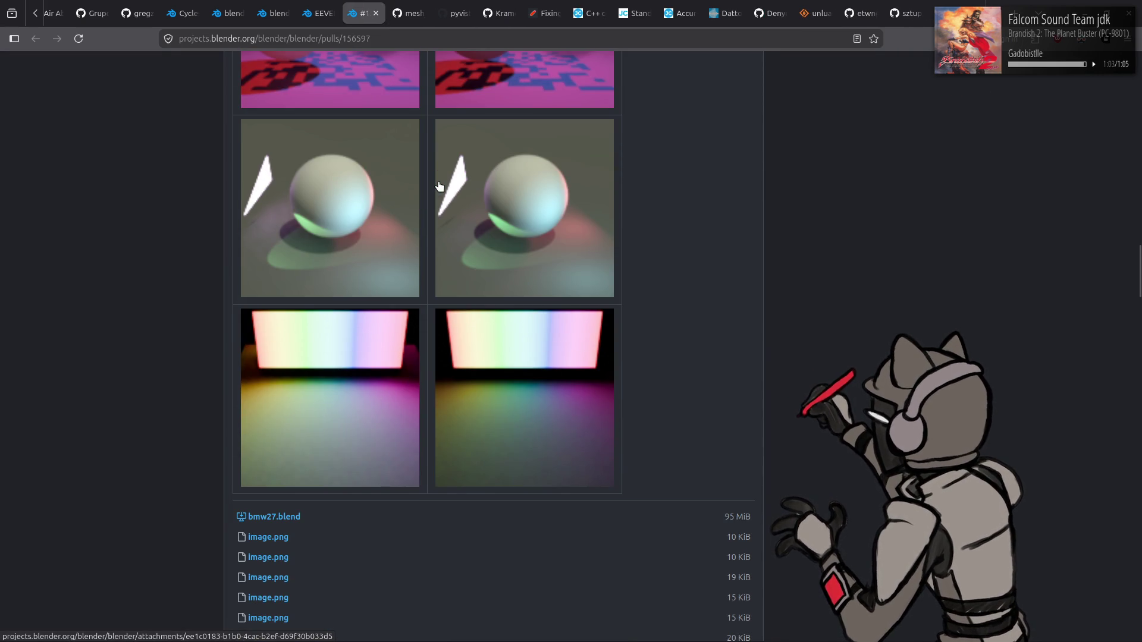
pyautogui.click(319, 388)
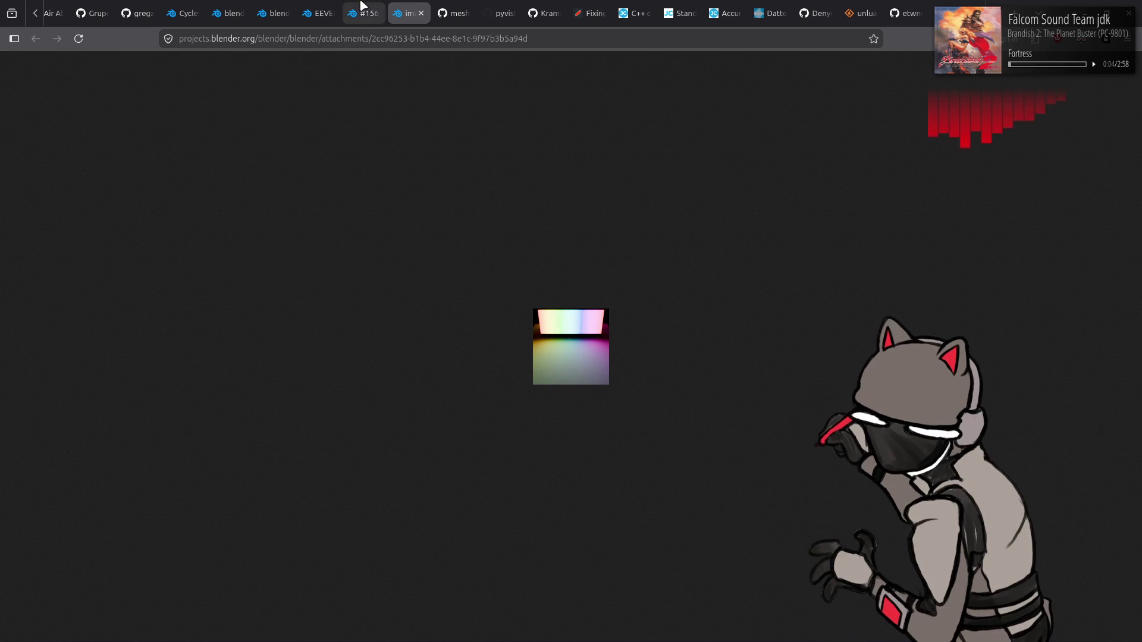
pyautogui.click(421, 13)
pyautogui.scroll(-6, 672, 248)
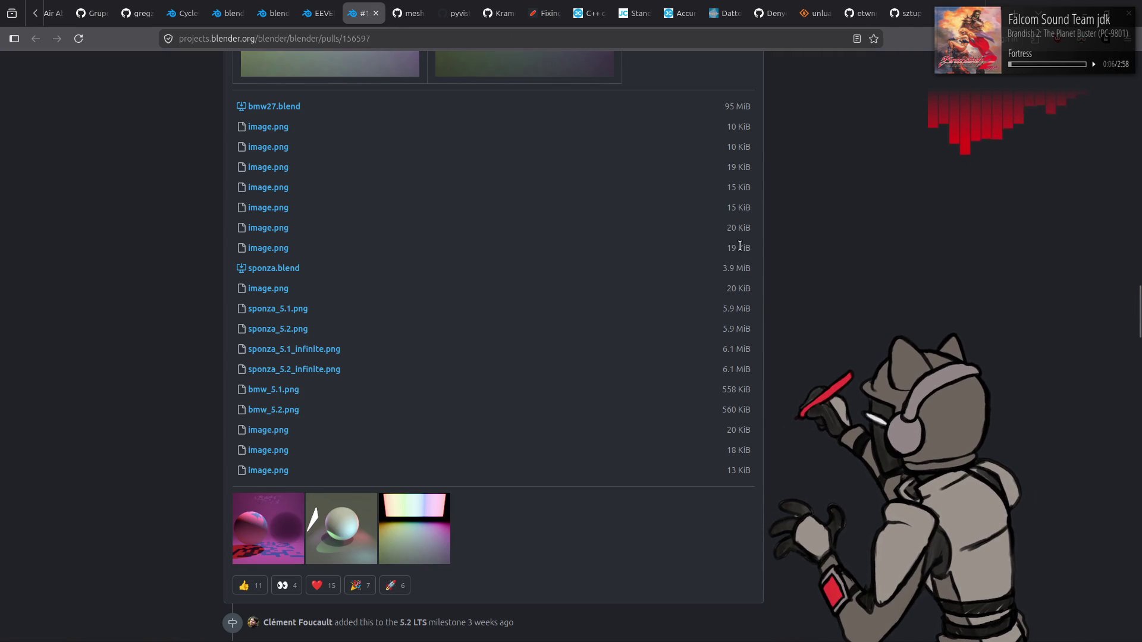
pyautogui.click(395, 523)
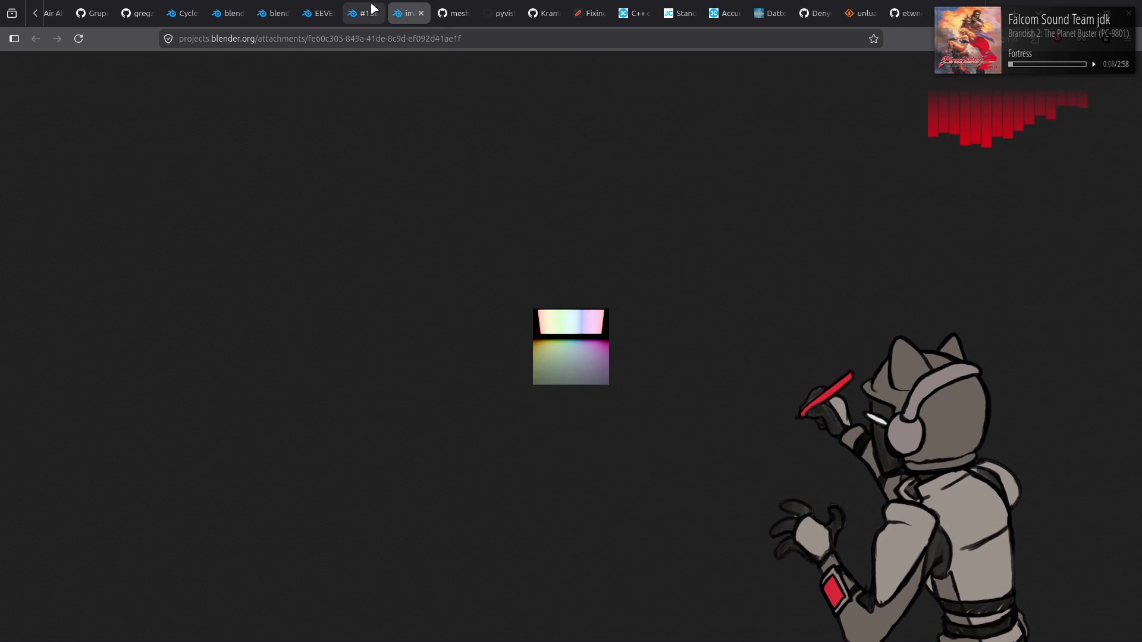
pyautogui.click(364, 13)
pyautogui.middleClick(400, 10)
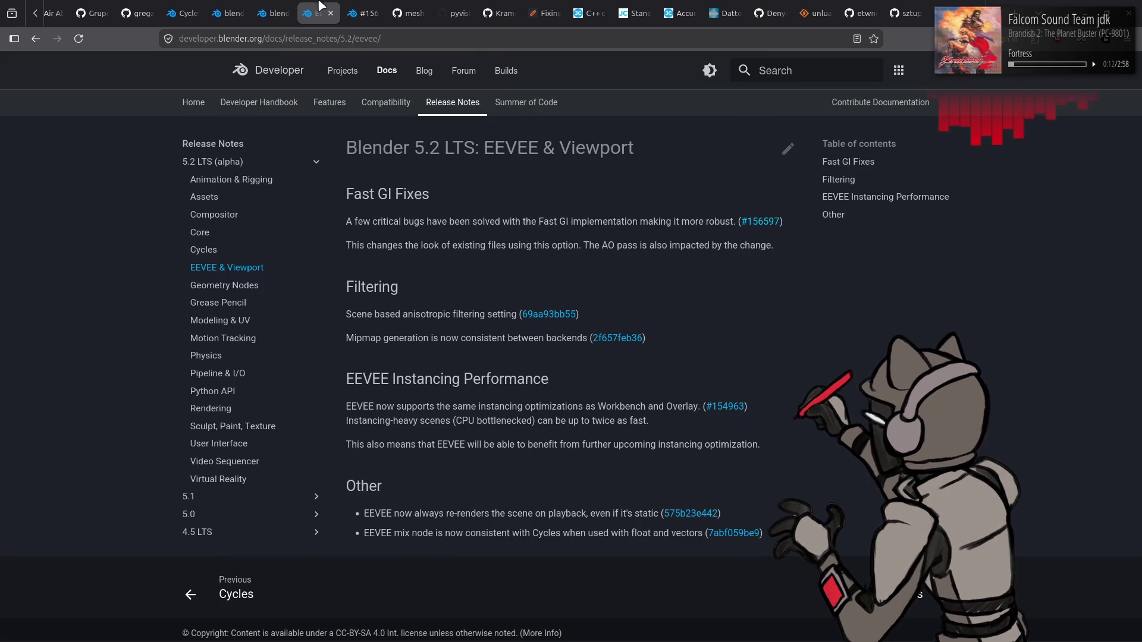
# - Close the Fast GI pull request and go back among the 5.2 release notes pages
pyautogui.click(334, 13)
pyautogui.middleClick(356, 10)
pyautogui.hotkey('alt', 'Left')
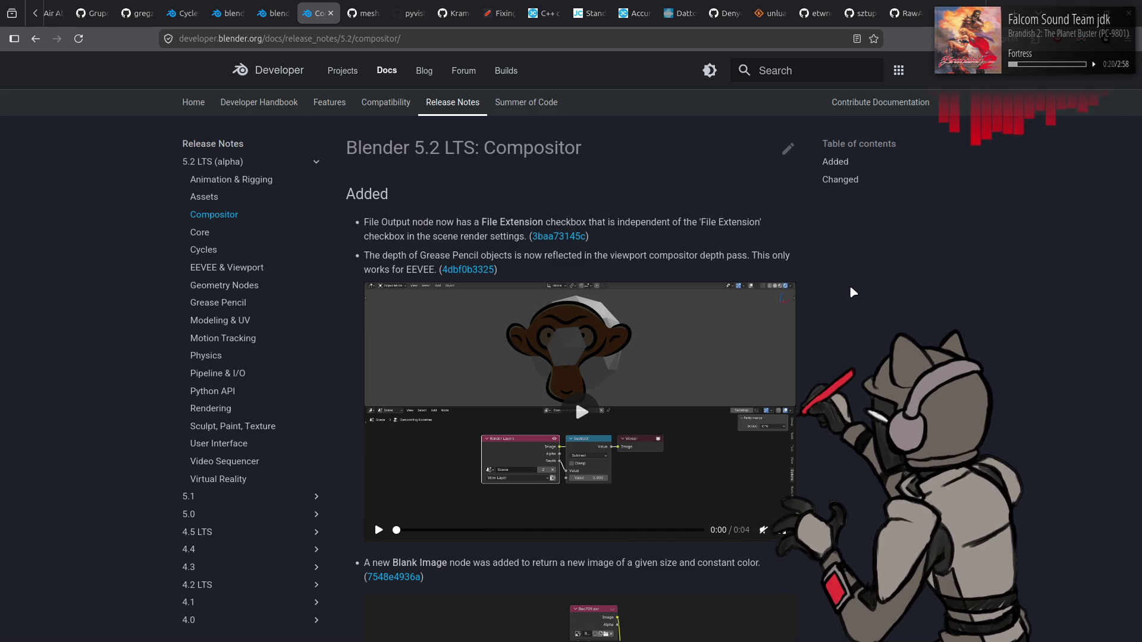
# - Read through the 5.2 Compositor notes, then return to the index and open Geometry Nodes
pyautogui.scroll(-5, 851, 288)
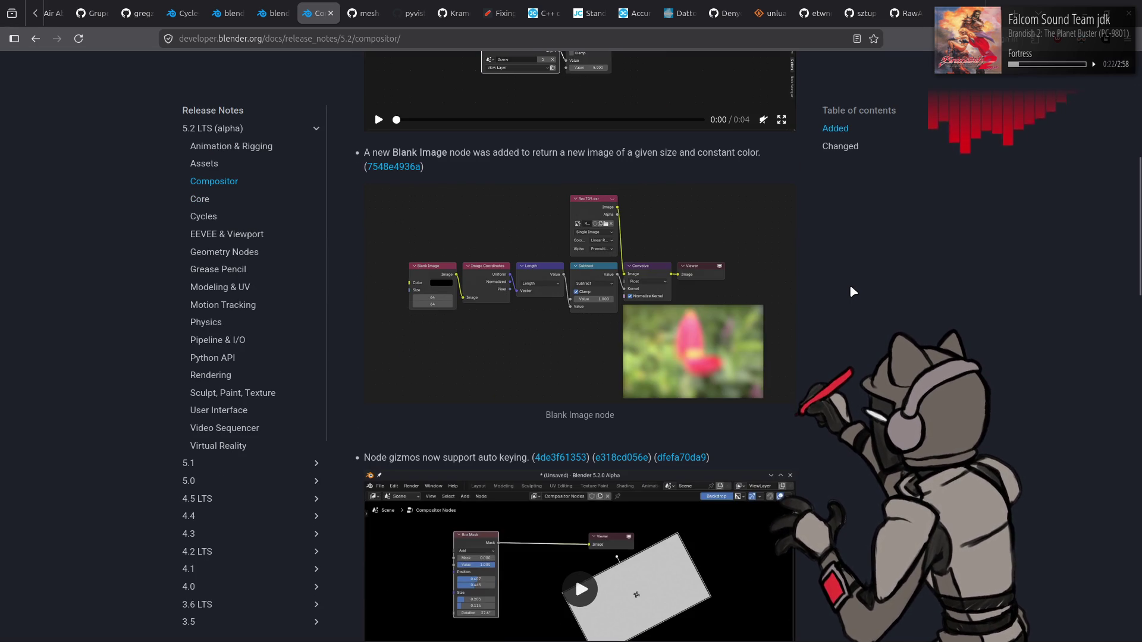
pyautogui.scroll(-4, 850, 288)
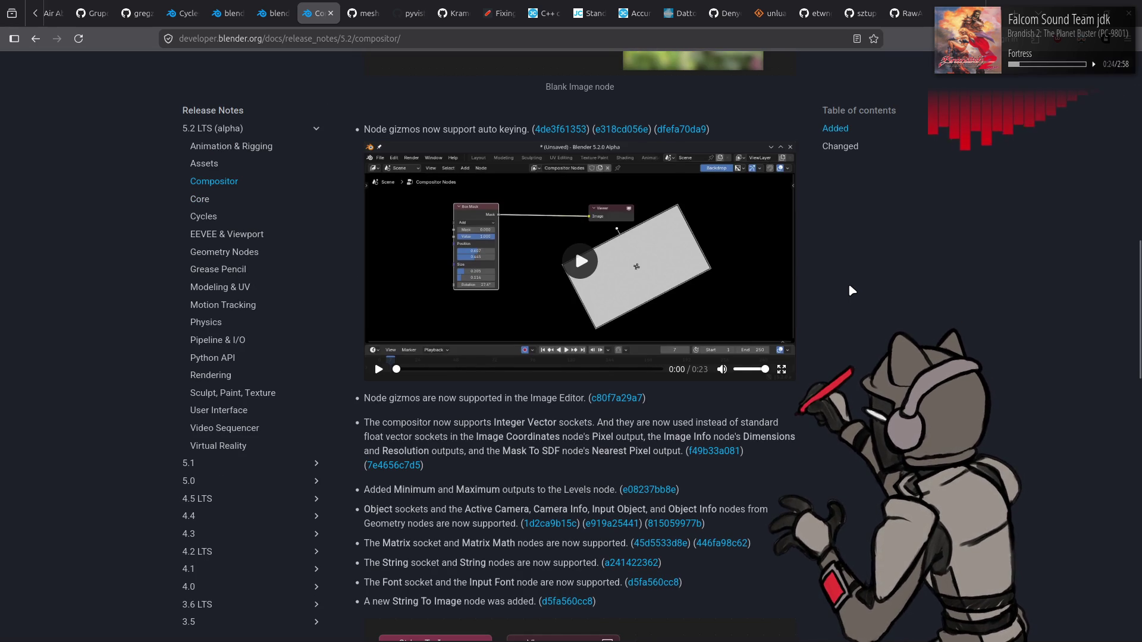
pyautogui.scroll(-2, 850, 289)
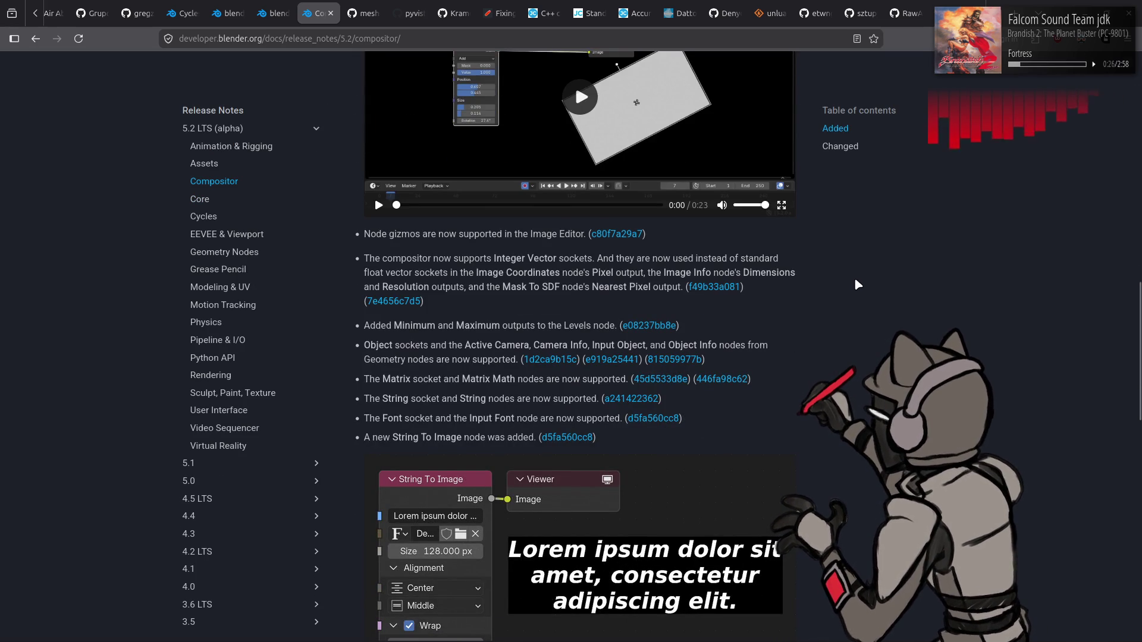
pyautogui.scroll(-4, 856, 278)
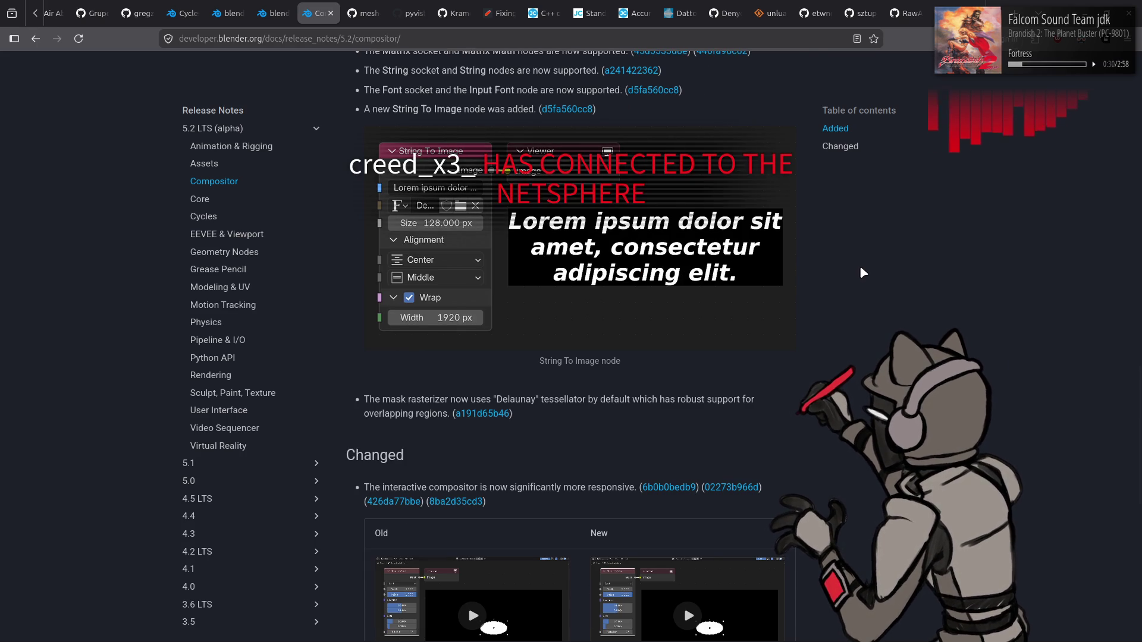
pyautogui.scroll(-2, 861, 268)
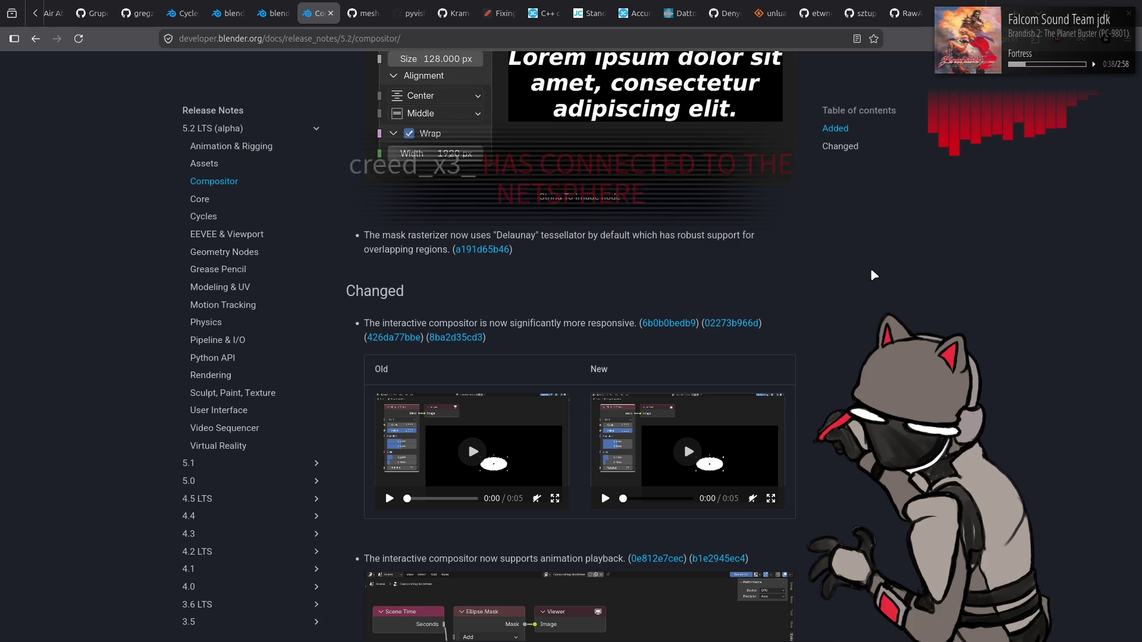
pyautogui.scroll(-4, 871, 272)
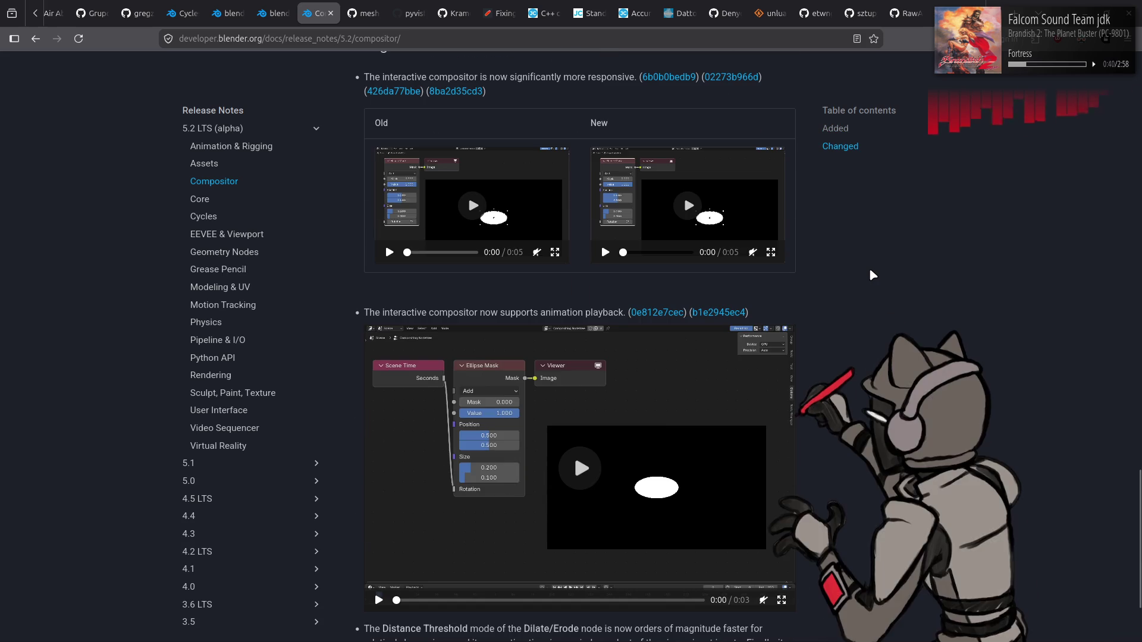
pyautogui.scroll(-2, 870, 272)
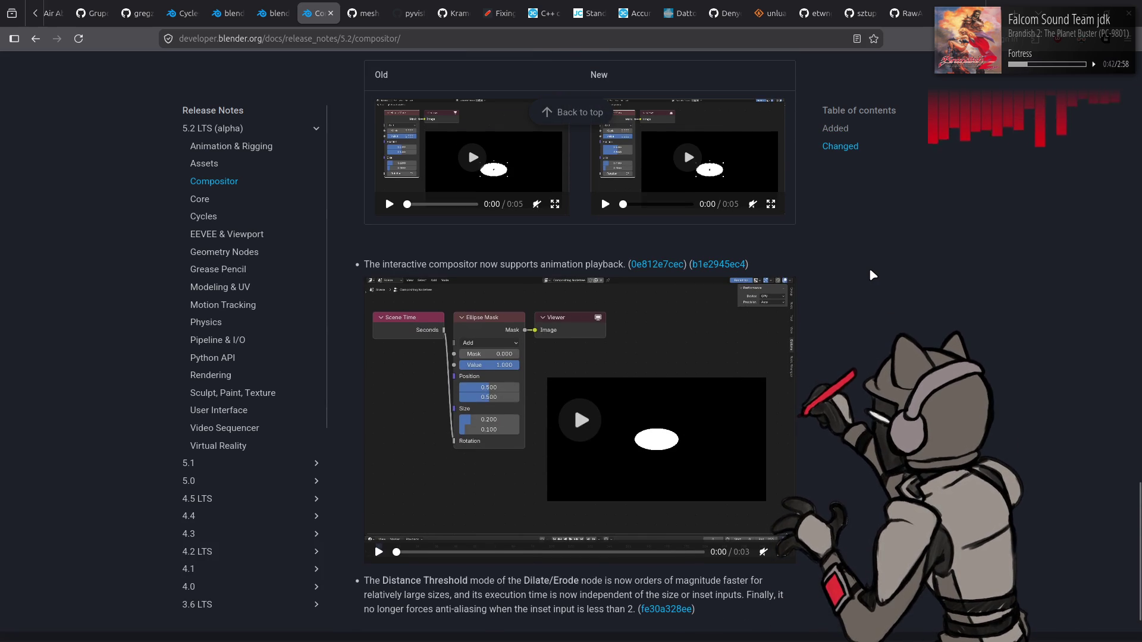
pyautogui.hotkey('alt', 'Left')
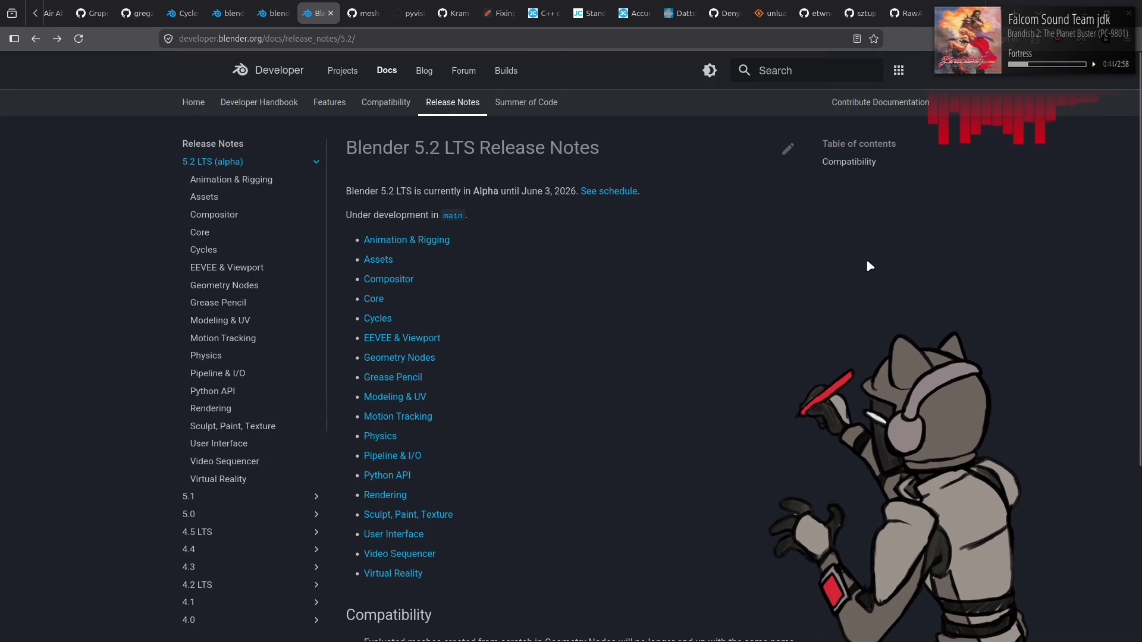
pyautogui.click(399, 358)
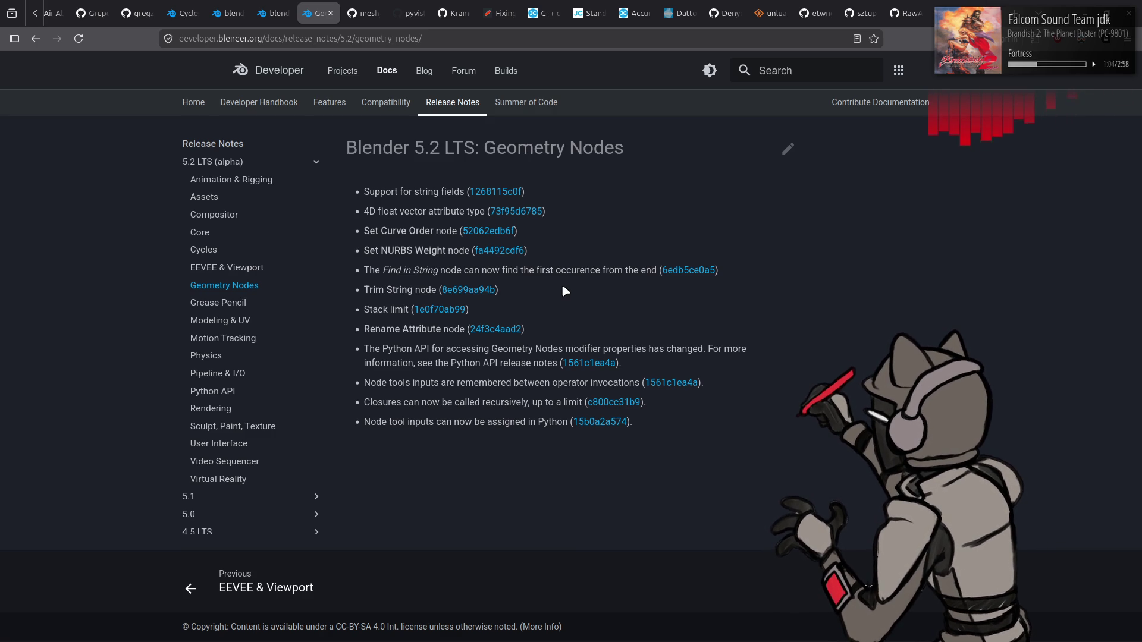
# - Inspect the Stack limit commit, then return to the index and open the Modeling & UV notes
pyautogui.click(432, 313)
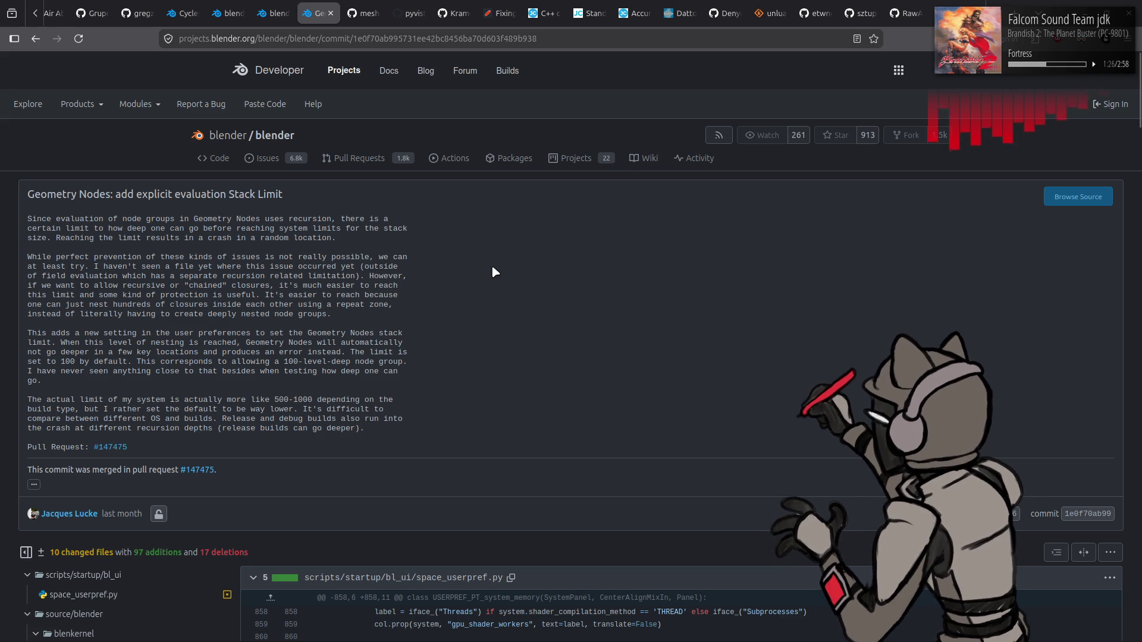
pyautogui.hotkey('alt', 'Left')
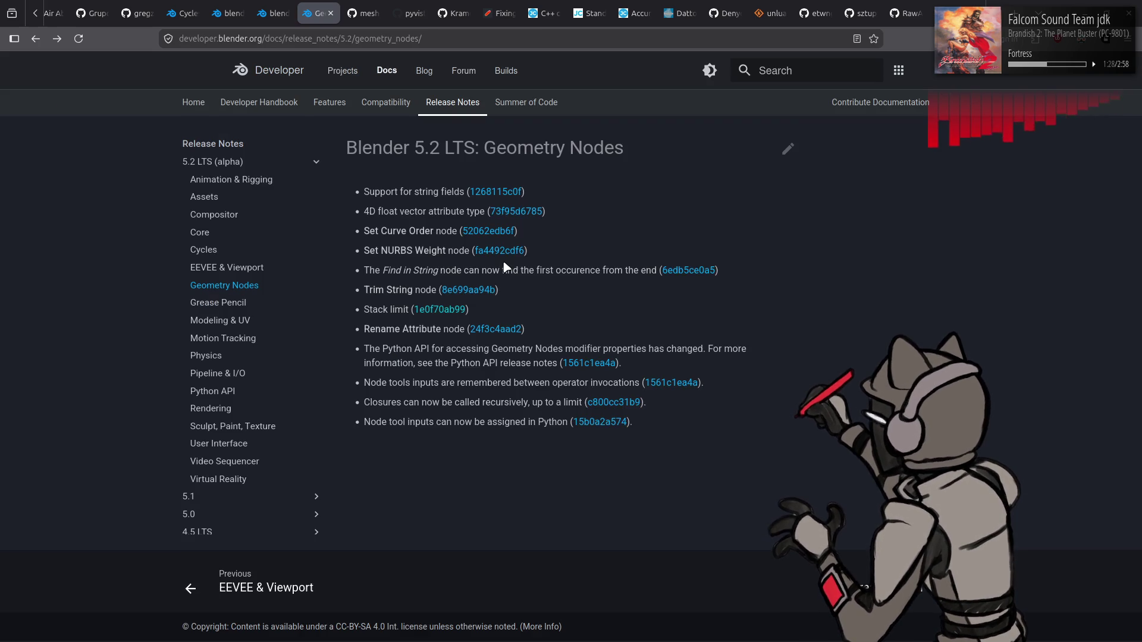
pyautogui.hotkey('alt', 'Left')
pyautogui.click(411, 397)
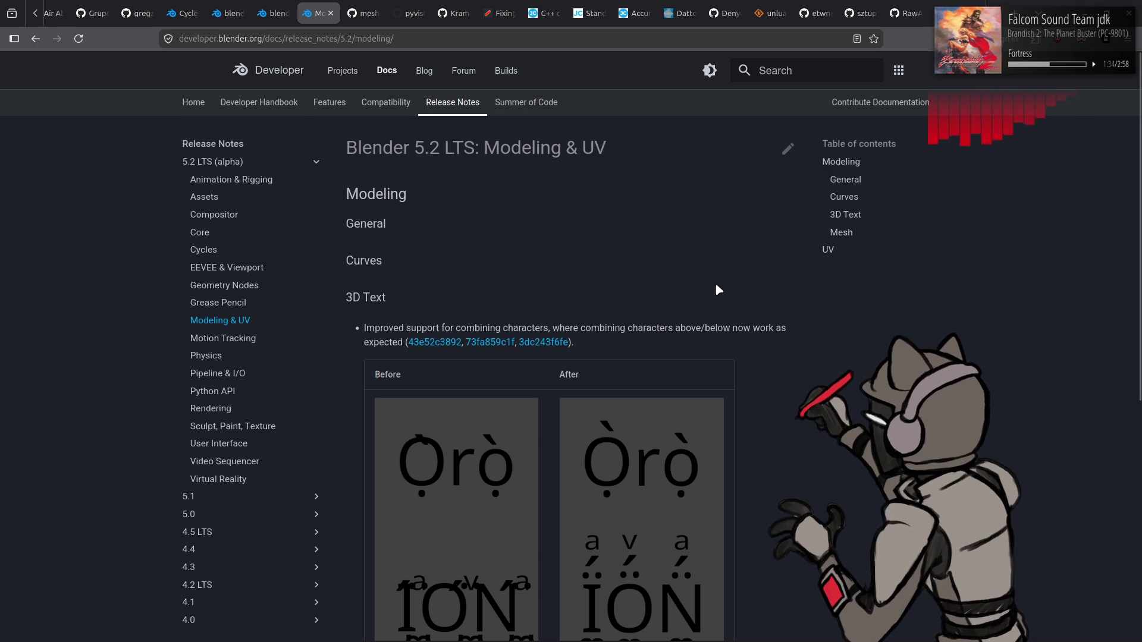
# - Read the Modeling & UV notes to the end, then return and open the Cycles notes
pyautogui.scroll(-5, 725, 285)
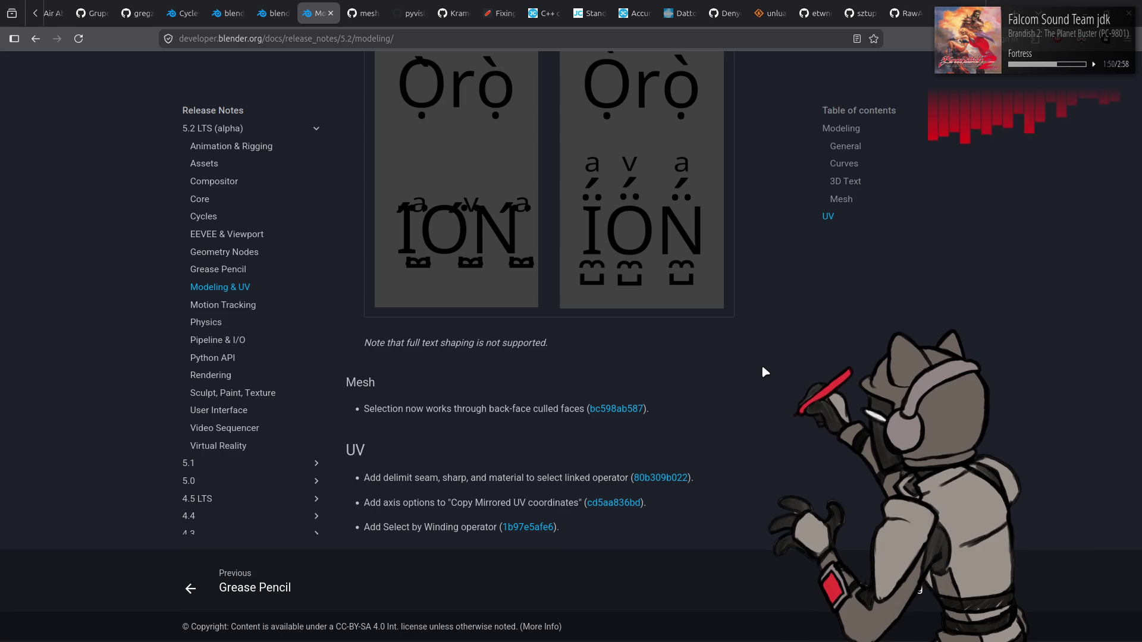
pyautogui.hotkey('alt', 'Left')
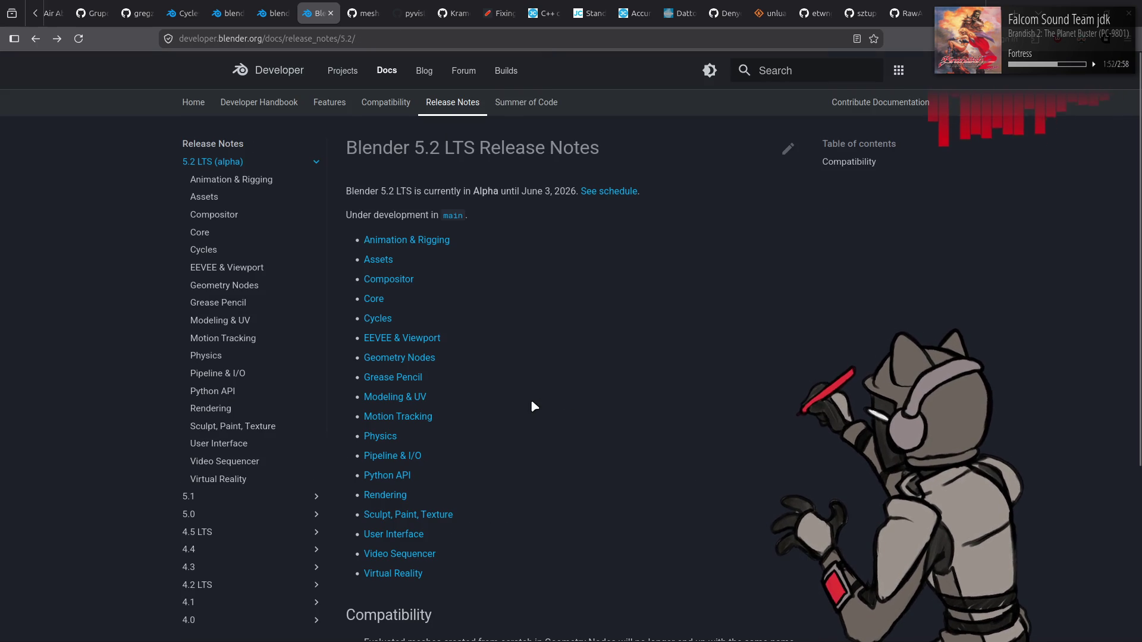
pyautogui.click(372, 319)
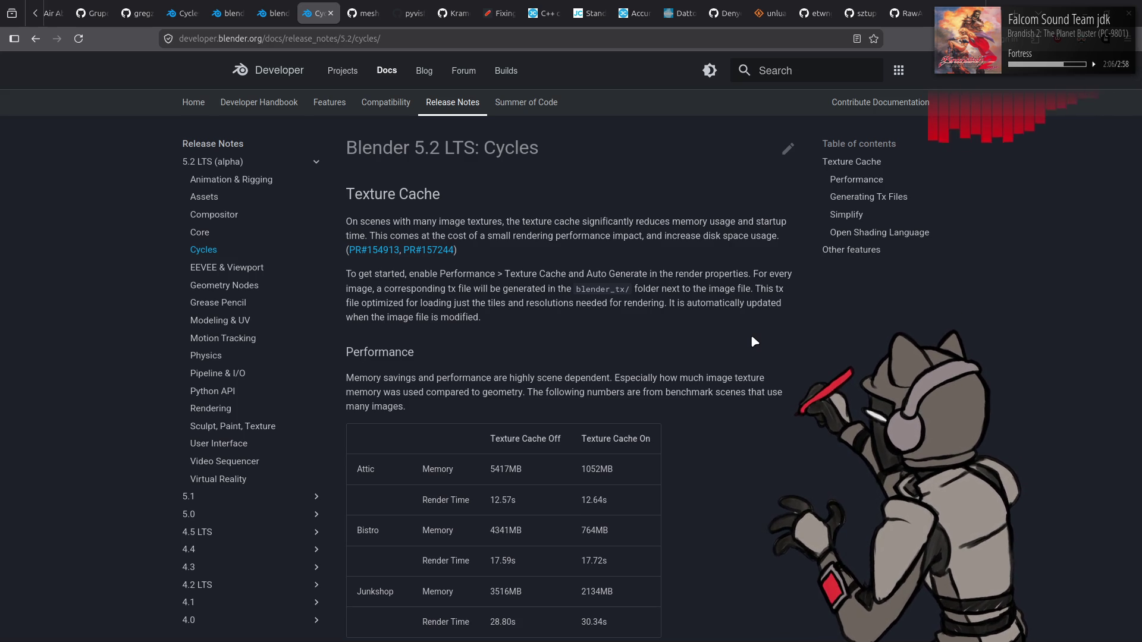
# - Read the Cycles Texture Cache notes and return to the 5.2 release notes index
pyautogui.scroll(-3, 751, 337)
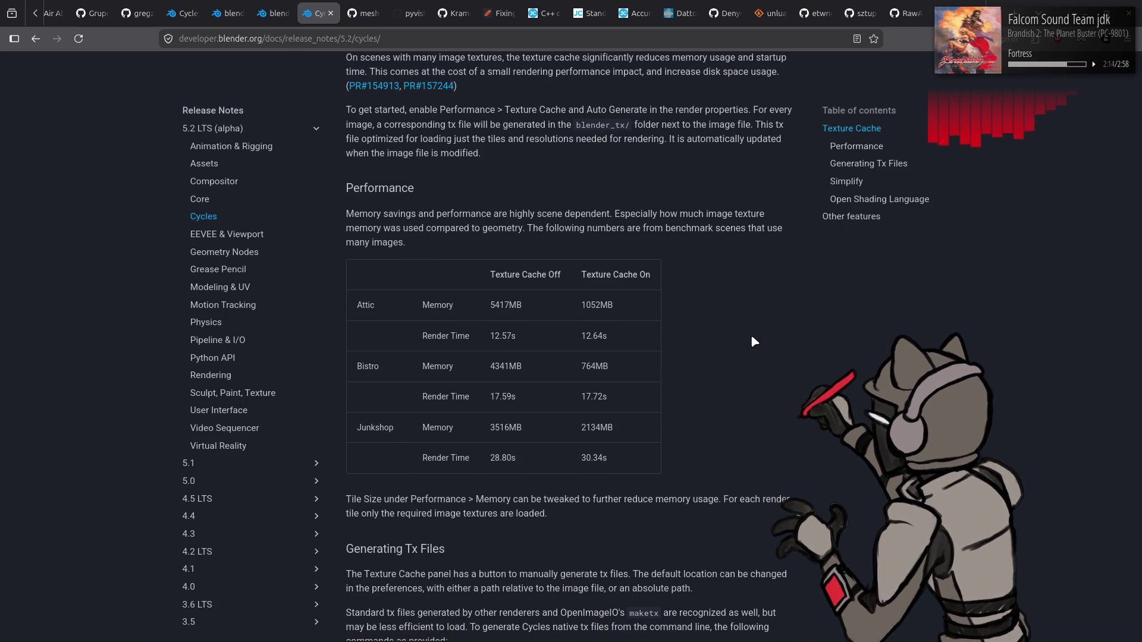
pyautogui.scroll(-6, 752, 340)
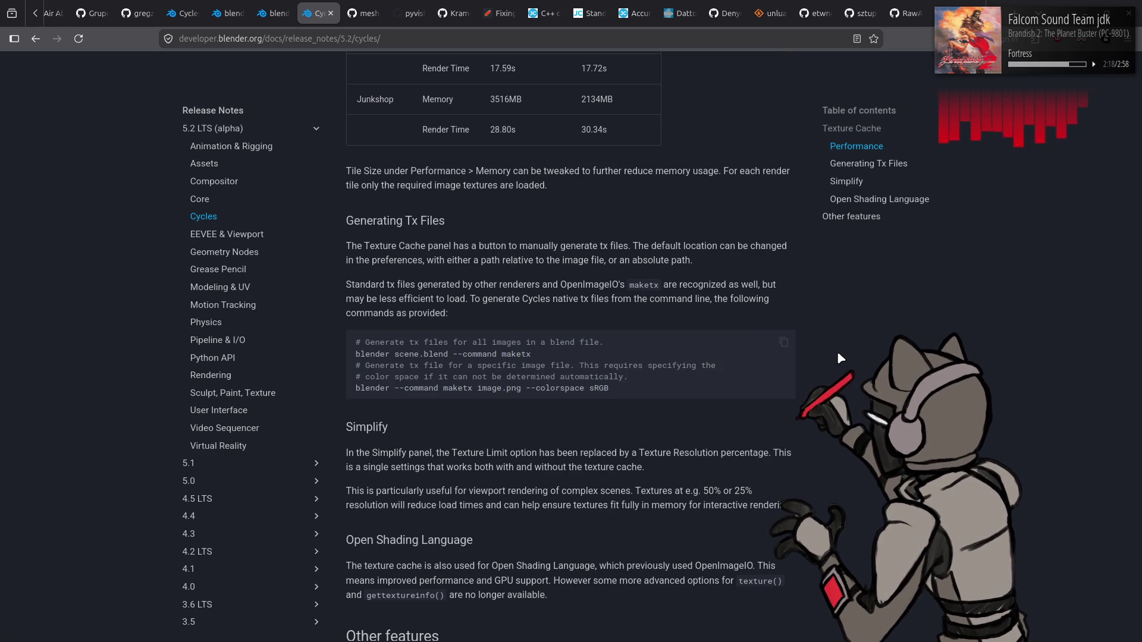
pyautogui.scroll(-1, 846, 356)
pyautogui.scroll(-2, 846, 357)
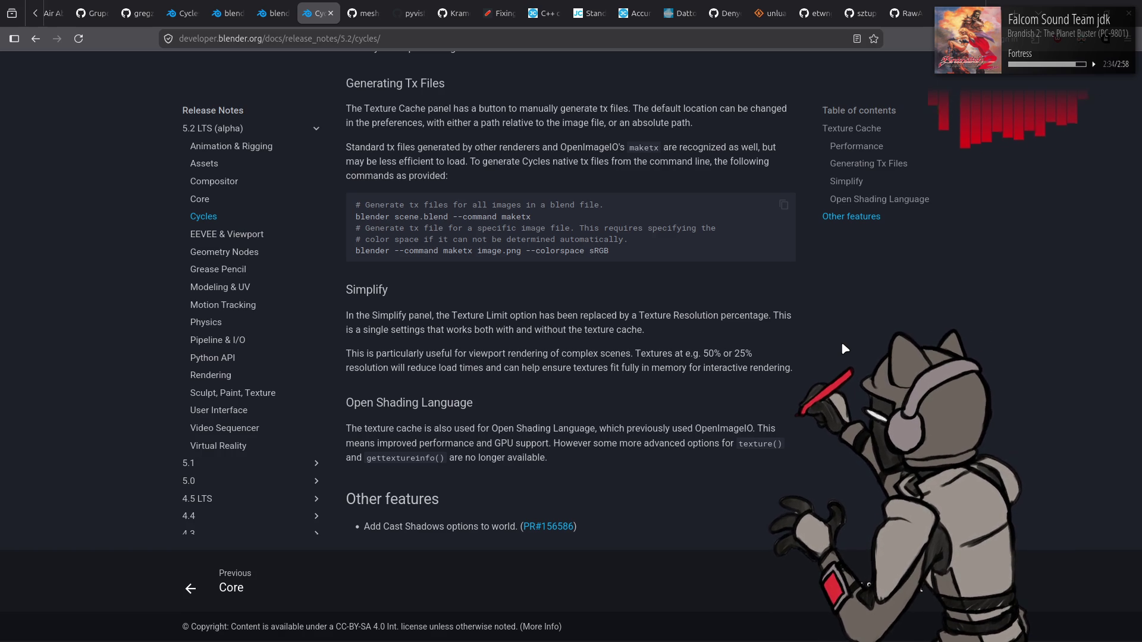
pyautogui.hotkey('alt', 'Left')
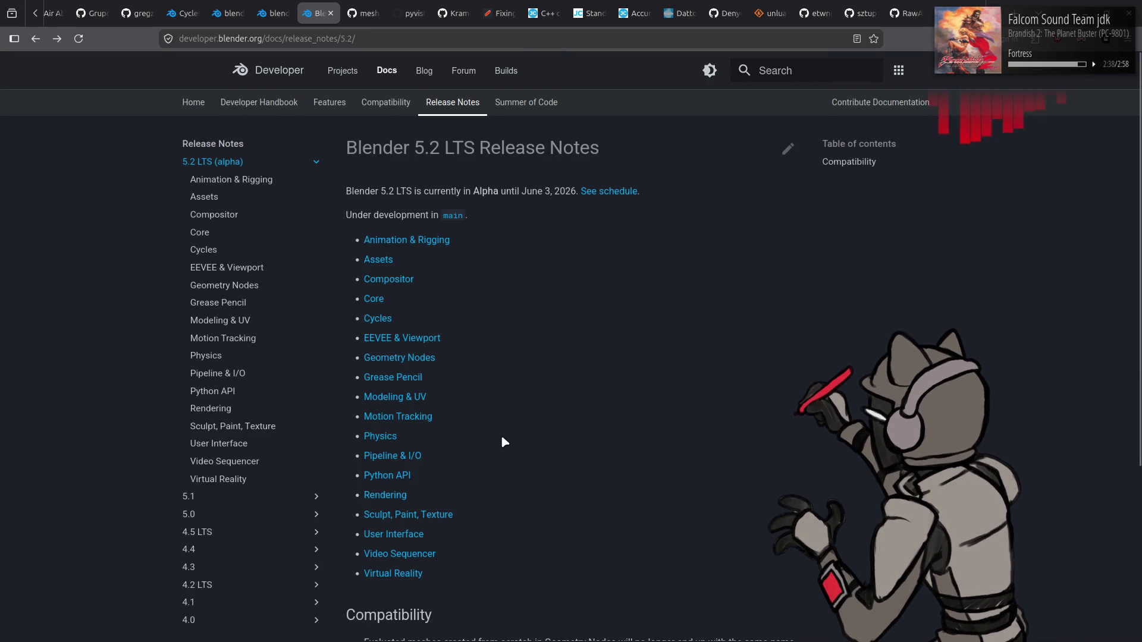
# - Check the Pipeline & I/O notes, then open the 5.2 Python API notes
pyautogui.click(390, 457)
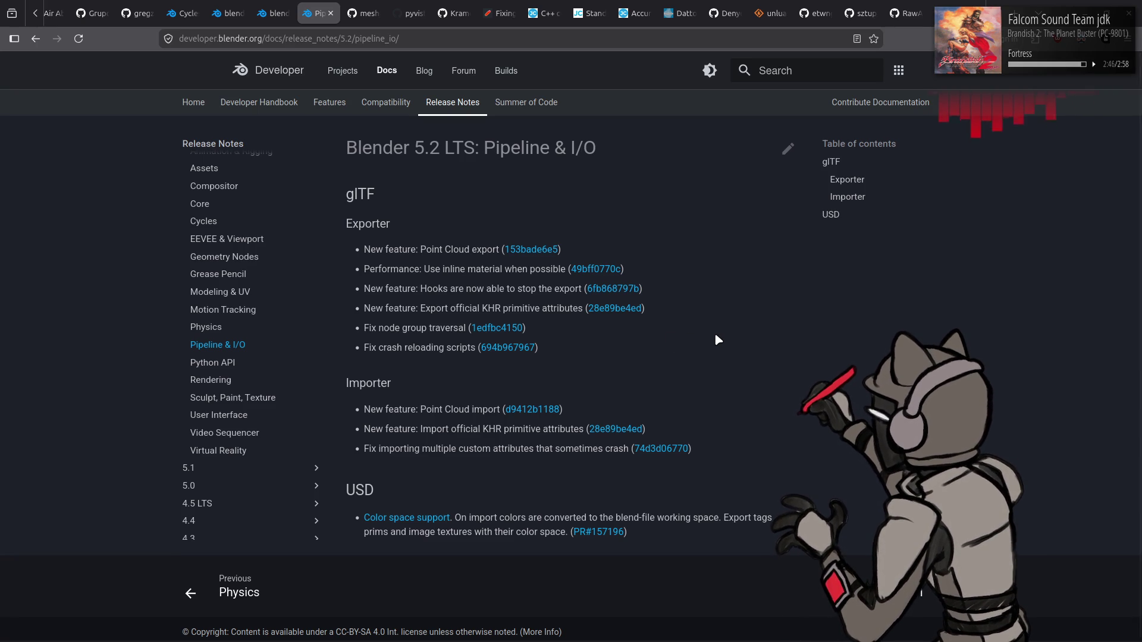
pyautogui.hotkey('alt', 'Left')
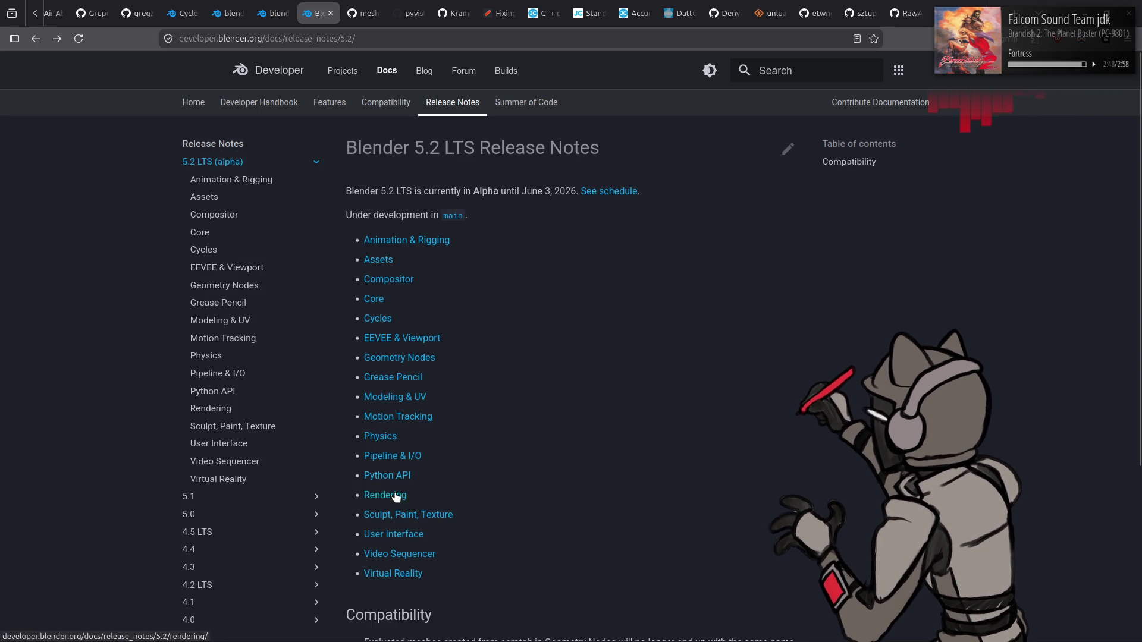
pyautogui.click(399, 476)
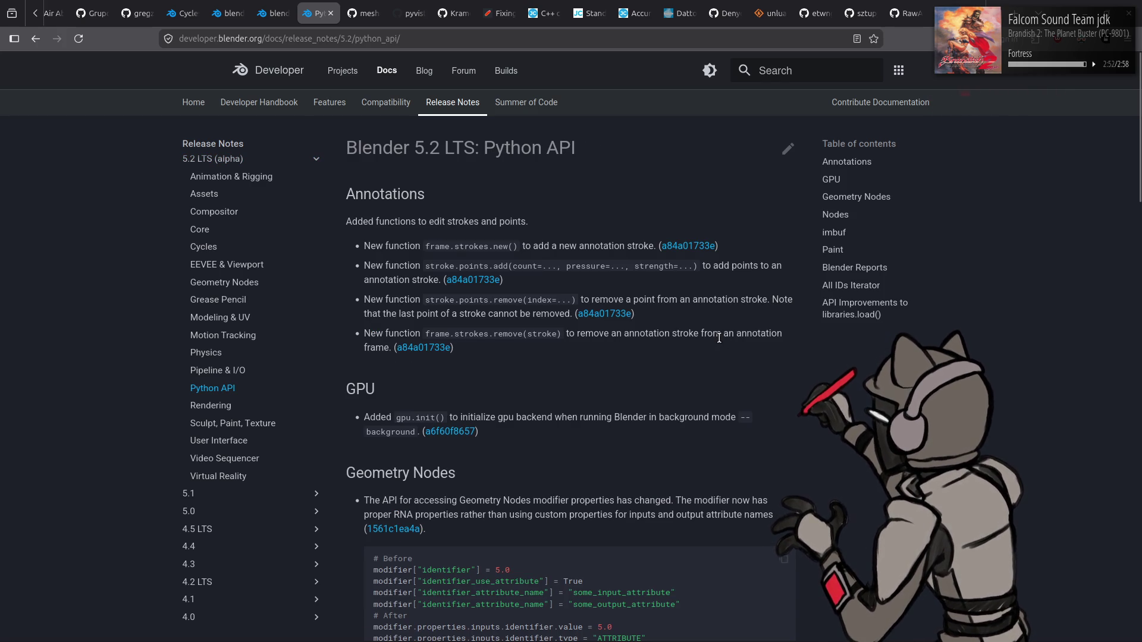
# - Scroll through the 5.2 Python API notes on new annotation stroke and point functions
pyautogui.scroll(-3, 719, 338)
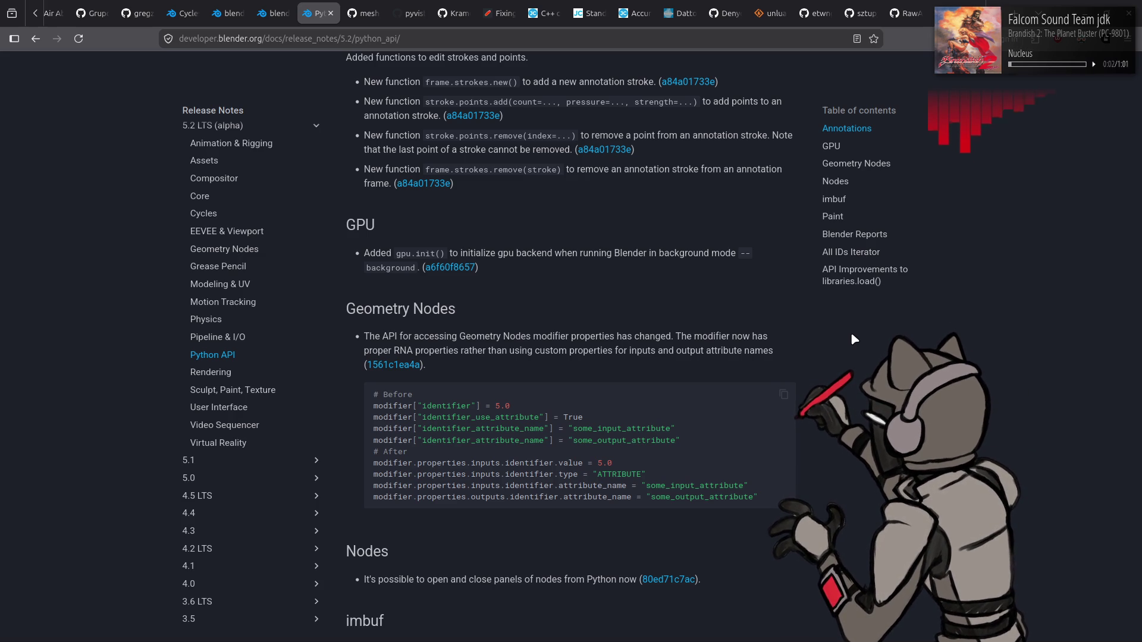
pyautogui.scroll(-3, 852, 335)
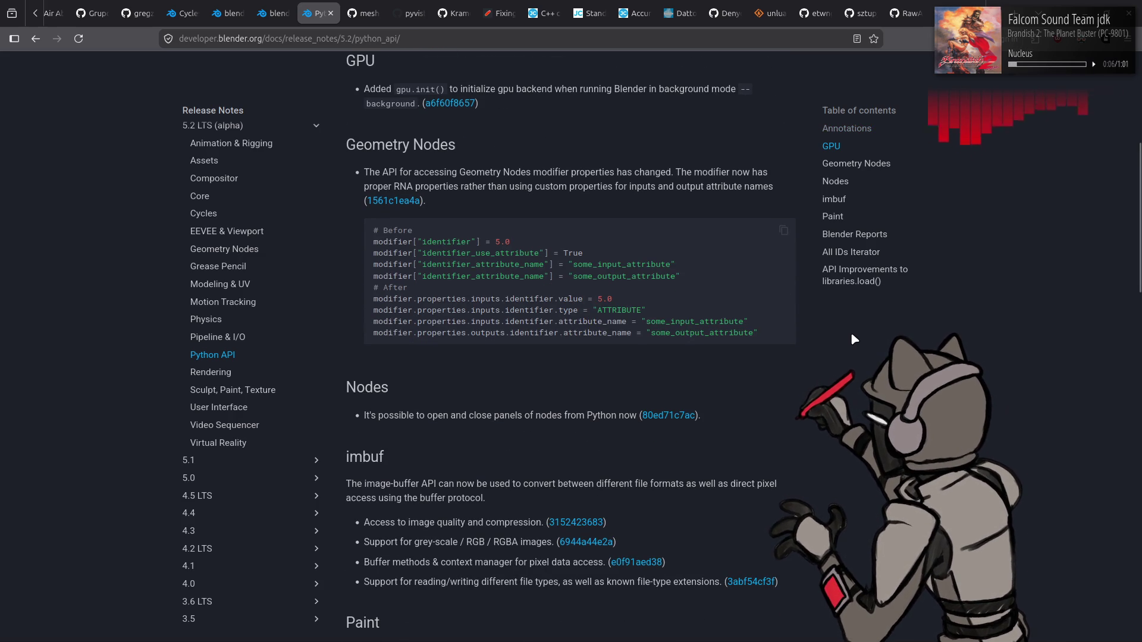
pyautogui.scroll(-3, 835, 344)
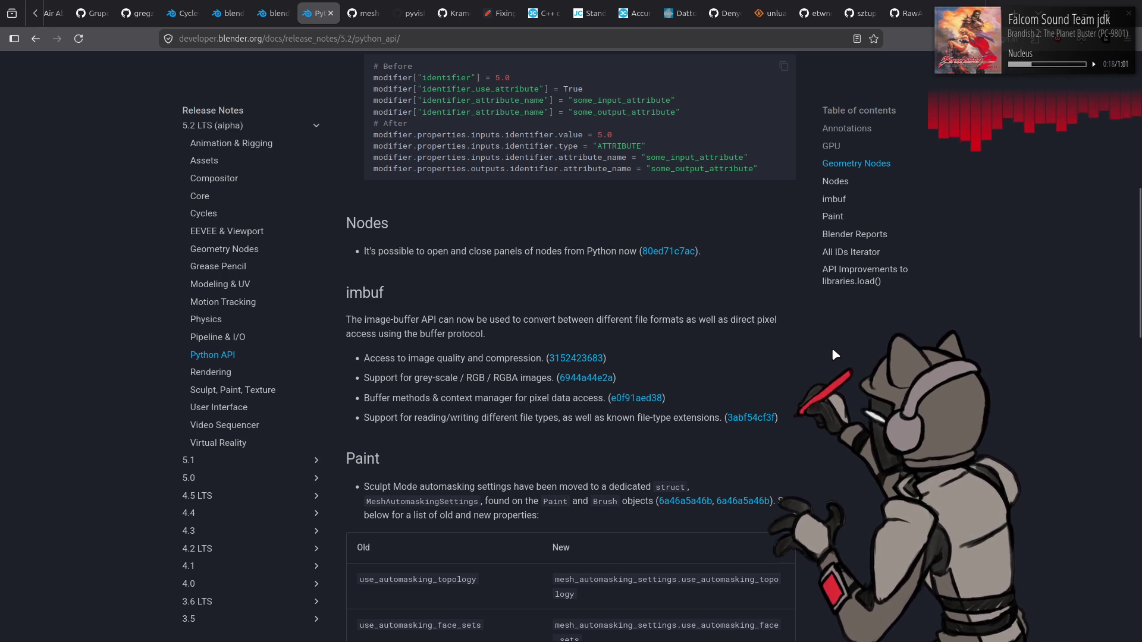
pyautogui.scroll(-15, 762, 384)
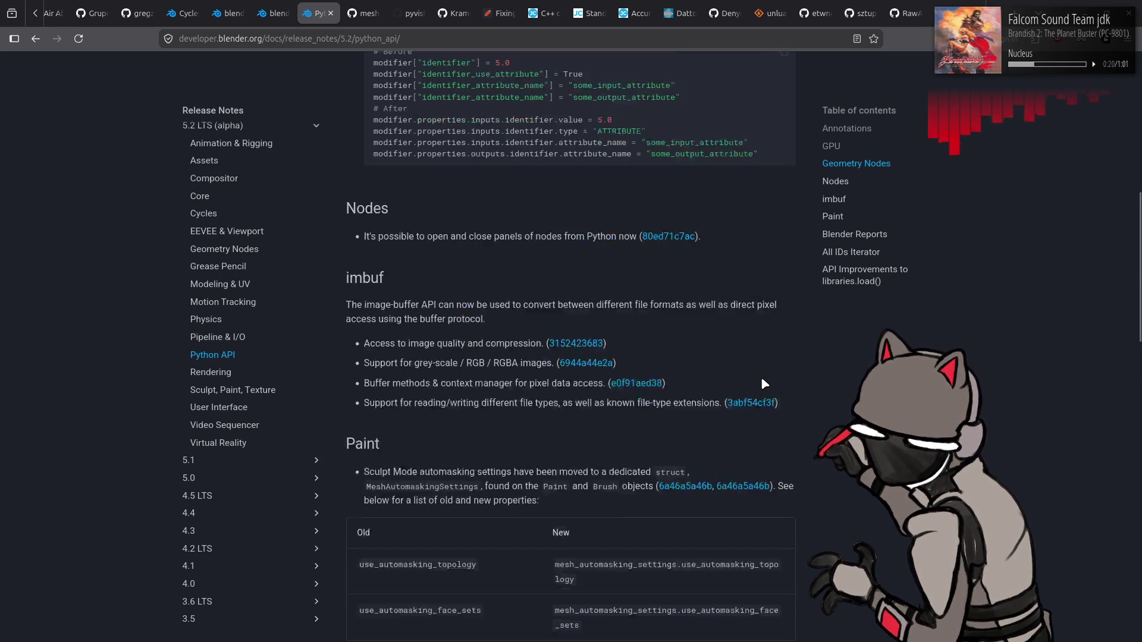
pyautogui.scroll(7, 782, 384)
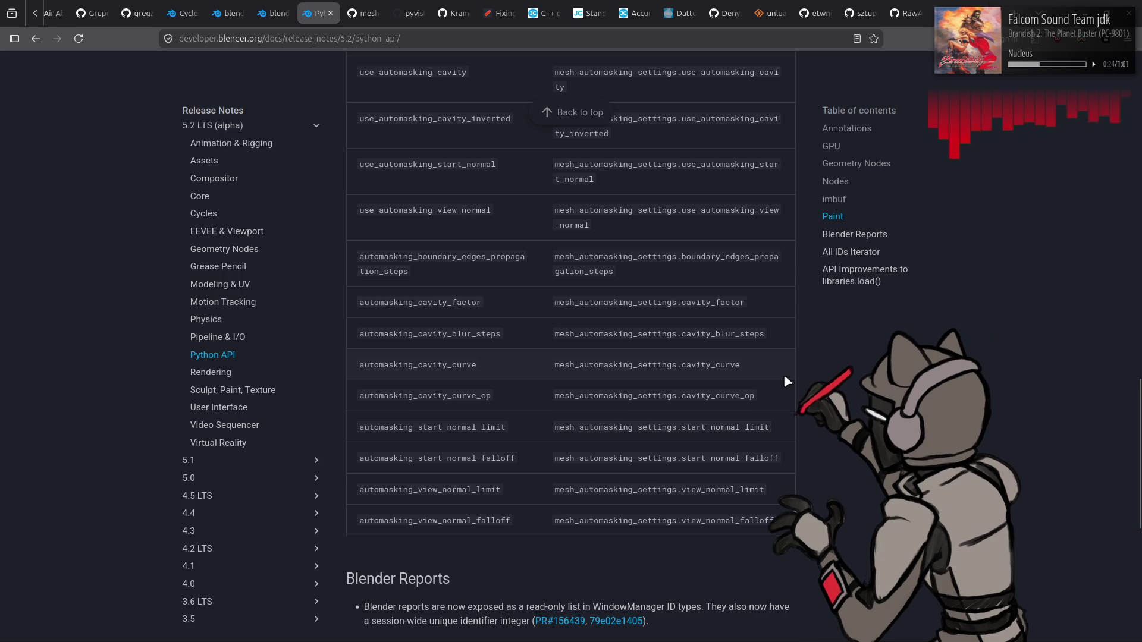
pyautogui.scroll(-4, 791, 374)
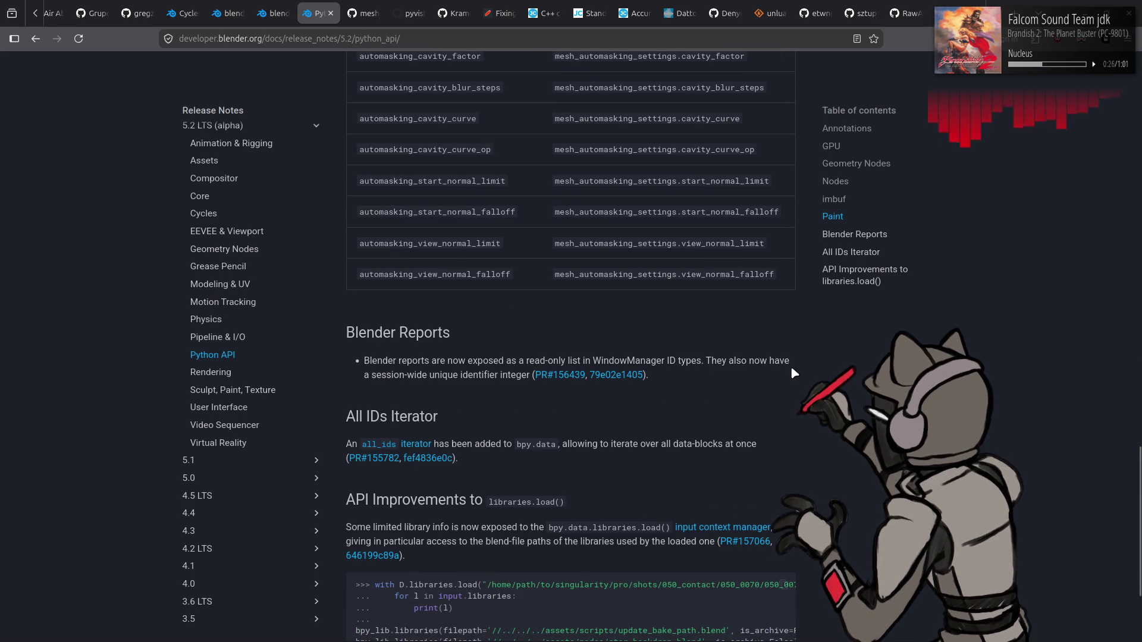
pyautogui.scroll(-3, 792, 369)
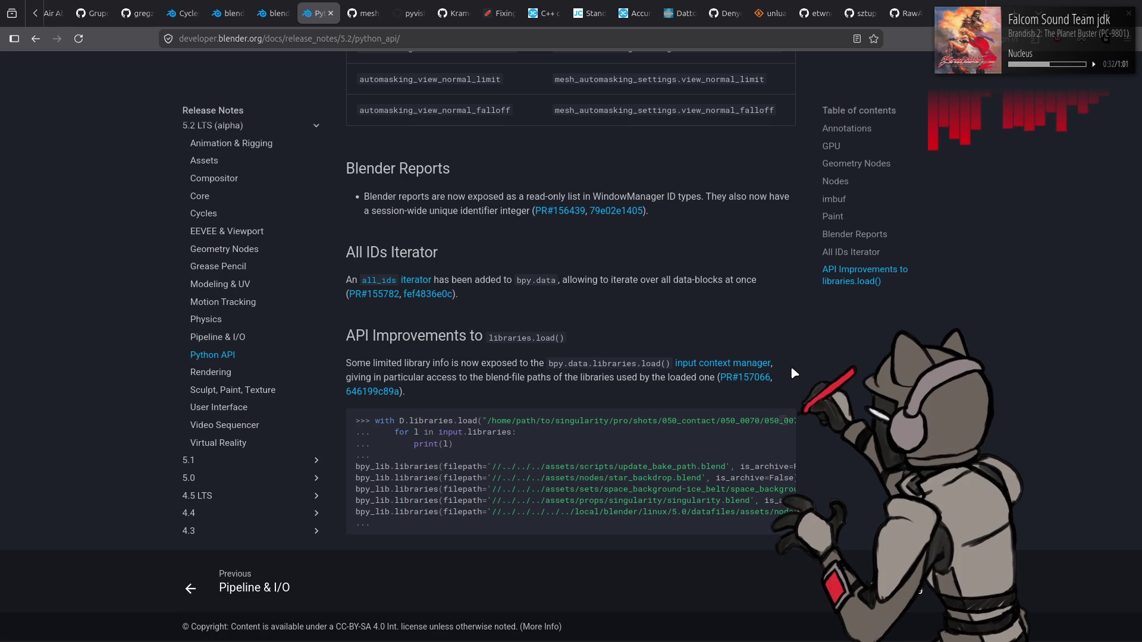
# - Check the 5.2 Rendering notes on render output and color management, then return
pyautogui.hotkey('alt', 'Left')
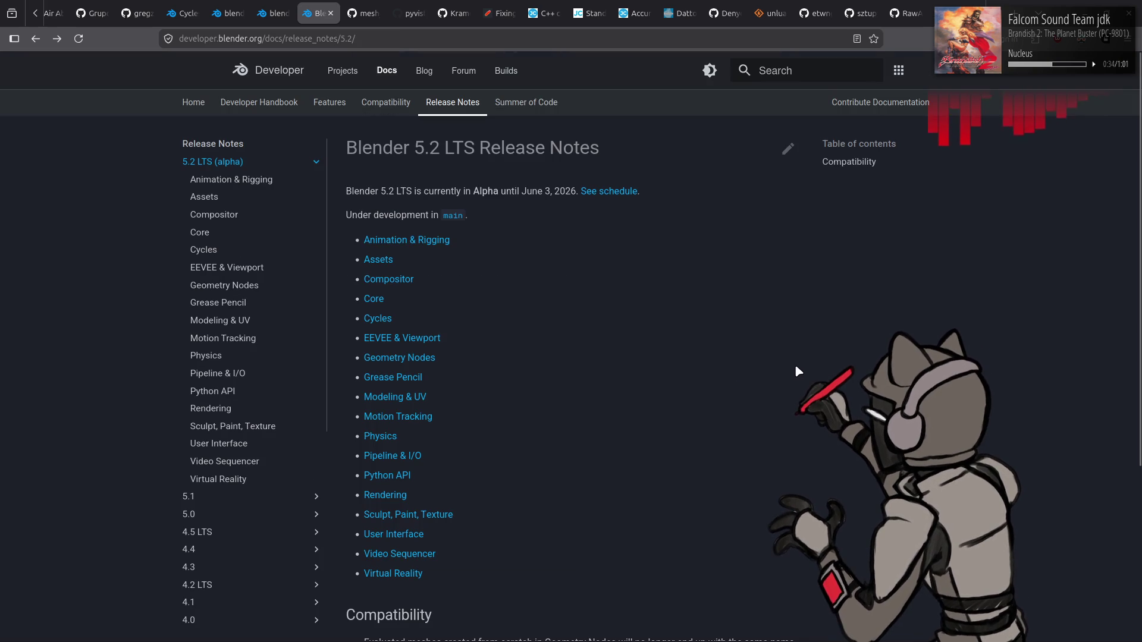
pyautogui.click(392, 496)
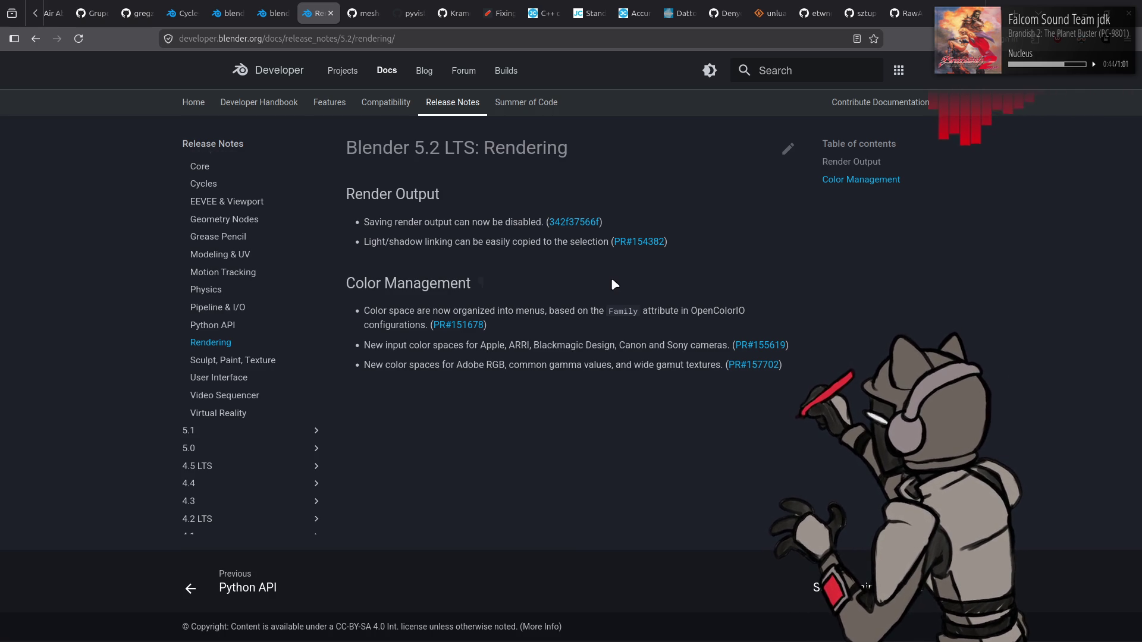
pyautogui.hotkey('alt', 'Left')
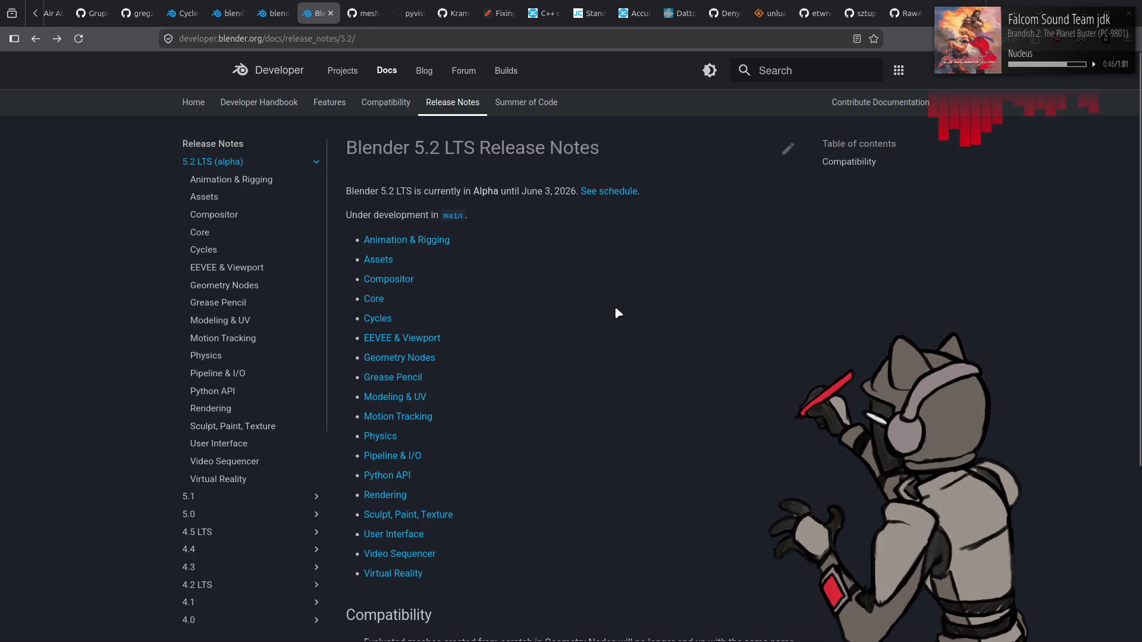
# - Go to the Blender 5.0 release notes and open its Python API changes
pyautogui.hotkey('alt', 'Left')
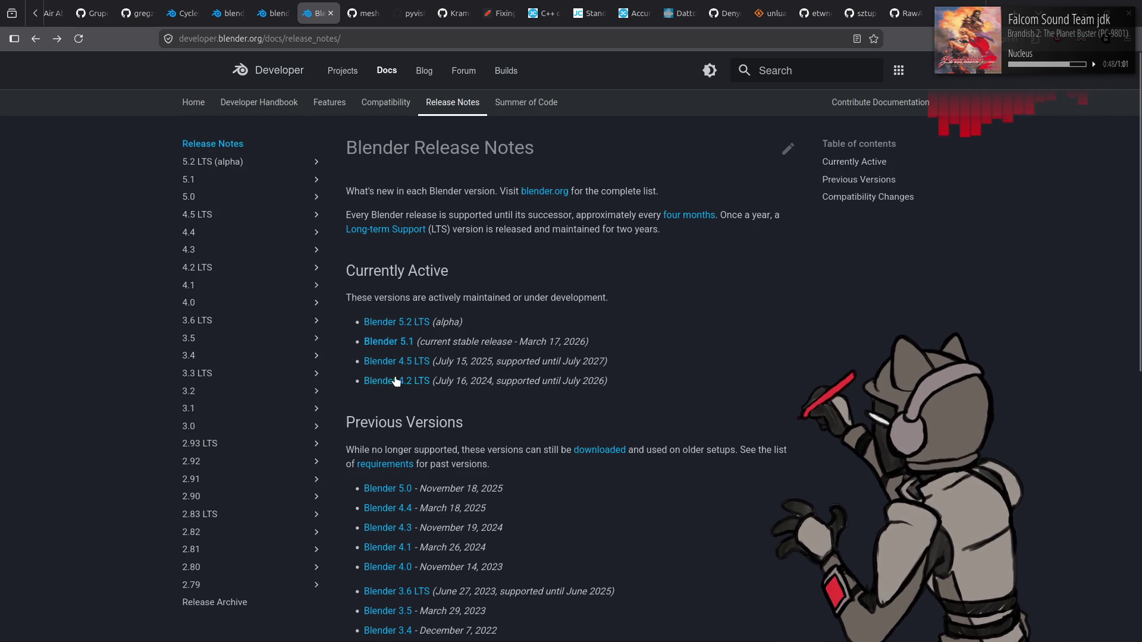
pyautogui.click(189, 197)
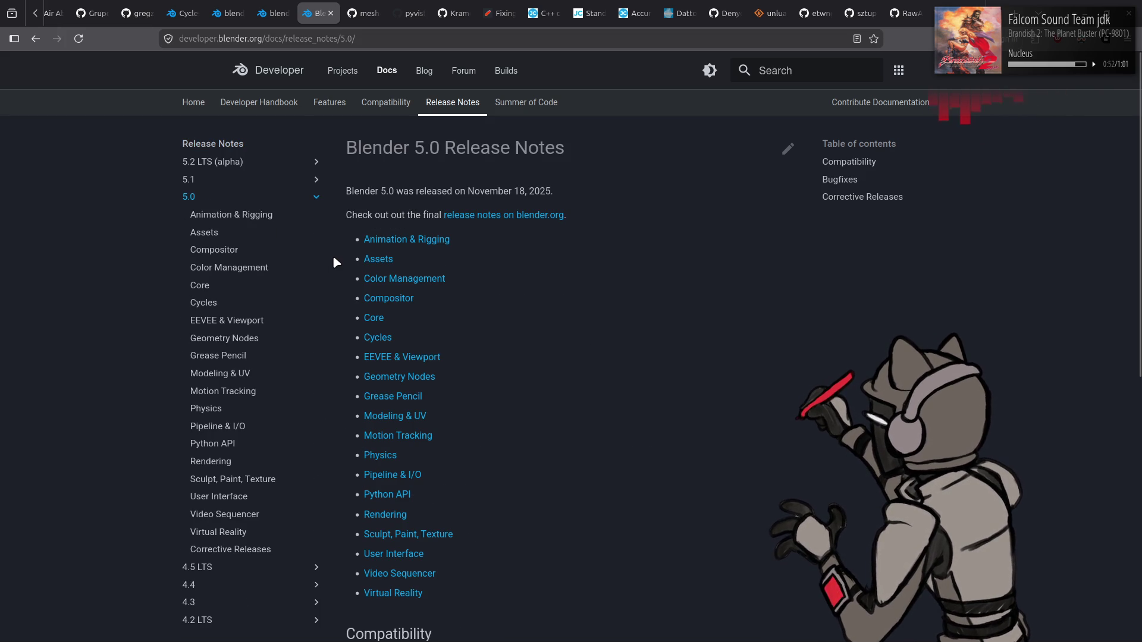
pyautogui.click(403, 494)
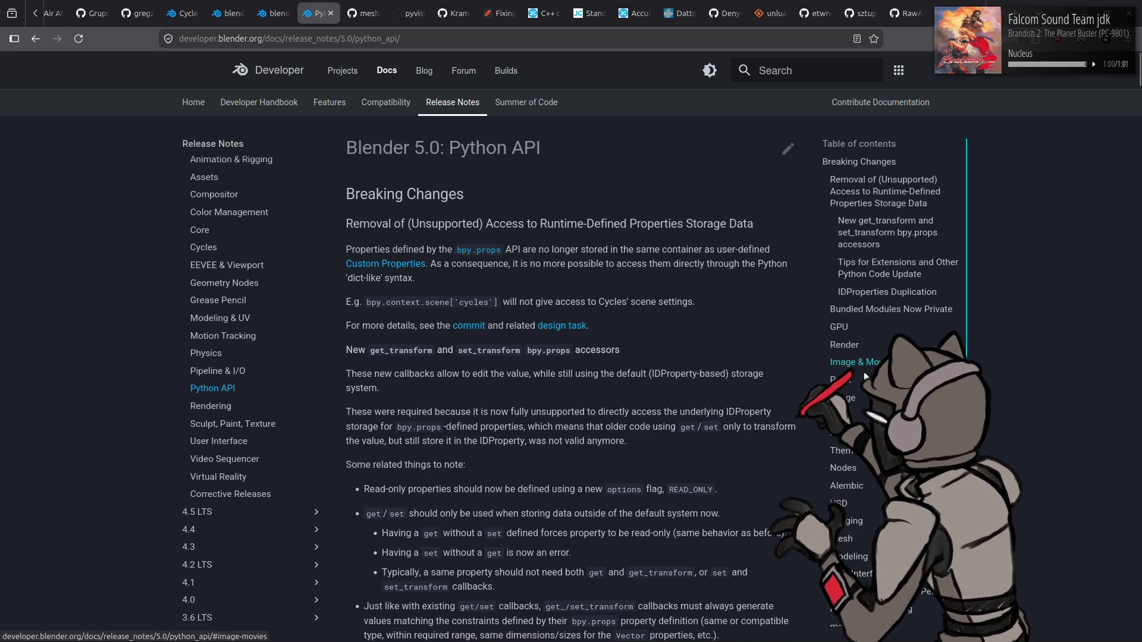
pyautogui.scroll(-2, 868, 369)
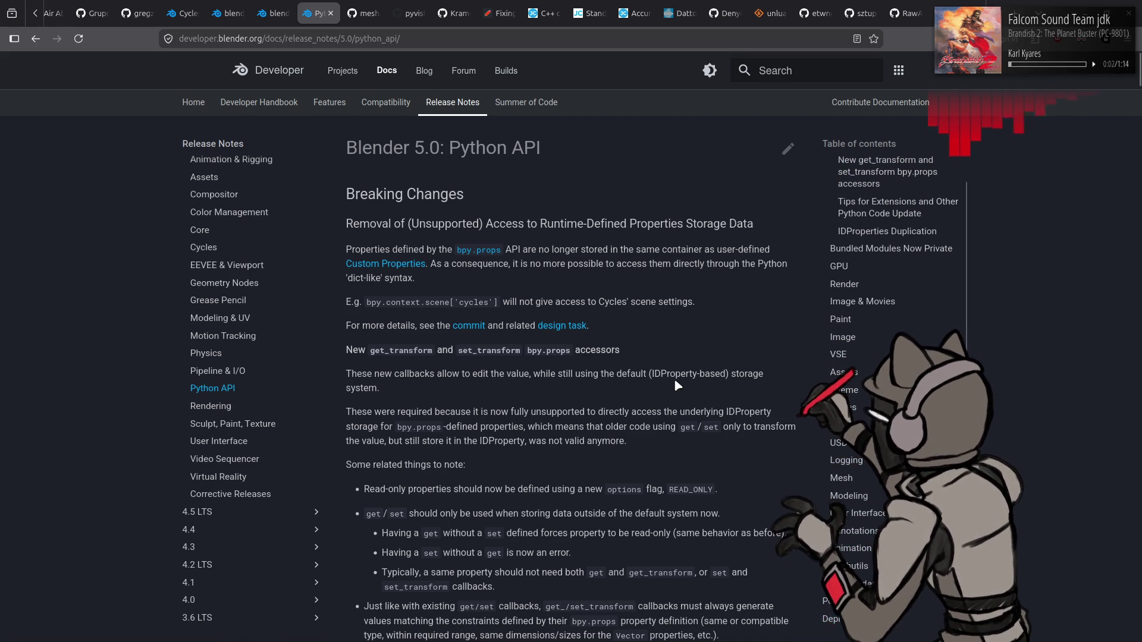
# - Scroll to the CollectionExporters additions and select the exporters.new code example line
pyautogui.scroll(-10, 666, 348)
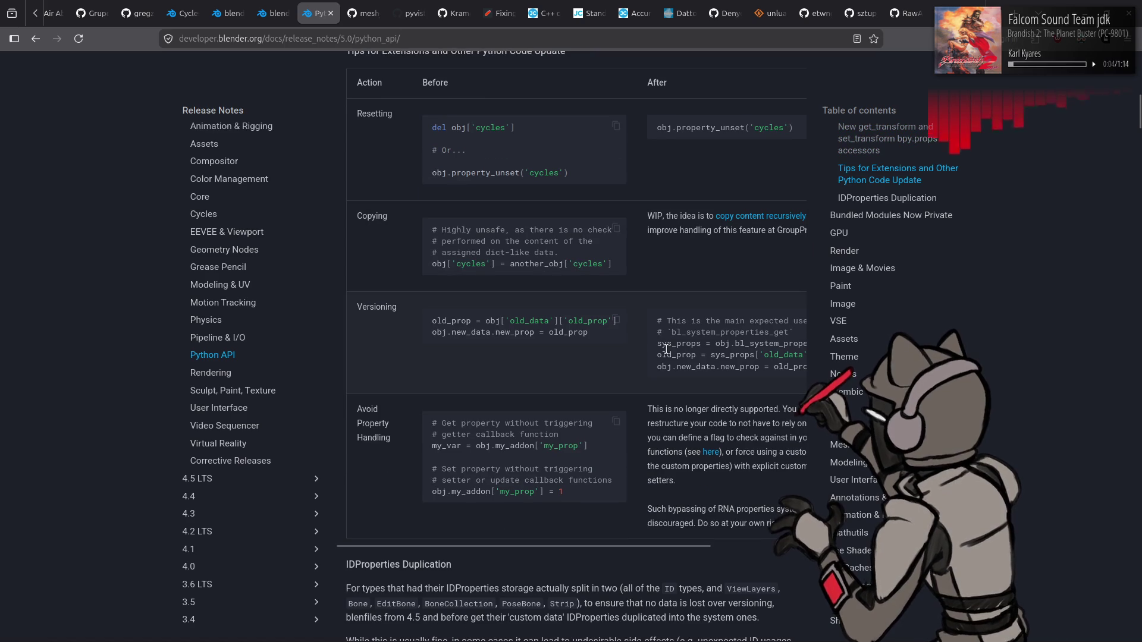
pyautogui.scroll(-10, 1048, 340)
pyautogui.scroll(-6, 1030, 329)
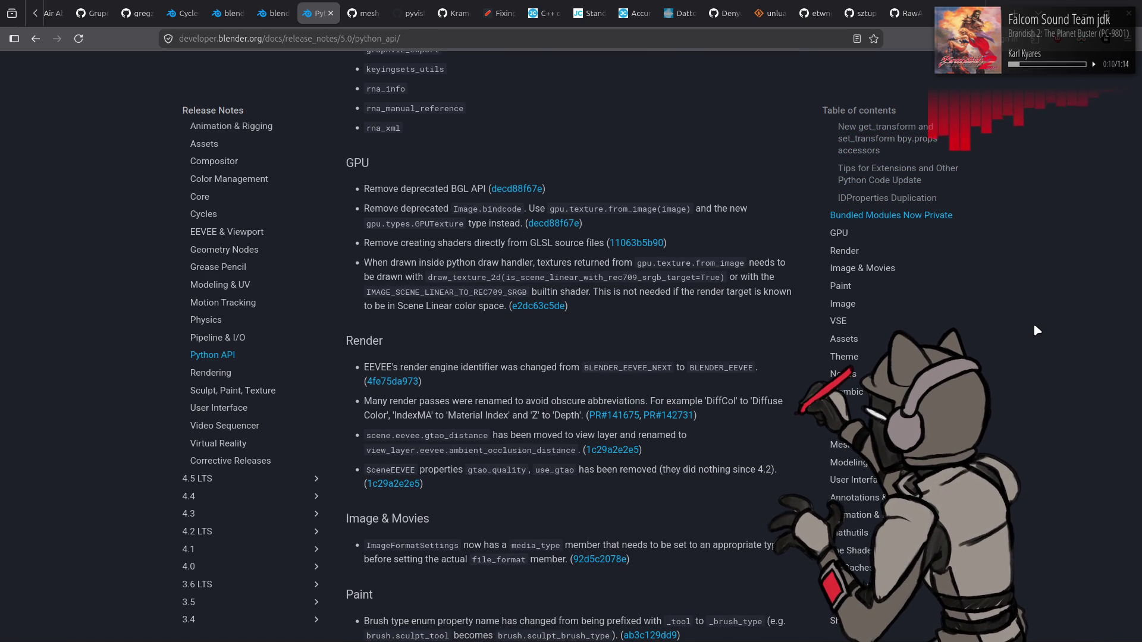
pyautogui.scroll(-1, 1036, 331)
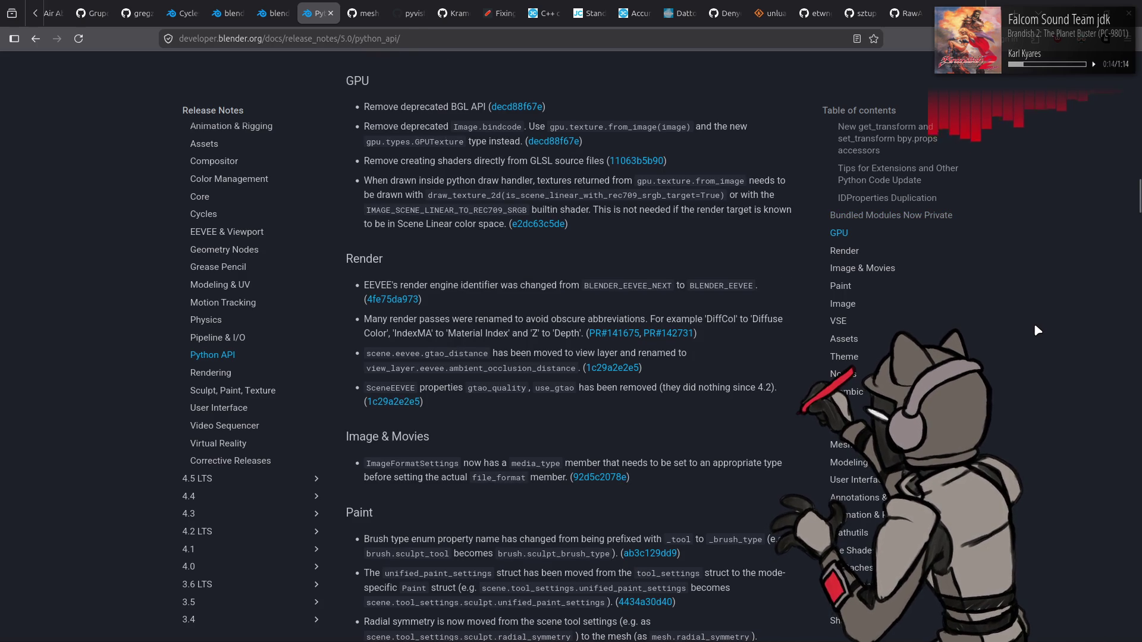
pyautogui.scroll(-6, 1036, 328)
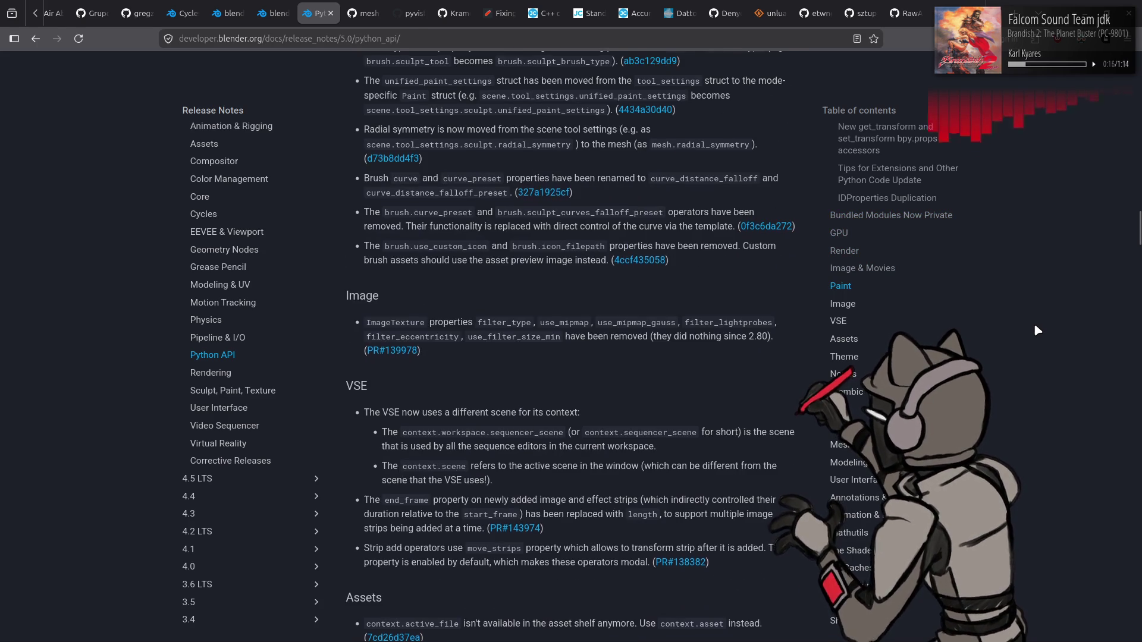
pyautogui.scroll(-6, 1037, 331)
pyautogui.scroll(-5, 1037, 331)
pyautogui.scroll(-1, 1036, 331)
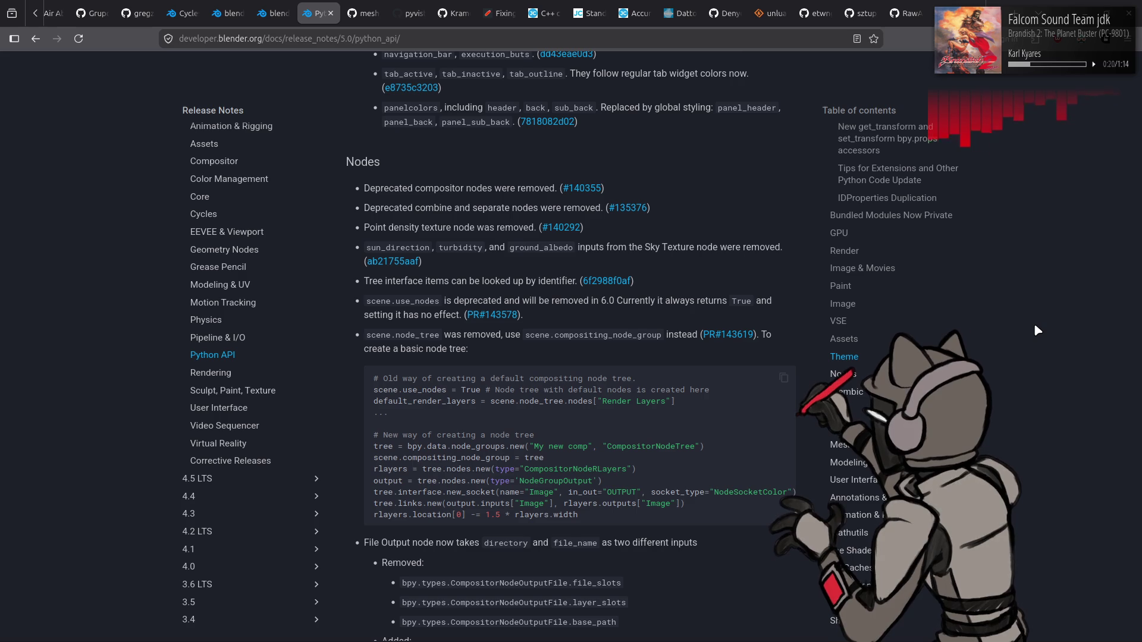
pyautogui.scroll(-4, 1036, 327)
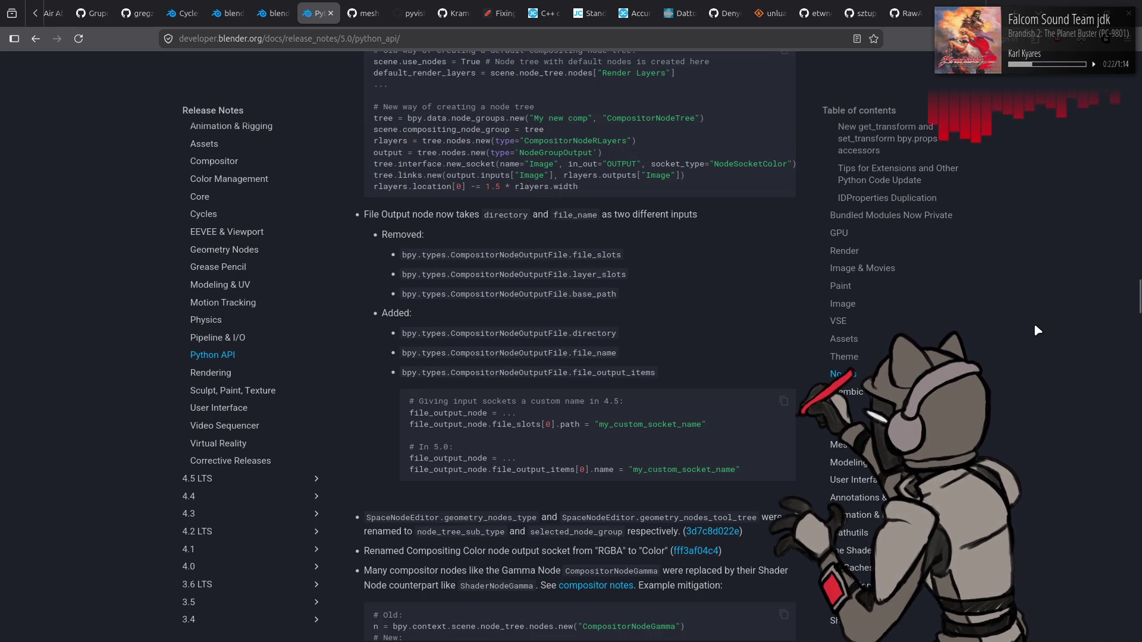
pyautogui.scroll(-3, 1037, 330)
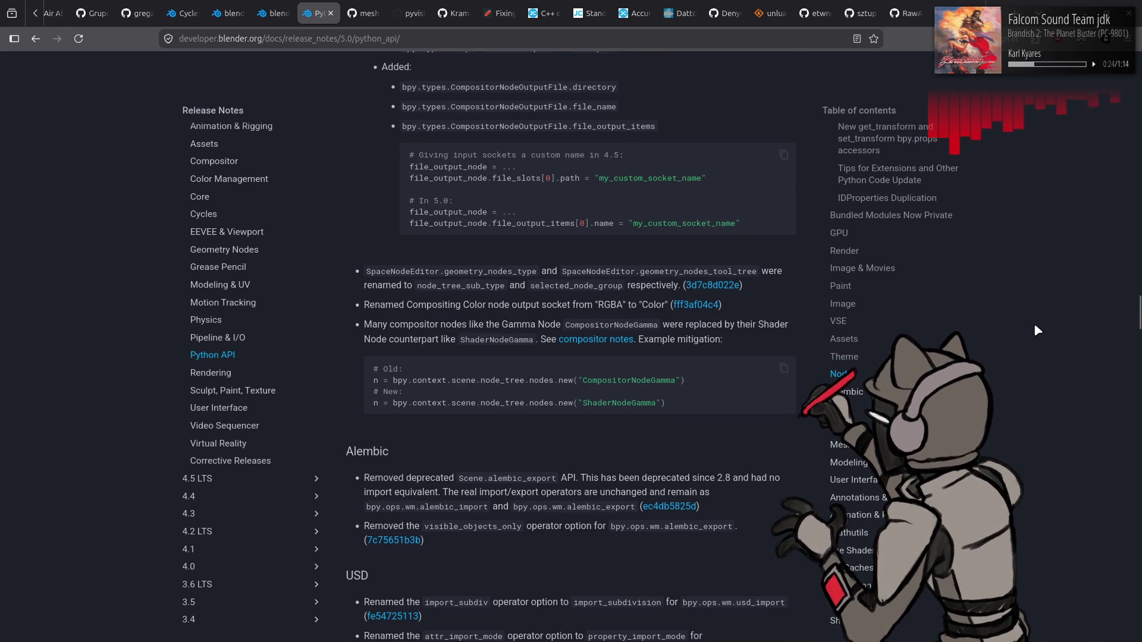
pyautogui.scroll(-4, 1034, 327)
pyautogui.scroll(-4, 1035, 327)
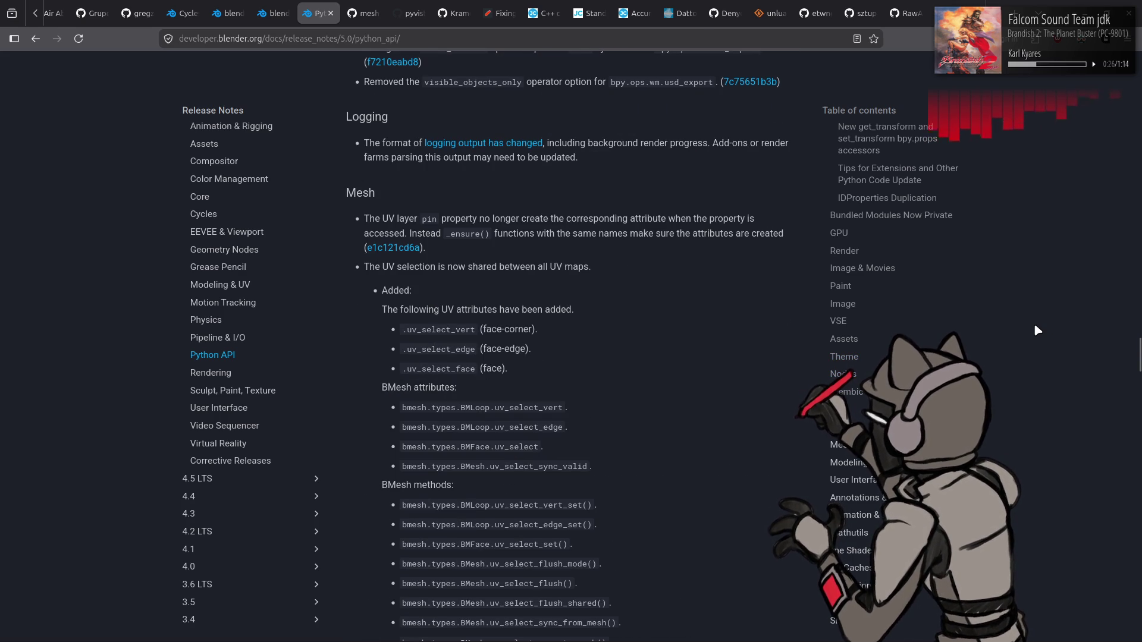
pyautogui.scroll(-7, 1037, 330)
pyautogui.scroll(-4, 1037, 330)
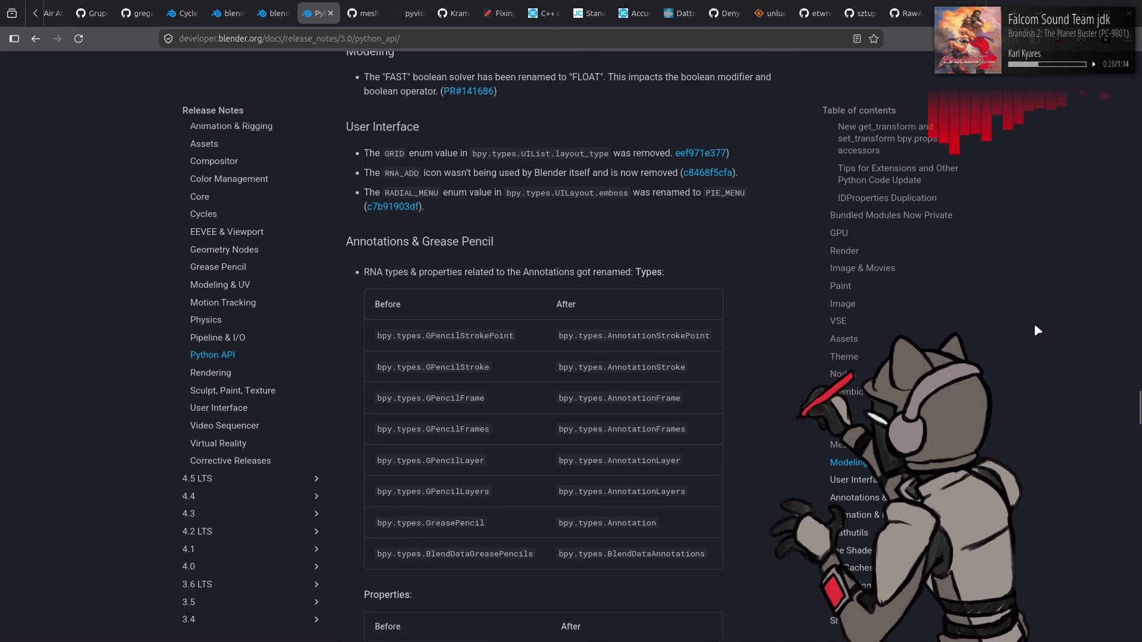
pyautogui.scroll(-7, 1035, 327)
pyautogui.scroll(-4, 1036, 327)
pyautogui.scroll(-7, 1035, 329)
pyautogui.scroll(-4, 1035, 329)
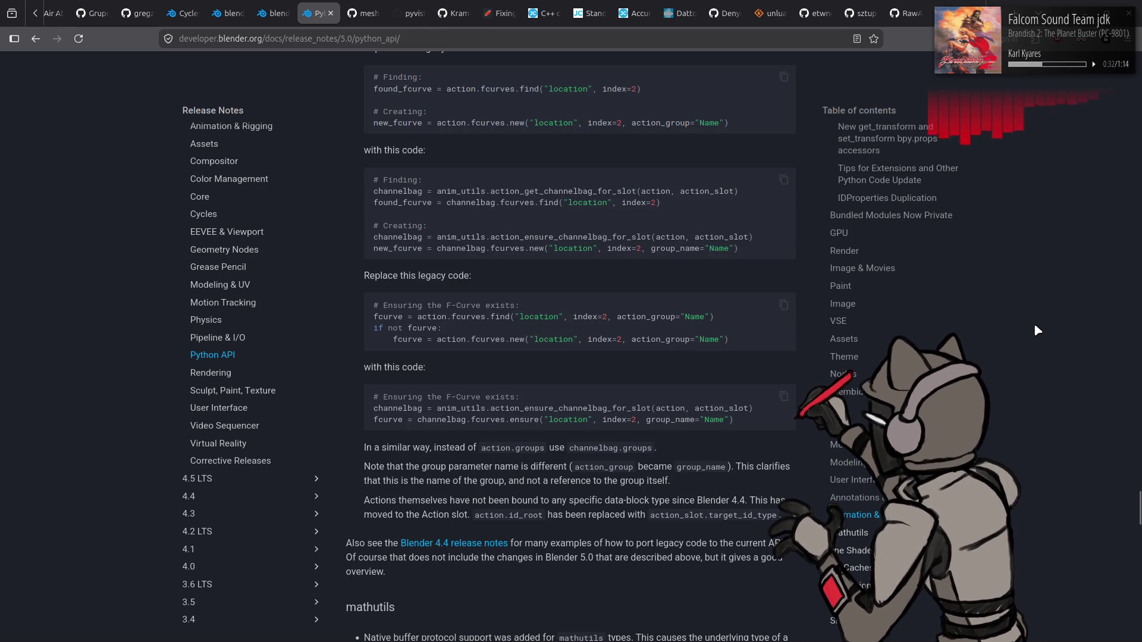
pyautogui.scroll(-7, 1035, 329)
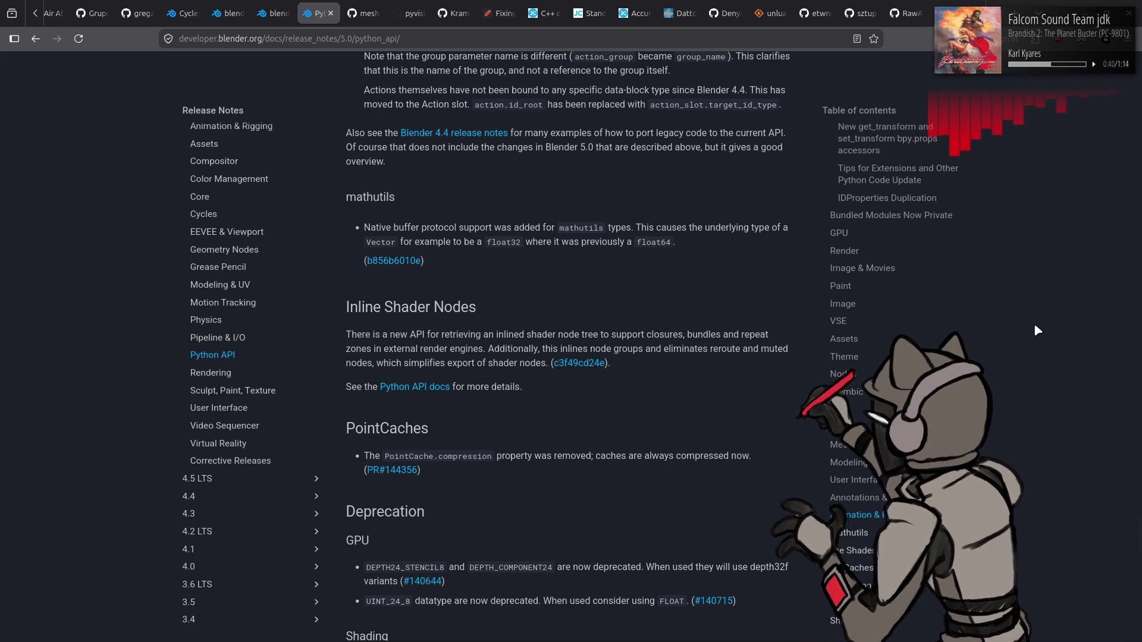
pyautogui.scroll(-5, 1035, 326)
pyautogui.scroll(-5, 1035, 326)
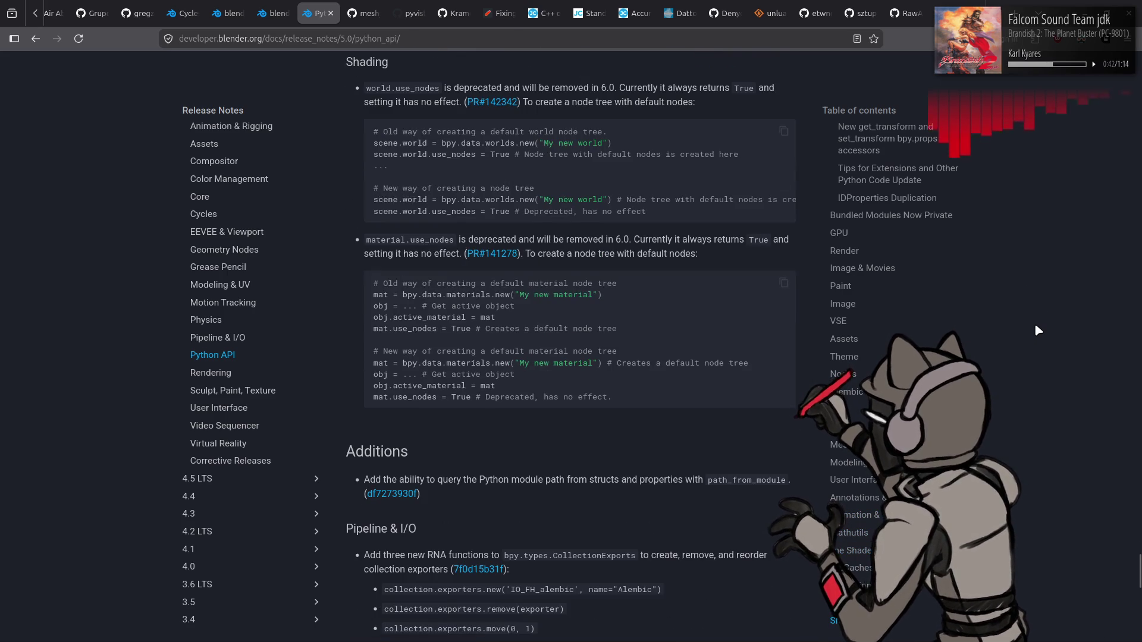
pyautogui.scroll(-5, 1036, 327)
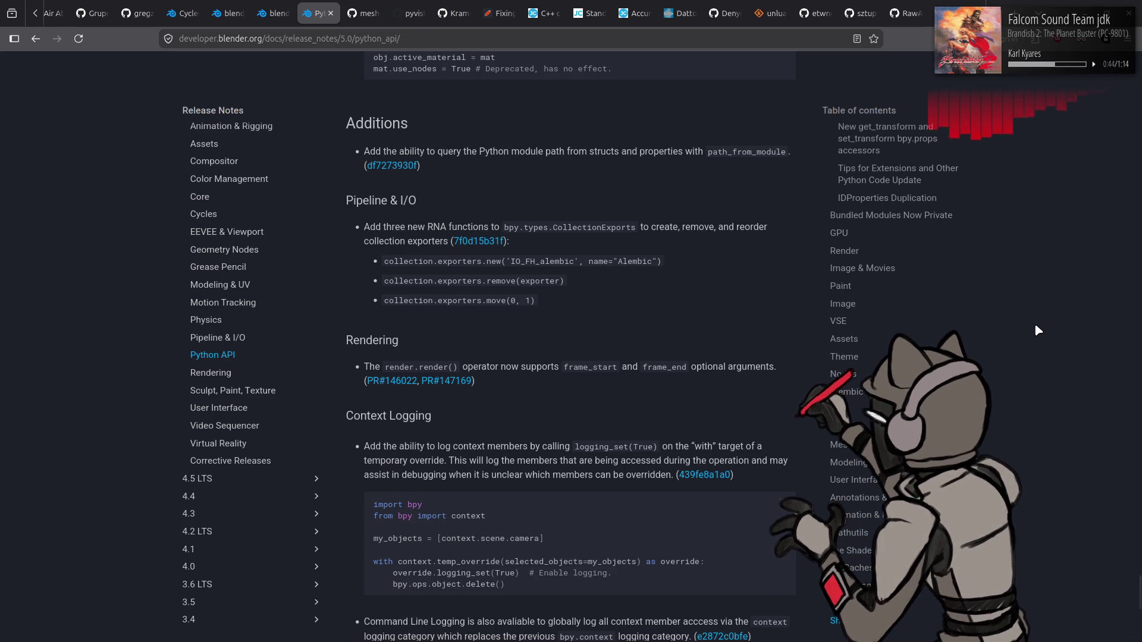
pyautogui.scroll(1, 592, 312)
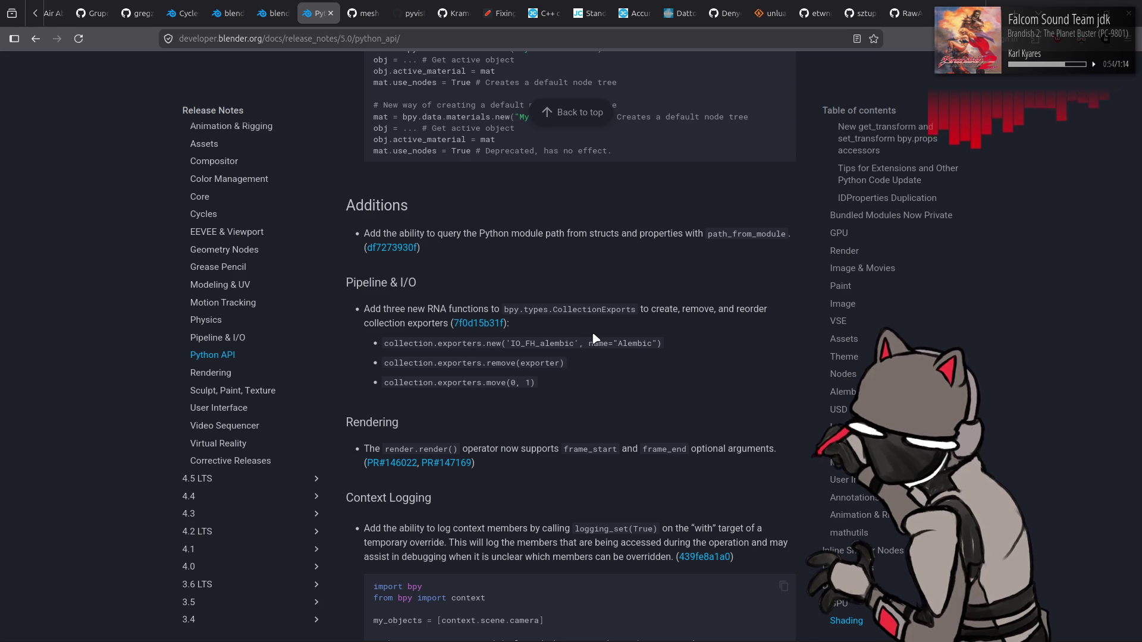
pyautogui.moveTo(385, 344); pyautogui.dragTo(662, 339)
pyautogui.hotkey('ctrl', 'c')
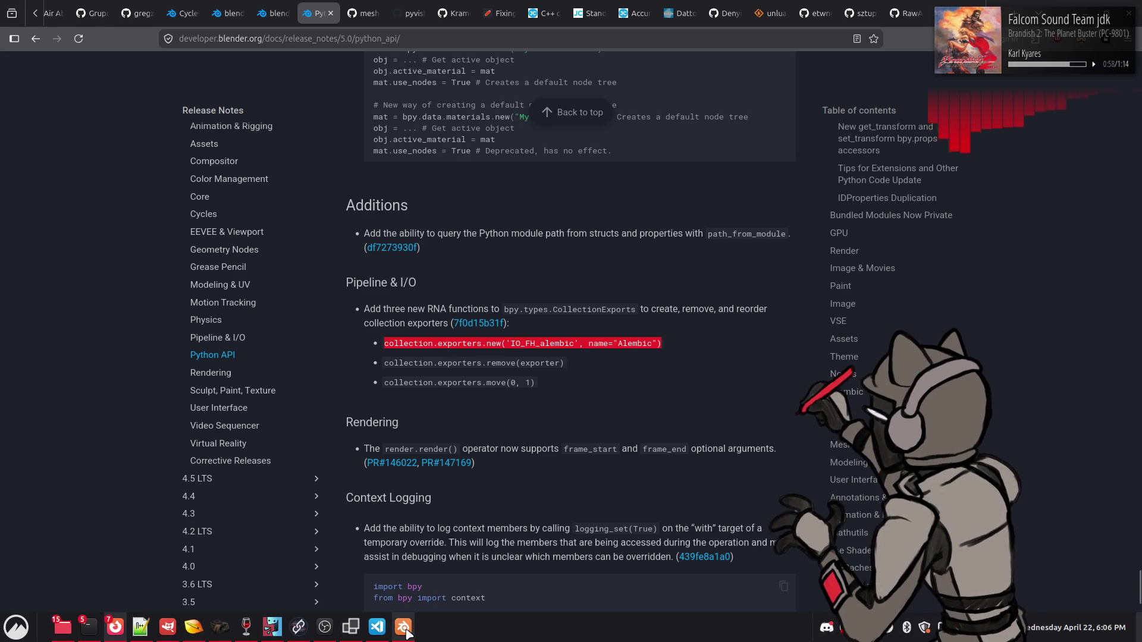
# - Save o0008 new.blend in Blender and return to the 5.0 Python API notes
pyautogui.click(404, 628)
pyautogui.hotkey('ctrl', 's')
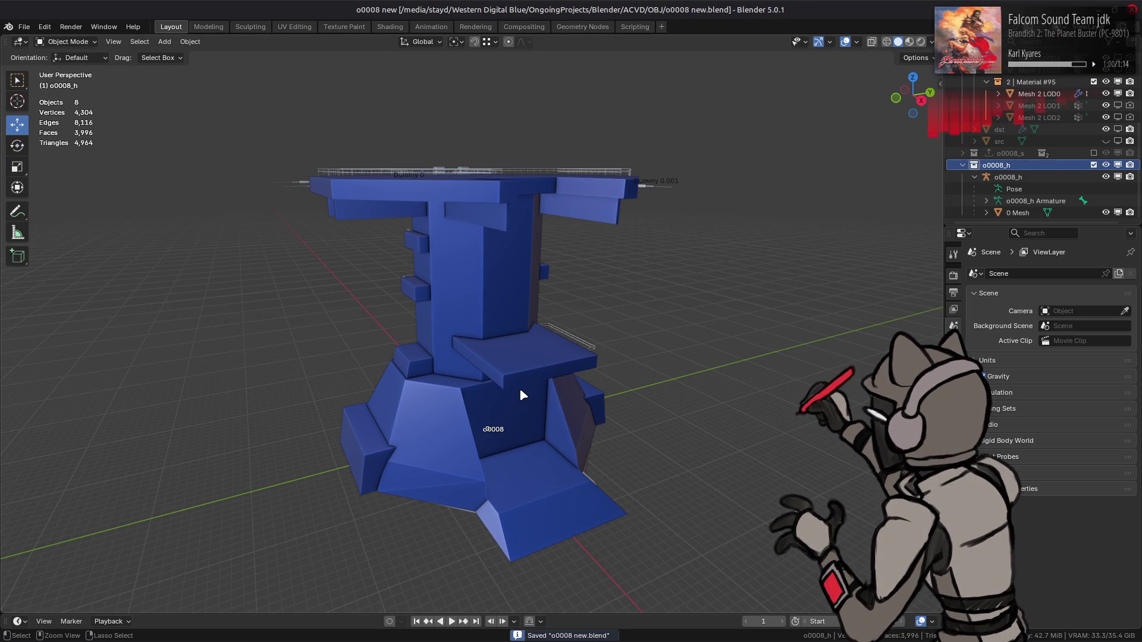
pyautogui.hotkey('alt', 'Tab')
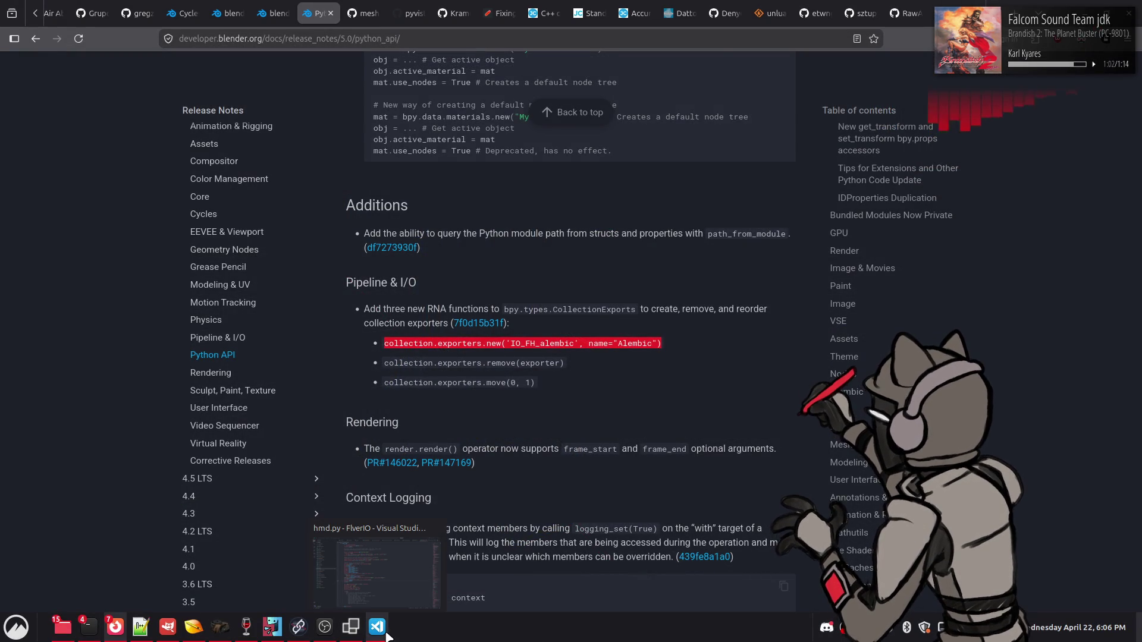
# - Bring up VS Code and look over the SMD4 import code in smd.py
pyautogui.click(386, 634)
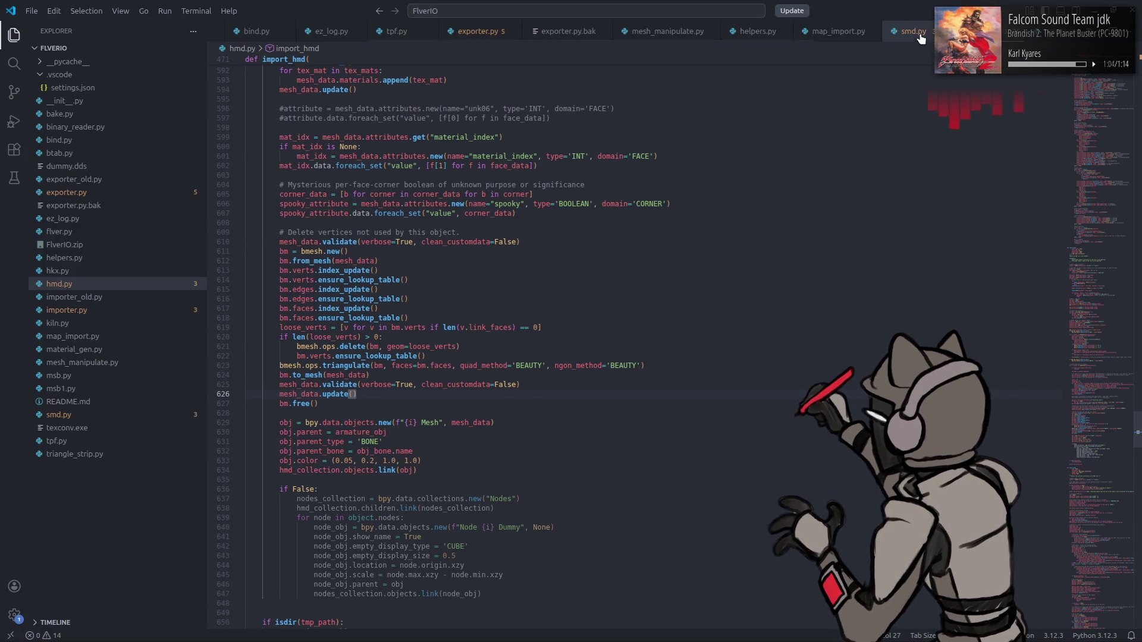
pyautogui.click(916, 32)
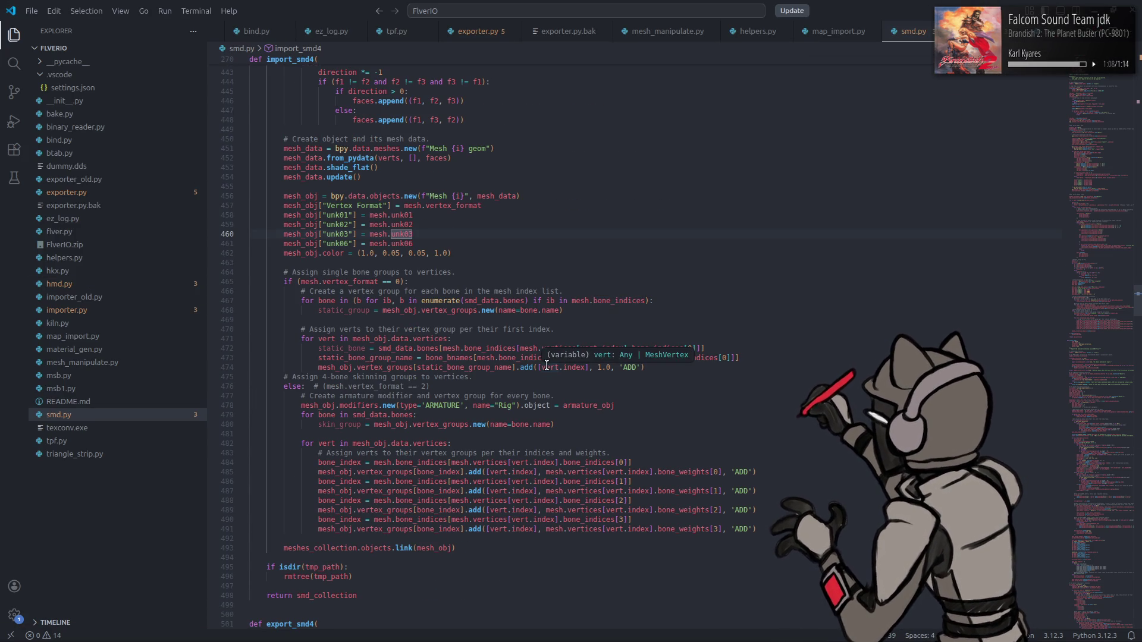
pyautogui.scroll(10, 544, 353)
pyautogui.scroll(5, 382, 31)
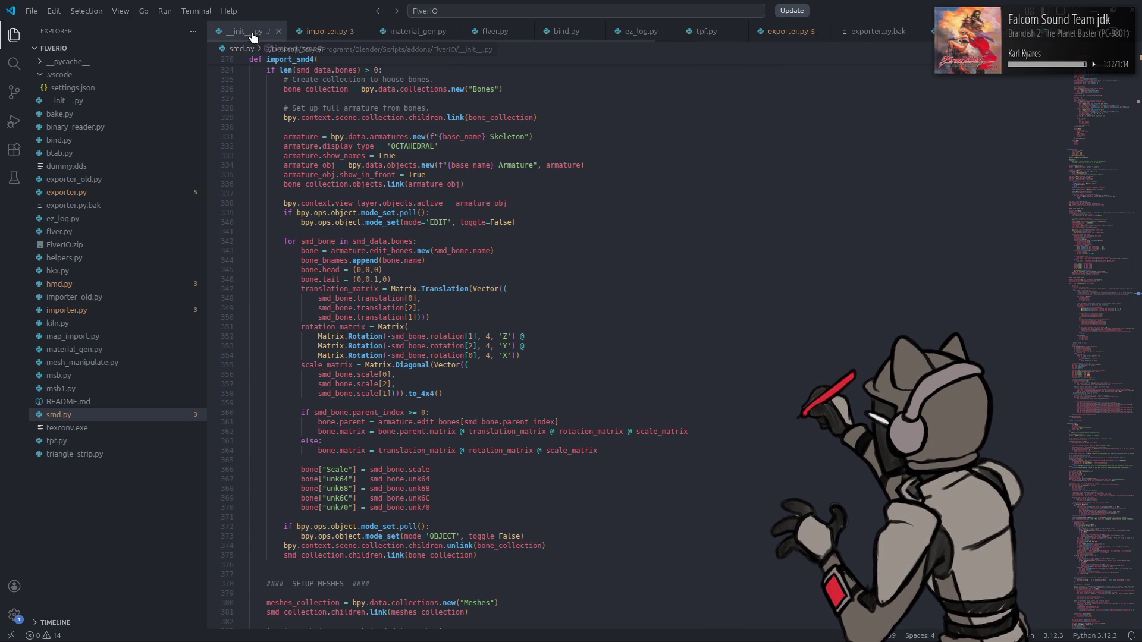
# - Open __init__.py and scroll up to FLVERIO_OT_SMD4_importer.execute adding the IO_FH_FLVERIO_SMD4 exporter
pyautogui.click(245, 32)
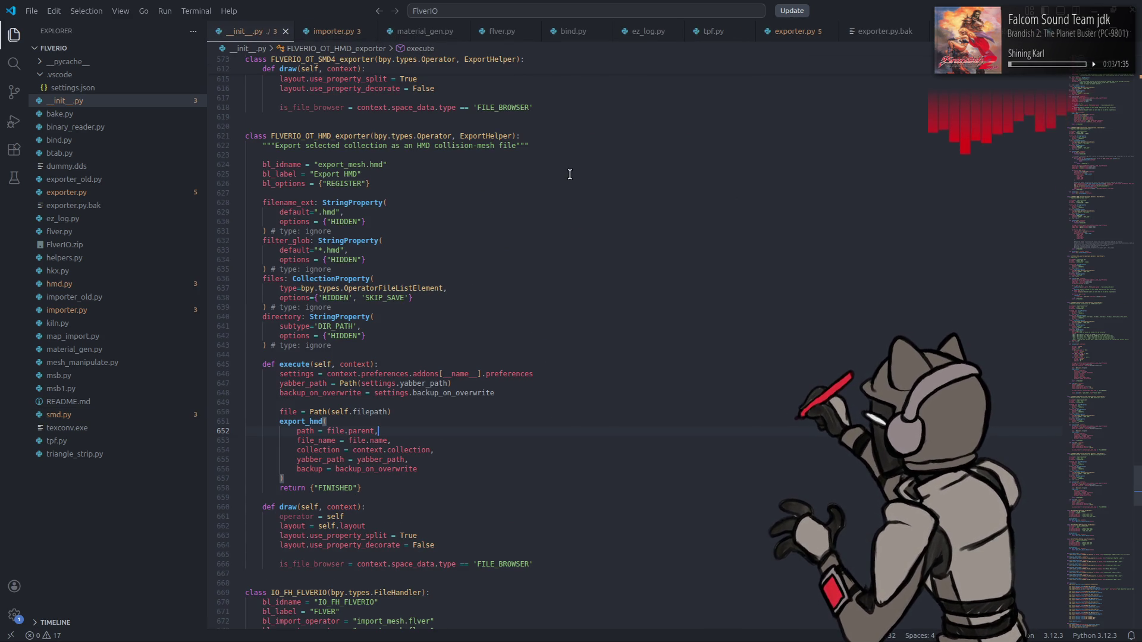
pyautogui.scroll(20, 562, 181)
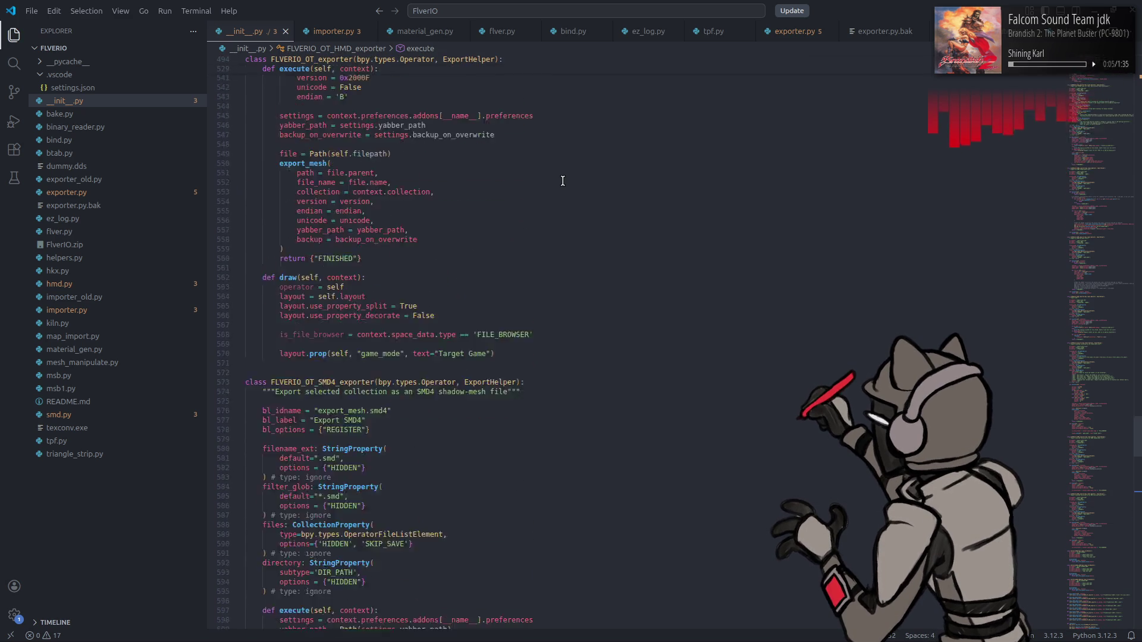
pyautogui.scroll(15, 562, 181)
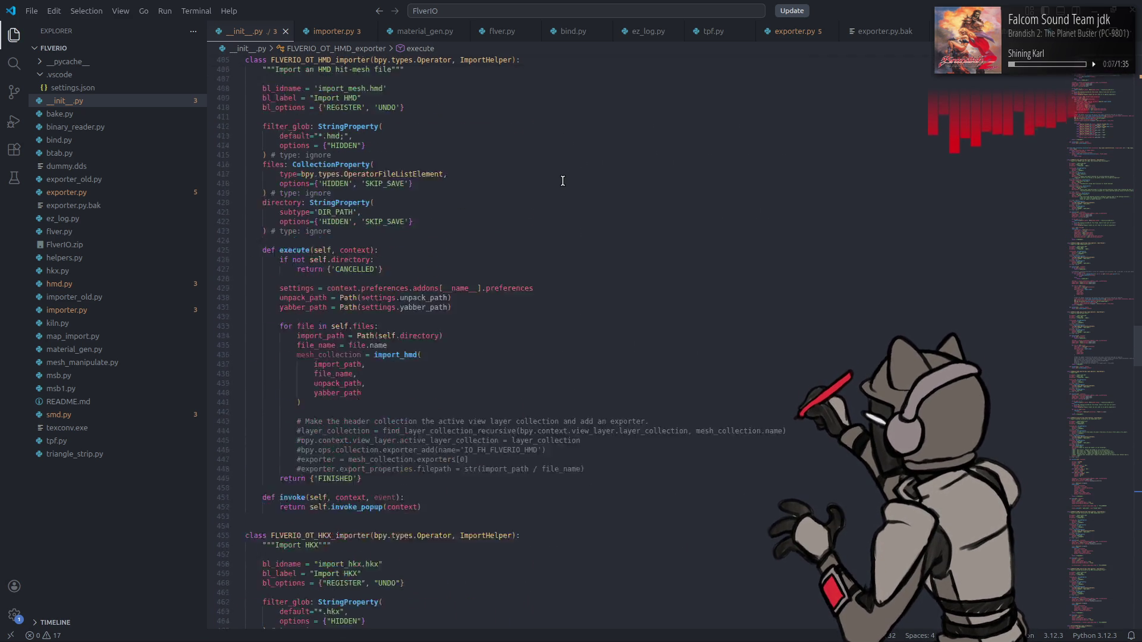
pyautogui.scroll(1, 563, 181)
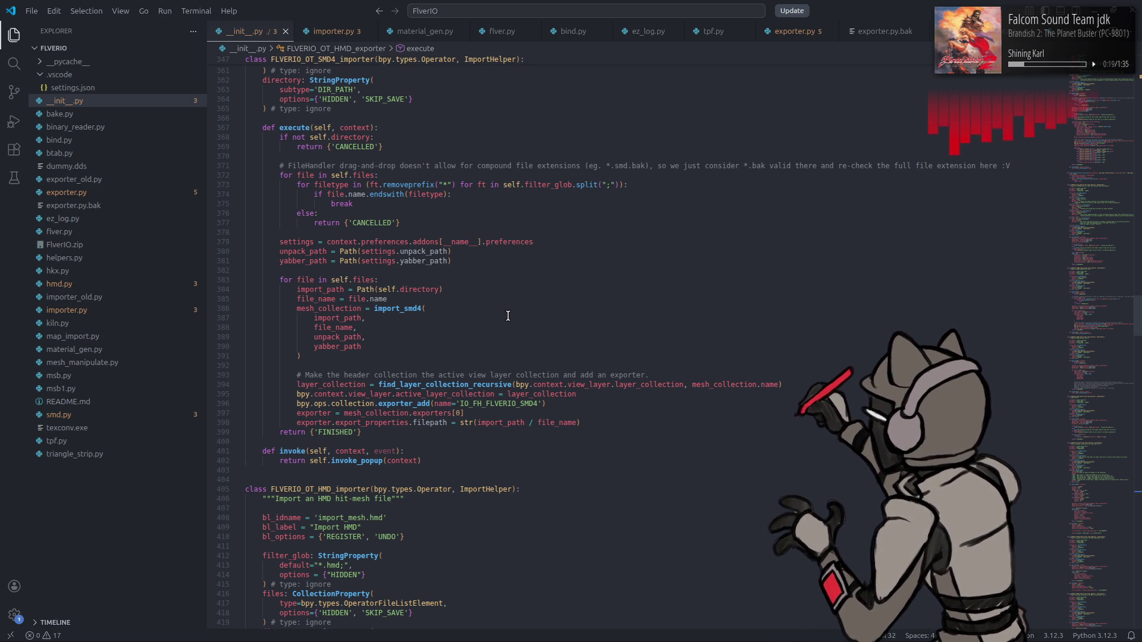
# - Review the find_layer_collection_recursive, active_layer_collection and old exporter_add lines in __init__.py
pyautogui.doubleClick(441, 384)
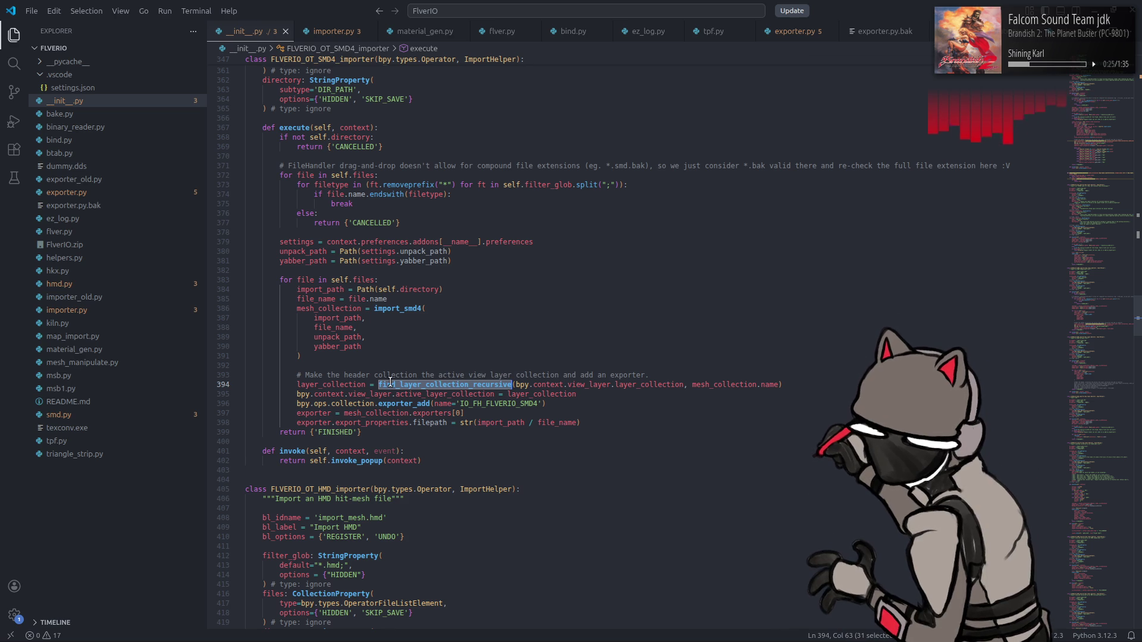
pyautogui.doubleClick(469, 394)
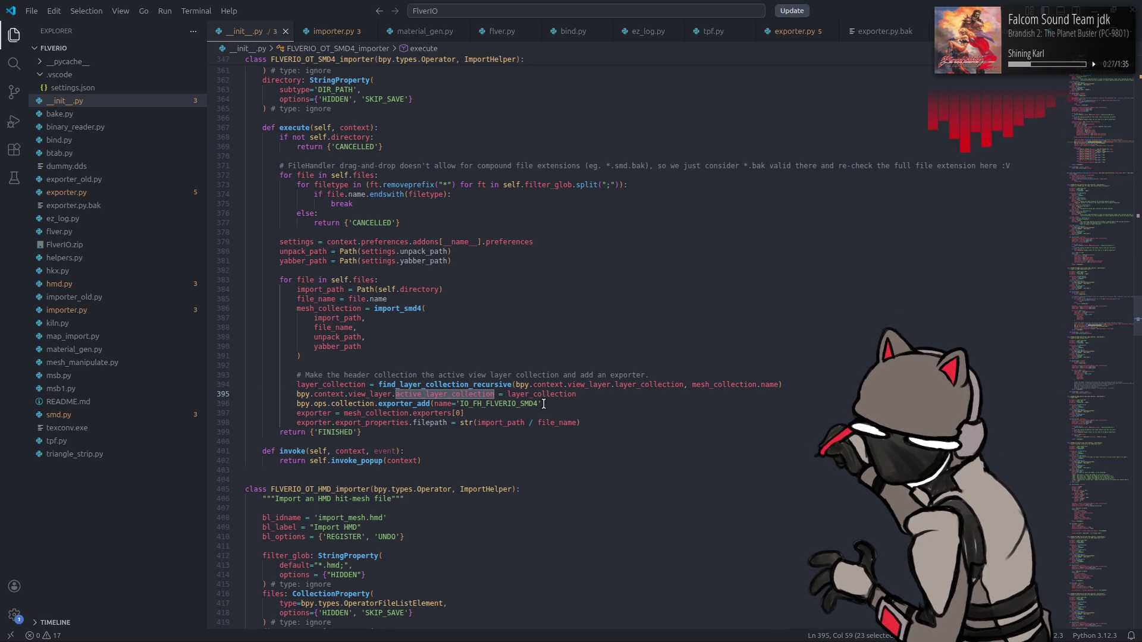
pyautogui.click(295, 402)
pyautogui.keyDown('shift'); pyautogui.click(565, 404); pyautogui.keyUp('shift')
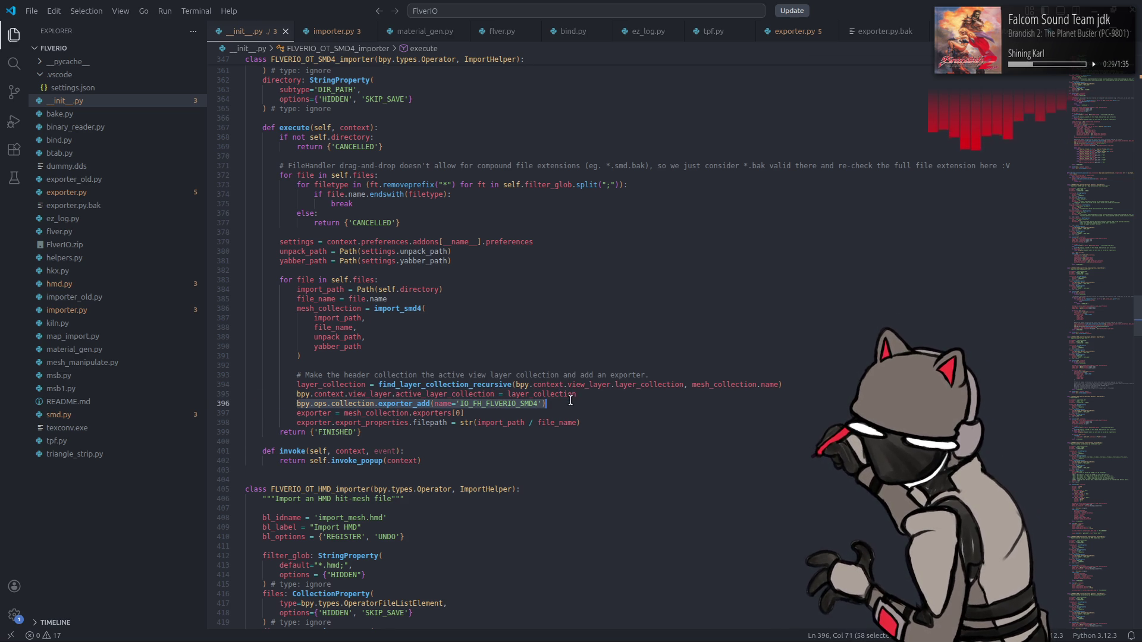
pyautogui.click(565, 404)
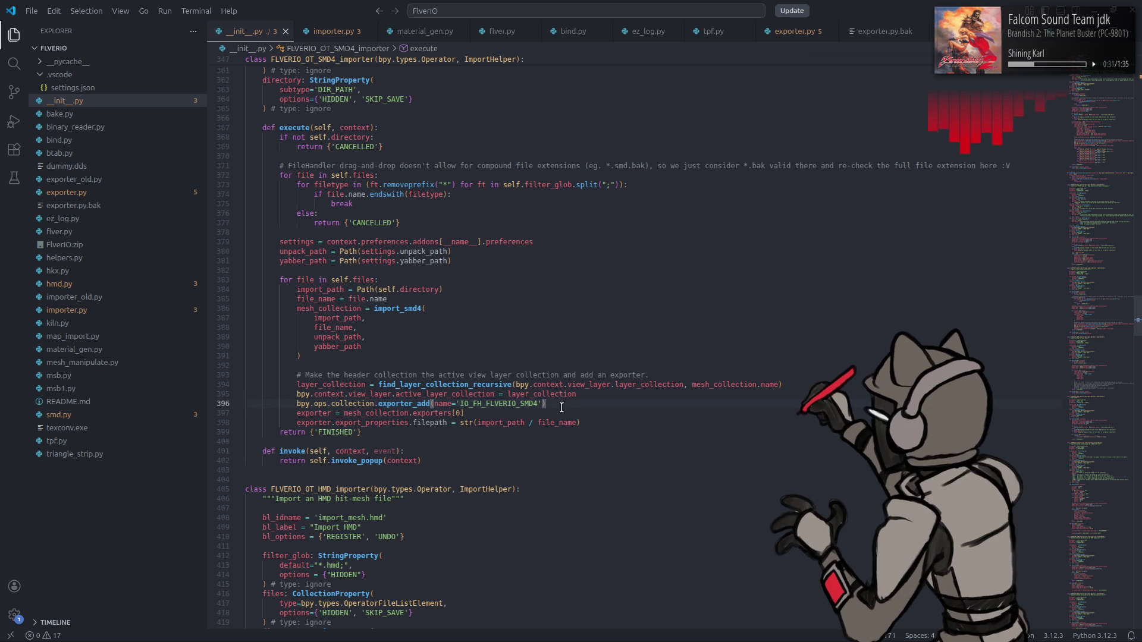
pyautogui.doubleClick(310, 412)
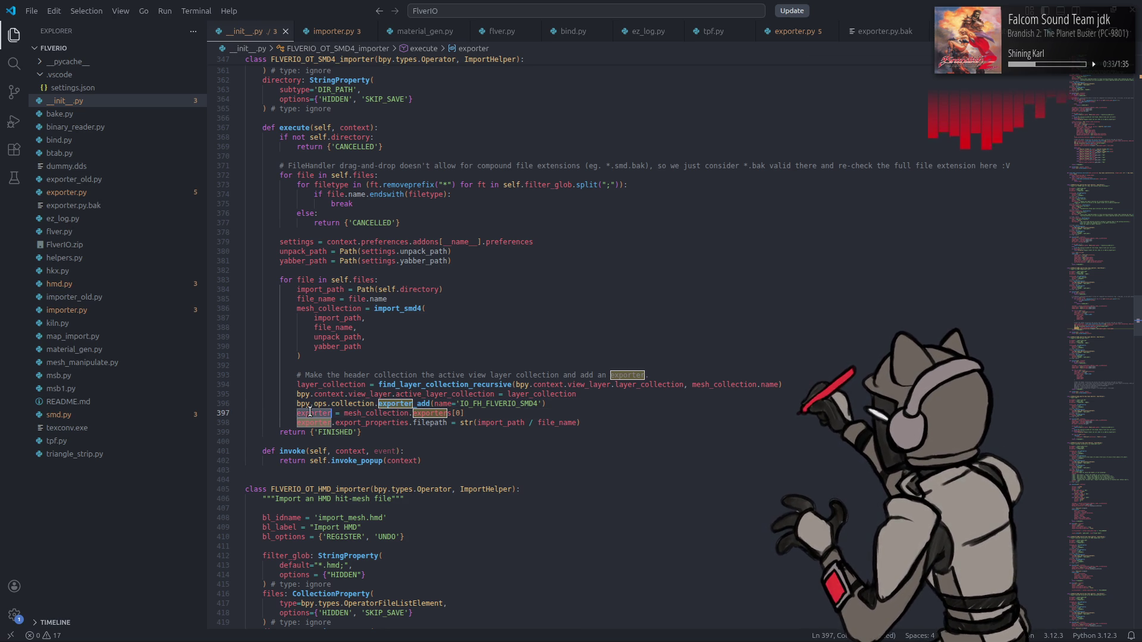
# - Paste the exporters.new example below the import code and make it use mesh_collection
pyautogui.click(605, 423)
pyautogui.press('Return')
pyautogui.press('Return')
pyautogui.hotkey('ctrl', 'v')
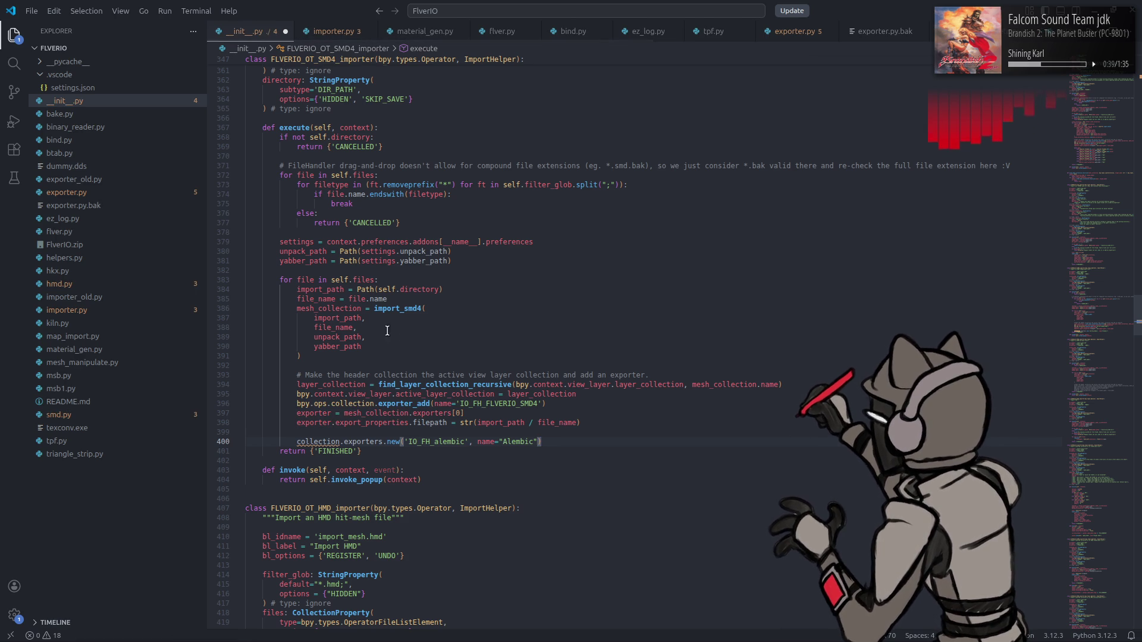
pyautogui.doubleClick(341, 308)
pyautogui.hotkey('ctrl', 'c')
pyautogui.doubleClick(319, 441)
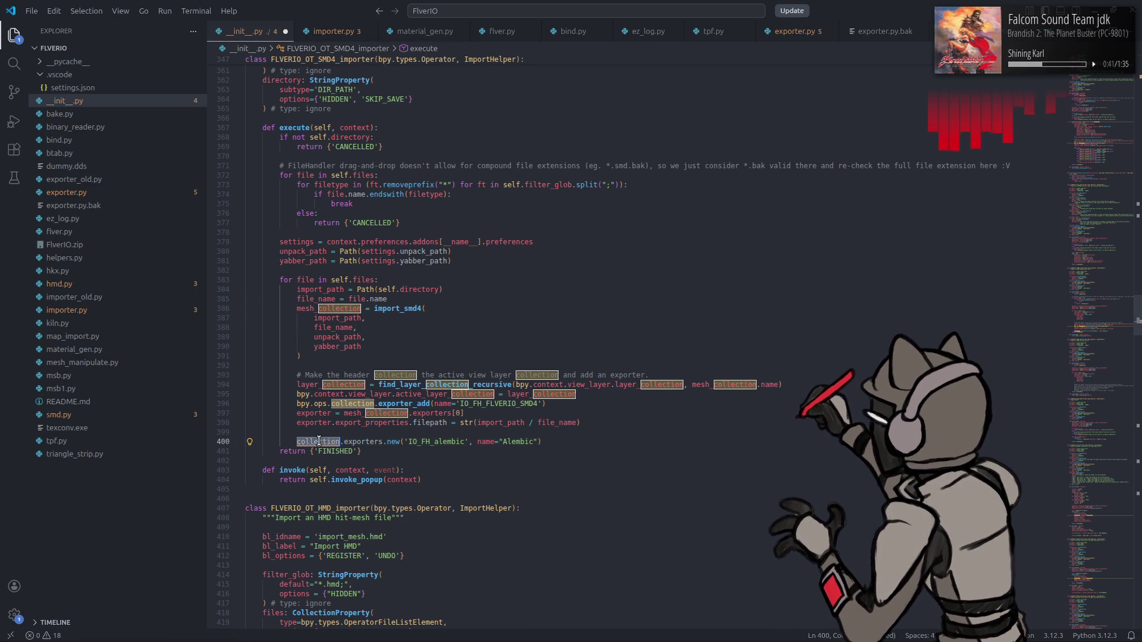
pyautogui.hotkey('ctrl', 'v')
# - Replace IO_FH_alembic with IO_FH_FLVERIO_SMD4 and name the exporter "SMD4"
pyautogui.click(484, 403)
pyautogui.doubleClick(484, 404)
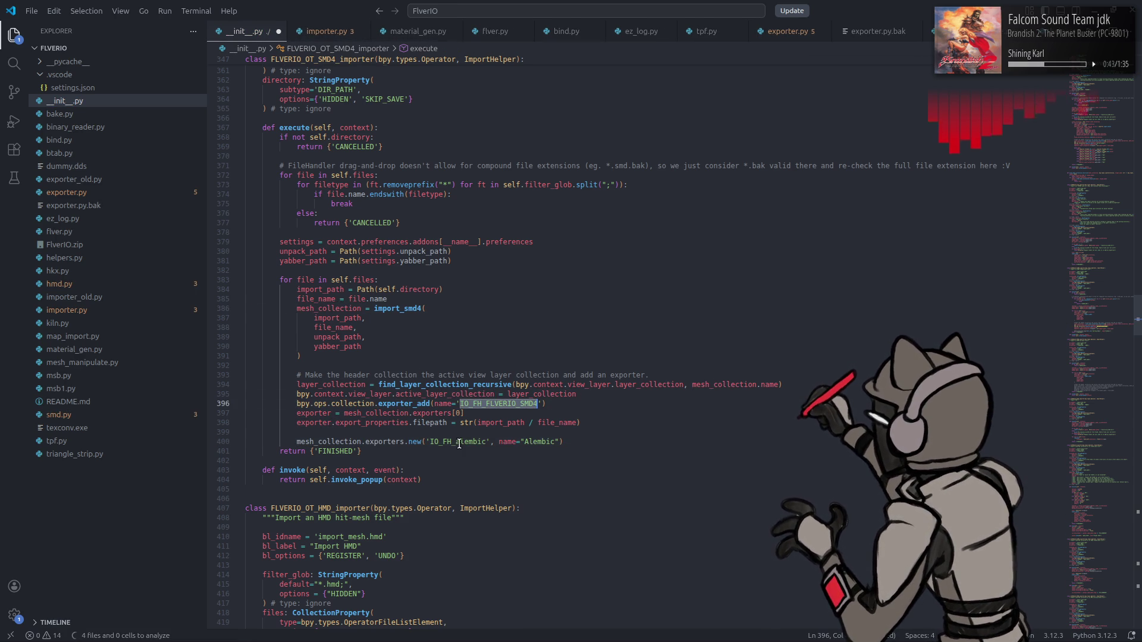
pyautogui.hotkey('ctrl', 'c')
pyautogui.doubleClick(448, 441)
pyautogui.hotkey('ctrl', 'v')
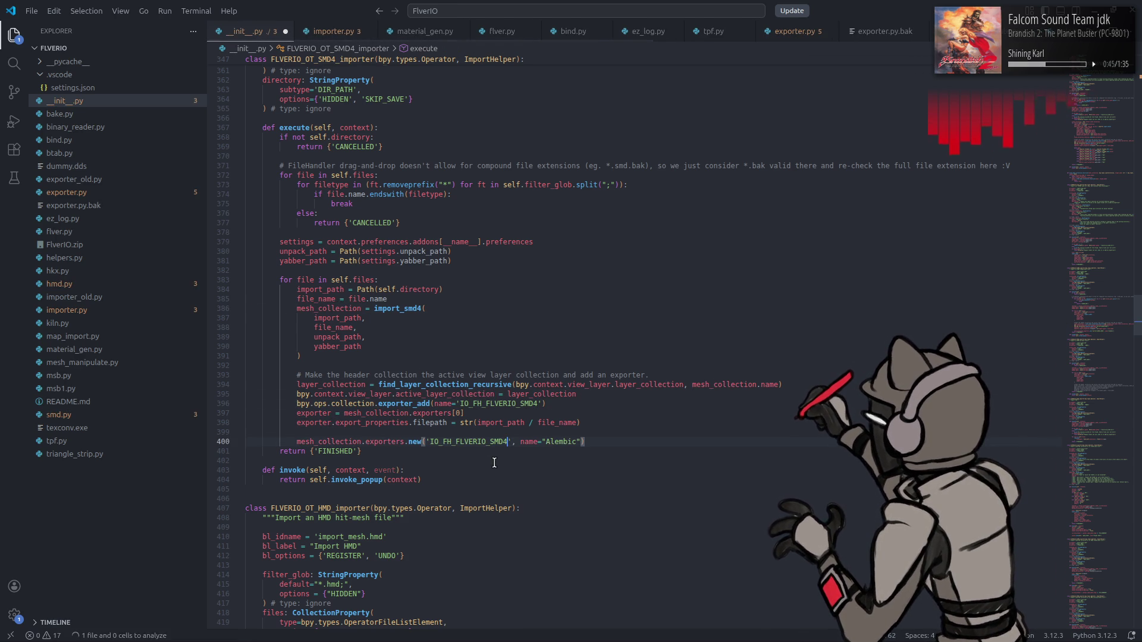
pyautogui.doubleClick(562, 442)
pyautogui.write('SMD4')
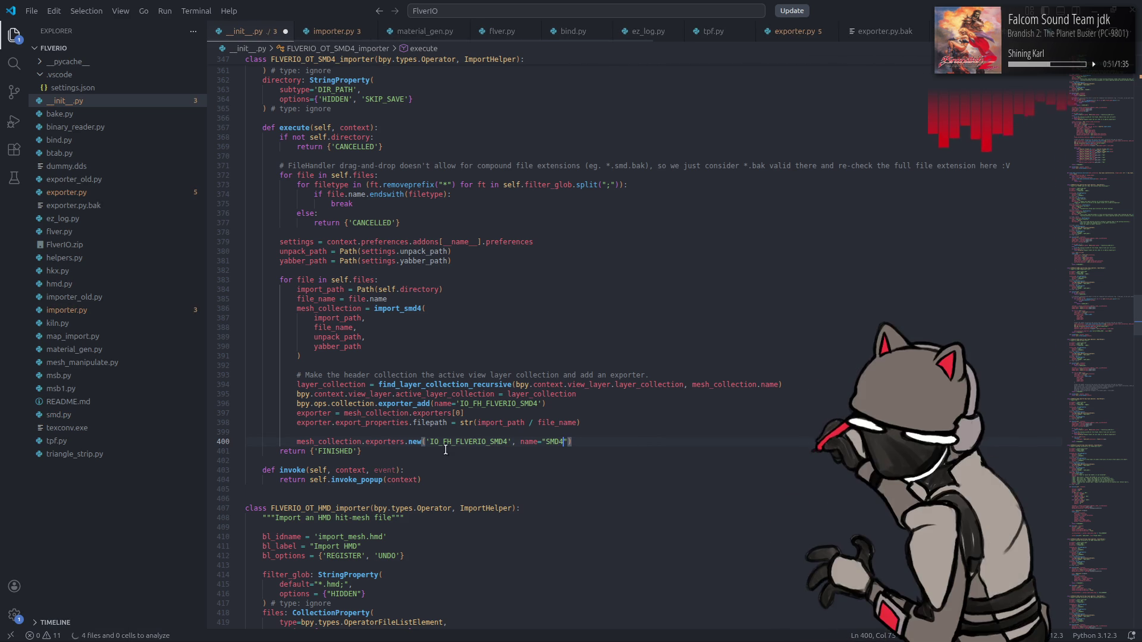
# - Assign the exporters.new call to exporter and move the filepath assignment beneath it
pyautogui.moveTo(414, 443)
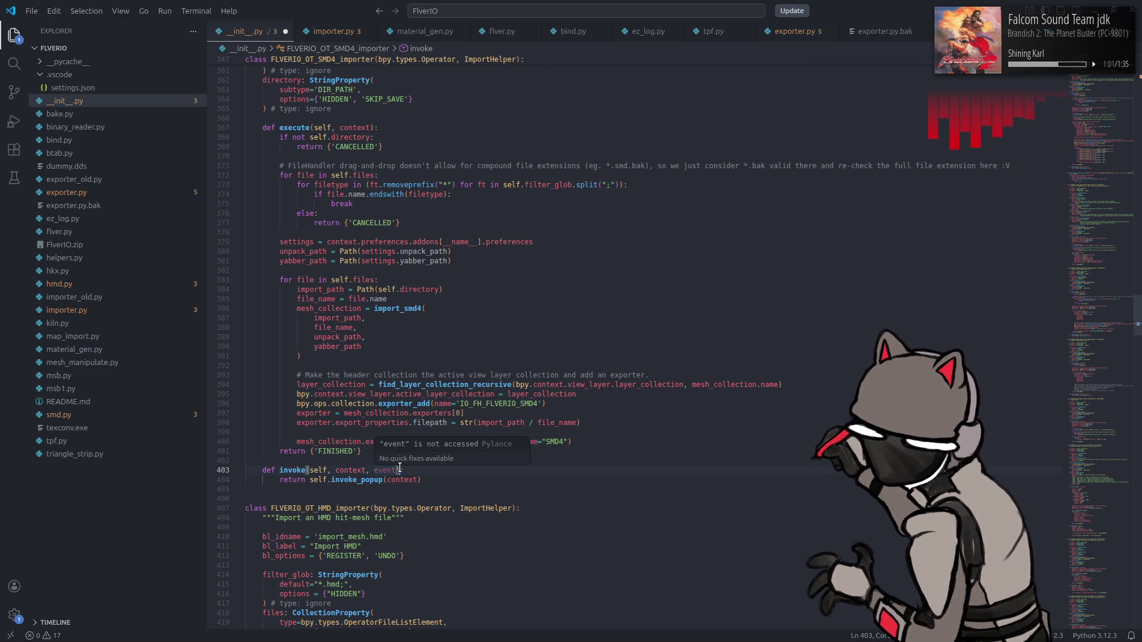
pyautogui.doubleClick(310, 413)
pyautogui.click(297, 442)
pyautogui.write('exporter =')
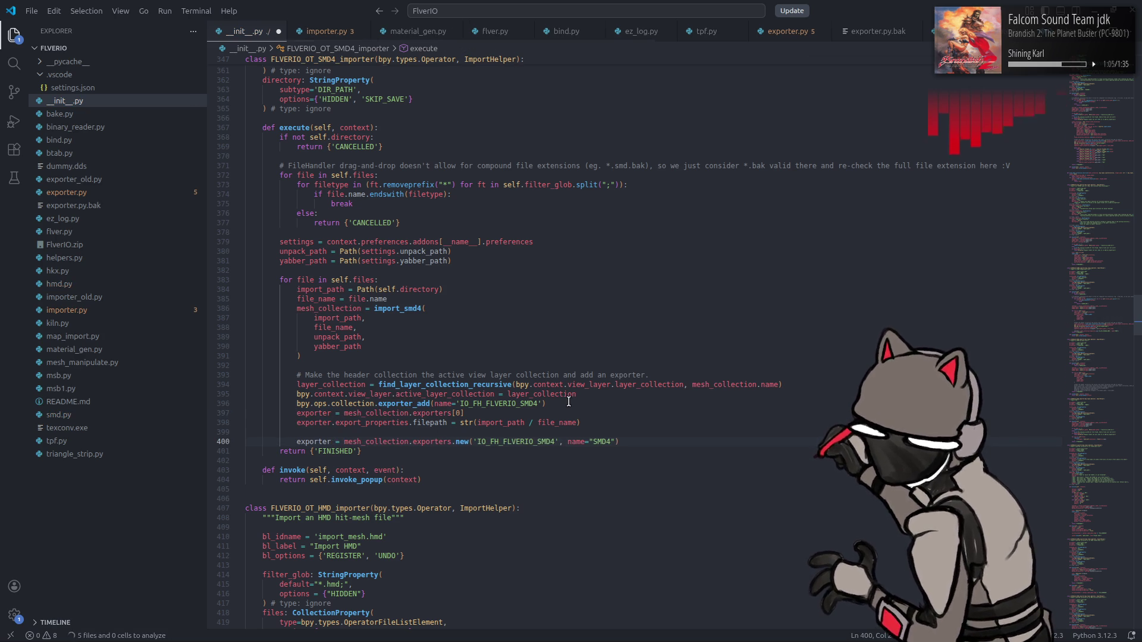
pyautogui.moveTo(295, 422); pyautogui.dragTo(608, 422)
pyautogui.hotkey('ctrl', 'x')
pyautogui.click(637, 441)
pyautogui.press('Return')
pyautogui.hotkey('ctrl', 'v')
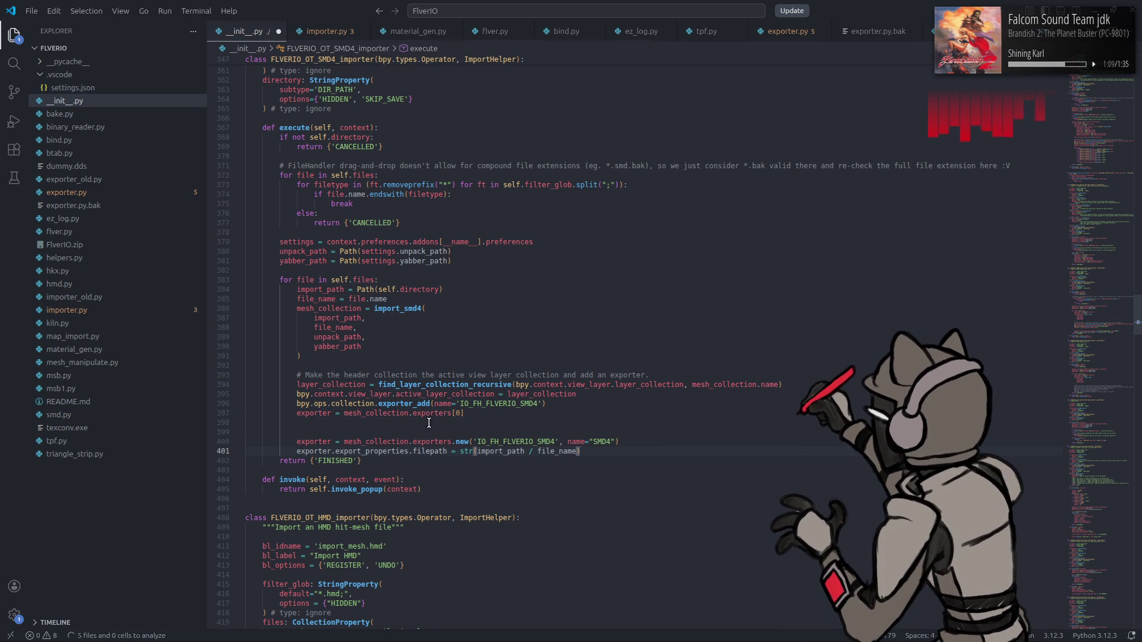
pyautogui.click(359, 422)
pyautogui.press('BackSpace')
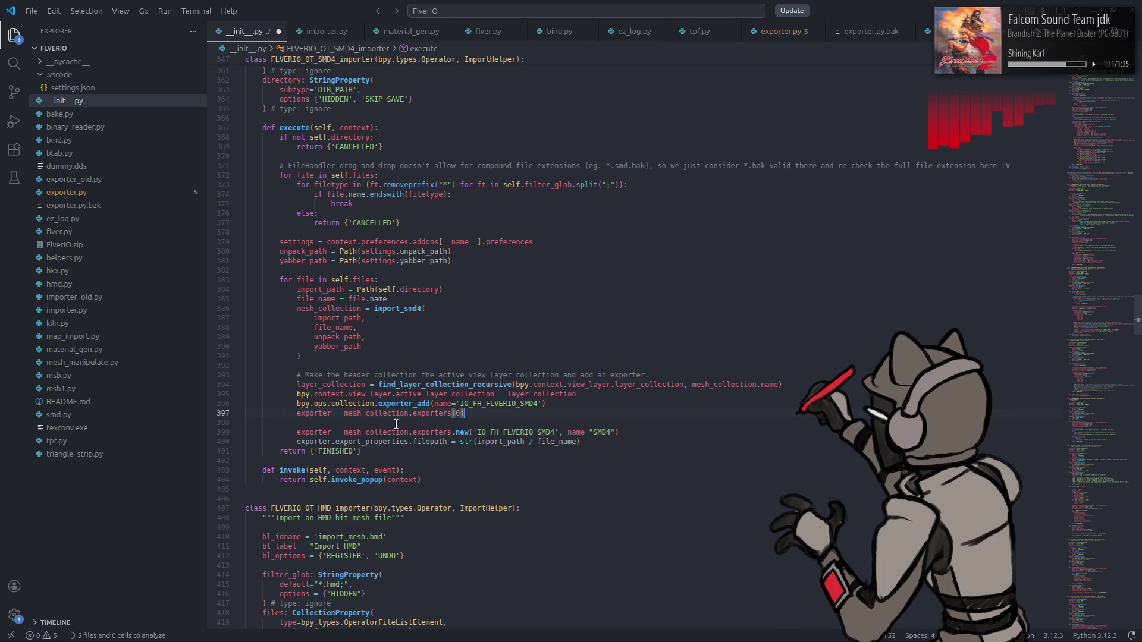
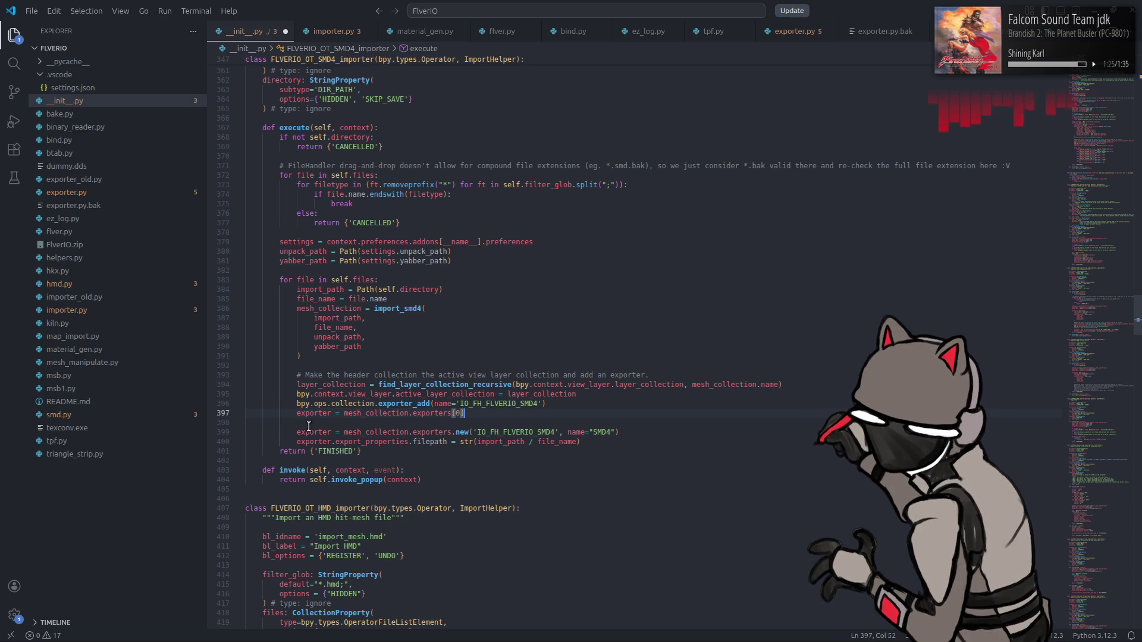
# - Look over the SMD4 importer's exporter lines and its layer-collection setup code
pyautogui.moveTo(296, 433); pyautogui.dragTo(644, 442)
pyautogui.click(588, 448)
pyautogui.moveTo(312, 383)
pyautogui.mouseDown()
pyautogui.moveTo(321, 404)
pyautogui.moveTo(457, 415)
pyautogui.mouseUp()
pyautogui.click(309, 403)
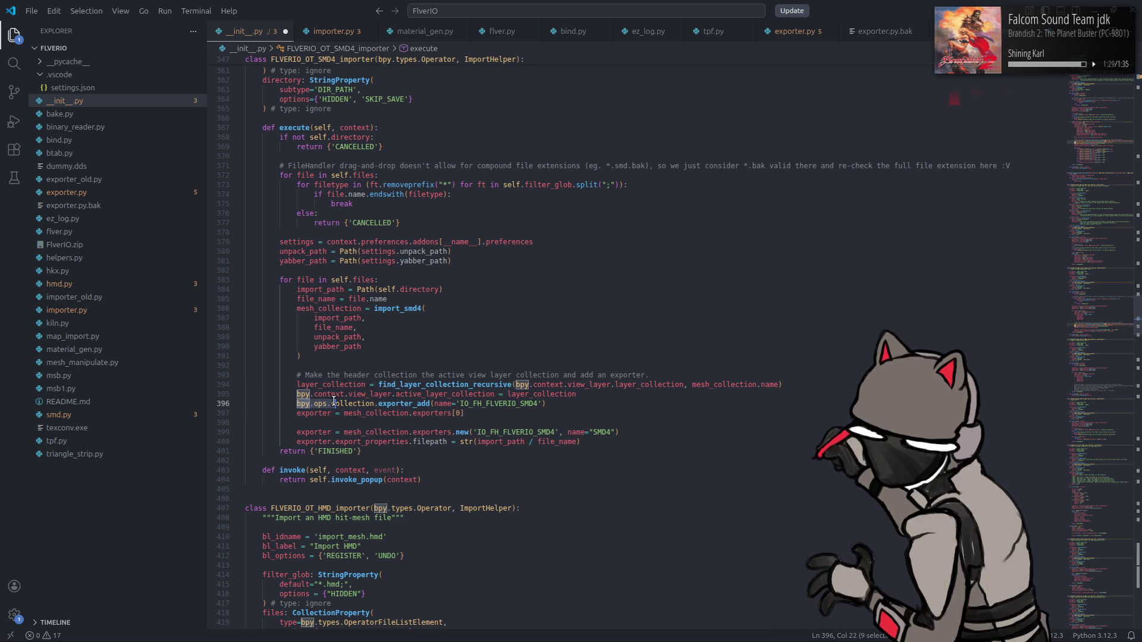
pyautogui.click(579, 409)
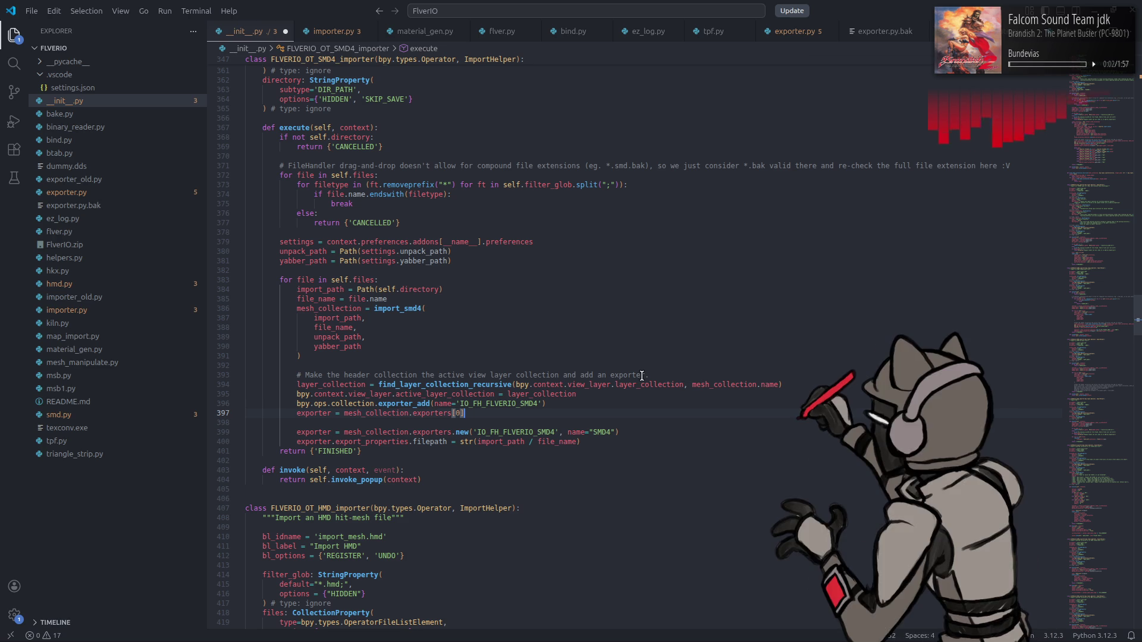
pyautogui.moveTo(601, 384)
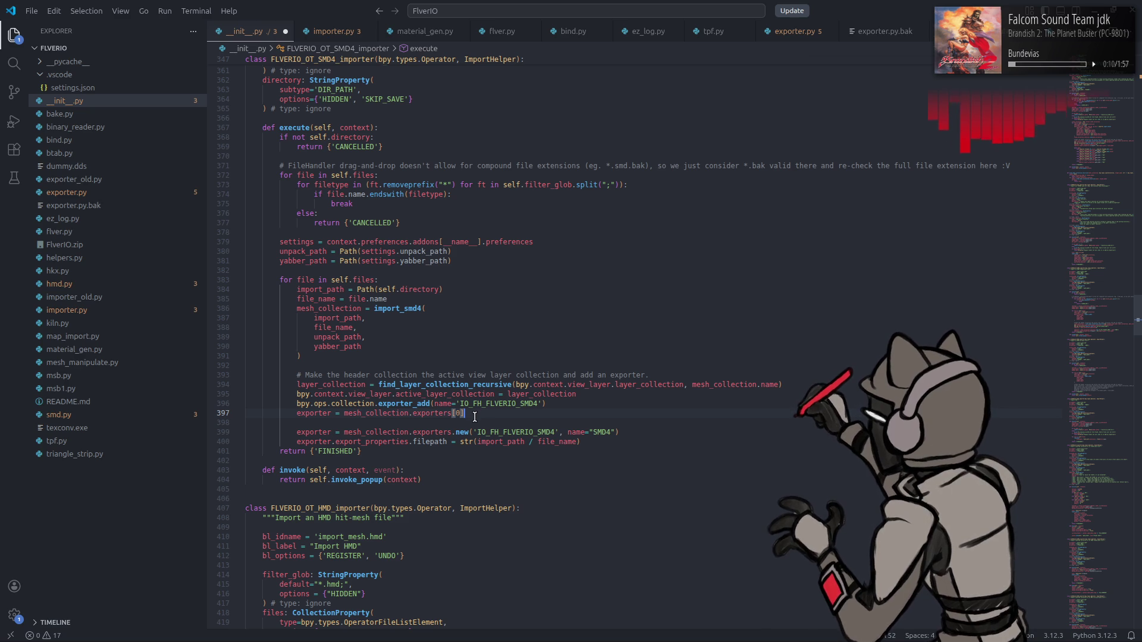
pyautogui.moveTo(383, 440)
pyautogui.moveTo(429, 441)
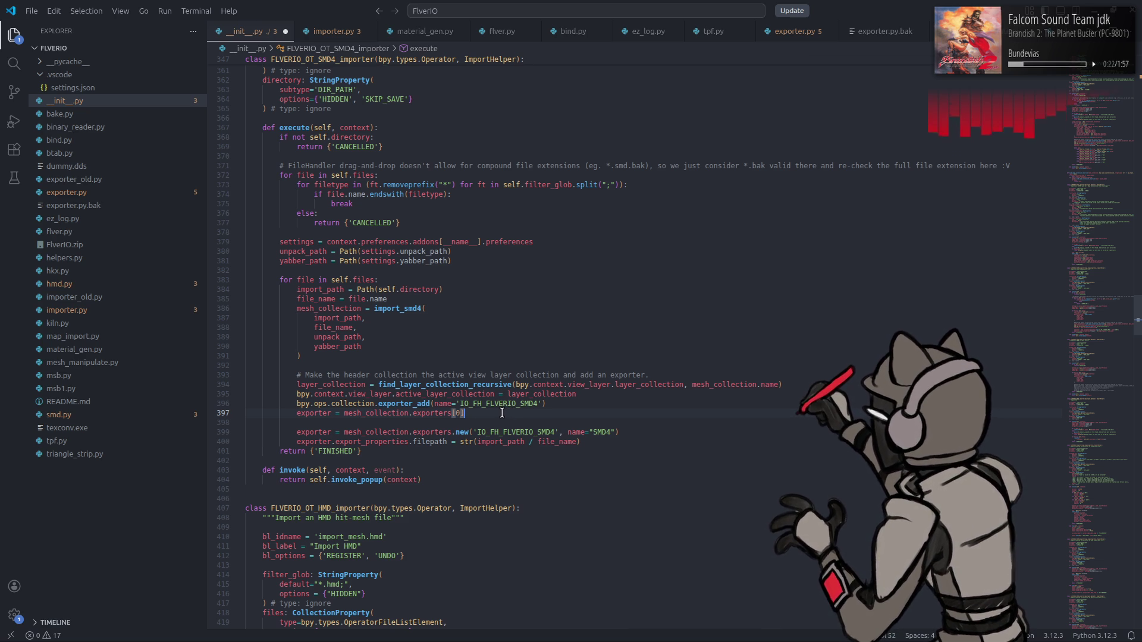
# - Delete header-collection lines 393–398 and add the comment '# Add exporter to collection.'
pyautogui.moveTo(488, 412); pyautogui.dragTo(158, 388)
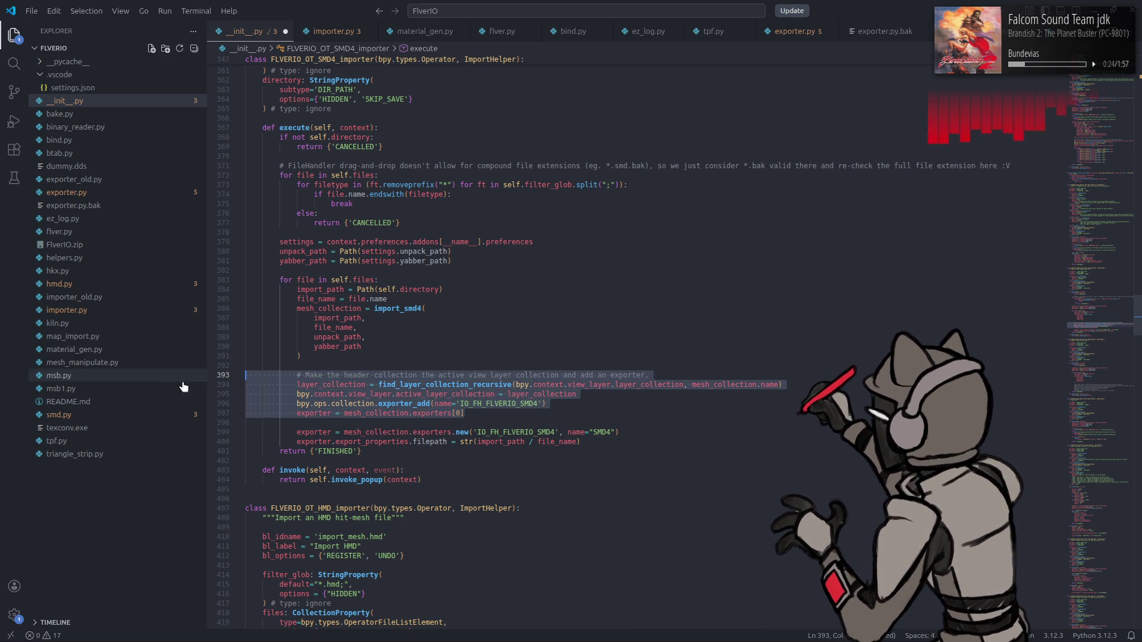
pyautogui.press('BackSpace')
pyautogui.press('BackSpace')
pyautogui.click(333, 367)
pyautogui.write('# Add exporter to collection')
pyautogui.press('Return')
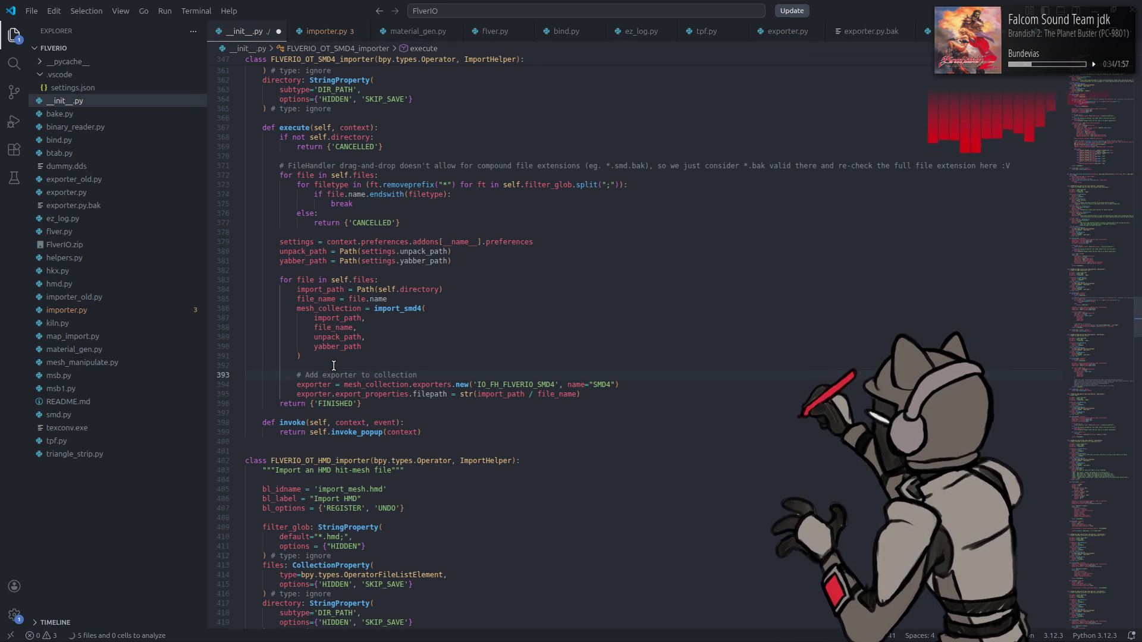
pyautogui.write('.')
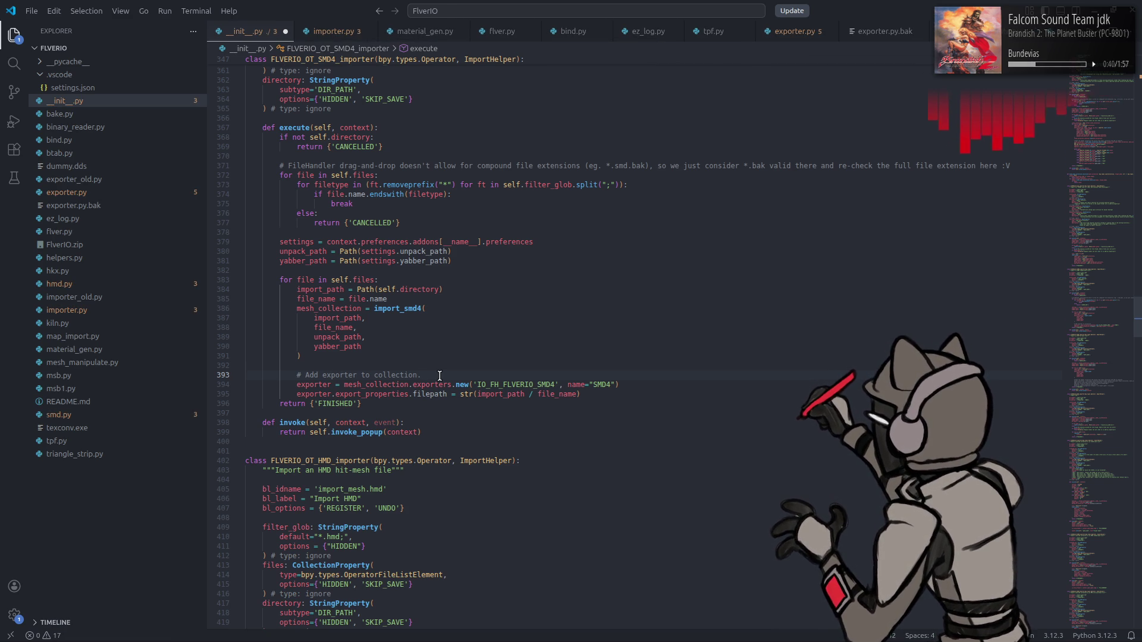
# - Save __init__.py and select the comment with its exporter lines
pyautogui.hotkey('ctrl', 's')
pyautogui.moveTo(580, 394); pyautogui.dragTo(297, 375)
pyautogui.hotkey('ctrl', 'c')
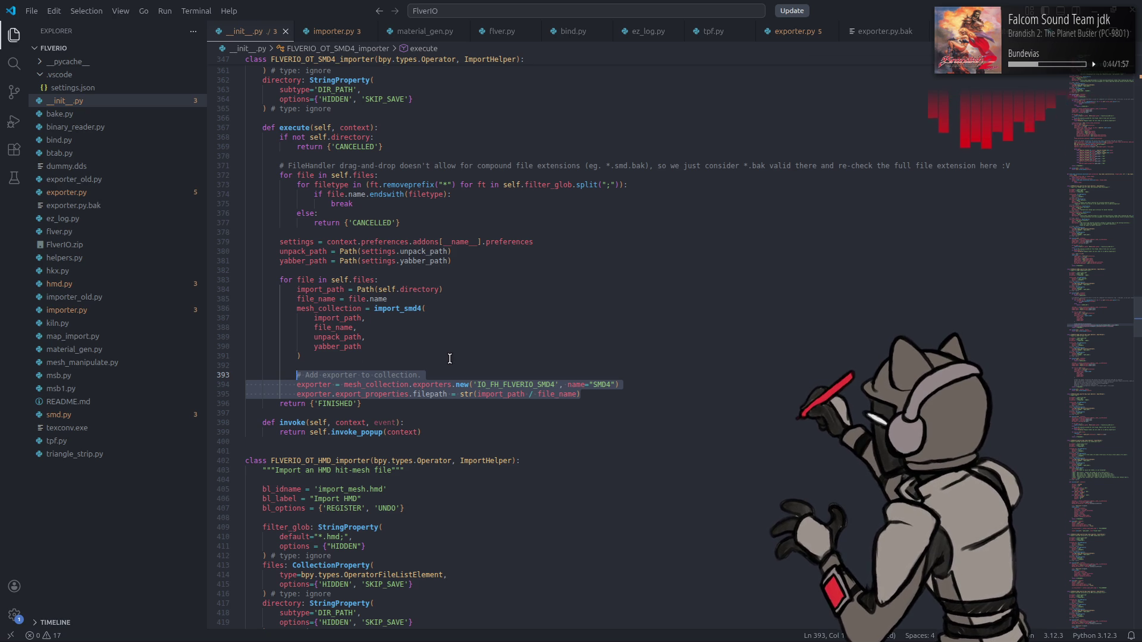
pyautogui.scroll(20, 450, 359)
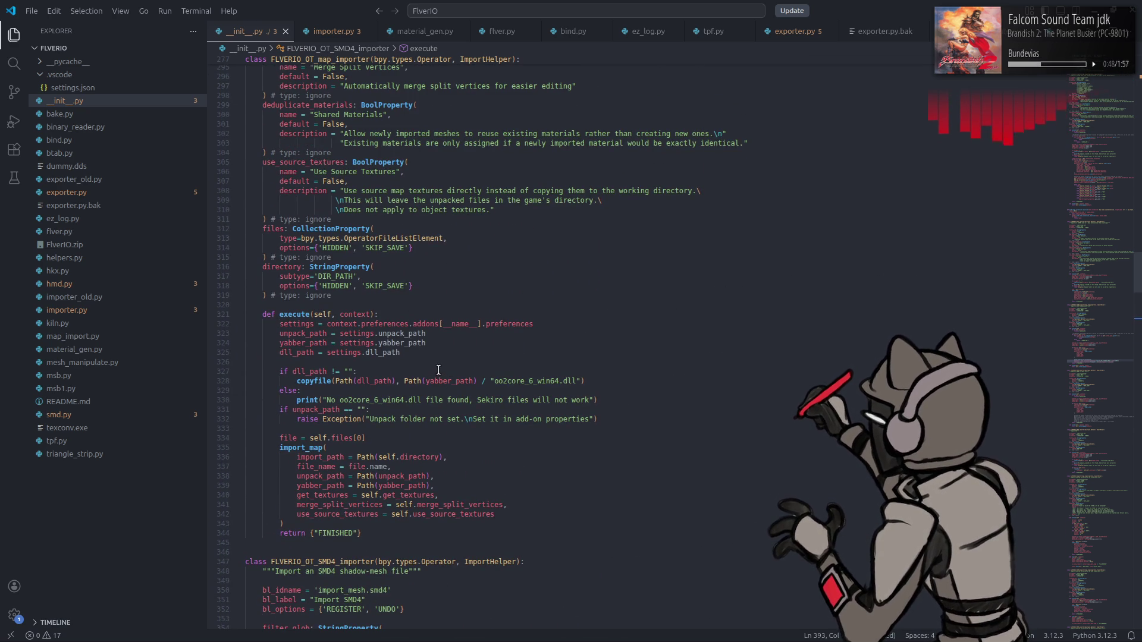
# - Delete the whole find_layer_collection_recursive helper function
pyautogui.scroll(19, 438, 370)
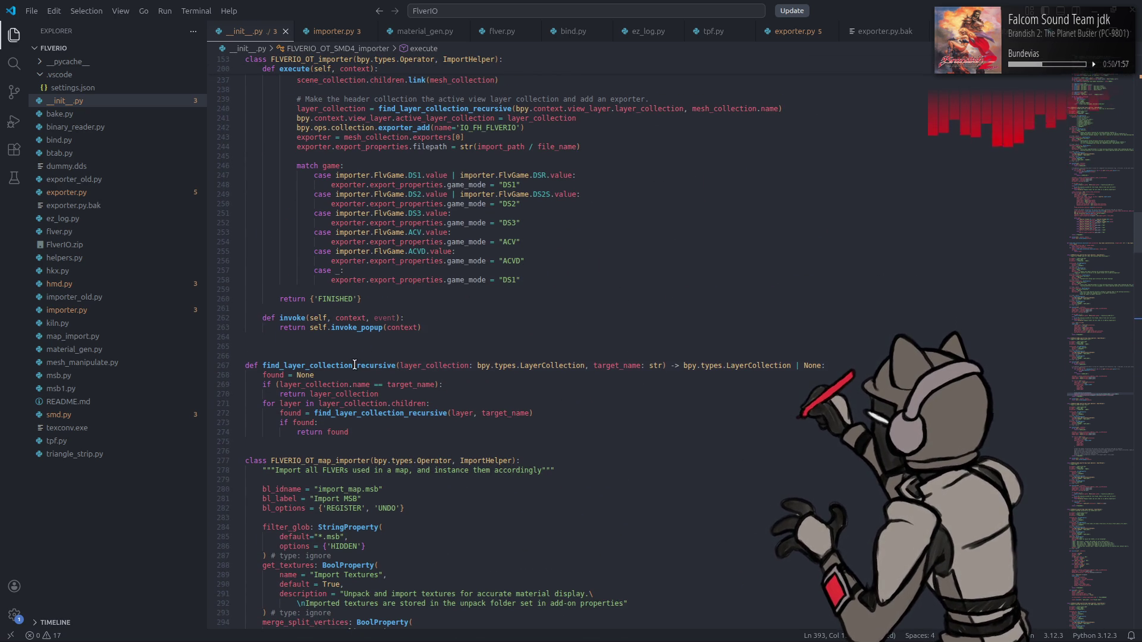
pyautogui.click(354, 365)
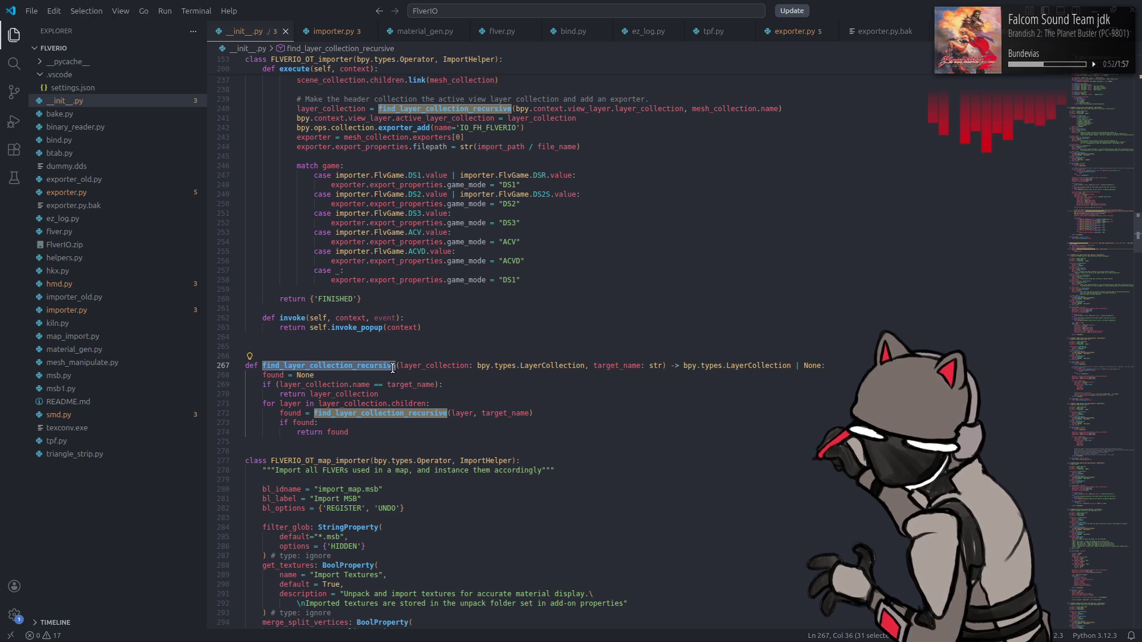
pyautogui.moveTo(373, 431); pyautogui.dragTo(243, 364)
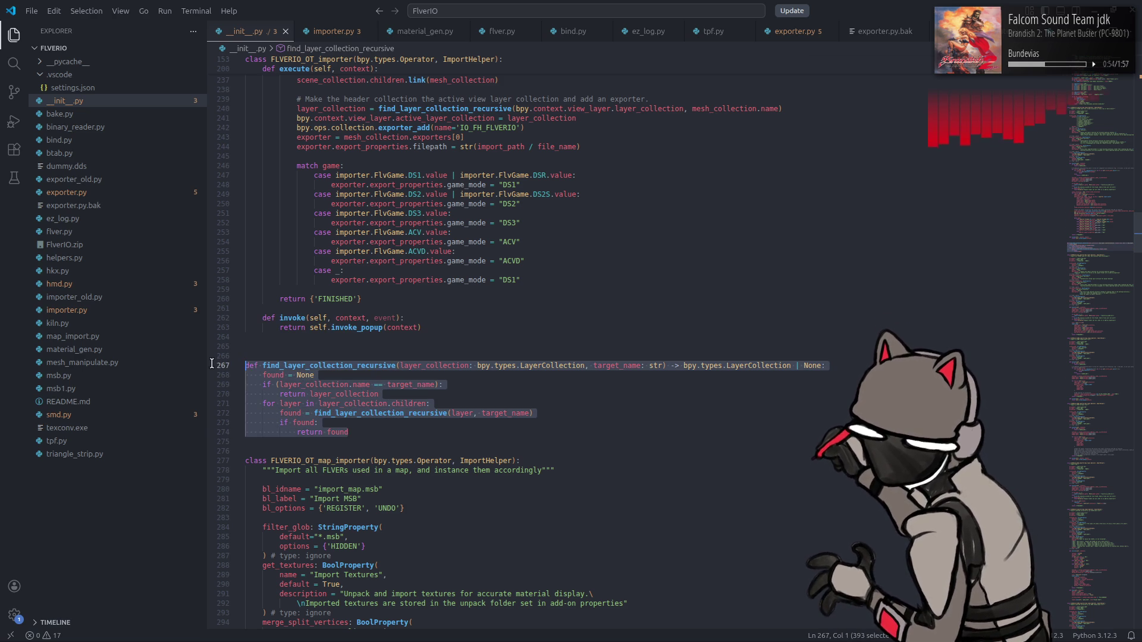
pyautogui.press('BackSpace')
pyautogui.press('BackSpace')
pyautogui.press('BackSpace')
pyautogui.press('BackSpace')
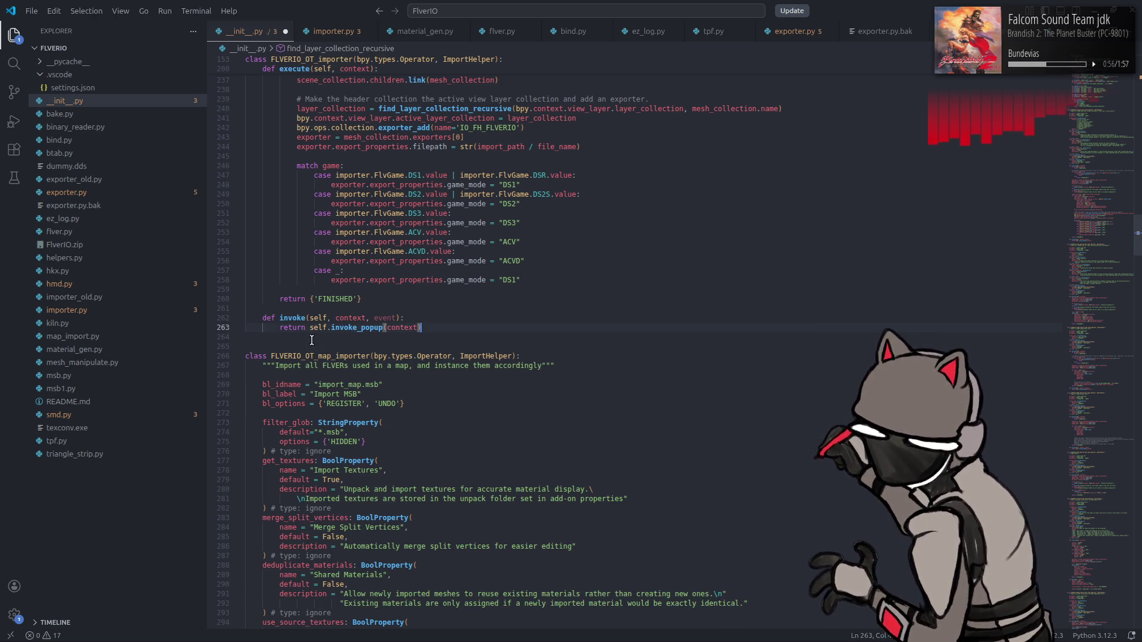
# - Paste the exporter lines into the FLVER importer with id IO_FH_FLVERIO and name FLVER
pyautogui.scroll(4, 369, 322)
pyautogui.click(605, 263)
pyautogui.hotkey('ctrl', 'v')
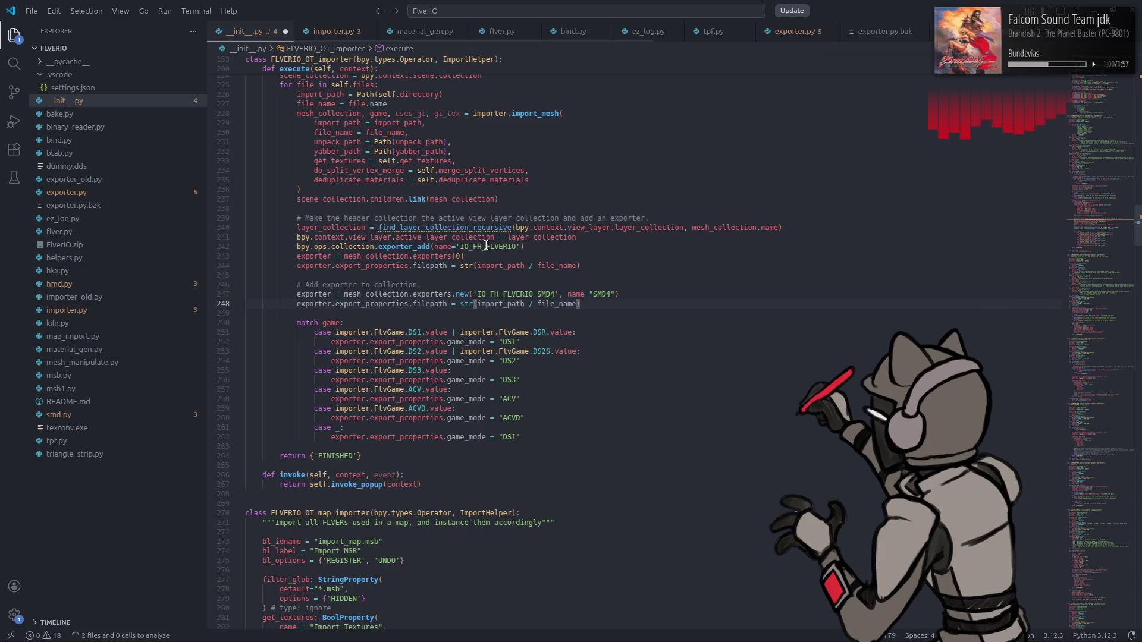
pyautogui.doubleClick(492, 246)
pyautogui.hotkey('ctrl', 'c')
pyautogui.doubleClick(512, 293)
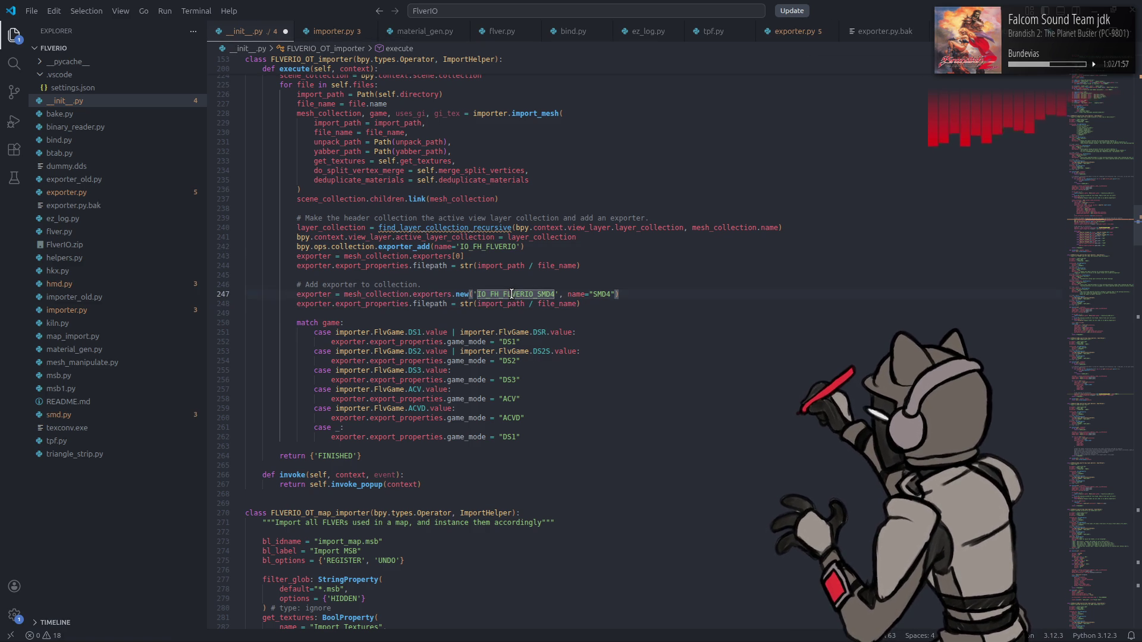
pyautogui.hotkey('ctrl', 'v')
pyautogui.click(578, 294)
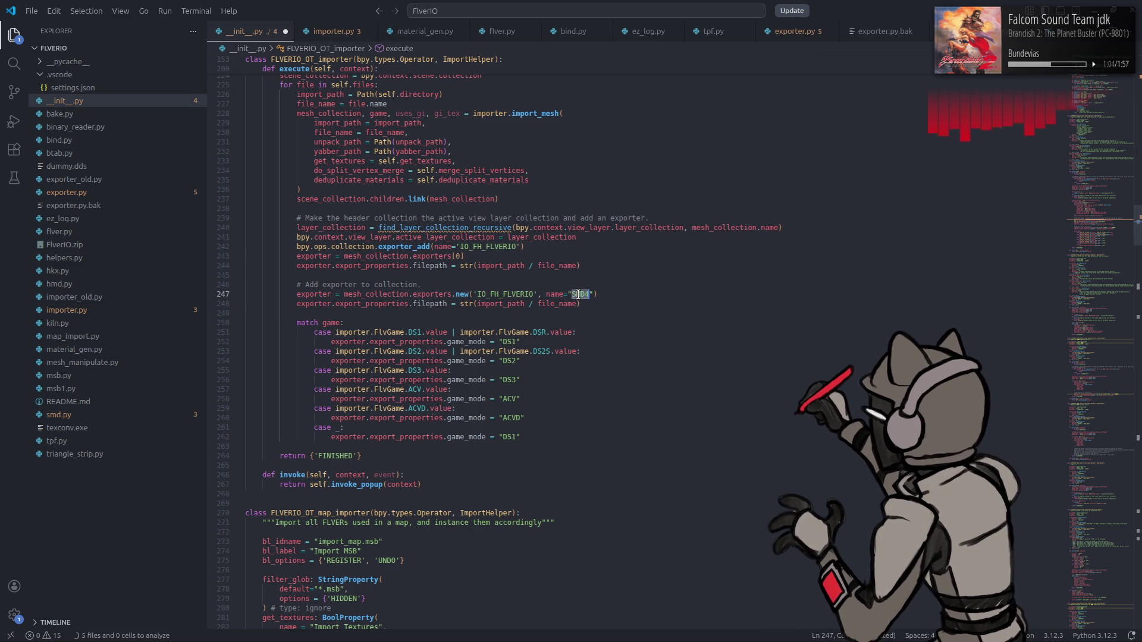
pyautogui.doubleClick(578, 294)
pyautogui.write('FLVER')
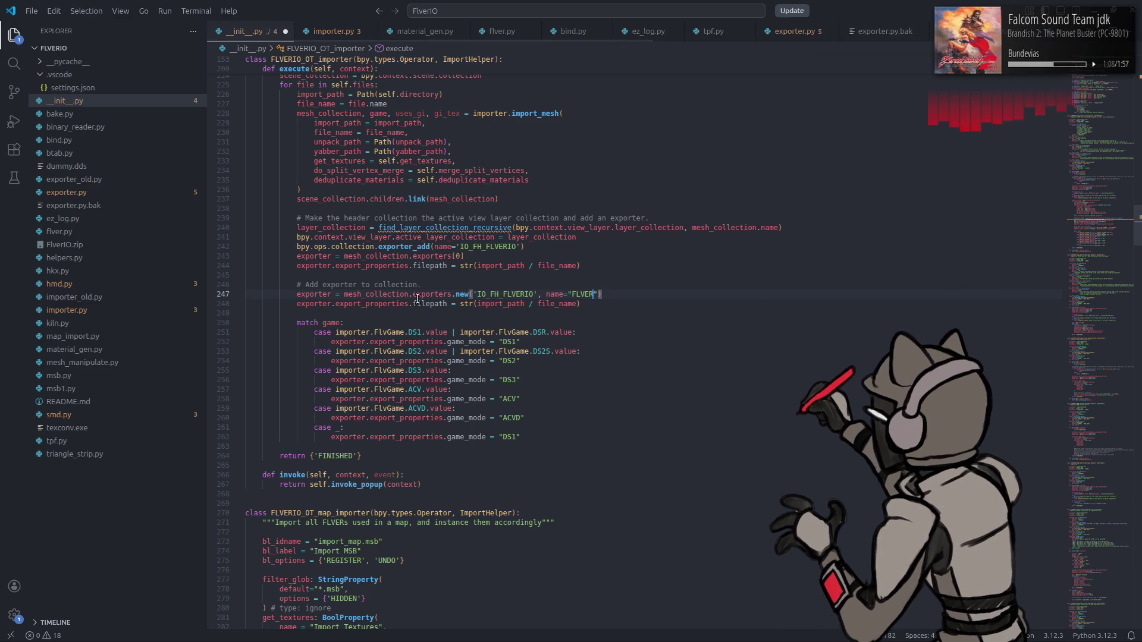
# - Remove the FLVER importer's old header-collection lines 238–245
pyautogui.moveTo(577, 267)
pyautogui.mouseDown()
pyautogui.moveTo(241, 255)
pyautogui.moveTo(153, 220)
pyautogui.mouseUp()
pyautogui.press('BackSpace')
pyautogui.press('BackSpace')
pyautogui.press('BackSpace')
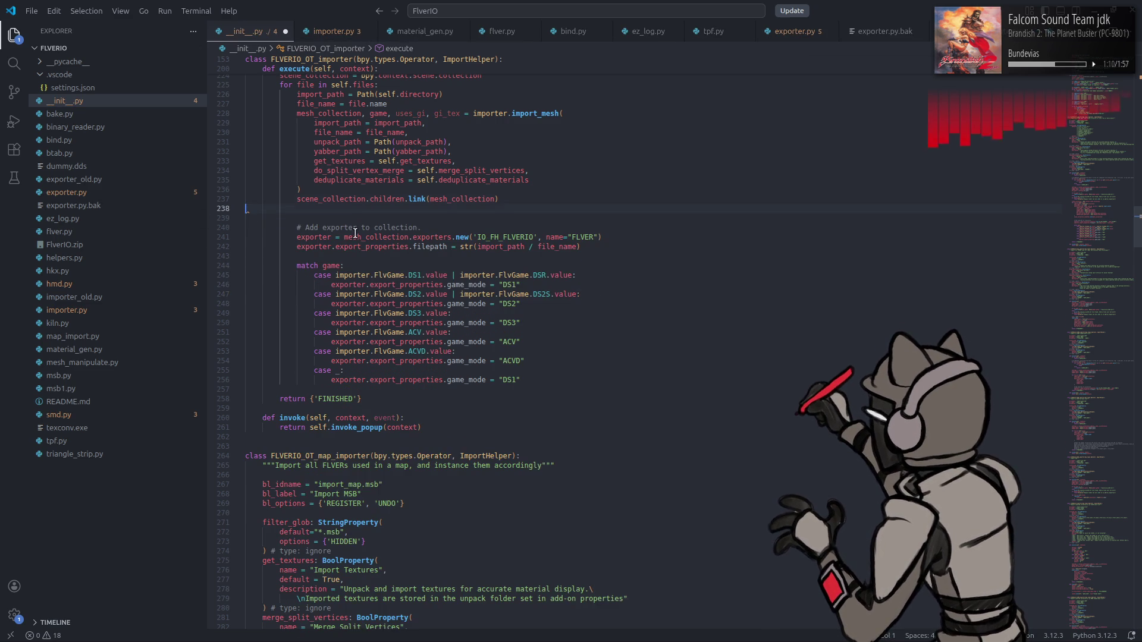
pyautogui.scroll(-20, 427, 288)
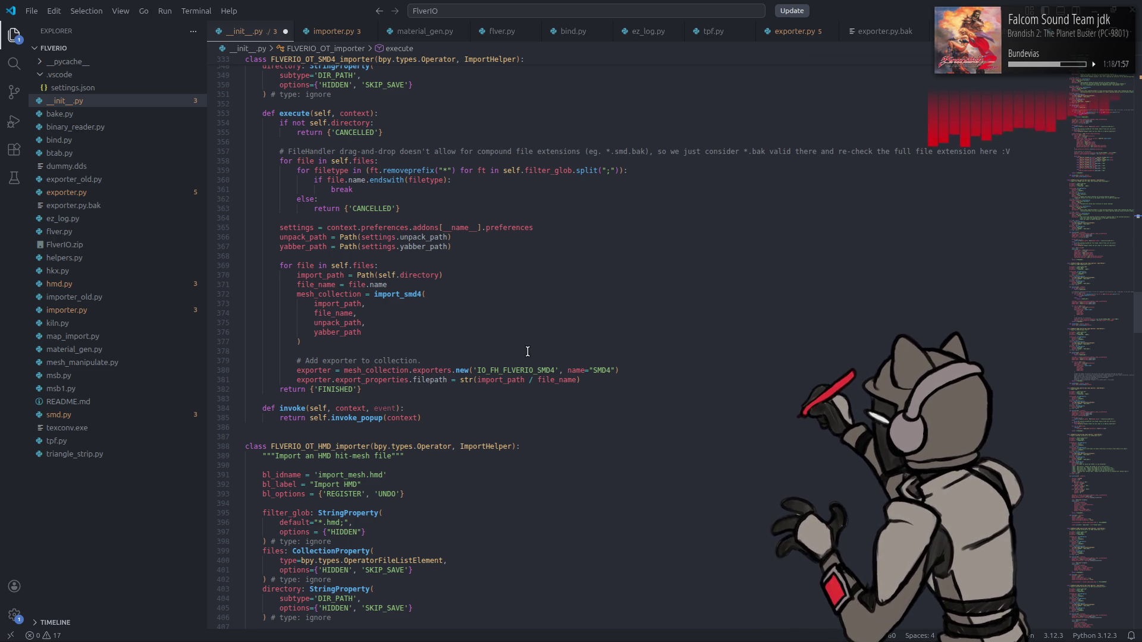
pyautogui.doubleClick(526, 370)
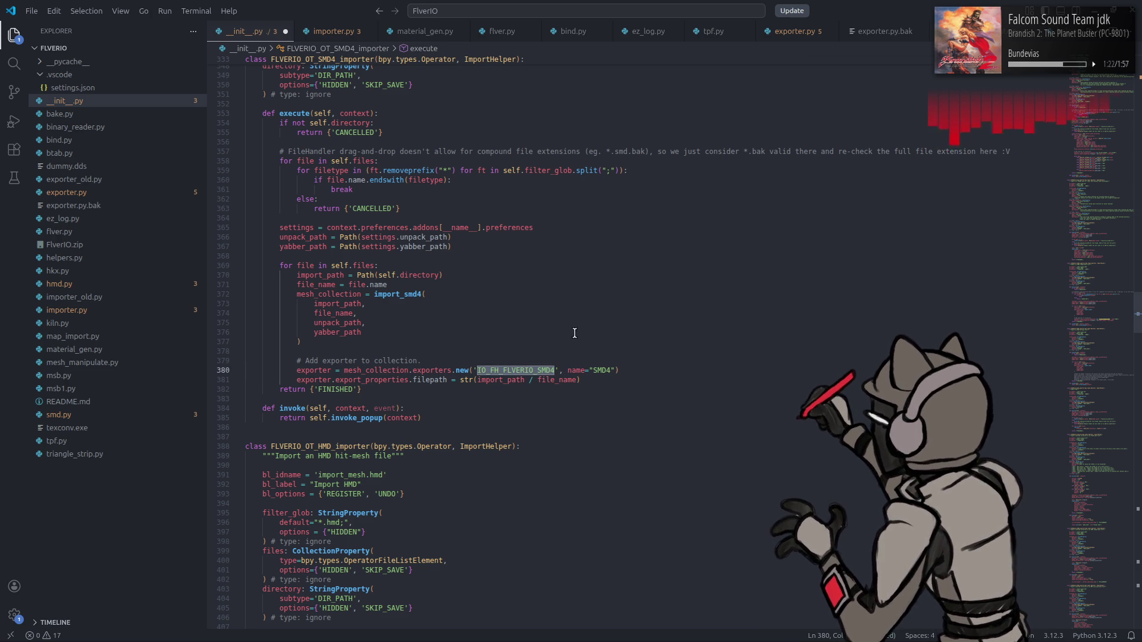
pyautogui.click(589, 379)
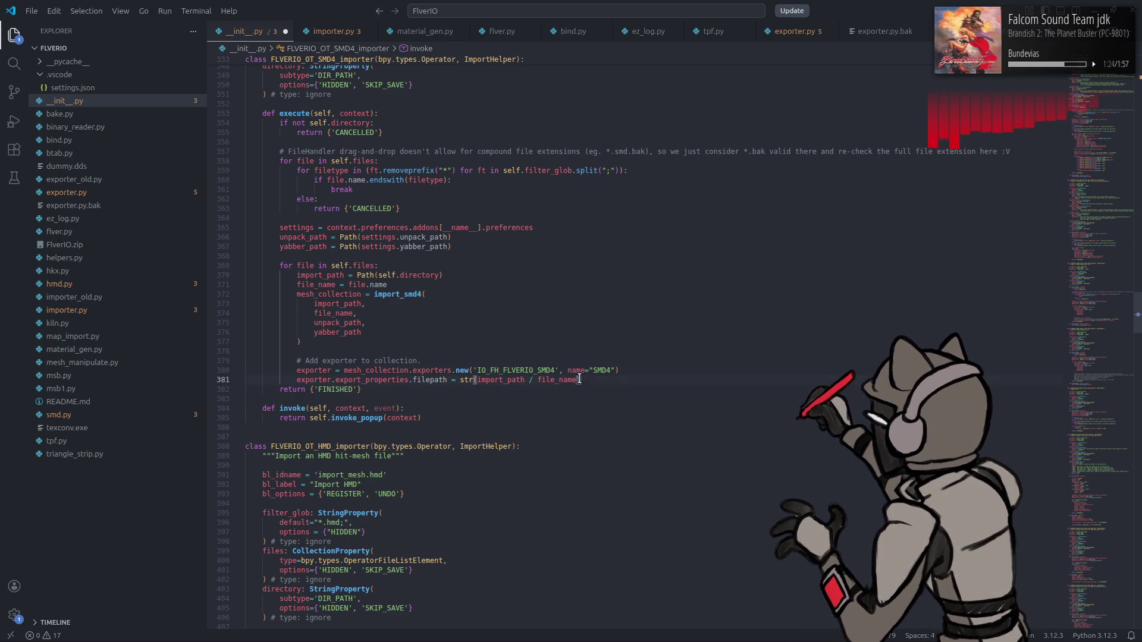
pyautogui.moveTo(589, 379); pyautogui.dragTo(296, 361)
pyautogui.hotkey('ctrl', 'c')
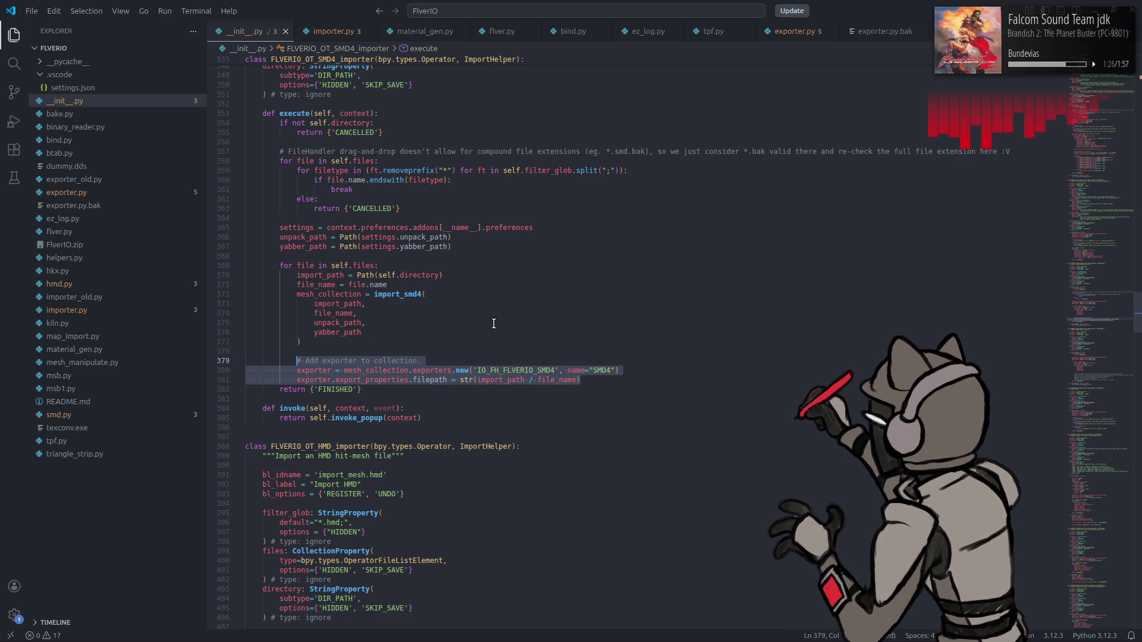
pyautogui.click(1071, 10)
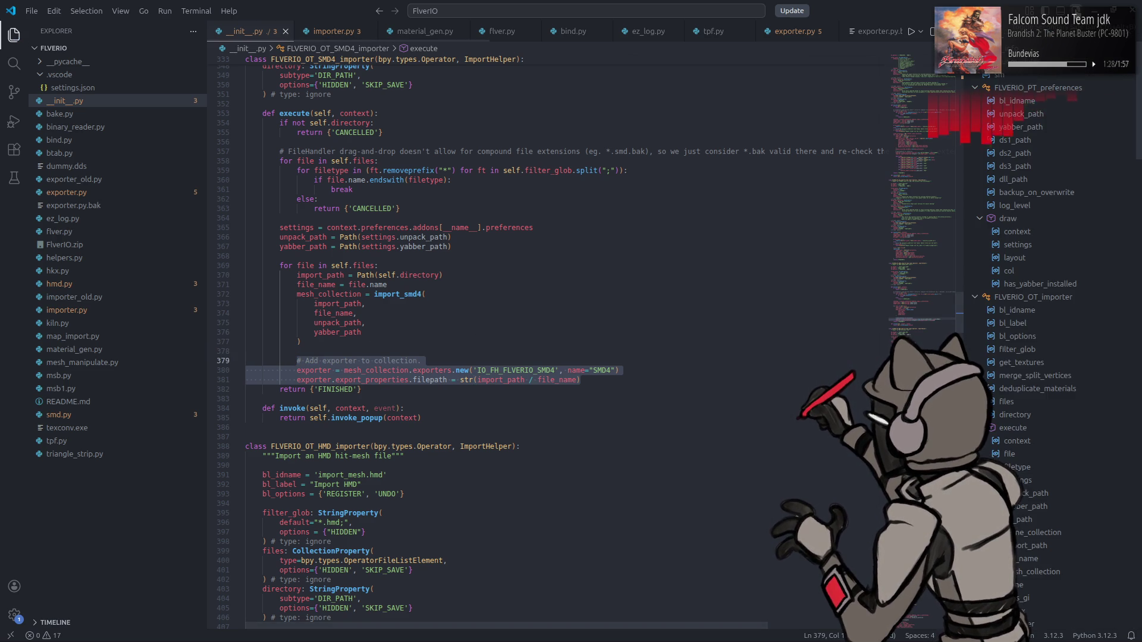
pyautogui.click(1070, 35)
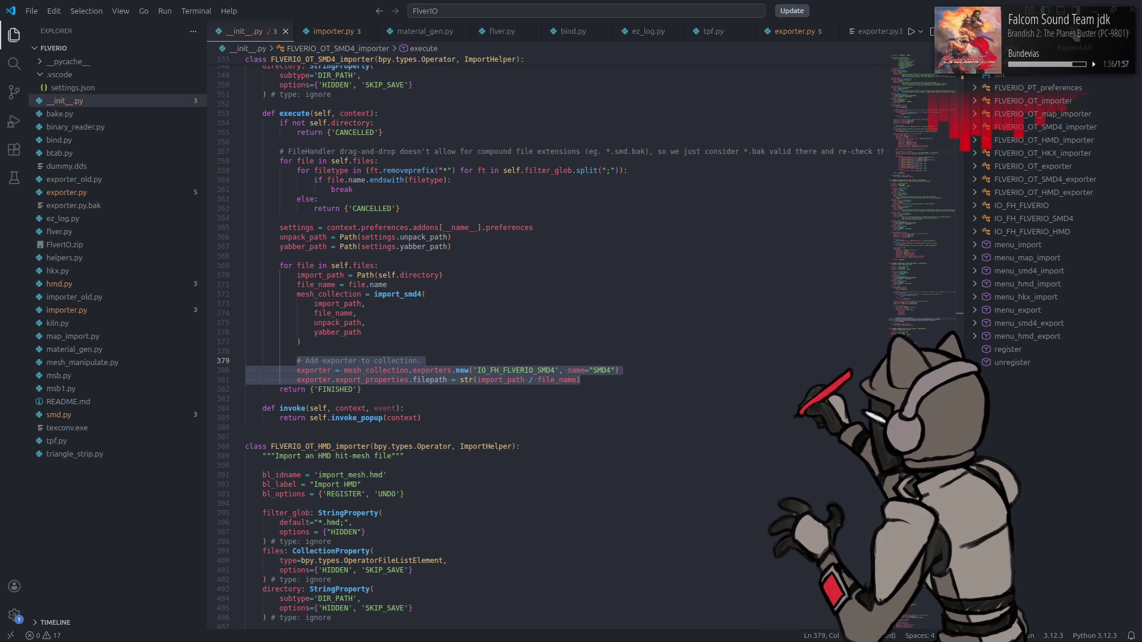
pyautogui.click(1077, 12)
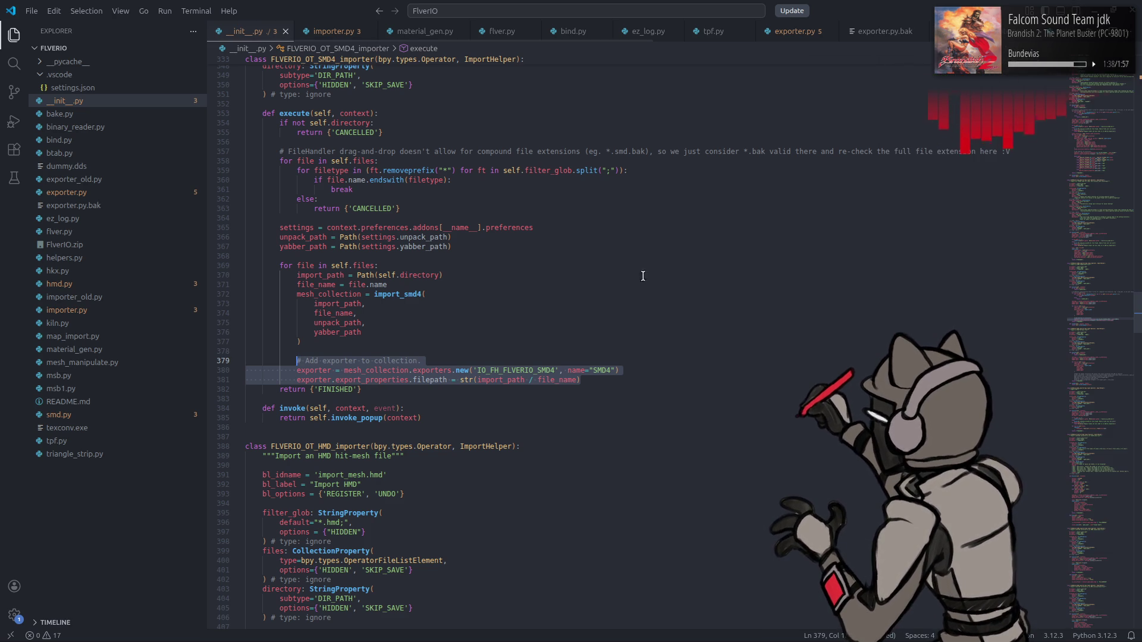
pyautogui.scroll(-10, 595, 261)
pyautogui.scroll(5, 577, 250)
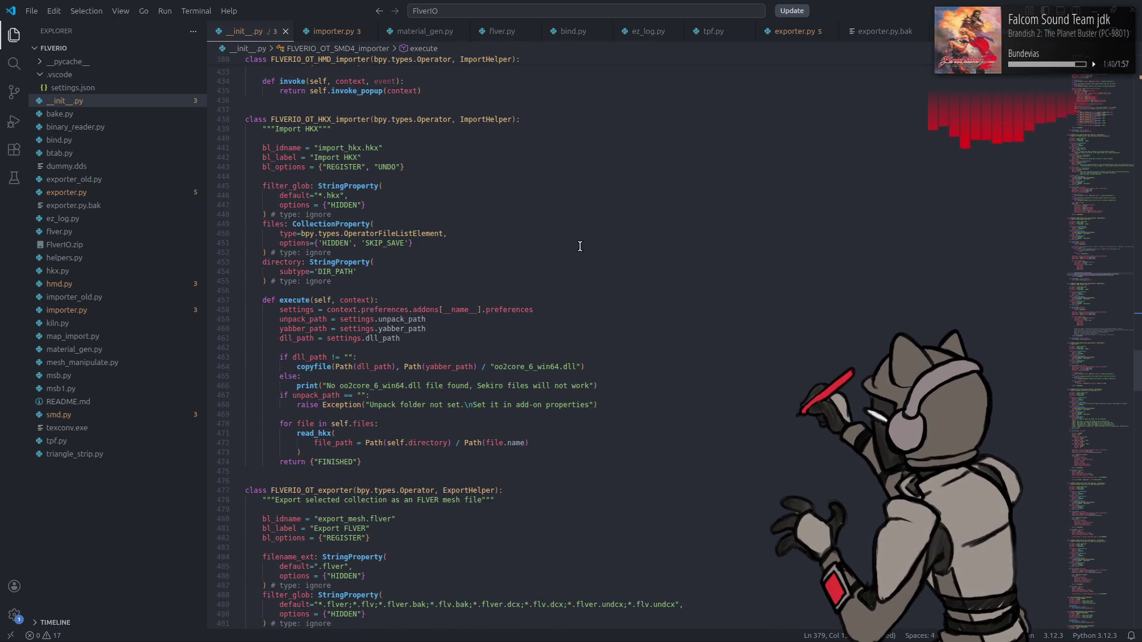
pyautogui.scroll(1, 580, 245)
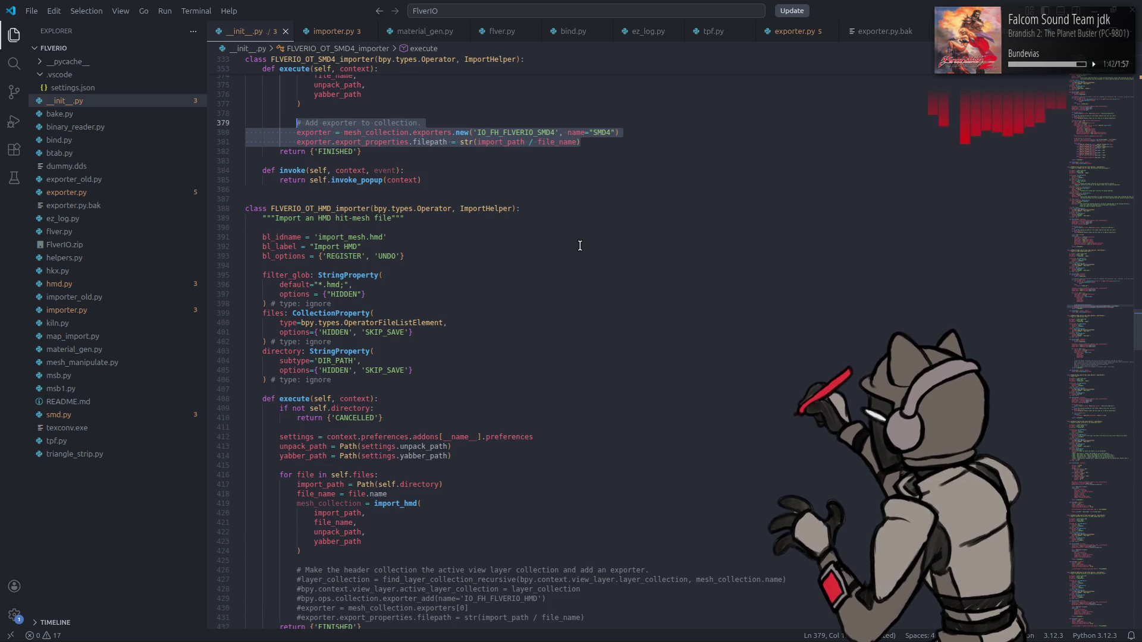
pyautogui.scroll(-15, 580, 246)
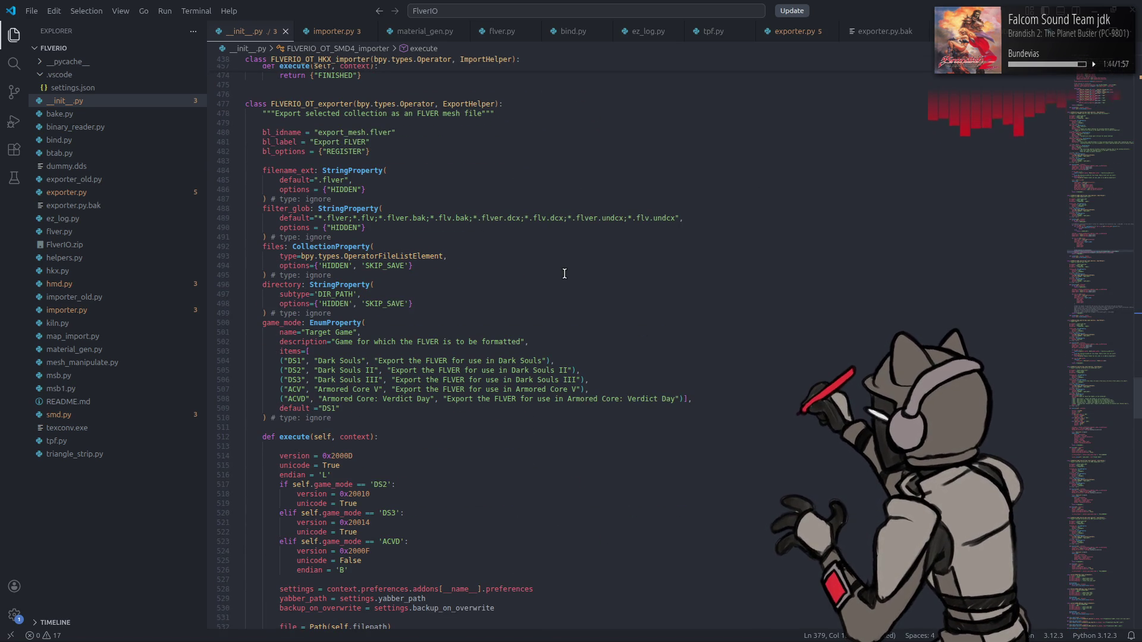
pyautogui.scroll(10, 564, 273)
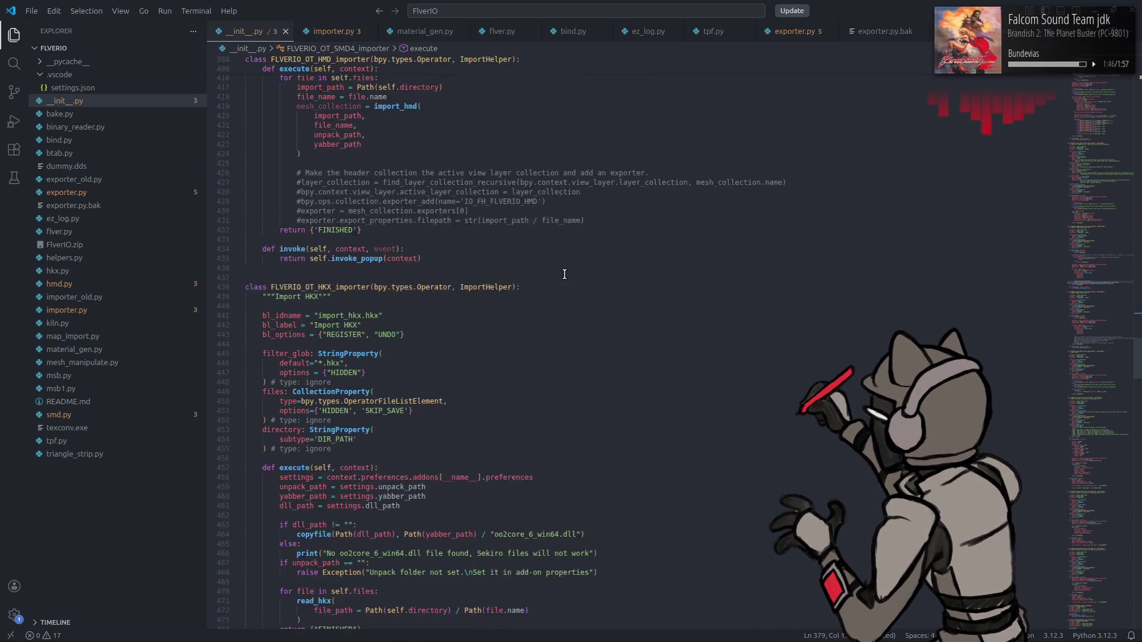
pyautogui.scroll(3, 565, 274)
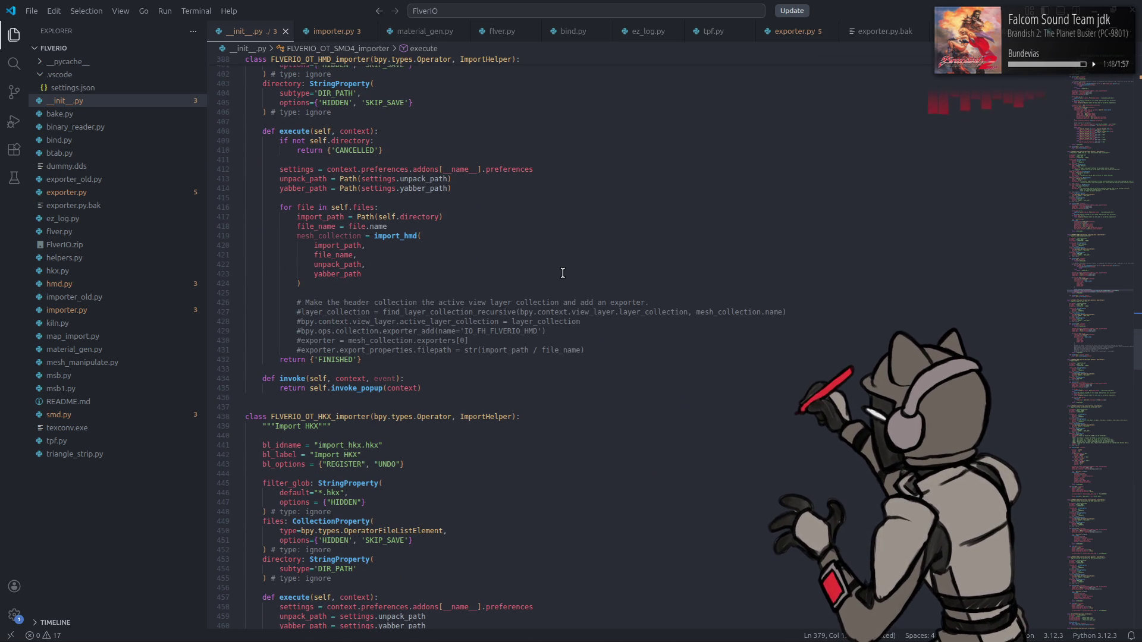
# - Replace the HMD importer's commented code with an IO_FH_FLVERIO_HMD exporter named HMD
pyautogui.doubleClick(582, 323)
pyautogui.moveTo(582, 322)
pyautogui.mouseDown()
pyautogui.moveTo(246, 312)
pyautogui.moveTo(246, 302)
pyautogui.mouseUp()
pyautogui.hotkey('ctrl', 'v')
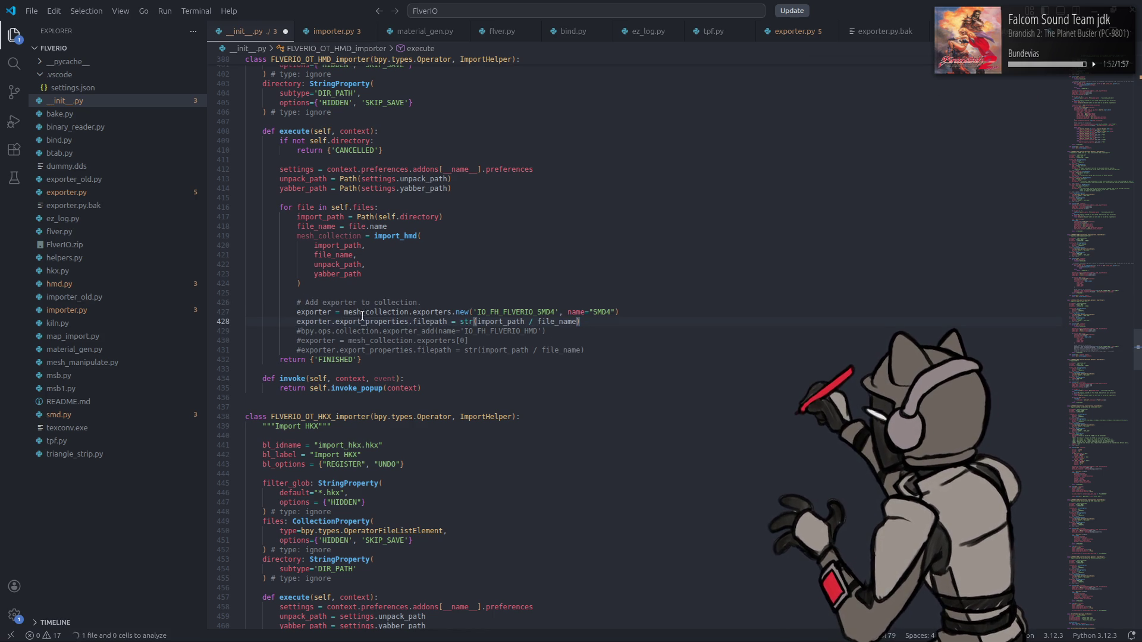
pyautogui.doubleClick(488, 331)
pyautogui.hotkey('ctrl', 'c')
pyautogui.doubleClick(501, 312)
pyautogui.hotkey('ctrl', 'v')
pyautogui.doubleClick(598, 312)
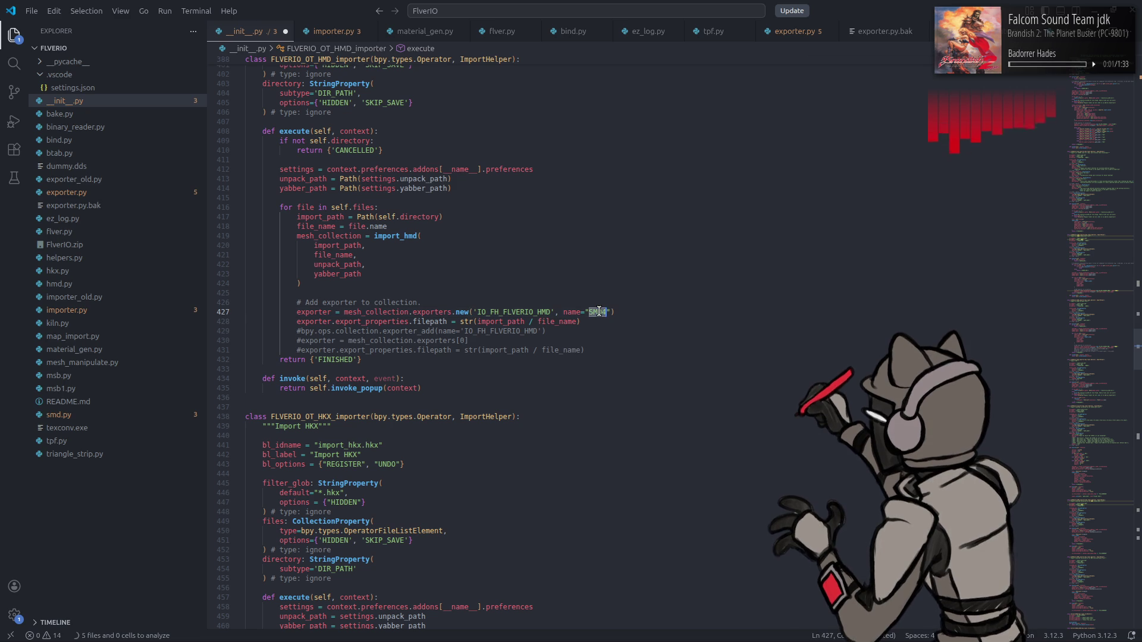
pyautogui.write('HMD')
pyautogui.doubleClick(517, 313)
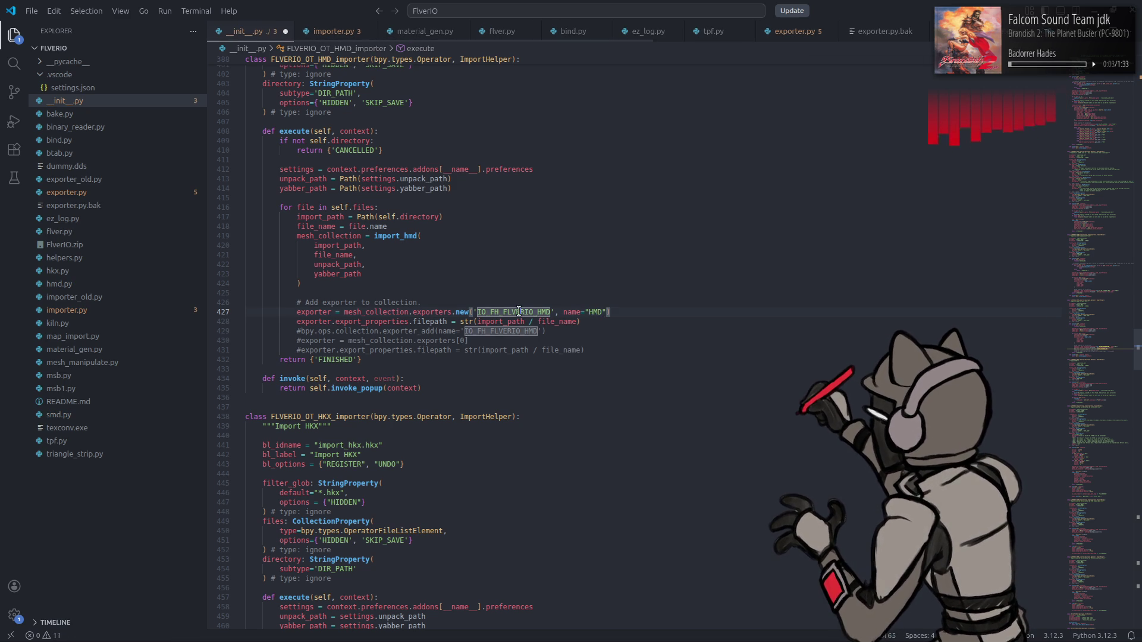
# - Delete the leftover commented exporter lines and save __init__.py
pyautogui.click(605, 345)
pyautogui.hotkey('shift', 'Up')
pyautogui.hotkey('shift', 'Up')
pyautogui.hotkey('shift', 'Up')
pyautogui.press('BackSpace')
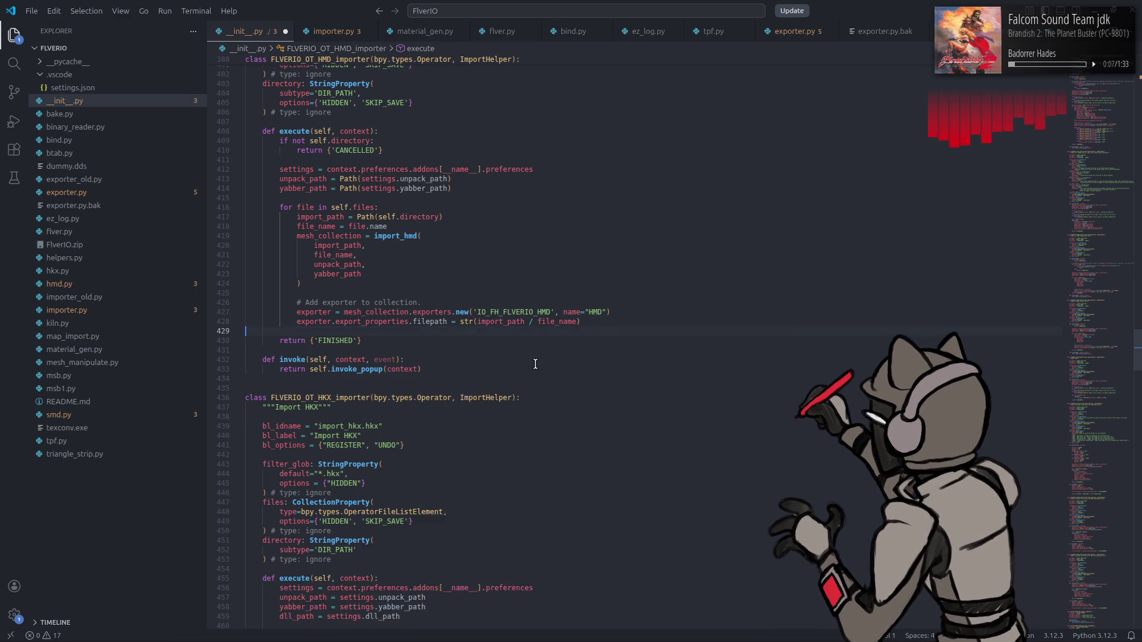
pyautogui.hotkey('ctrl', 's')
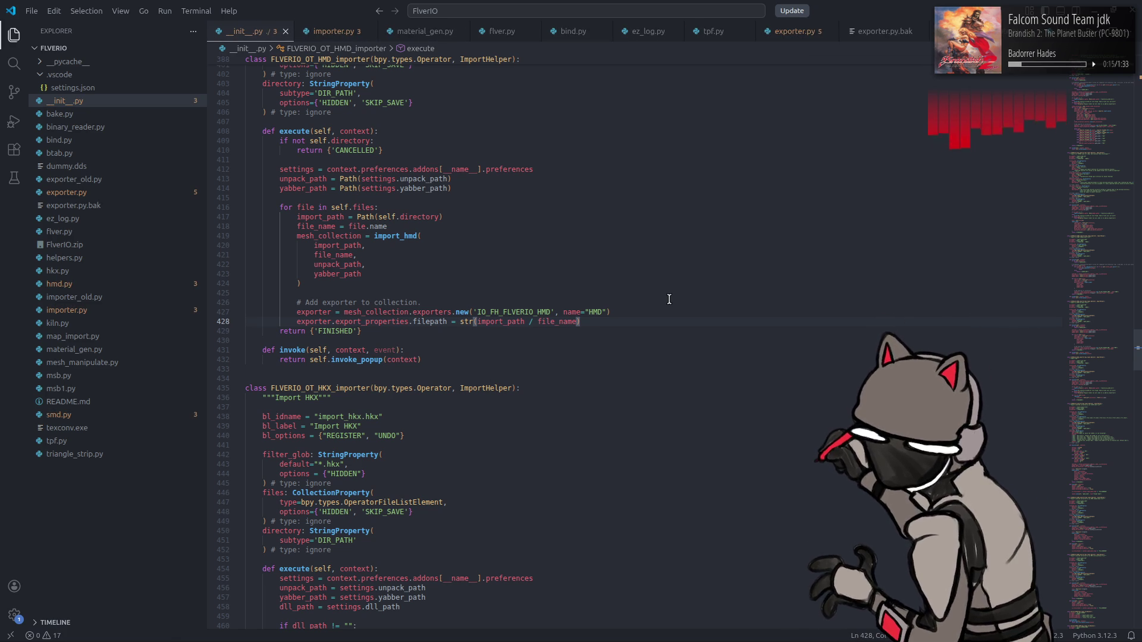
pyautogui.click(651, 315)
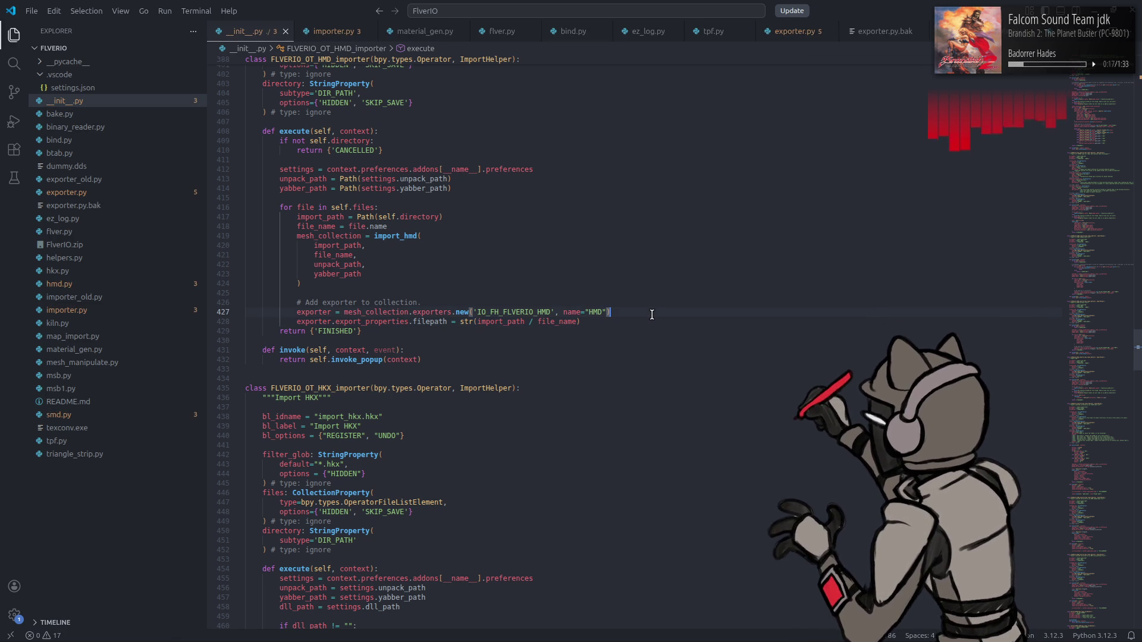
# - Launch Blender from the application launcher, then switch to the file manager
pyautogui.moveTo(415, 637)
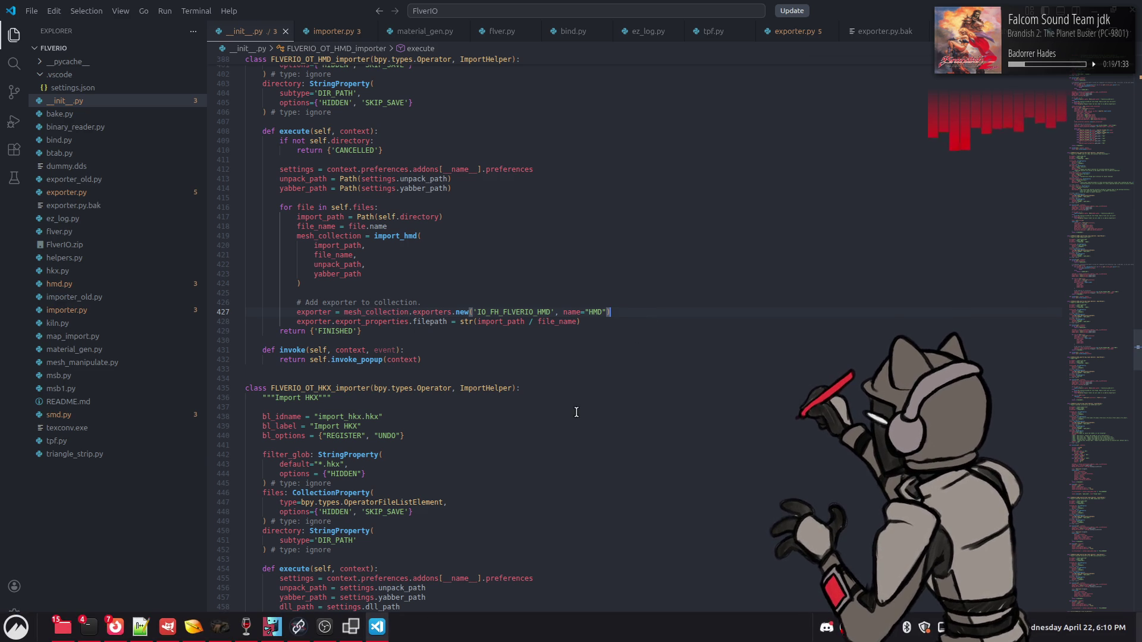
pyautogui.press('super')
pyautogui.write('bl')
pyautogui.click(325, 386)
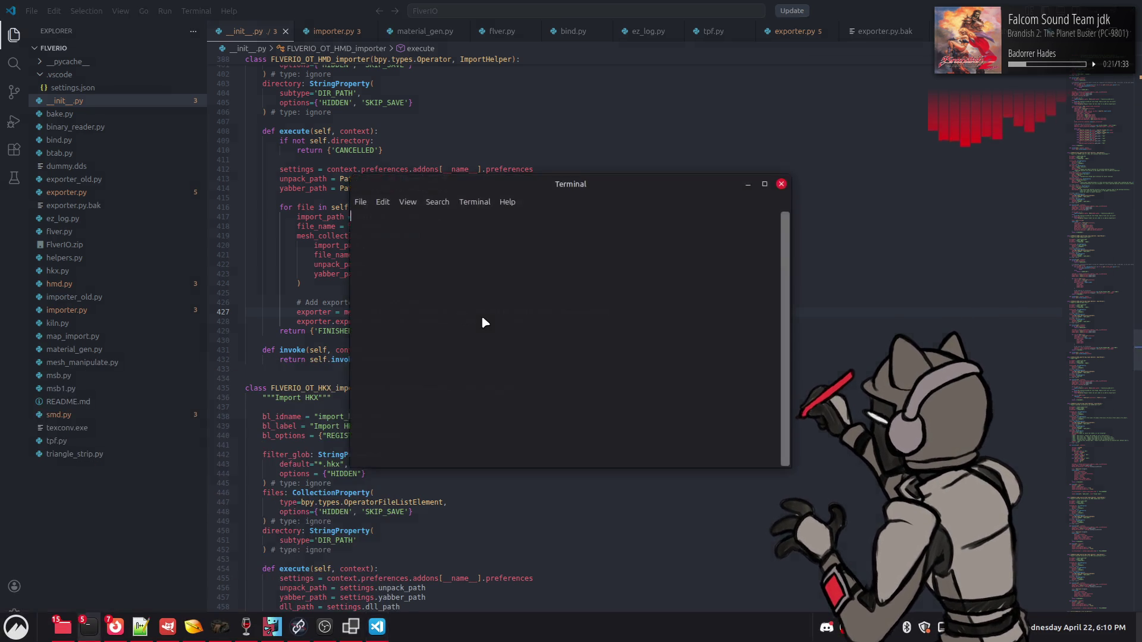
pyautogui.hotkey('alt', 'Tab')
pyautogui.hotkey('alt', 'Tab')
pyautogui.hotkey('alt', 'Tab')
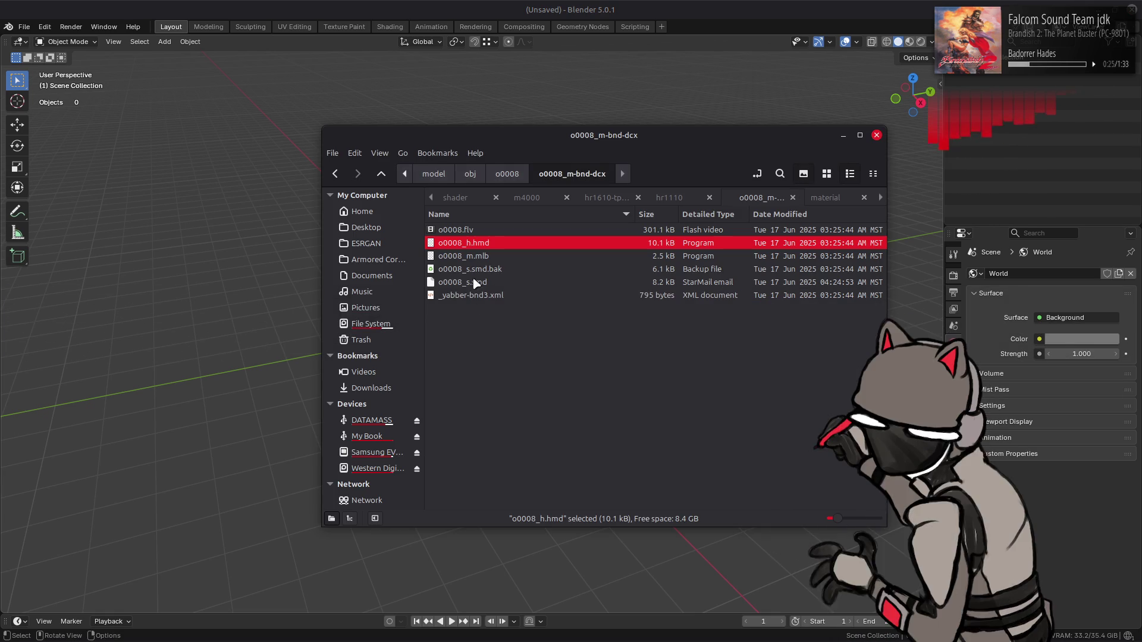
# - Import o0008_h.hmd into Blender and inspect the exporter listed in its collection properties
pyautogui.moveTo(485, 244); pyautogui.dragTo(156, 266)
pyautogui.click(266, 274)
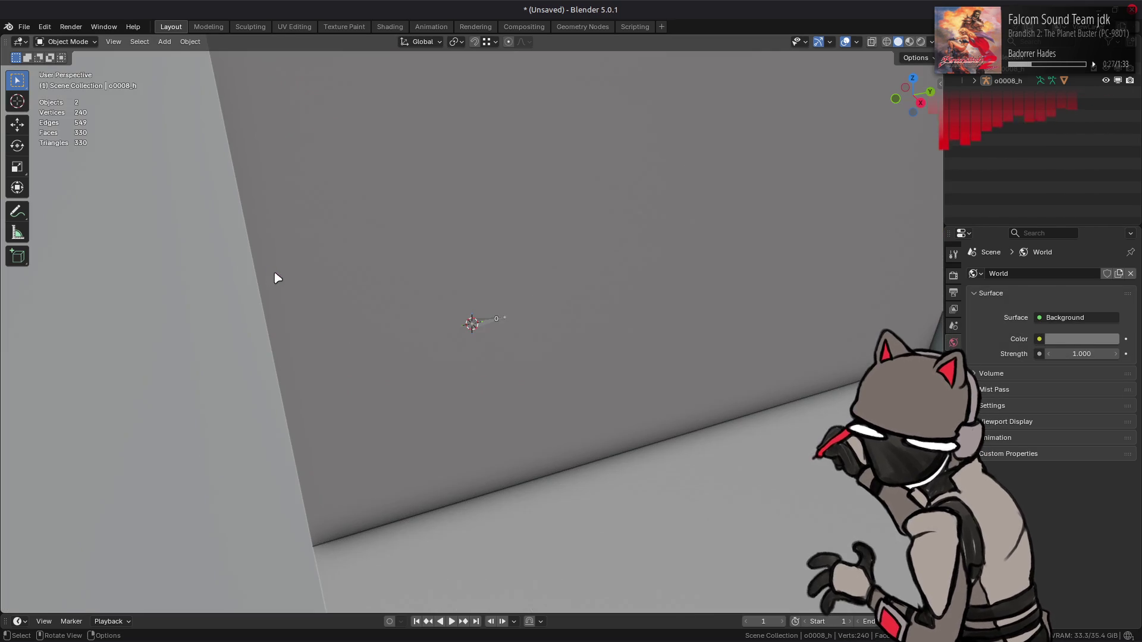
pyautogui.click(953, 360)
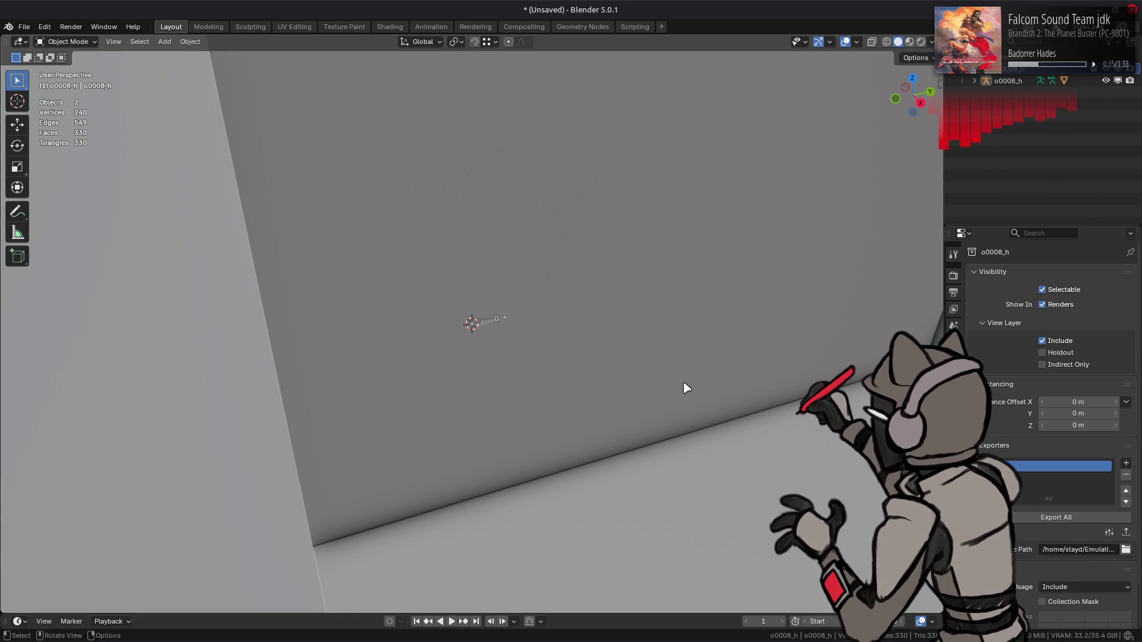
pyautogui.scroll(-10, 684, 388)
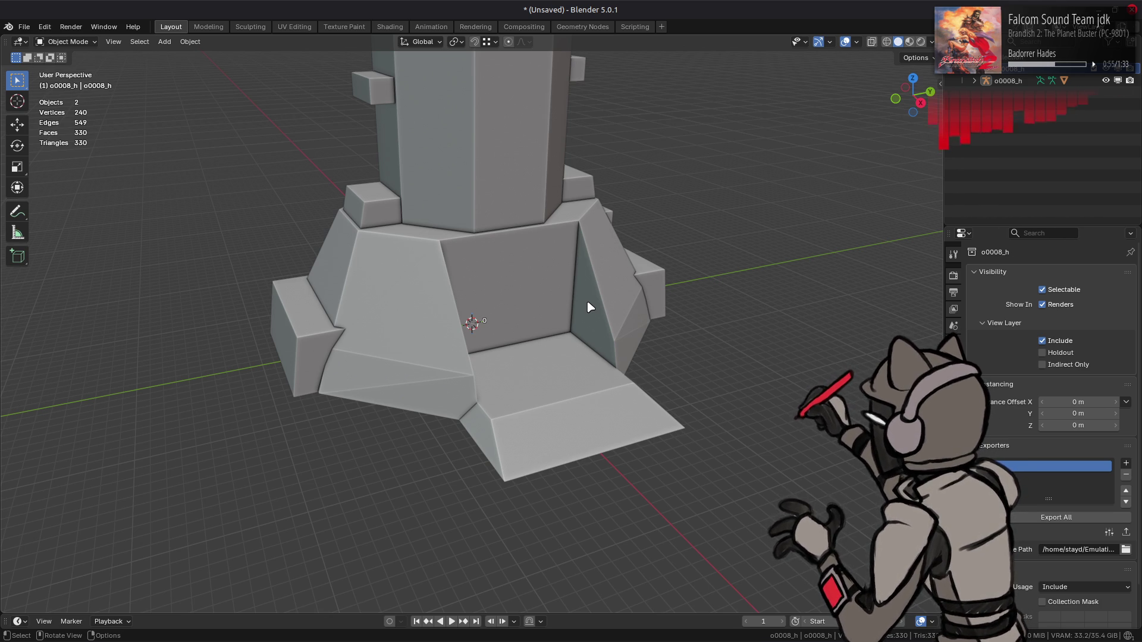
pyautogui.scroll(-5, 589, 307)
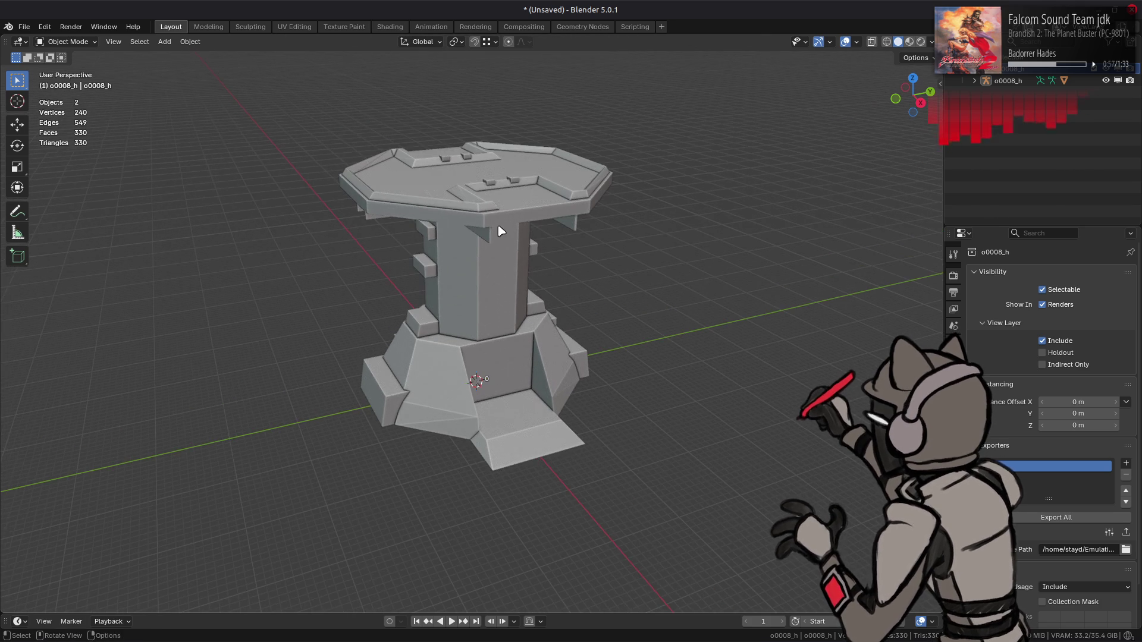
pyautogui.click(24, 26)
# - Open the recent file o0008 new.blend, discarding the unsaved scratch scene
pyautogui.moveTo(37, 46)
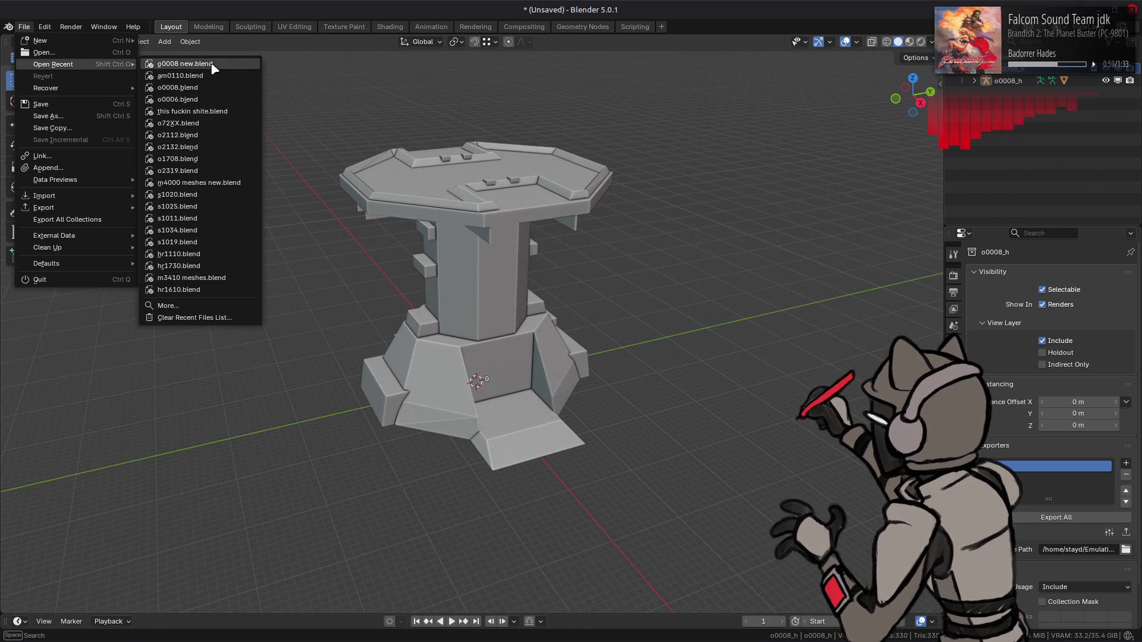
pyautogui.click(203, 64)
pyautogui.click(510, 348)
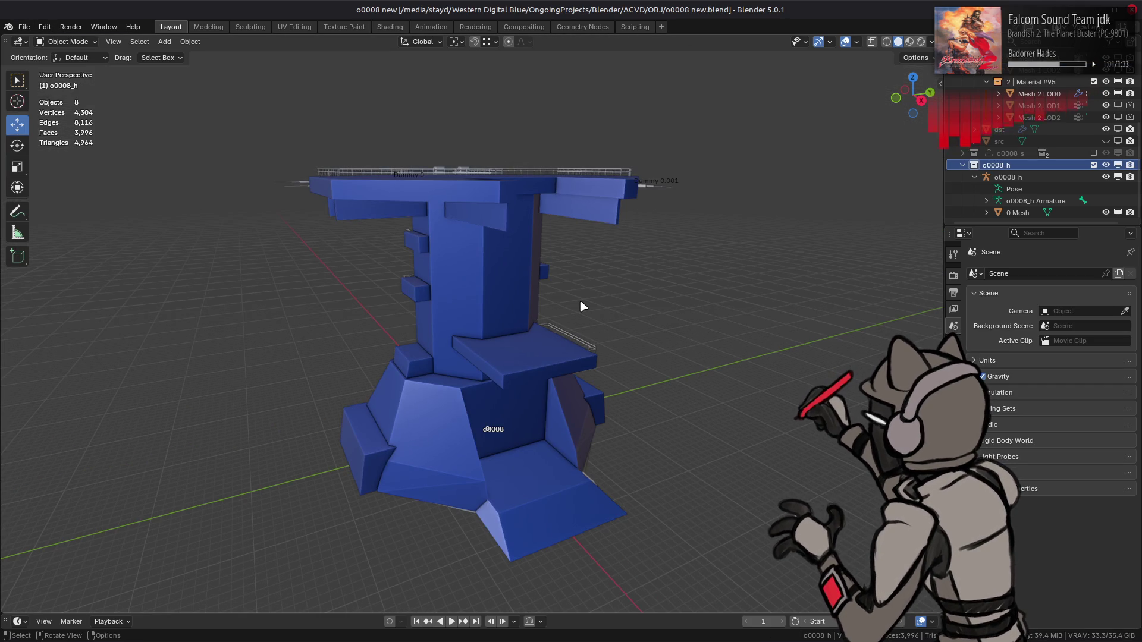
# - Add an HMD exporter to the o0008_h collection
pyautogui.moveTo(583, 301)
pyautogui.mouseDown(button='middle')
pyautogui.moveTo(579, 319)
pyautogui.moveTo(589, 266)
pyautogui.mouseUp(button='middle')
pyautogui.click(656, 220)
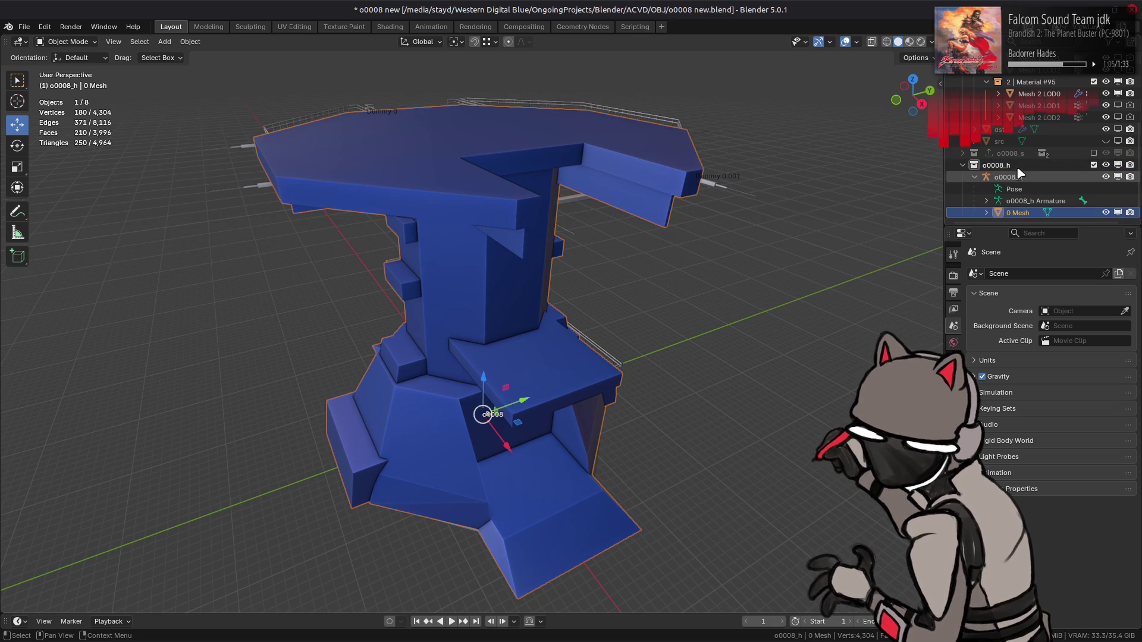
pyautogui.hotkey('alt', 'a')
pyautogui.click(953, 359)
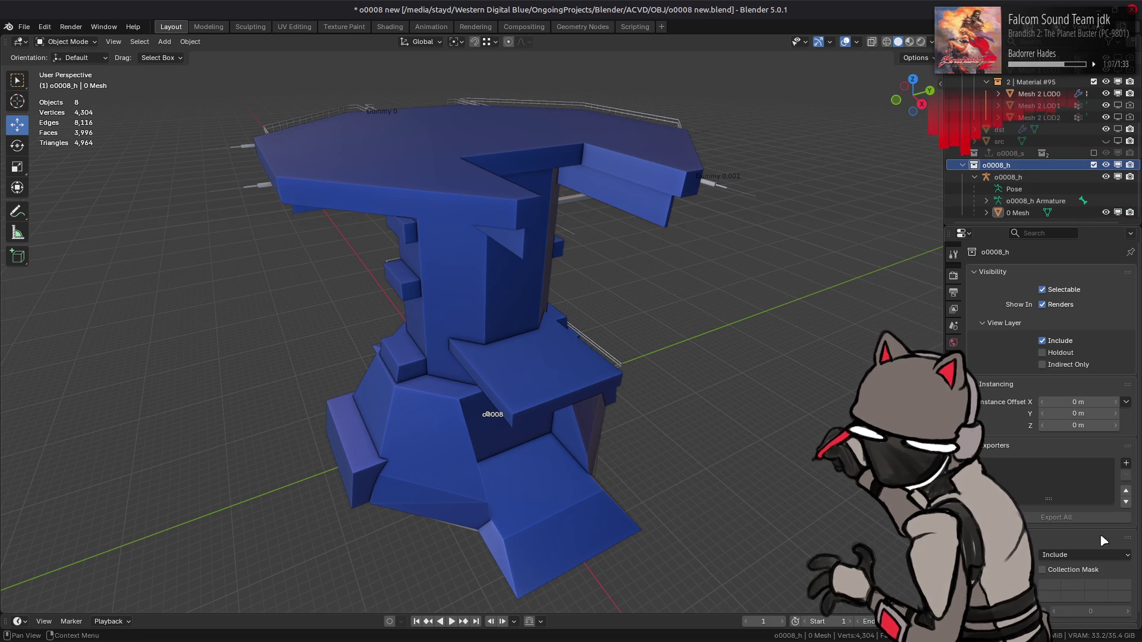
pyautogui.click(1126, 463)
pyautogui.click(1112, 584)
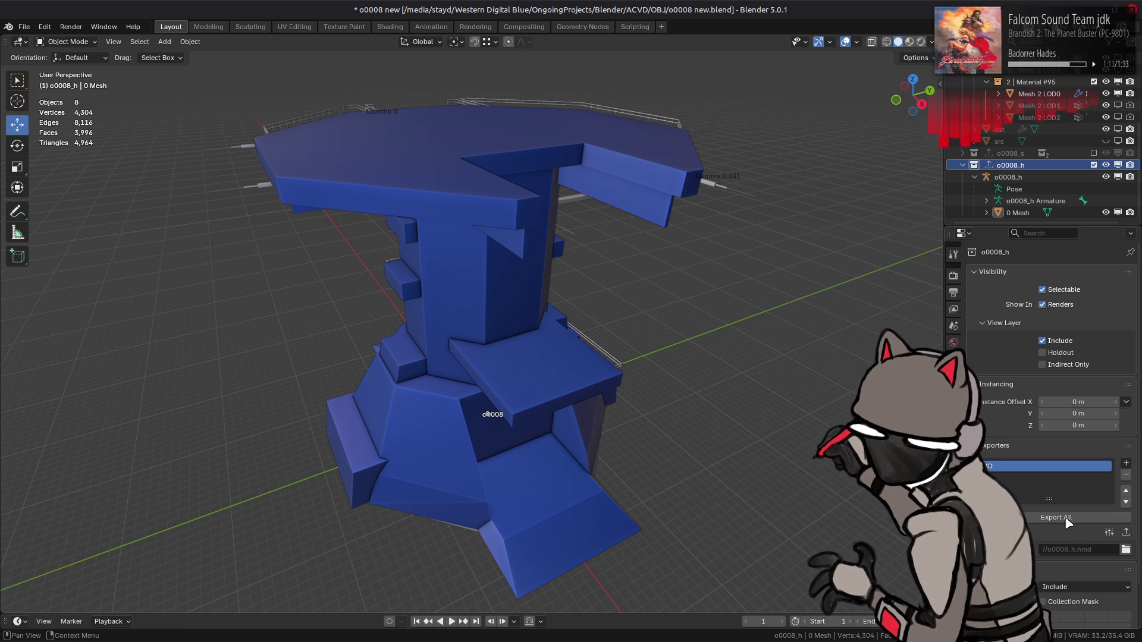
# - Point the exporter at model/obj/o0008/o0008_m-bnd-dcx/o0008_h.hmd and save the blend file
pyautogui.click(1126, 550)
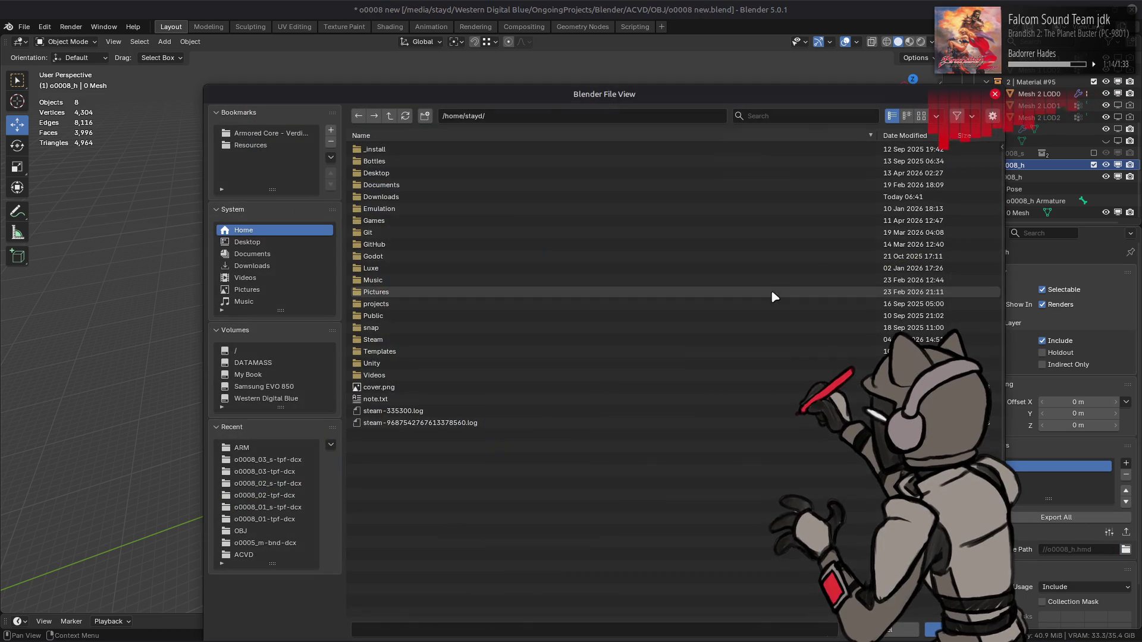
pyautogui.click(992, 116)
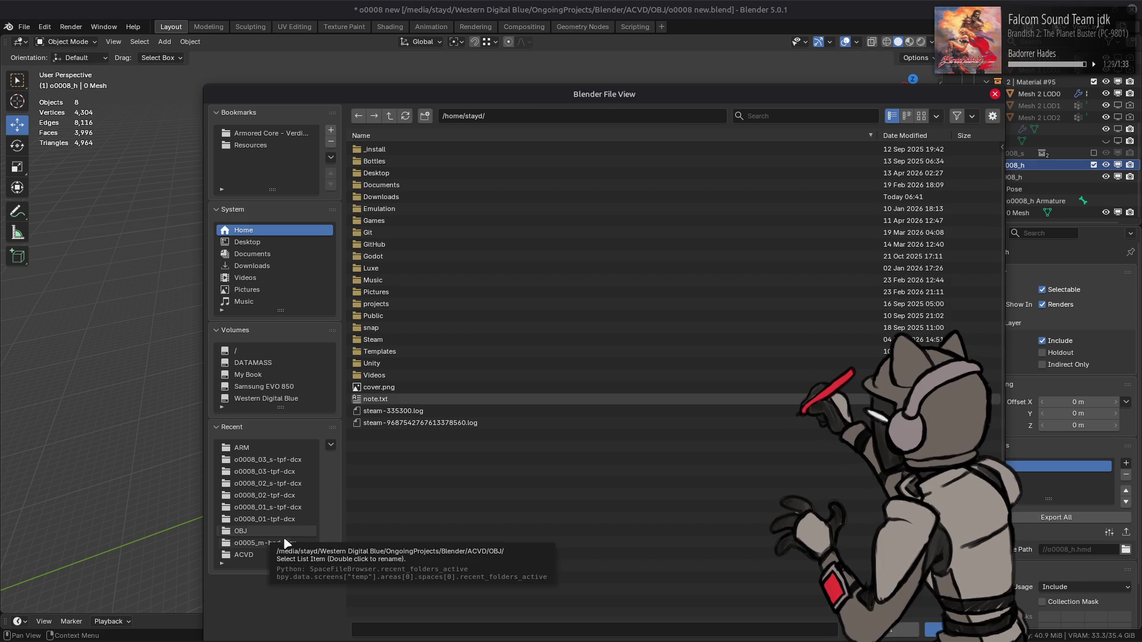
pyautogui.click(280, 543)
pyautogui.click(390, 115)
pyautogui.click(389, 116)
pyautogui.click(404, 173)
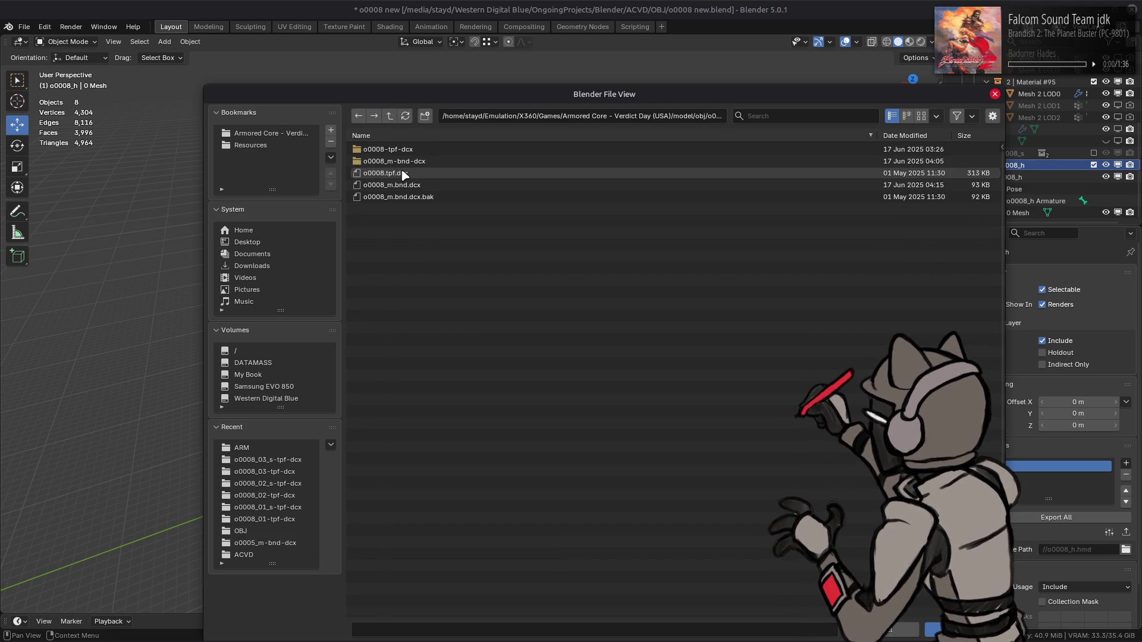
pyautogui.click(428, 162)
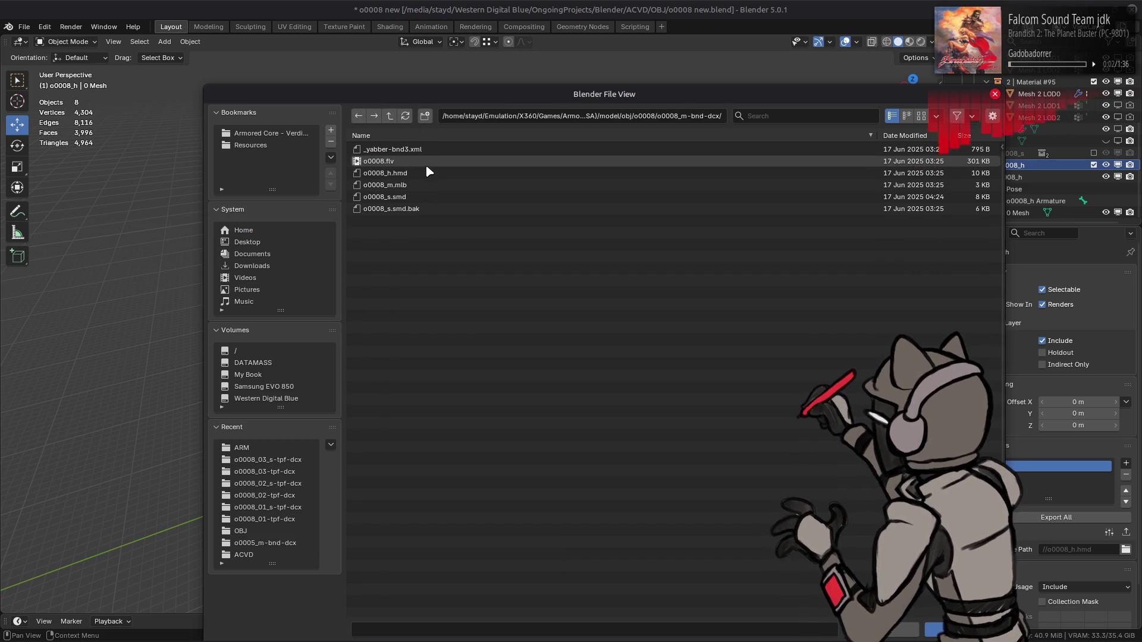
pyautogui.click(426, 173)
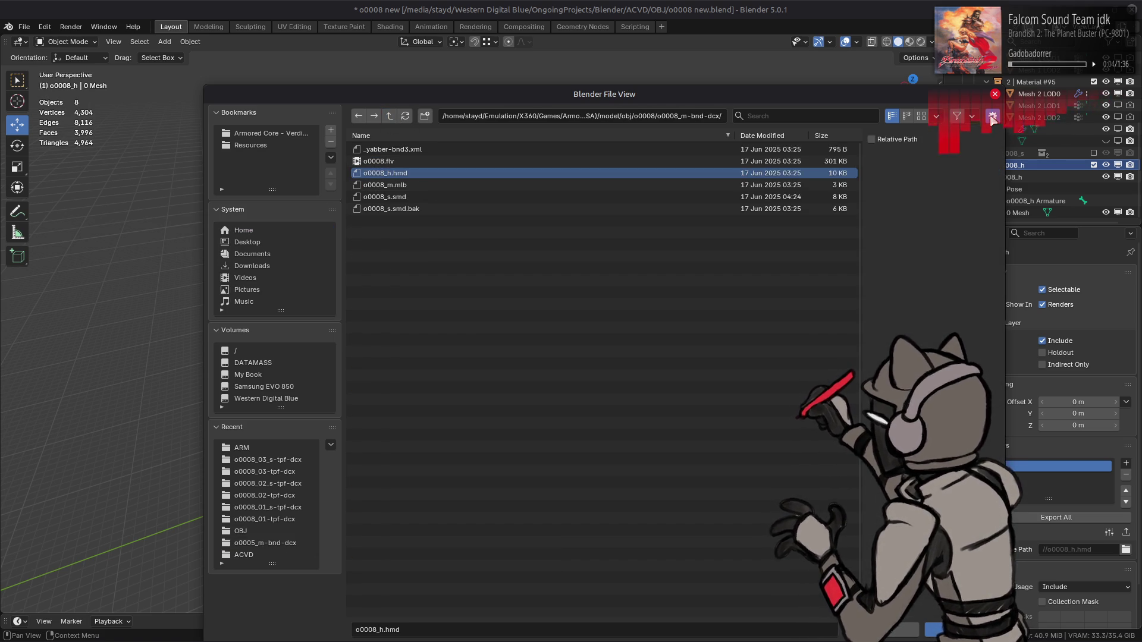
pyautogui.doubleClick(435, 175)
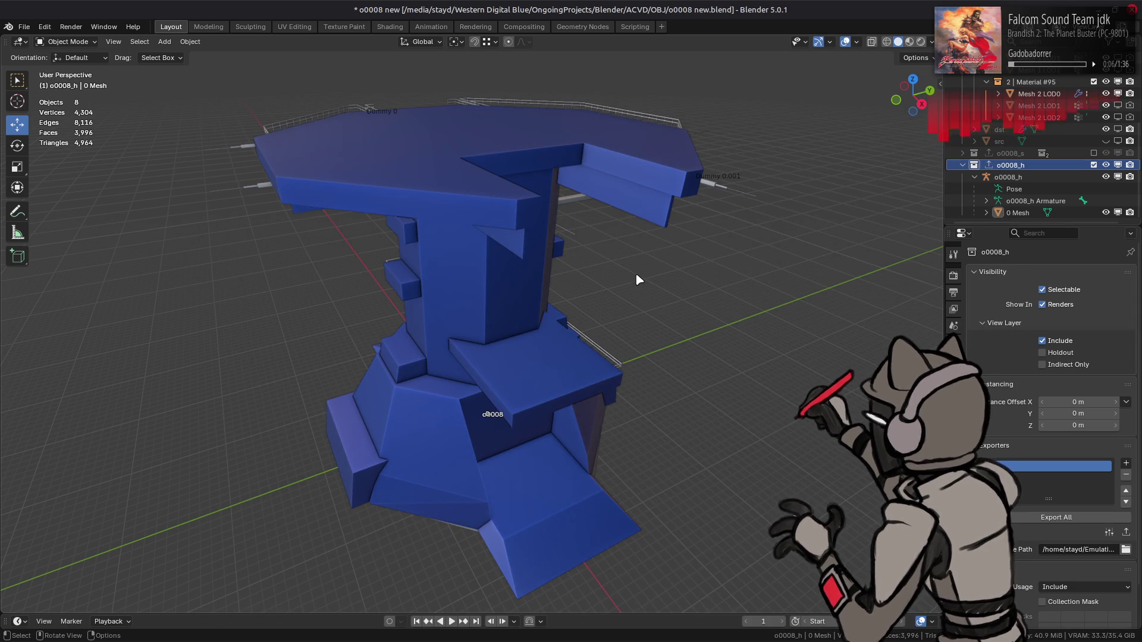
pyautogui.hotkey('ctrl', 's')
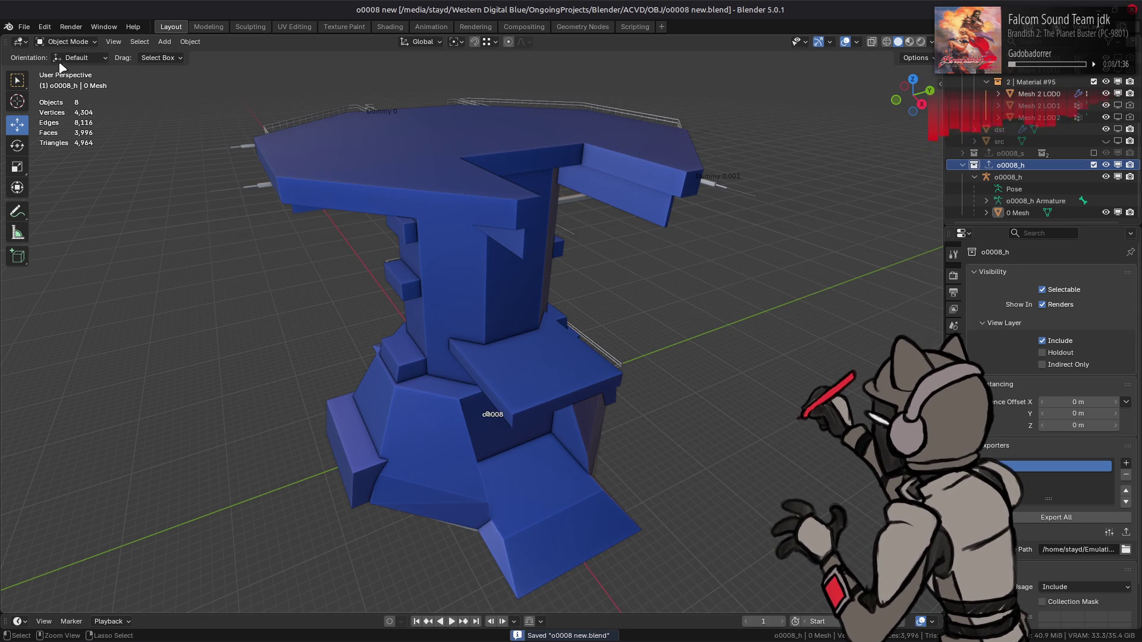
pyautogui.click(44, 27)
# - Open Preferences and browse the Interface page's Temporary Editors and Text Rendering settings
pyautogui.click(114, 196)
pyautogui.moveTo(376, 281)
pyautogui.mouseDown()
pyautogui.moveTo(390, 269)
pyautogui.moveTo(388, 162)
pyautogui.mouseUp()
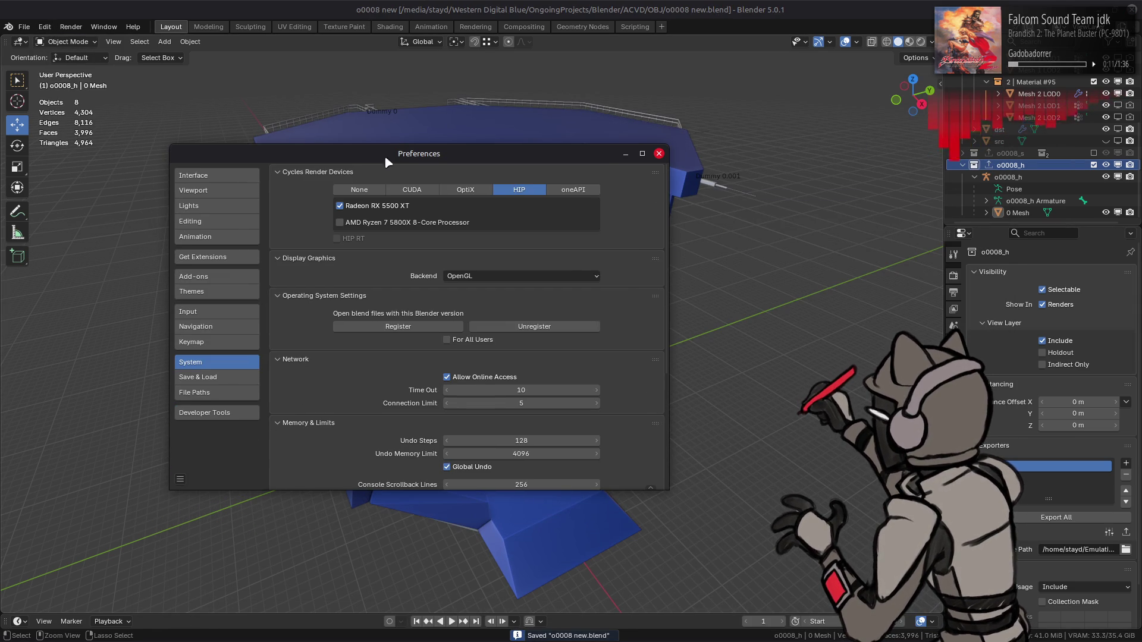
pyautogui.click(223, 179)
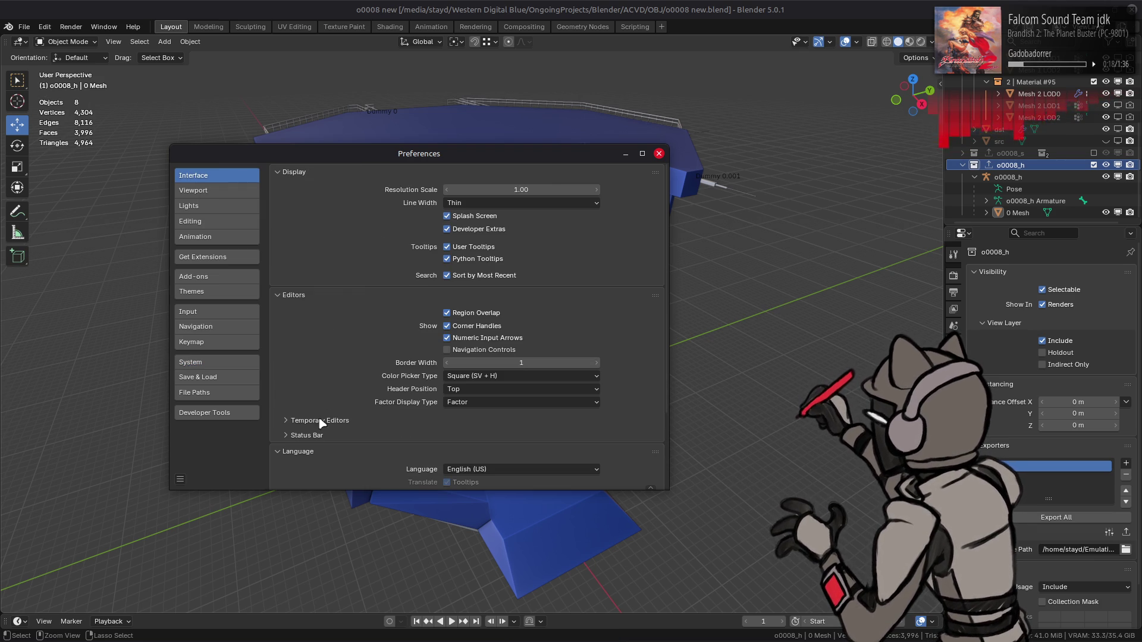
pyautogui.scroll(-4, 318, 411)
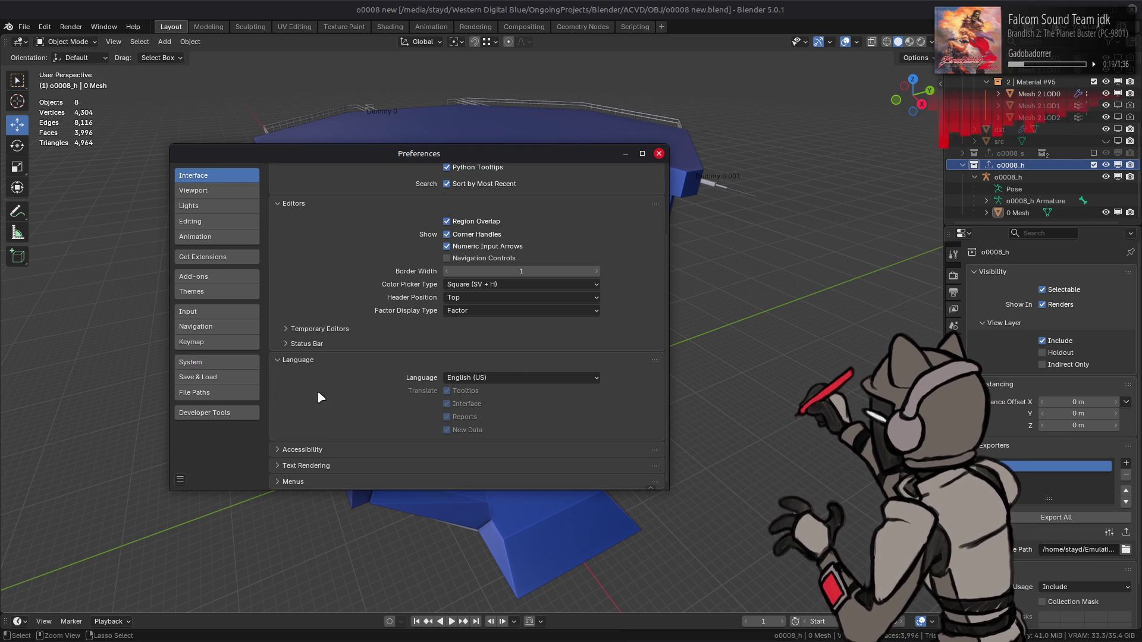
pyautogui.click(330, 329)
pyautogui.click(330, 329)
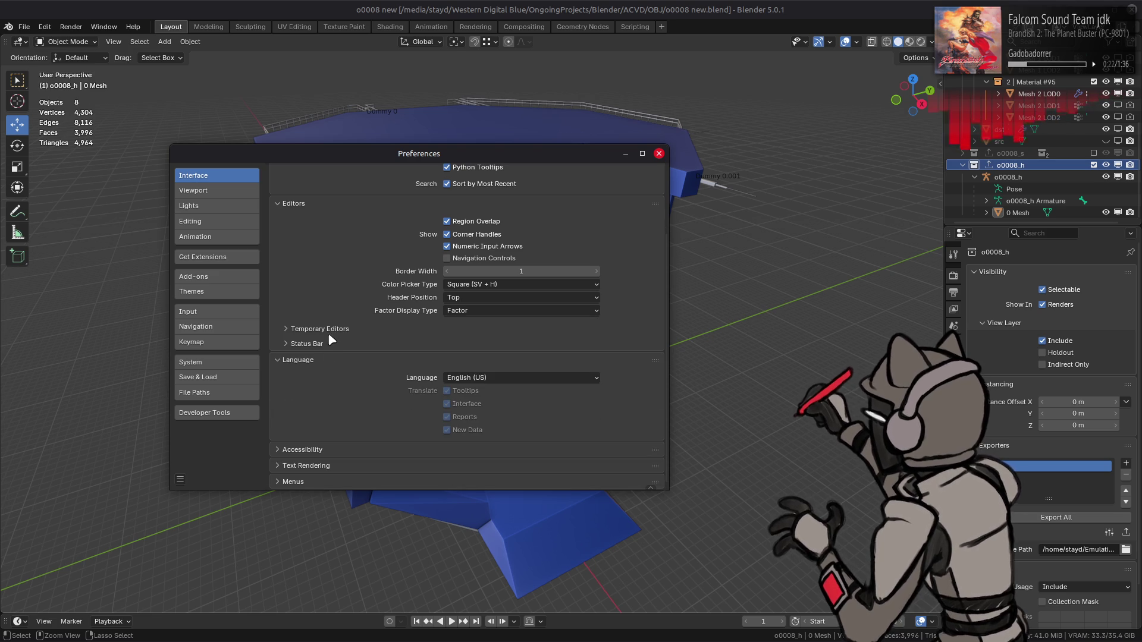
pyautogui.click(322, 465)
pyautogui.scroll(-3, 315, 463)
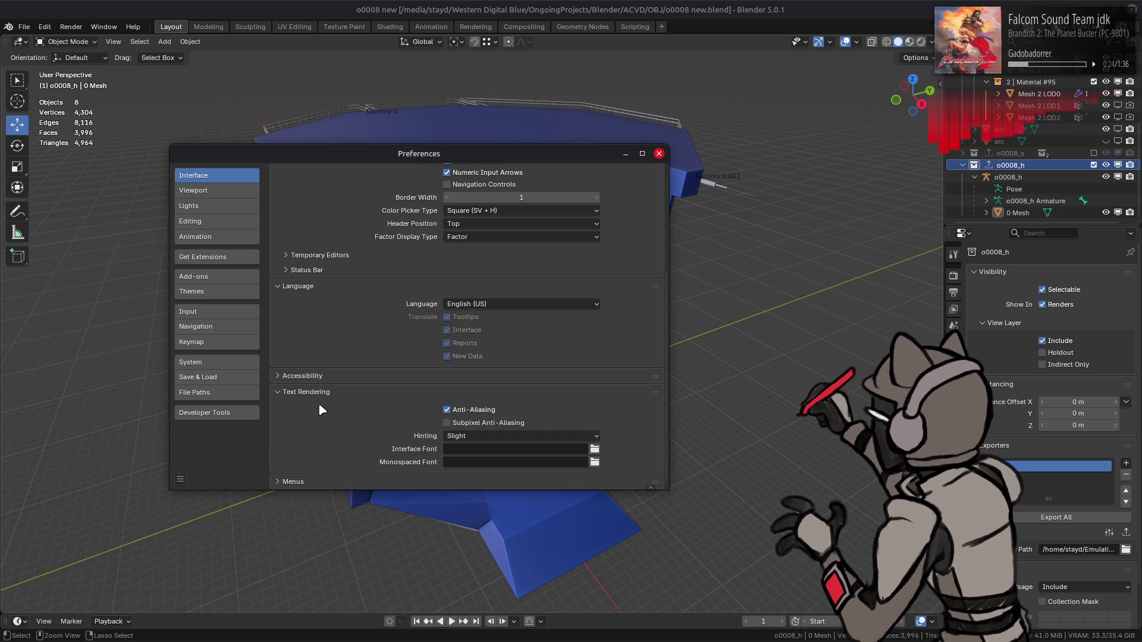
pyautogui.scroll(7, 314, 388)
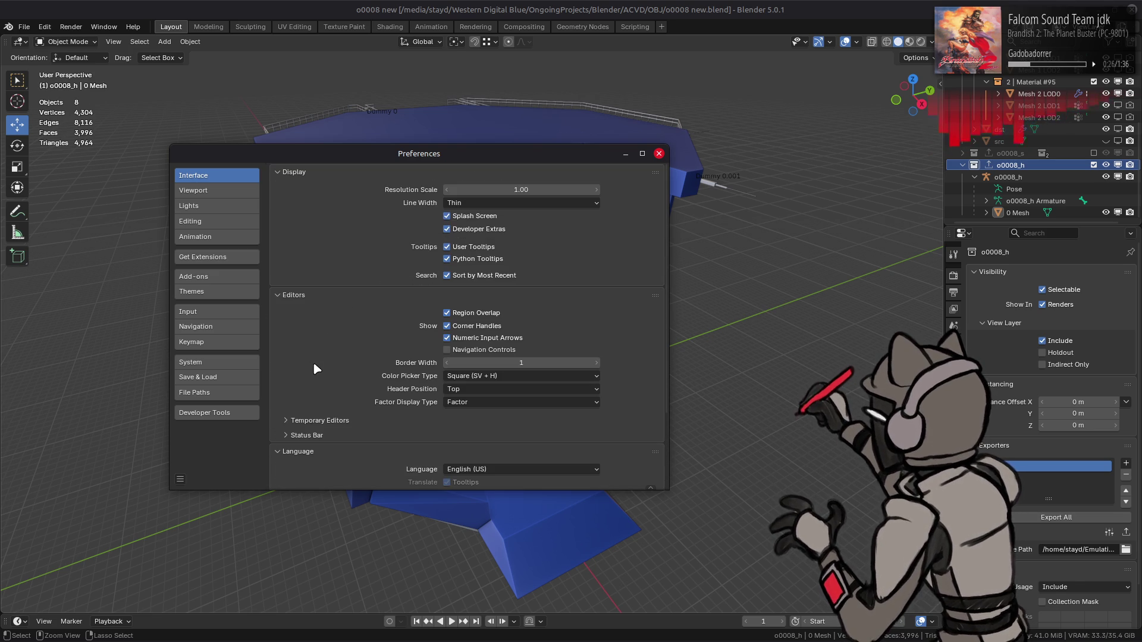
# - Review the Viewport page and its image display method choices
pyautogui.click(237, 191)
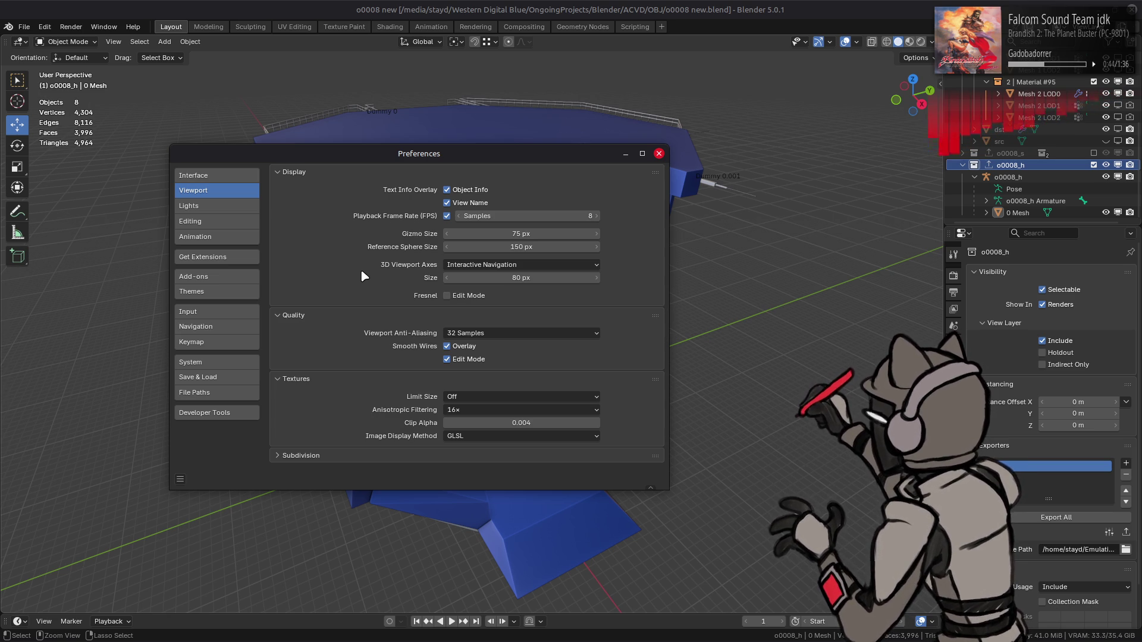
pyautogui.click(466, 436)
pyautogui.click(470, 443)
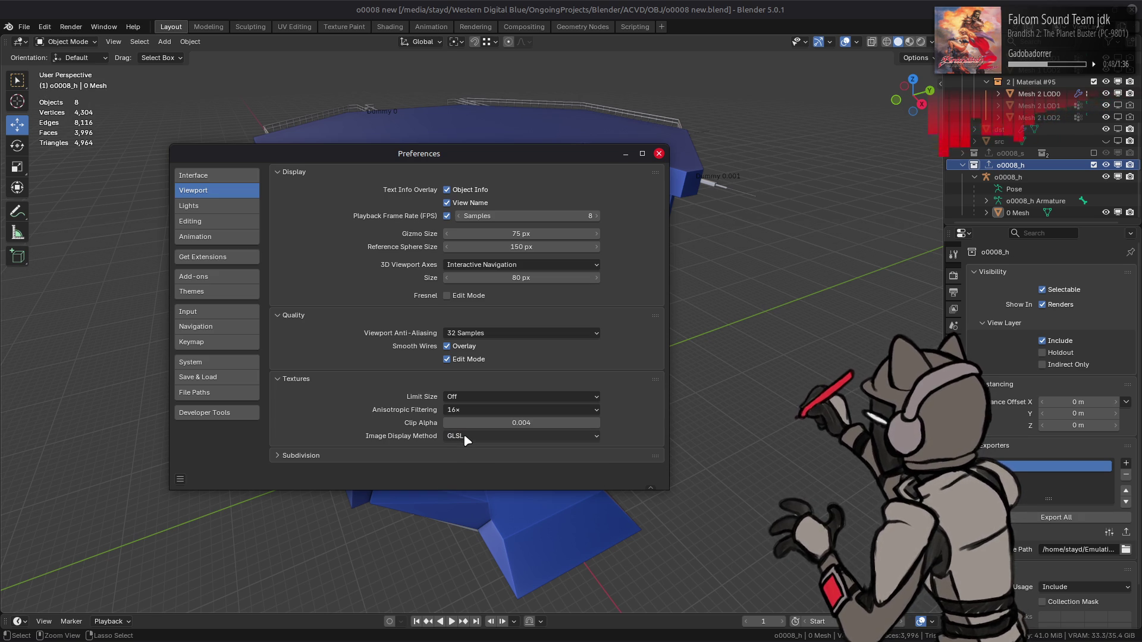
pyautogui.click(467, 439)
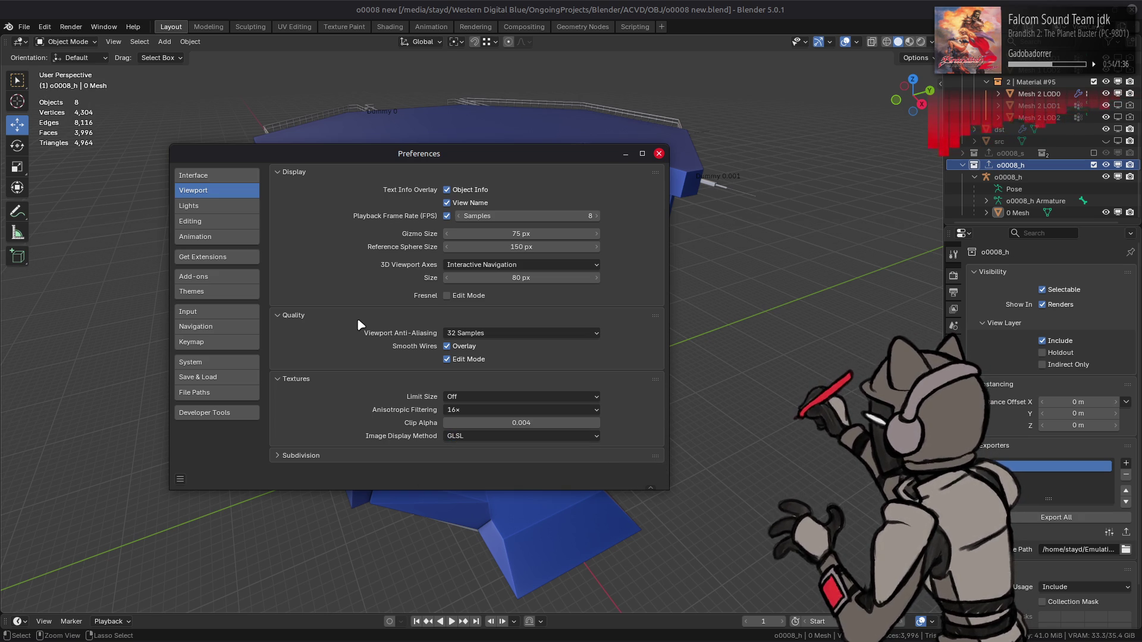
# - Step through the Lights, Editing, Input, Navigation and Keymap preference pages
pyautogui.click(222, 208)
pyautogui.click(222, 220)
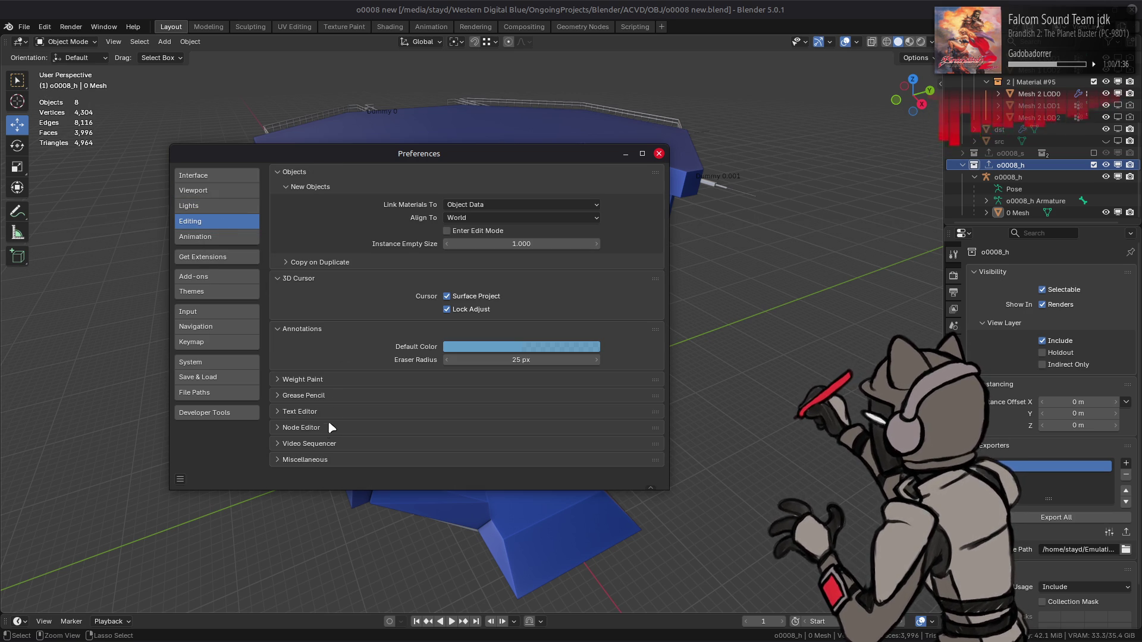
pyautogui.click(325, 459)
pyautogui.click(315, 459)
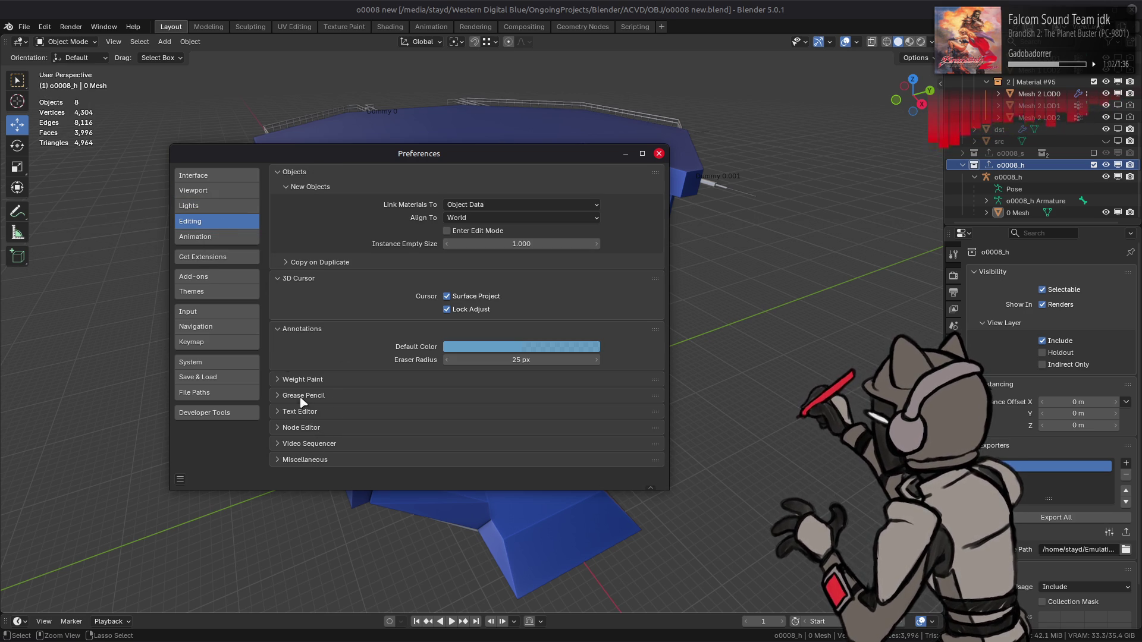
pyautogui.click(224, 312)
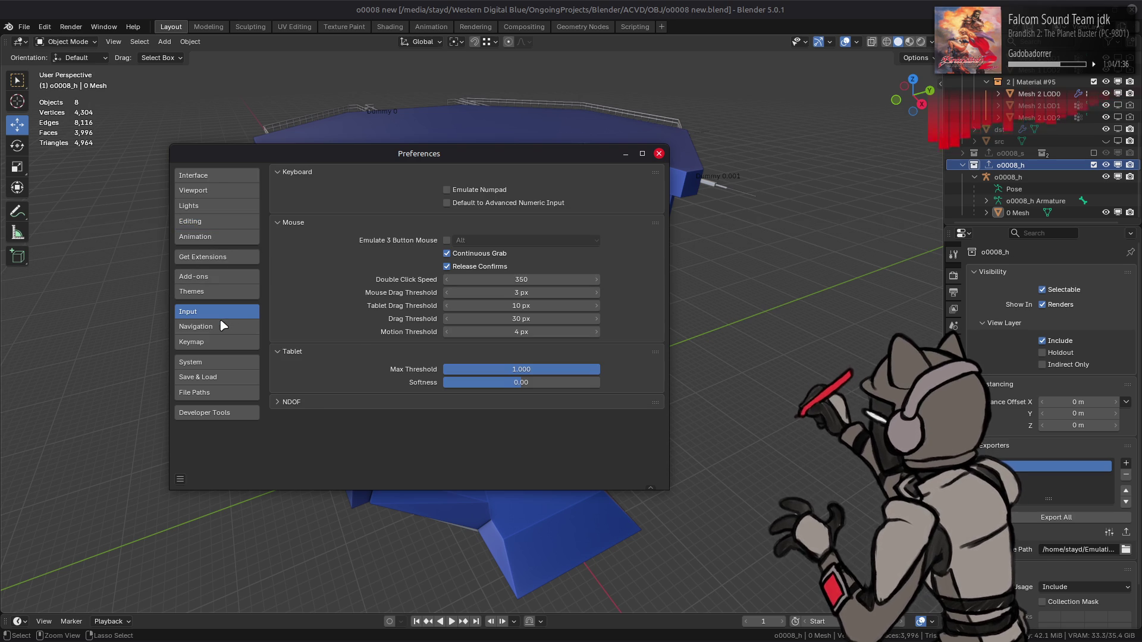
pyautogui.click(221, 327)
pyautogui.click(220, 342)
# - Look over the System page, then scroll through the File Paths settings
pyautogui.click(220, 363)
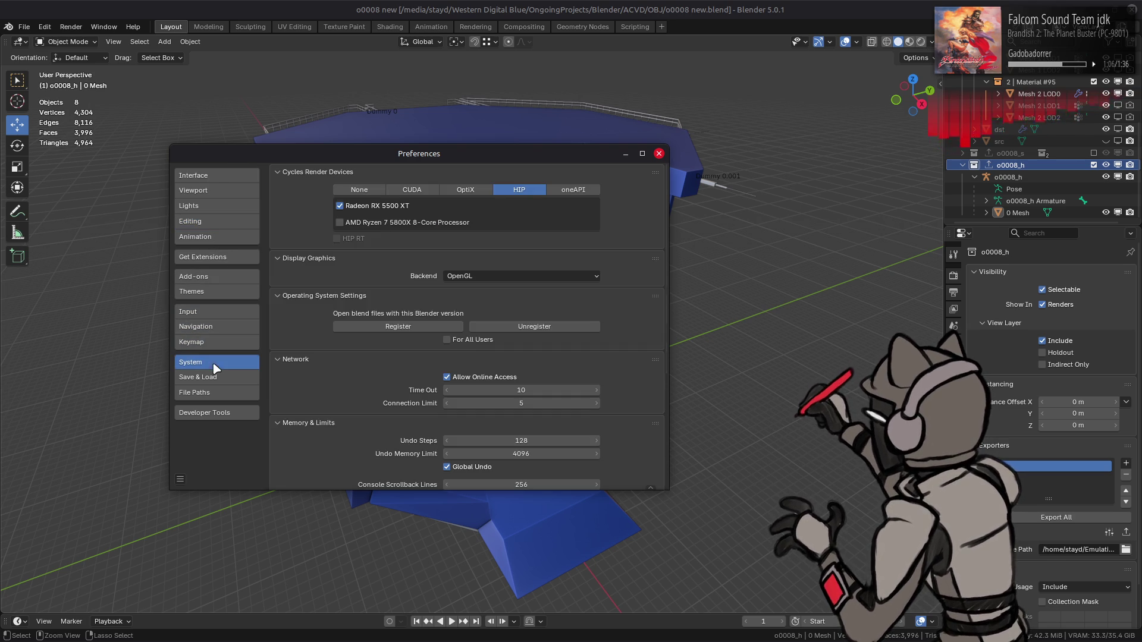
pyautogui.click(217, 394)
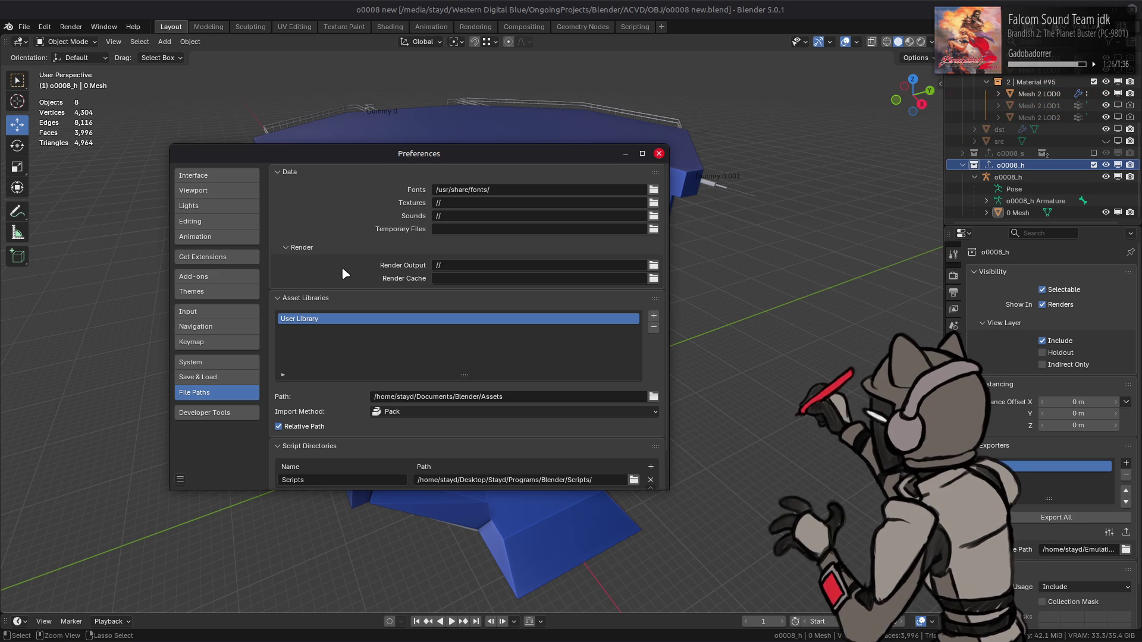
pyautogui.scroll(-2, 343, 271)
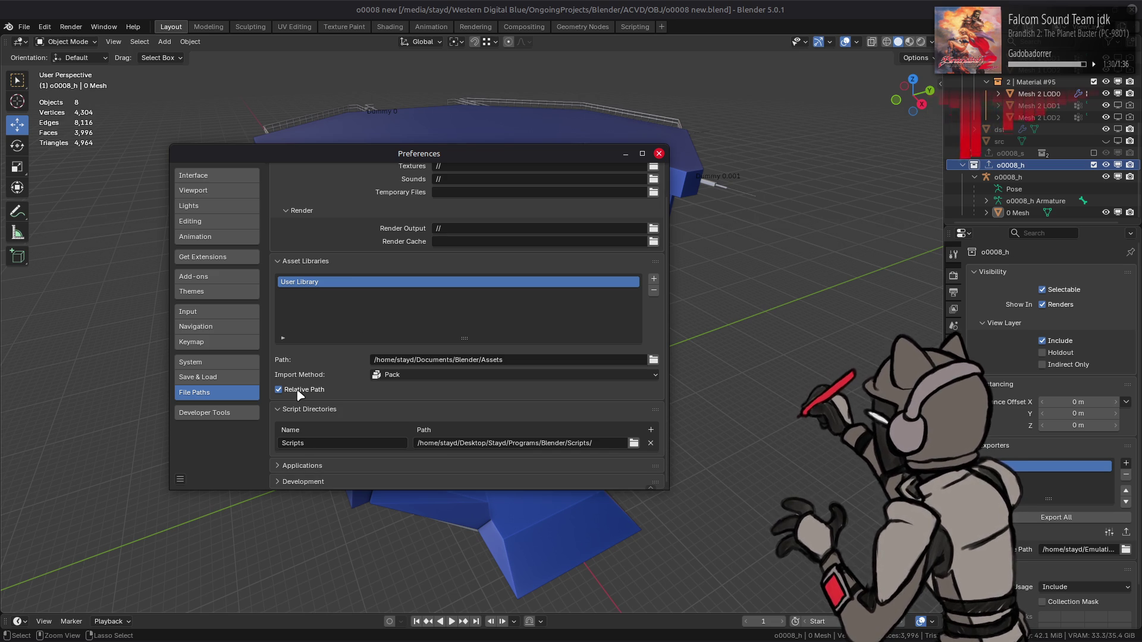
pyautogui.scroll(2, 298, 392)
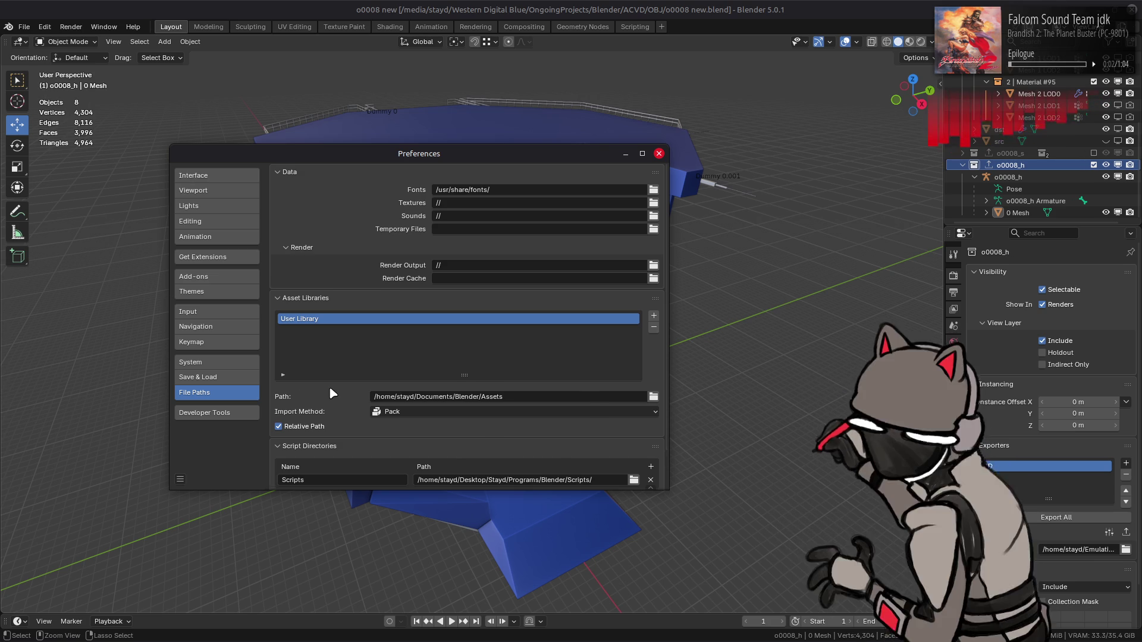
pyautogui.scroll(-2, 330, 389)
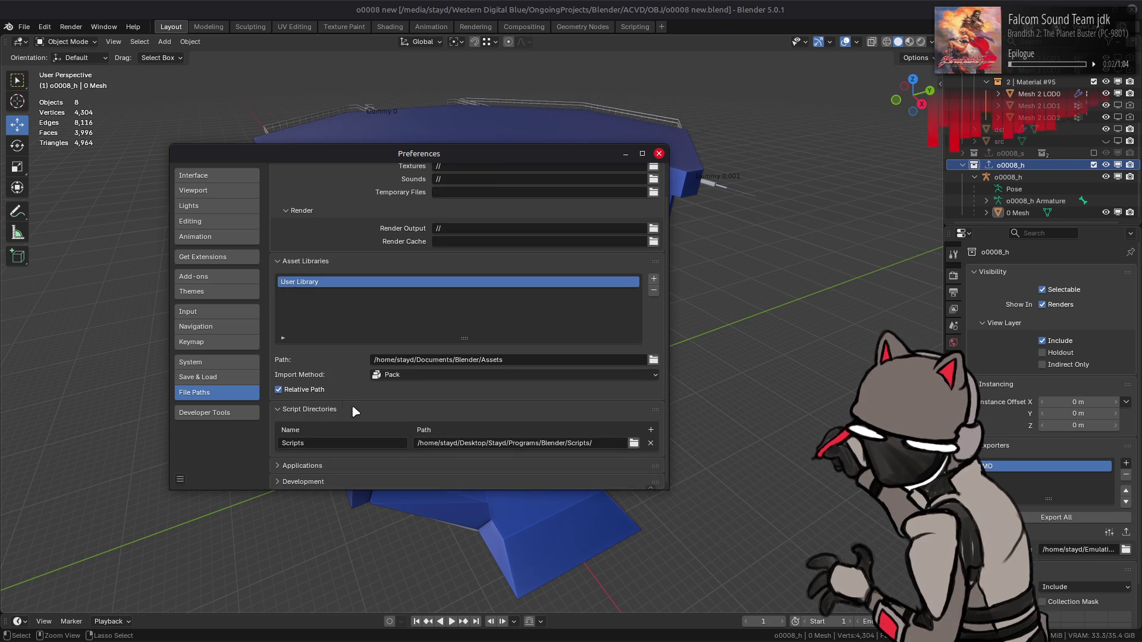
pyautogui.scroll(-1, 311, 473)
pyautogui.scroll(1, 313, 467)
# - Expand and collapse the Applications paths, then view Developer Tools and Save & Load
pyautogui.click(314, 467)
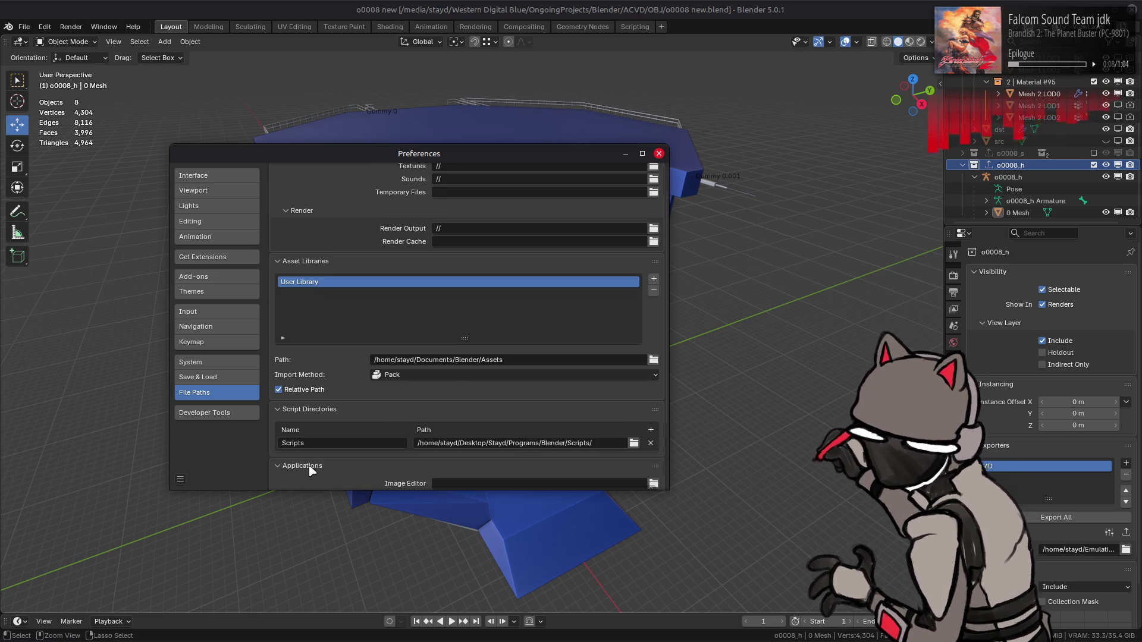
pyautogui.scroll(-4, 309, 455)
pyautogui.click(314, 390)
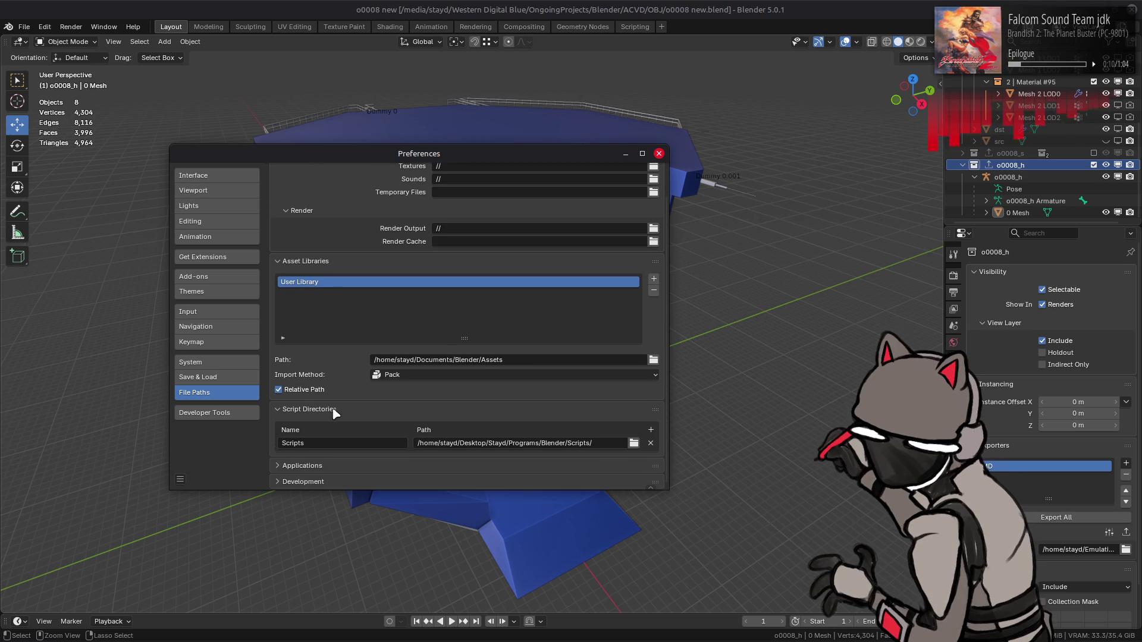
pyautogui.scroll(2, 346, 400)
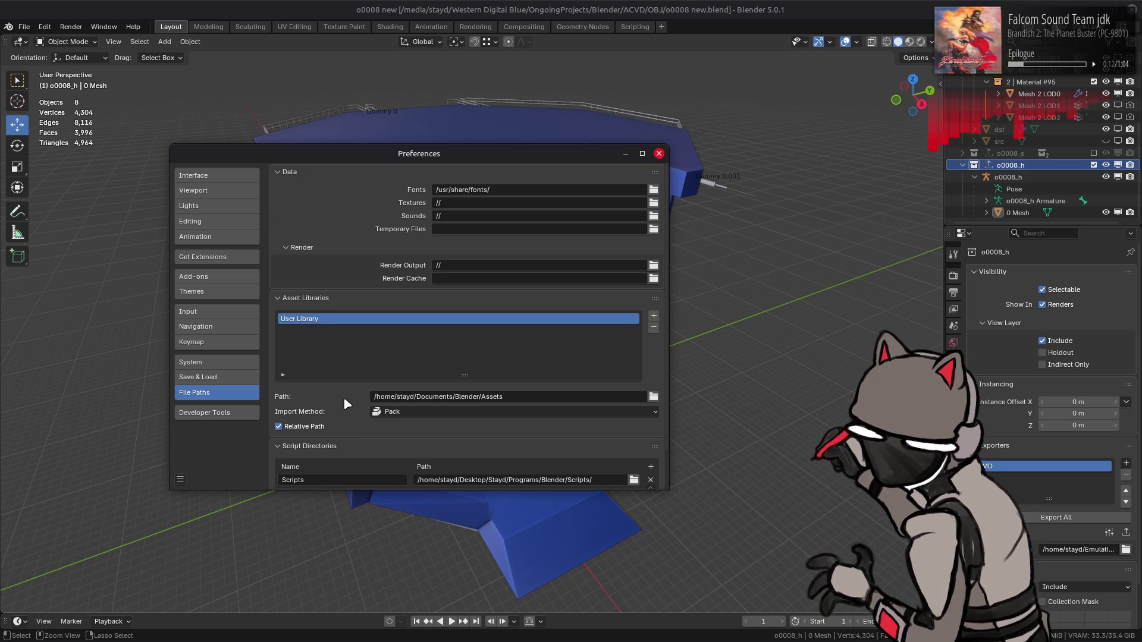
pyautogui.click(226, 419)
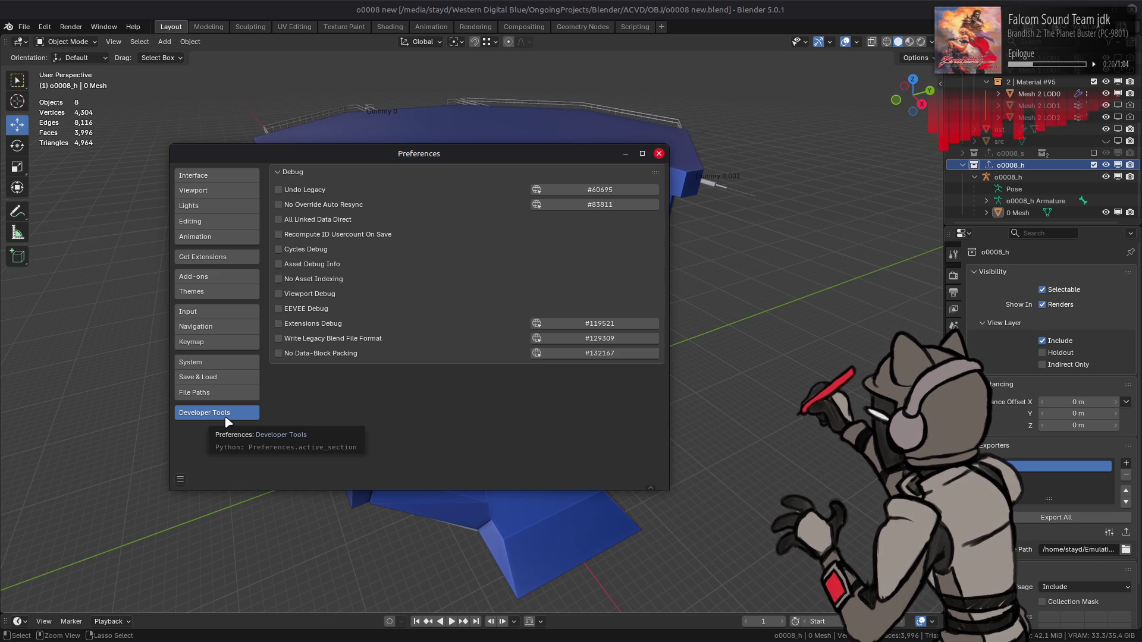
pyautogui.click(237, 378)
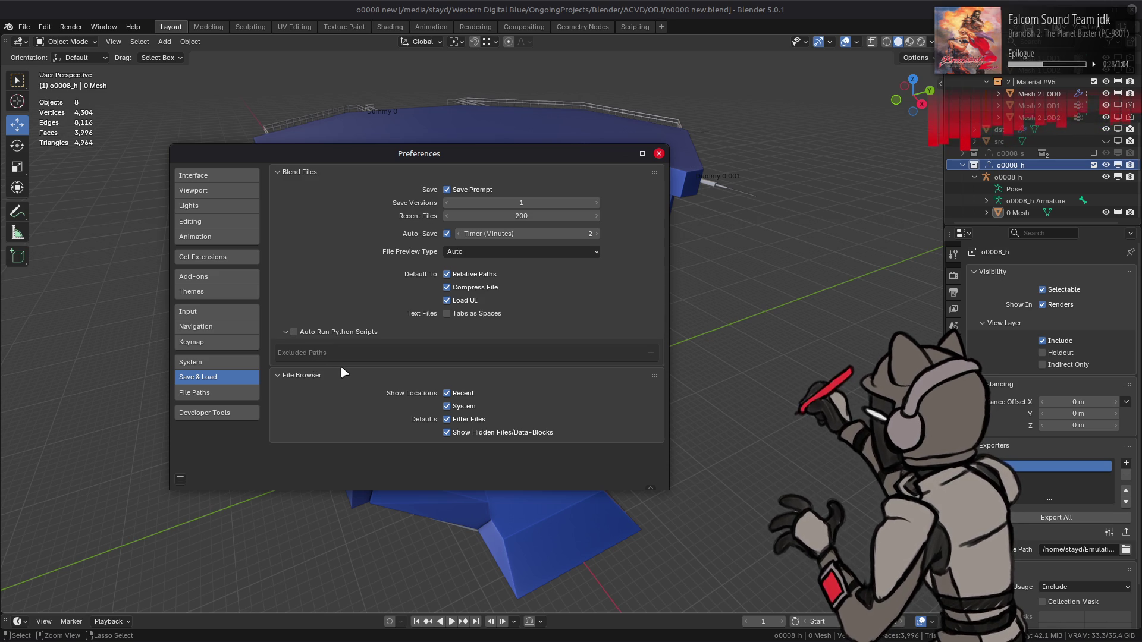
# - Uncheck Default To: Relative Paths, close Preferences and save o0008 new.blend
pyautogui.click(480, 274)
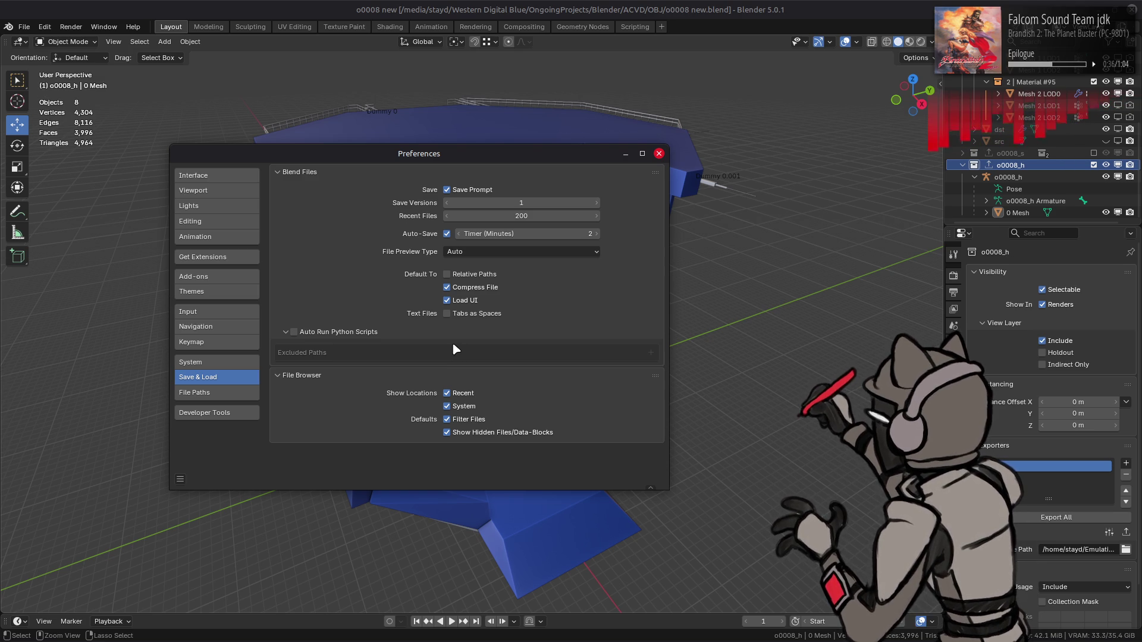
pyautogui.click(659, 154)
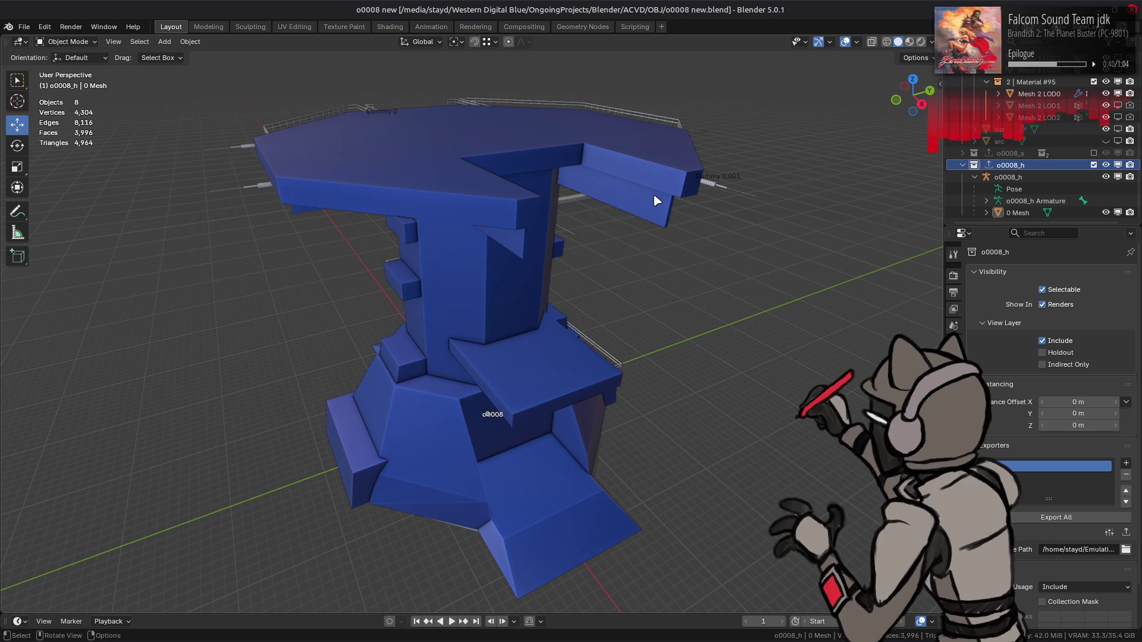
pyautogui.hotkey('ctrl', 's')
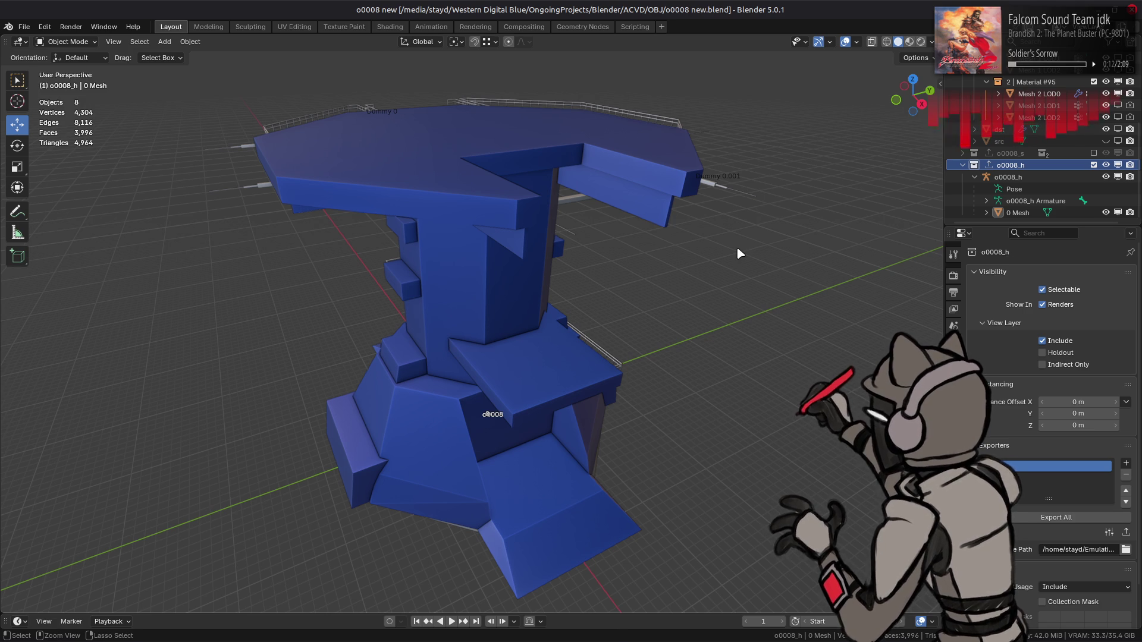
# - Clear the sharp marking from every edge of the 0 Mesh
pyautogui.hotkey('ctrl', 's')
pyautogui.click(486, 220)
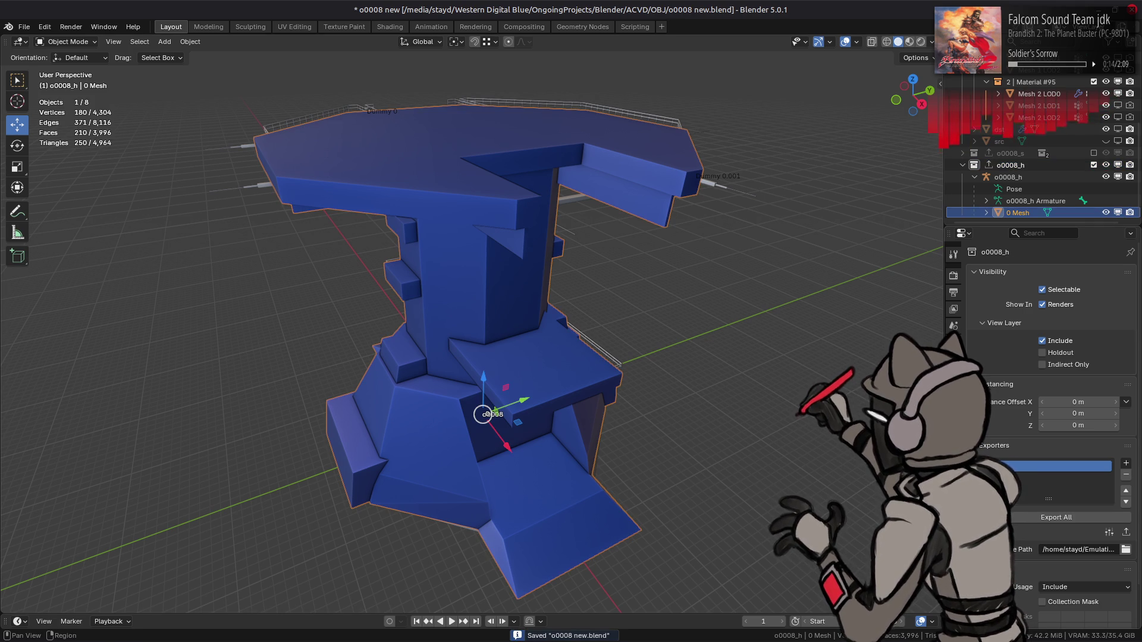
pyautogui.press('Tab')
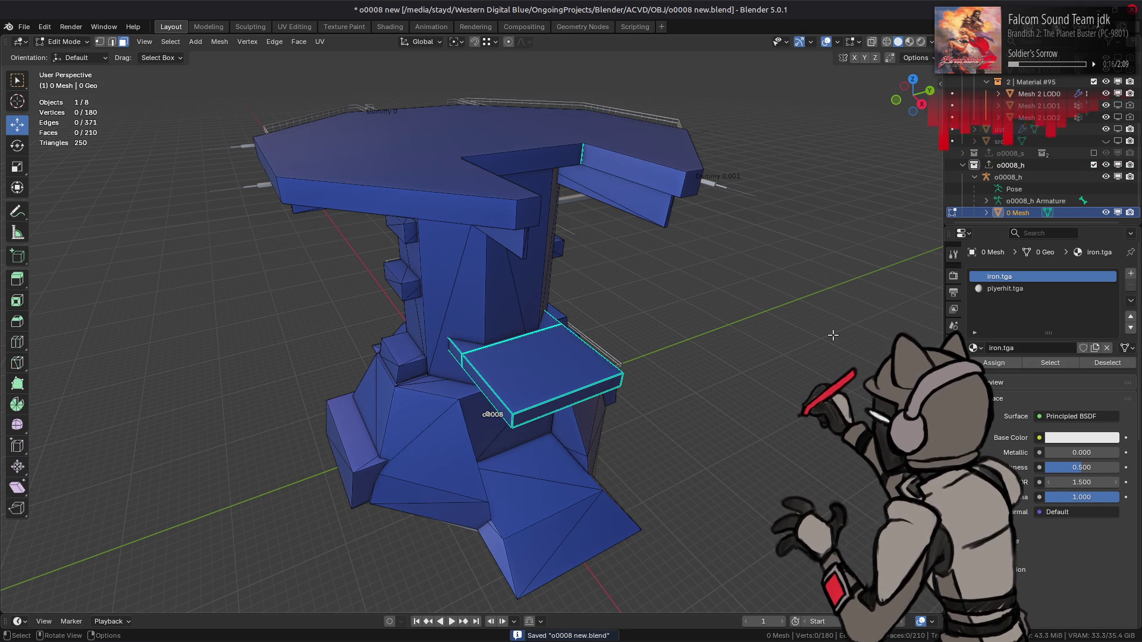
pyautogui.press('2')
pyautogui.press('a')
pyautogui.rightClick(680, 440)
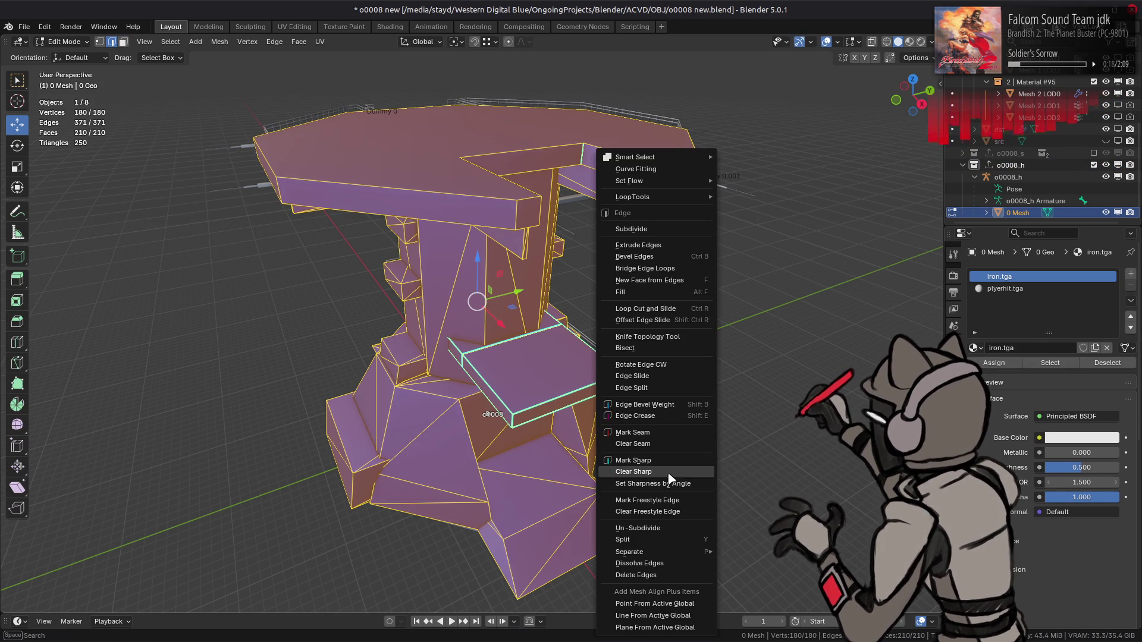
pyautogui.click(667, 472)
# - Set all of the 0 Mesh's faces to flat shading and save the file
pyautogui.click(219, 41)
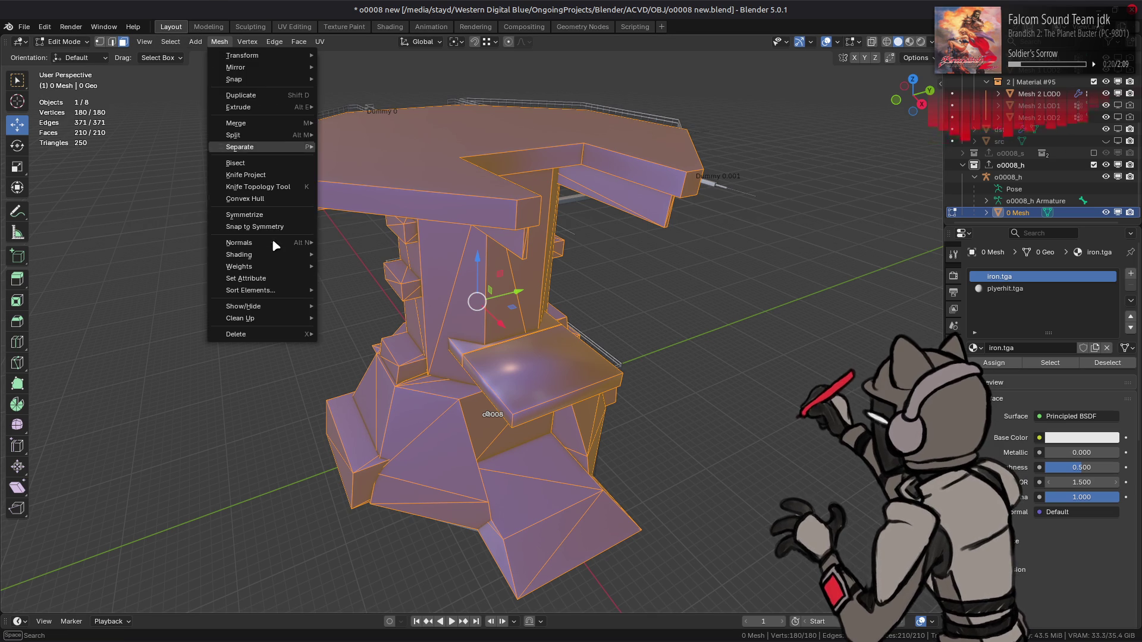
pyautogui.moveTo(273, 255)
pyautogui.click(366, 275)
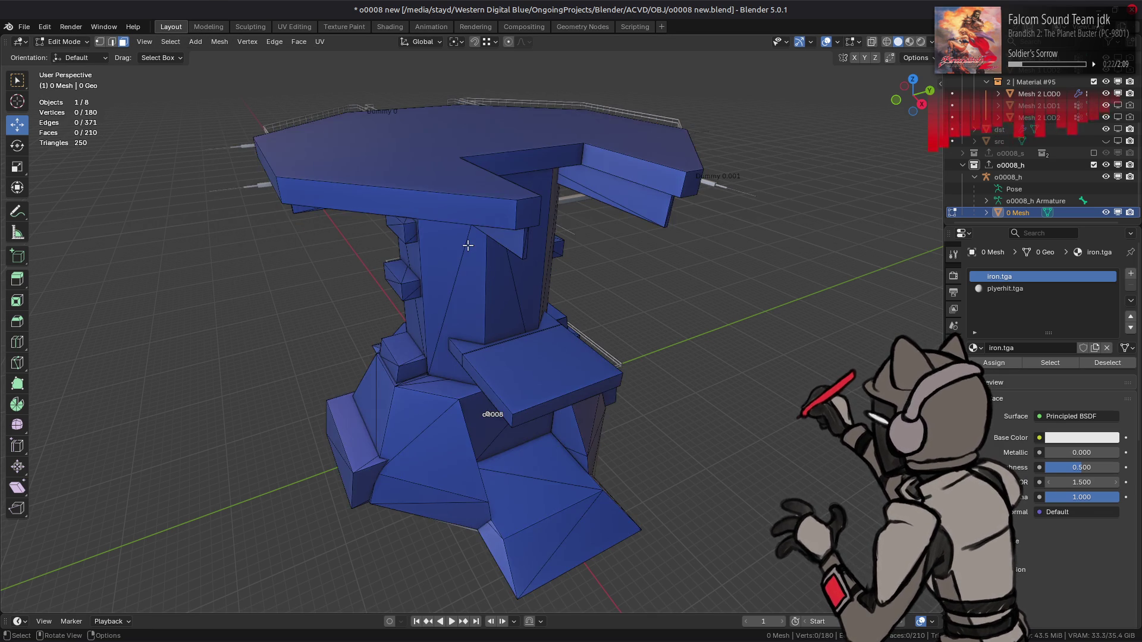
pyautogui.press('Tab')
pyautogui.hotkey('ctrl', 's')
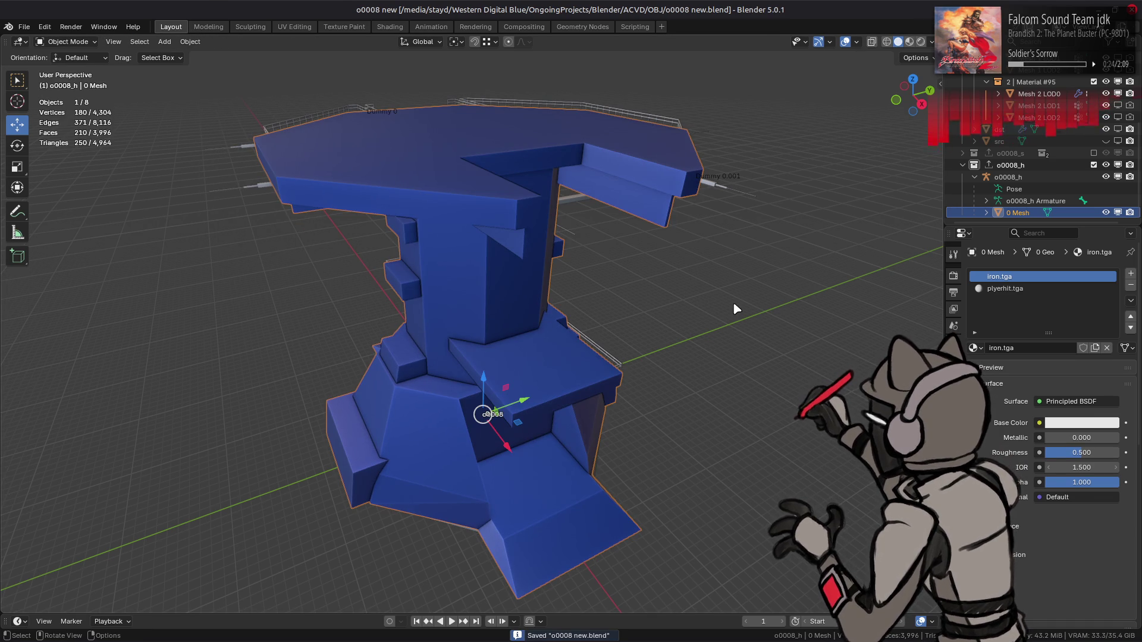
# - Check which faces use the iron.tga and plyerhit.tga materials, then leave Edit Mode
pyautogui.press('Tab')
pyautogui.click(1050, 361)
pyautogui.hotkey('alt', 'a')
pyautogui.click(1011, 289)
pyautogui.click(1059, 360)
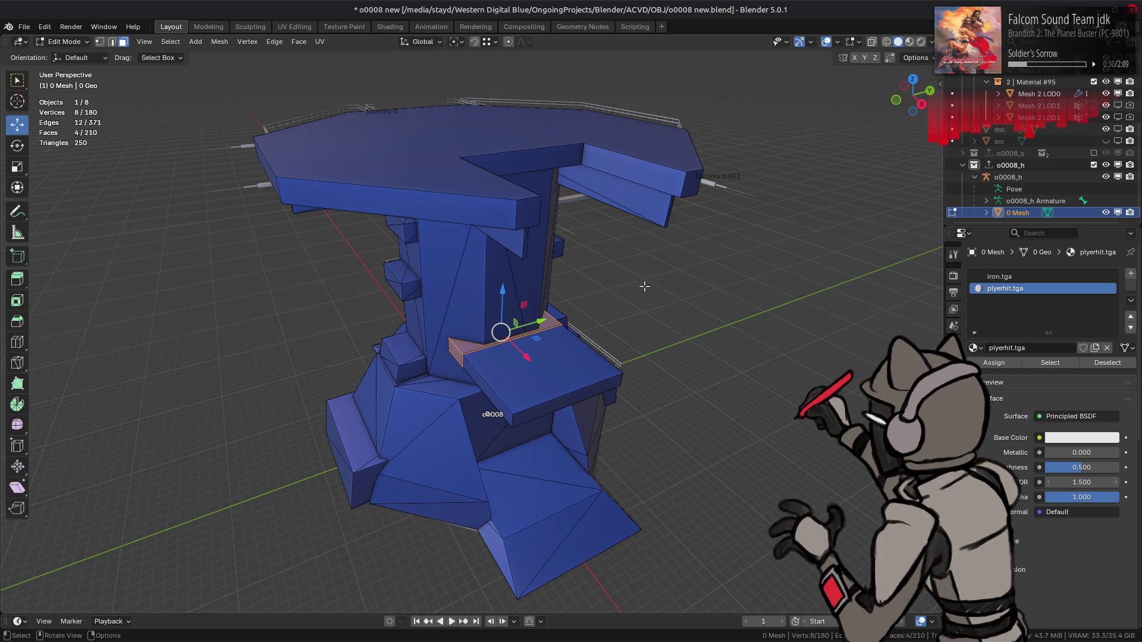
pyautogui.hotkey('alt', 'a')
pyautogui.press('Tab')
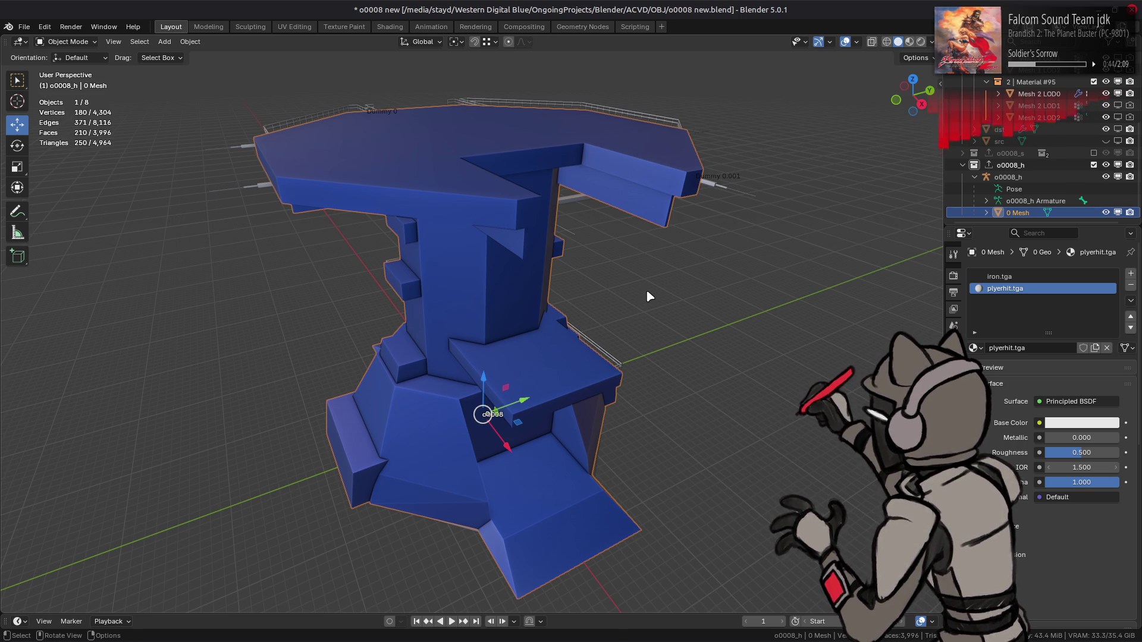
# - Save, export the o0008_h collection as o0008_h.hmd, then exclude it and show the textured tower
pyautogui.hotkey('ctrl', 's')
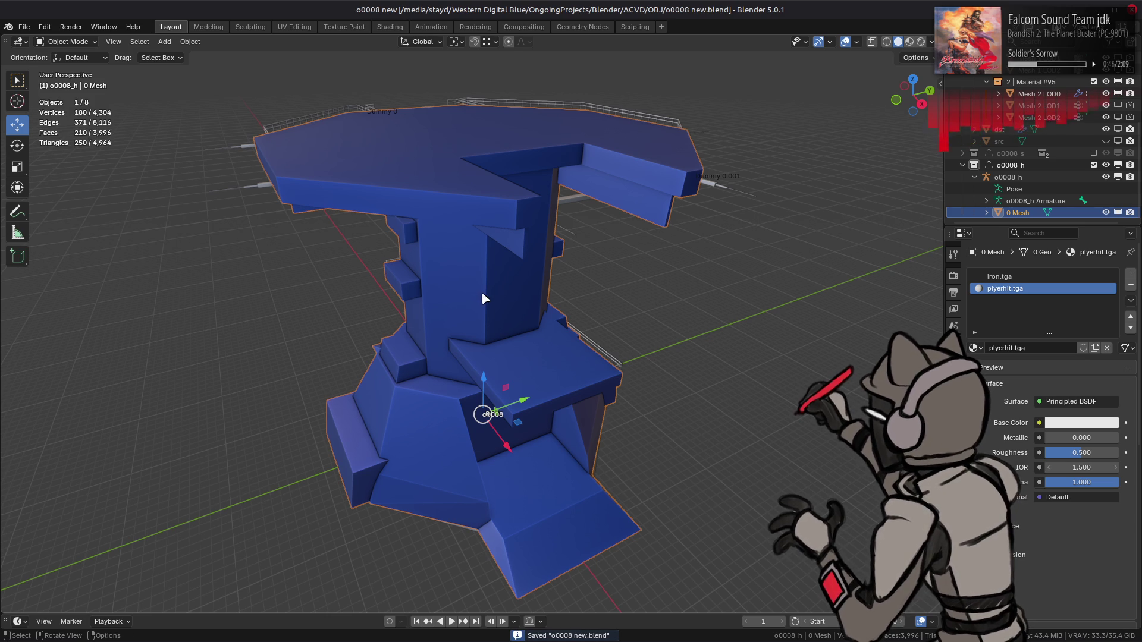
pyautogui.click(1069, 166)
pyautogui.click(954, 344)
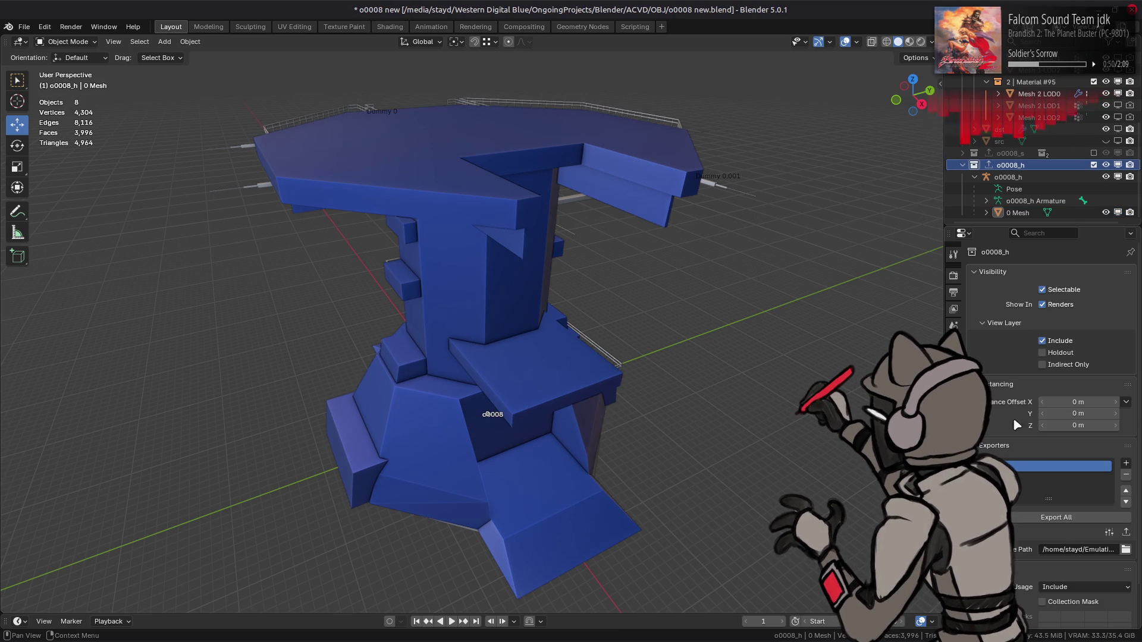
pyautogui.click(1056, 517)
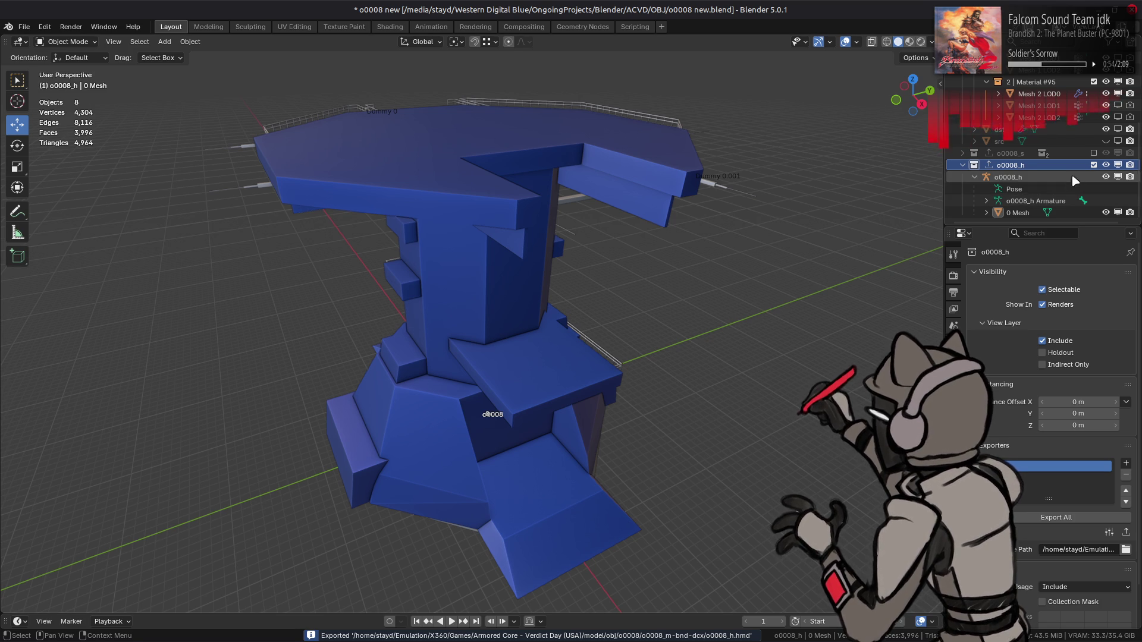
pyautogui.click(1093, 165)
pyautogui.click(910, 41)
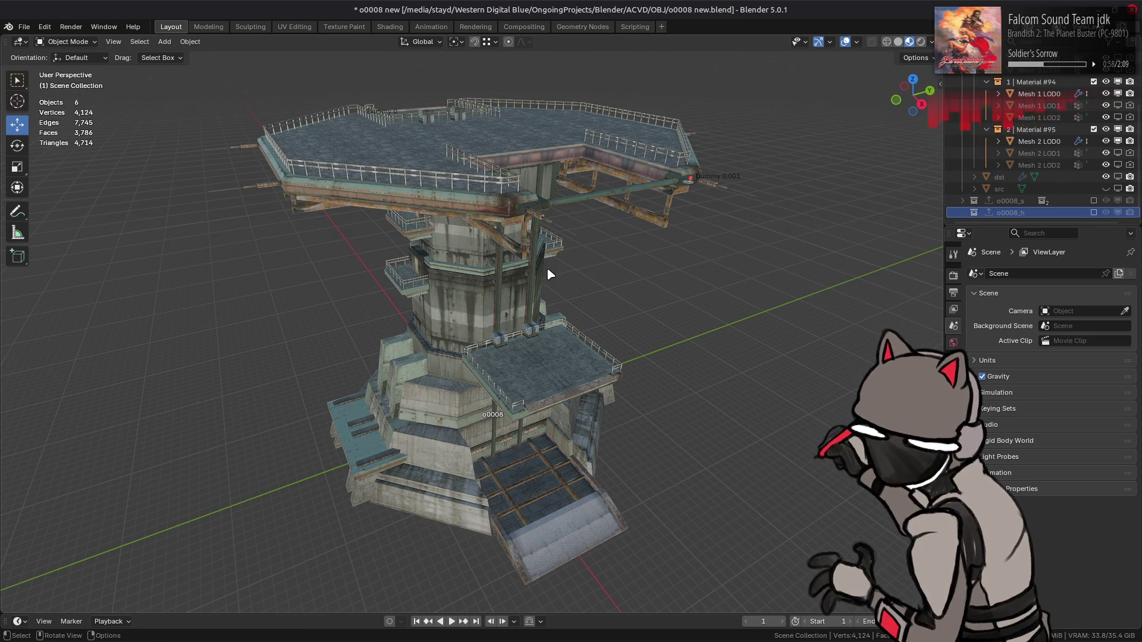
# - Add a Triangulate modifier with Beauty quad method to Mesh 0 LOD0
pyautogui.moveTo(550, 273); pyautogui.dragTo(601, 266, button='middle')
pyautogui.hotkey('ctrl', 's')
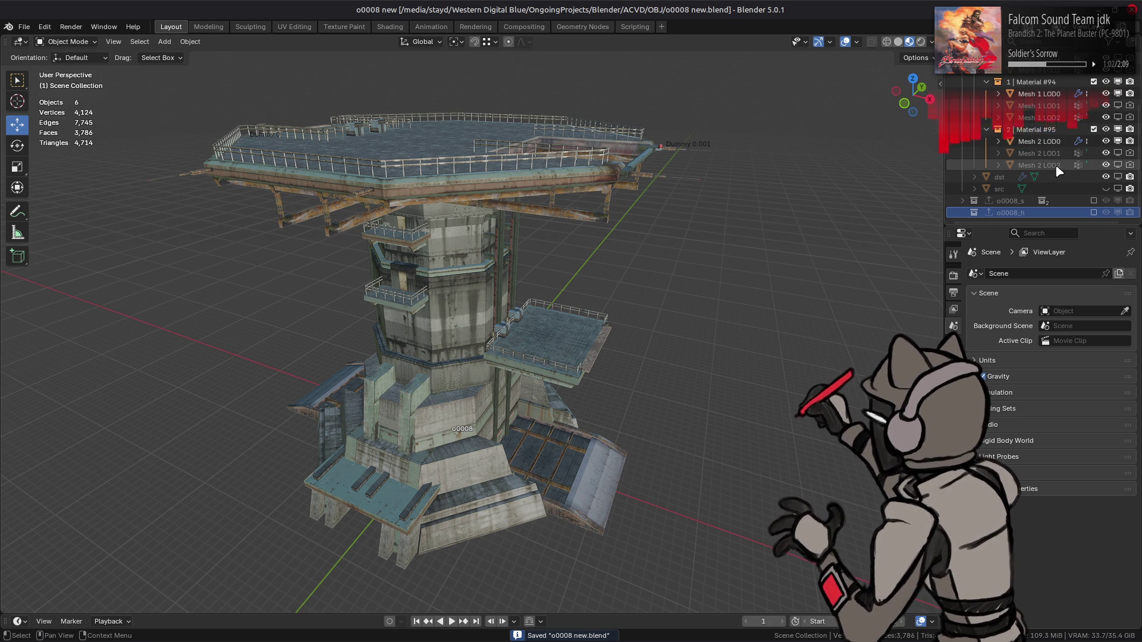
pyautogui.scroll(3, 1058, 170)
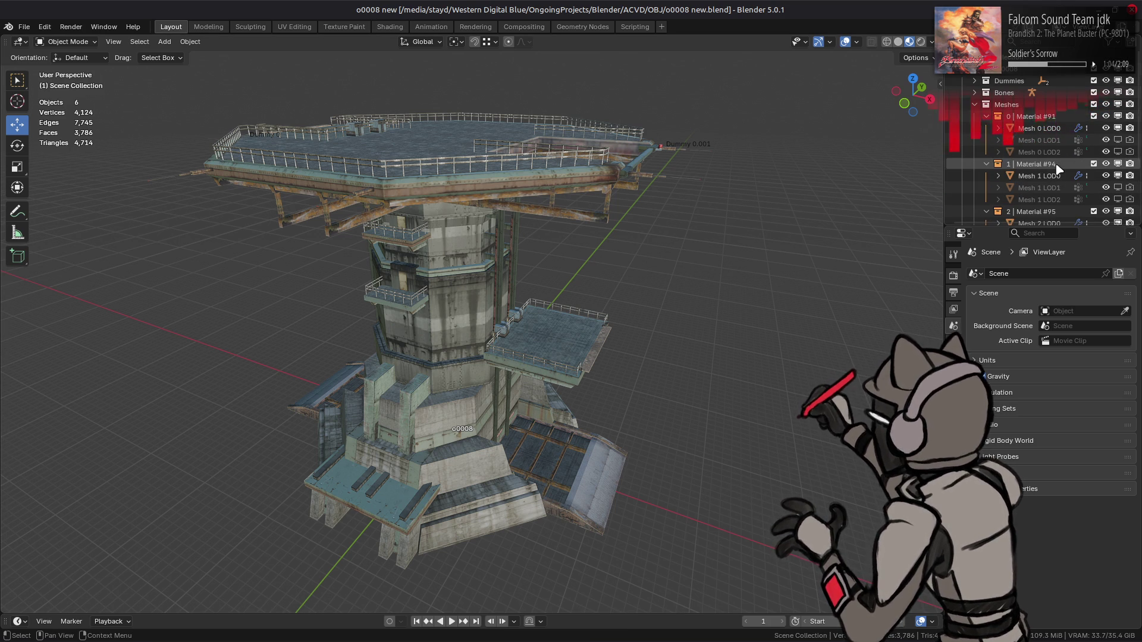
pyautogui.click(1040, 129)
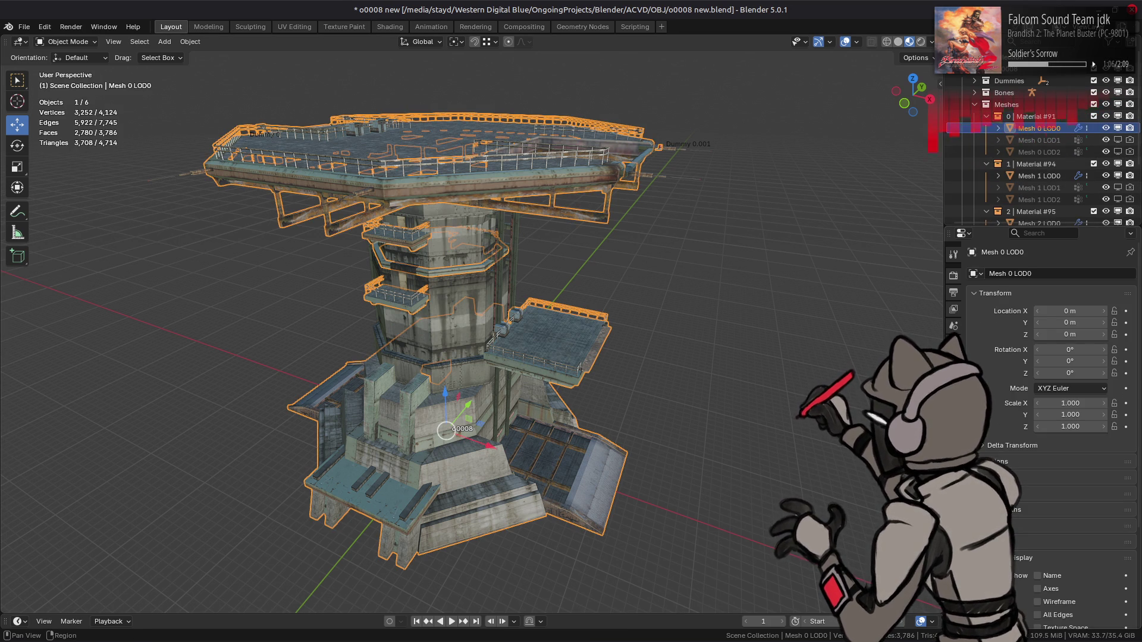
pyautogui.click(953, 253)
pyautogui.click(1023, 300)
pyautogui.moveTo(1009, 365)
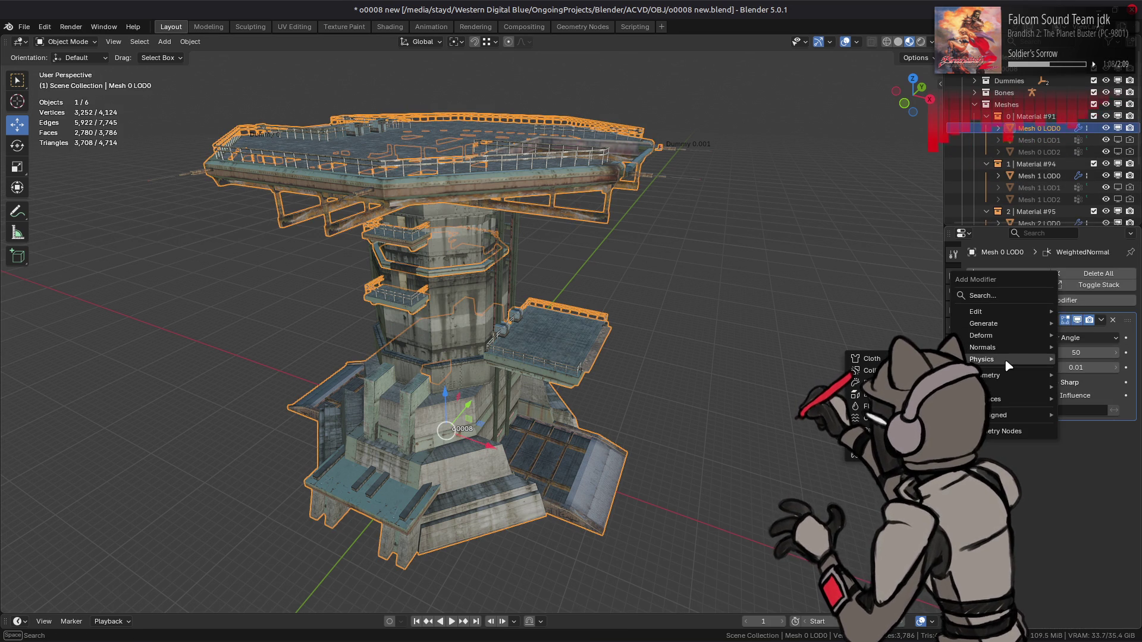
pyautogui.moveTo(1005, 323)
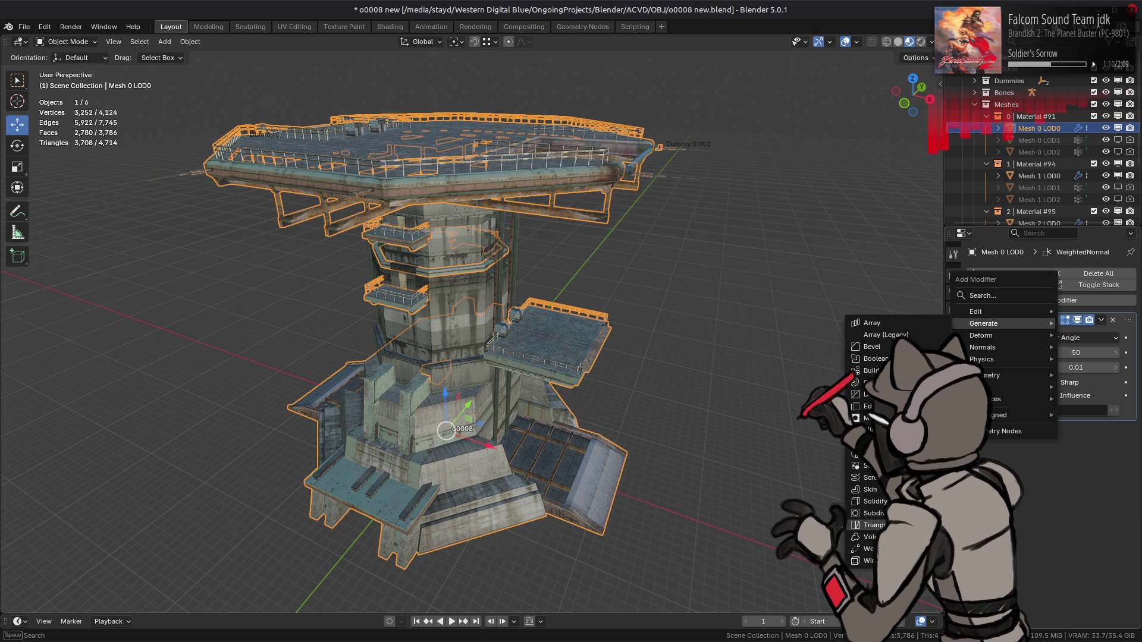
pyautogui.click(873, 525)
pyautogui.click(1077, 338)
pyautogui.click(1049, 352)
# - Select all three LOD0 meshes and apply their modifiers together
pyautogui.hotkey('alt', 'a')
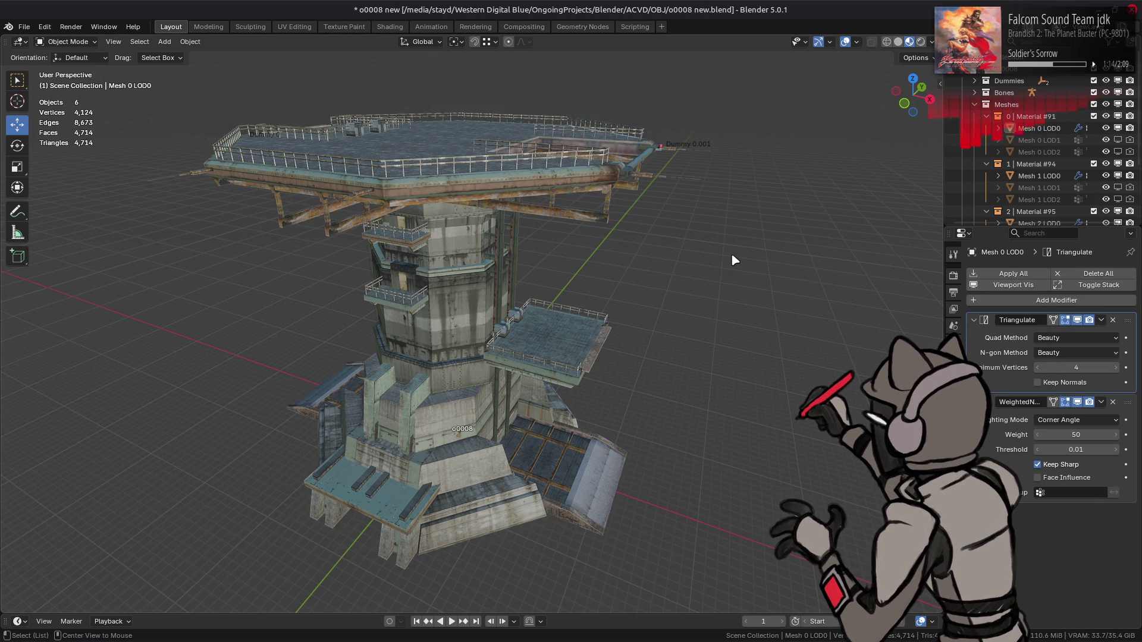
pyautogui.moveTo(735, 260)
pyautogui.mouseDown(button='middle')
pyautogui.moveTo(650, 255)
pyautogui.moveTo(652, 226)
pyautogui.moveTo(649, 291)
pyautogui.mouseUp(button='middle')
pyautogui.hotkey('ctrl', 's')
pyautogui.click(1039, 128)
pyautogui.scroll(-2, 1040, 188)
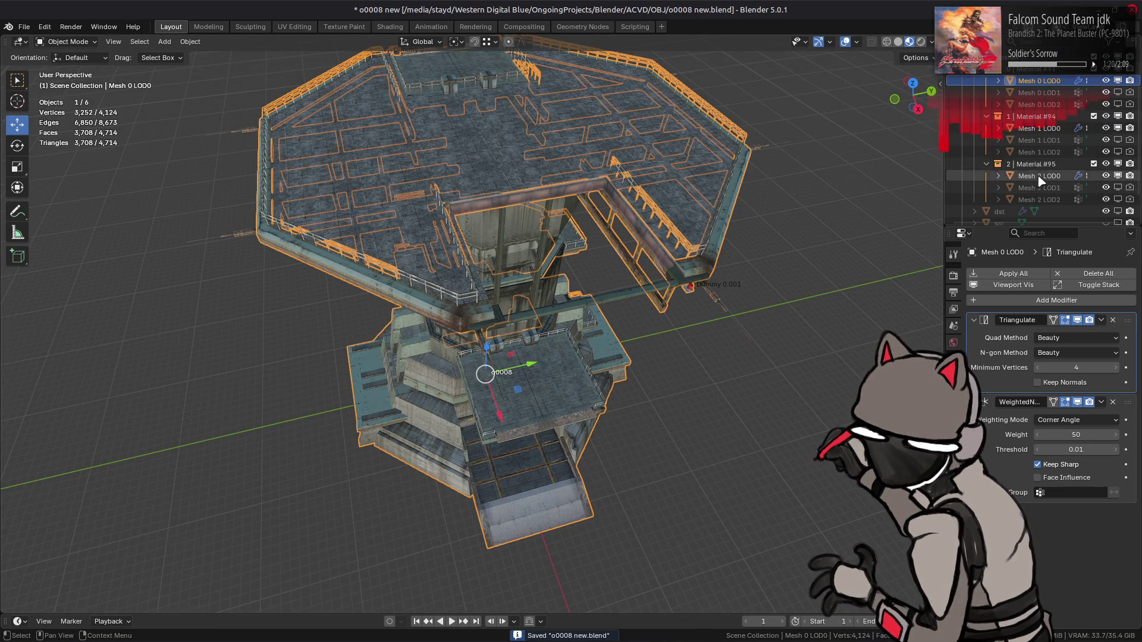
pyautogui.keyDown('shift'); pyautogui.click(1039, 176); pyautogui.keyUp('shift')
pyautogui.click(1013, 273)
pyautogui.scroll(2, 1017, 156)
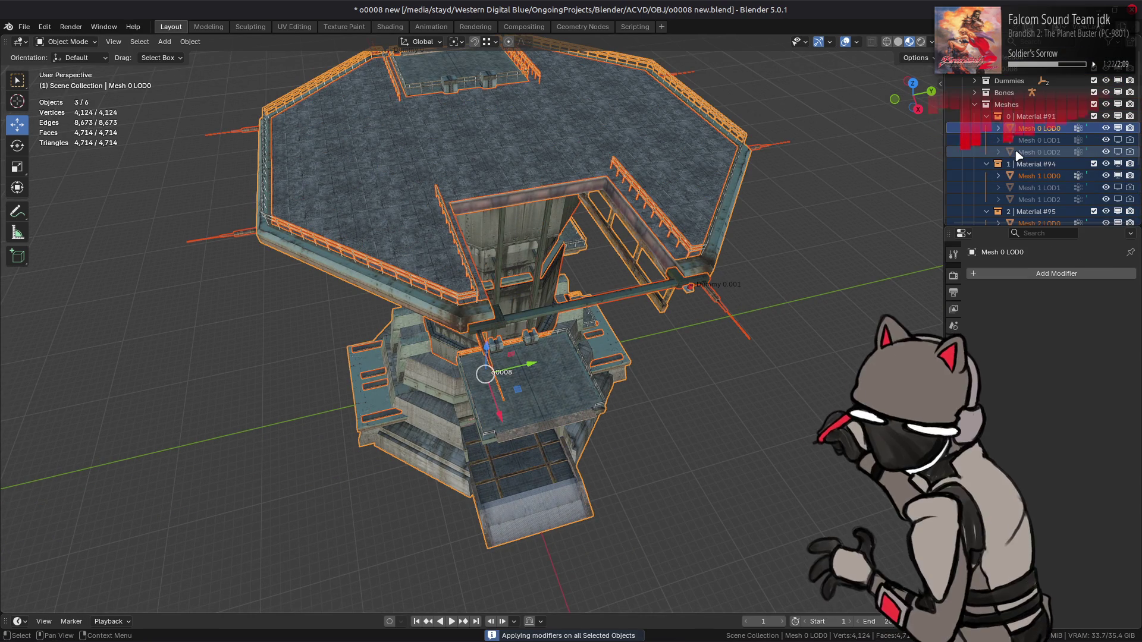
# - Make the o0008 collection active, restore the textured view and save the blend file
pyautogui.click(1023, 68)
pyautogui.click(953, 343)
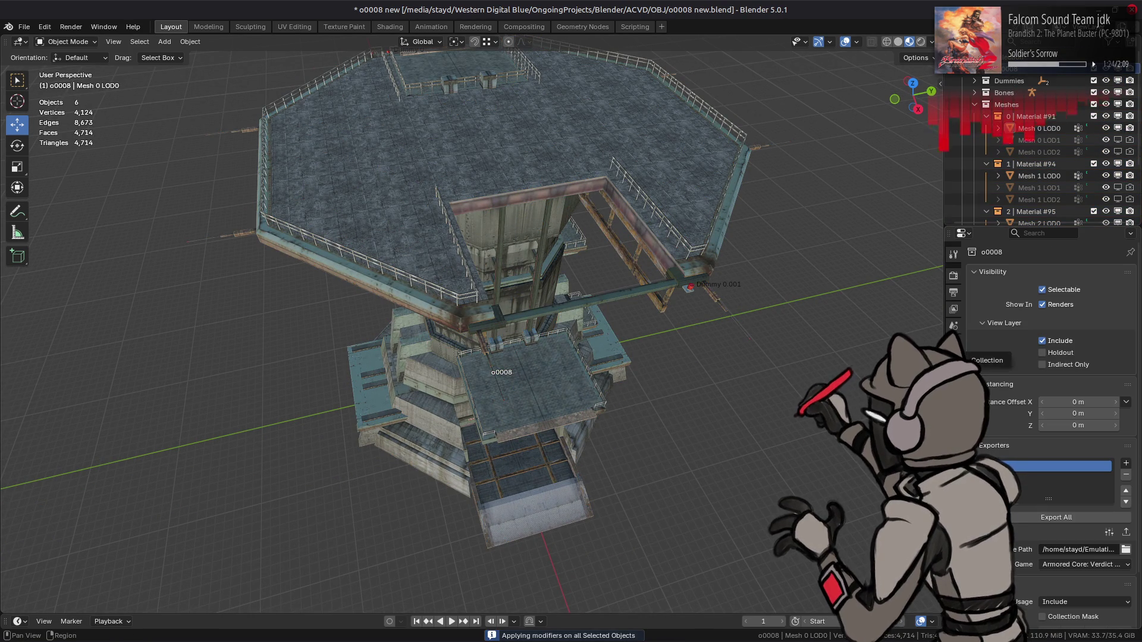
pyautogui.click(785, 350)
pyautogui.click(898, 41)
pyautogui.moveTo(708, 253)
pyautogui.mouseDown(button='middle')
pyautogui.moveTo(731, 217)
pyautogui.moveTo(746, 229)
pyautogui.mouseUp(button='middle')
pyautogui.press('z')
pyautogui.hotkey('ctrl', 's')
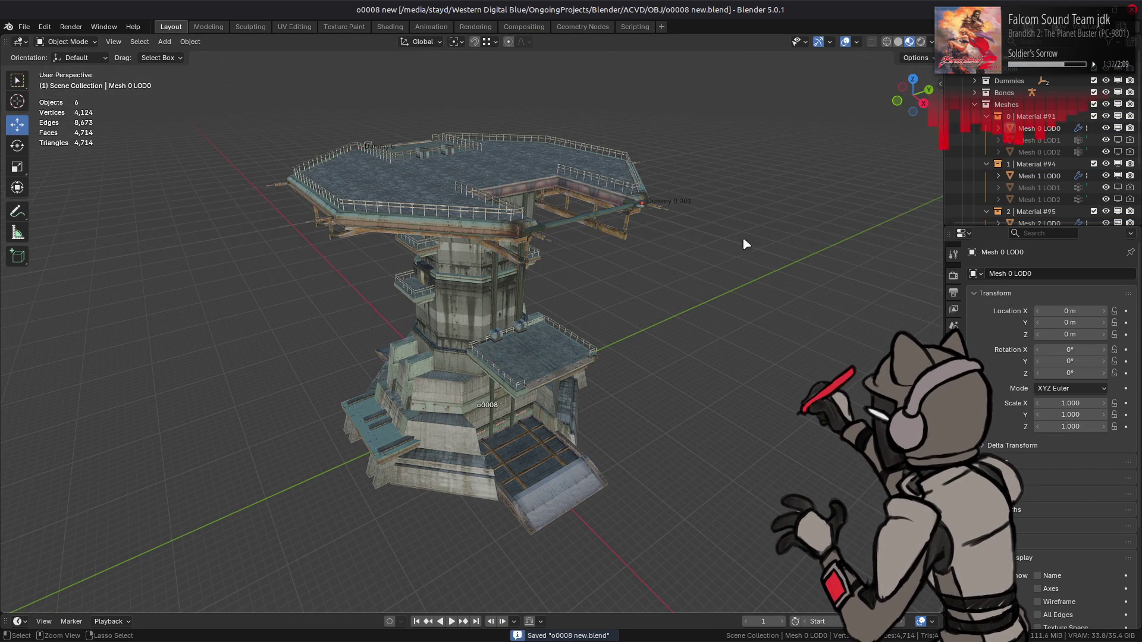
pyautogui.hotkey('alt', 'Tab')
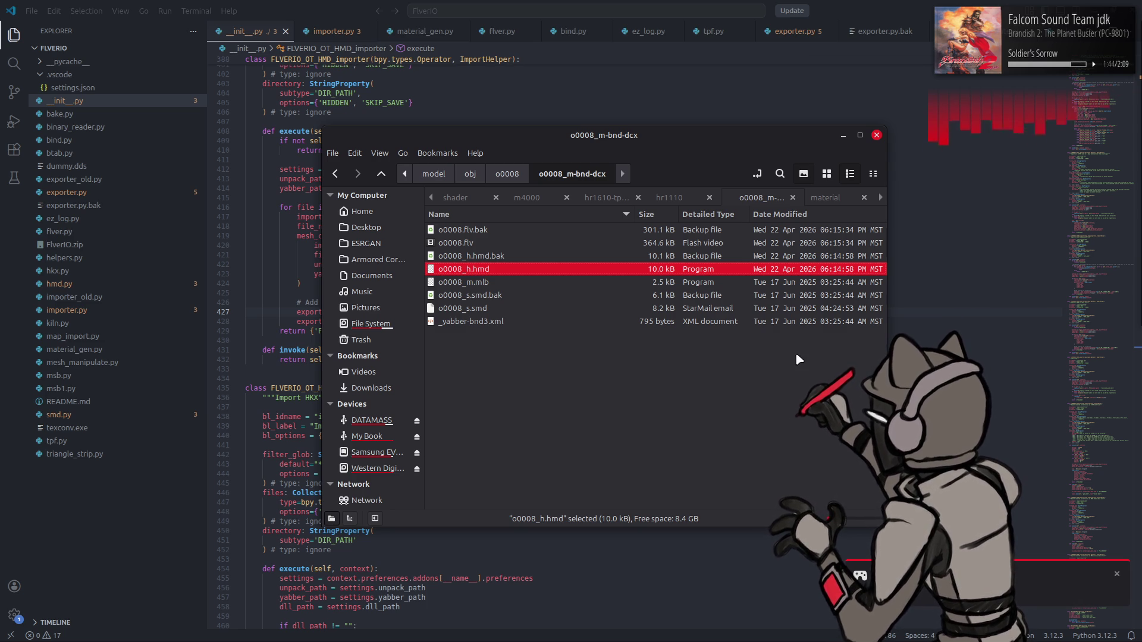
# - Confirm o0008_h.hmd is updated in the model folder and launch Xenia Canary from the taskbar
pyautogui.moveTo(797, 641)
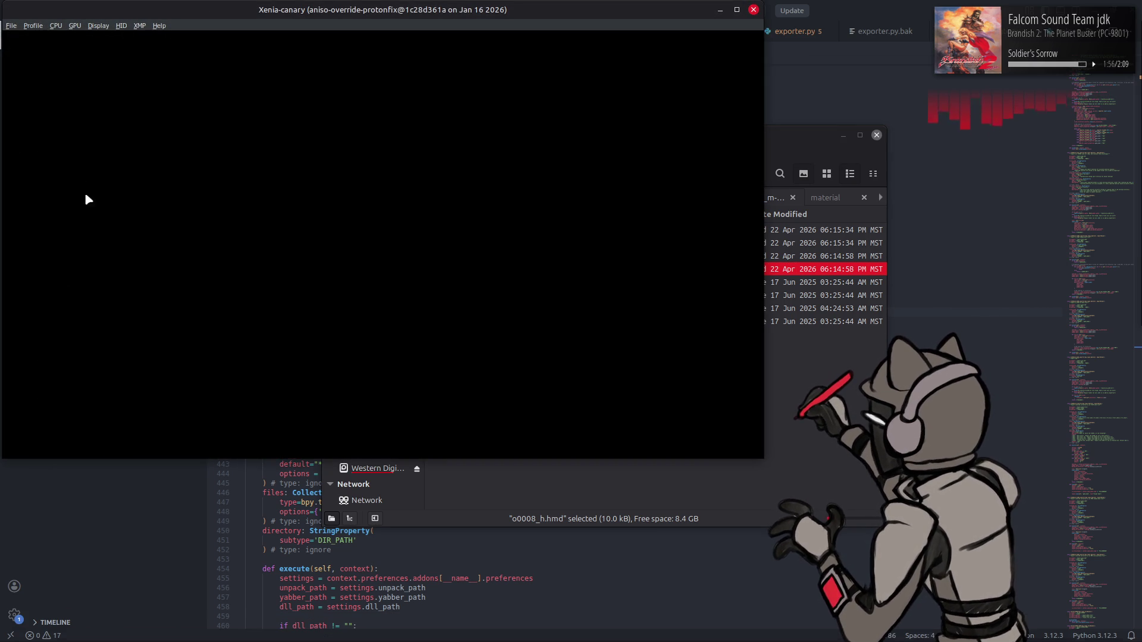
# - Launch Armored Core: Verdict Day from the recent games list and maximize the Xenia window
pyautogui.click(11, 25)
pyautogui.moveTo(36, 48)
pyautogui.click(158, 48)
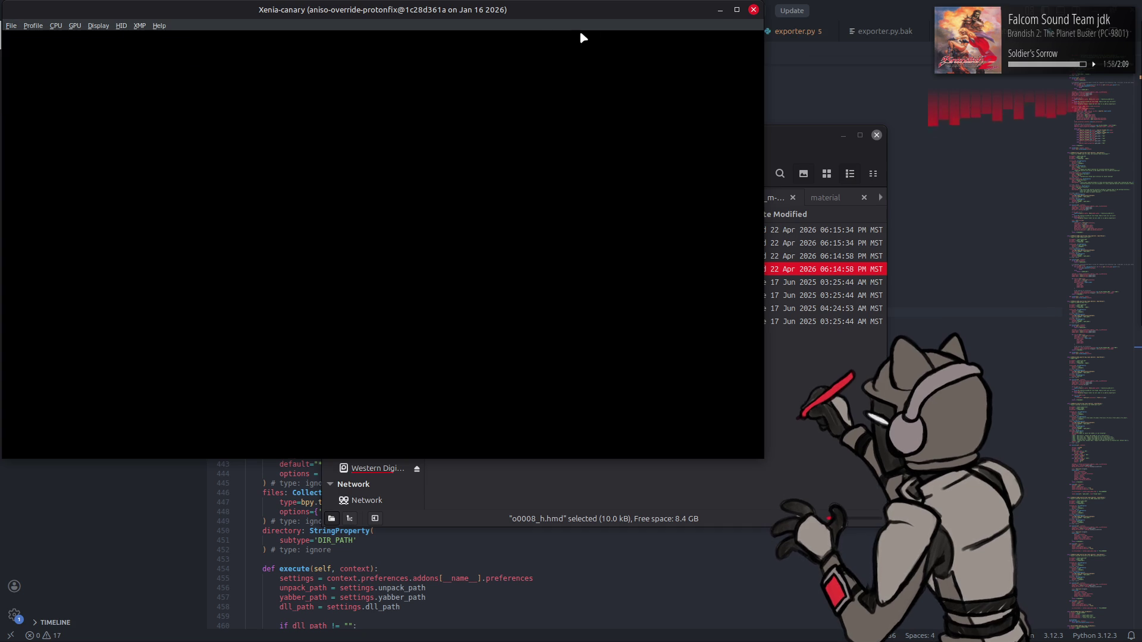
pyautogui.doubleClick(599, 10)
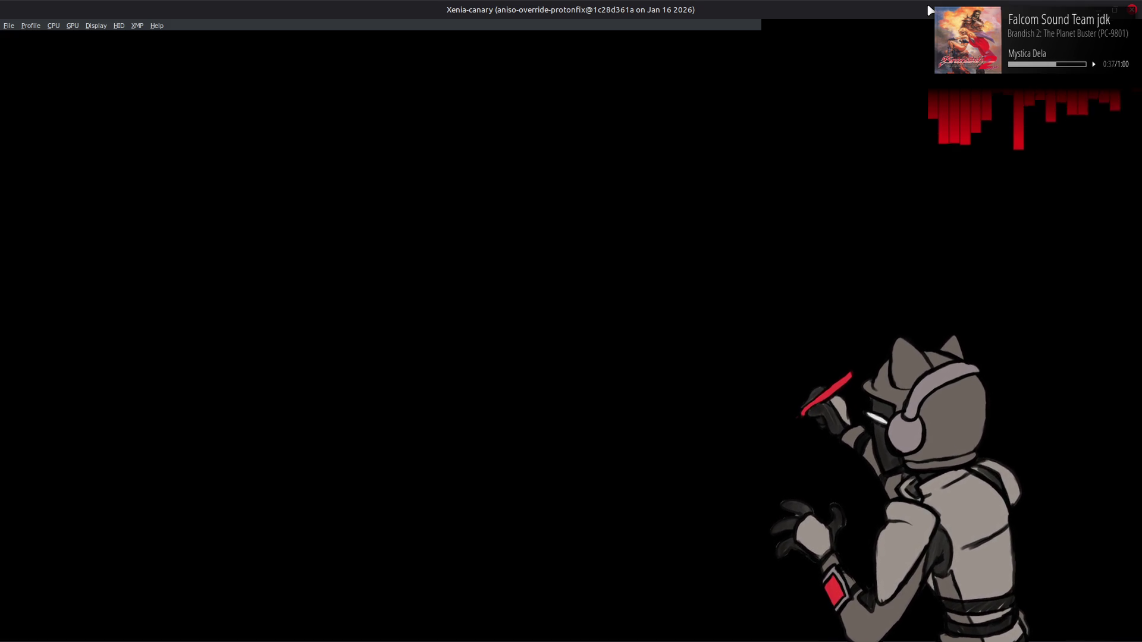
# - Repack the o0008_m-bnd-dcx folder with the repacker via the file manager's Open With menu
pyautogui.hotkey('alt', 'Tab')
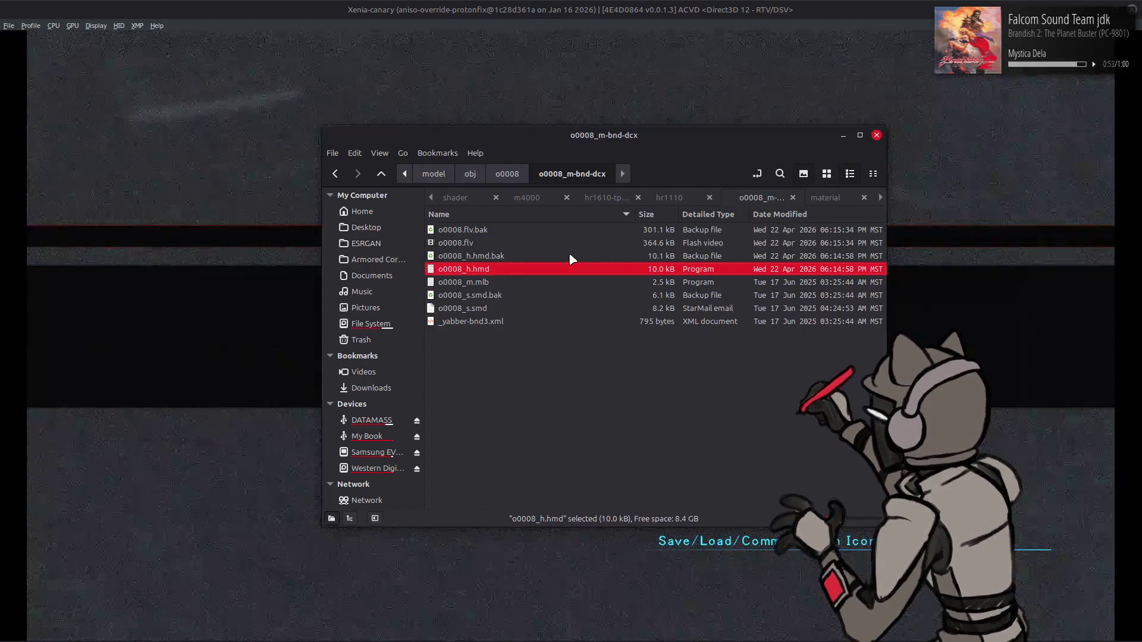
pyautogui.press('BackSpace')
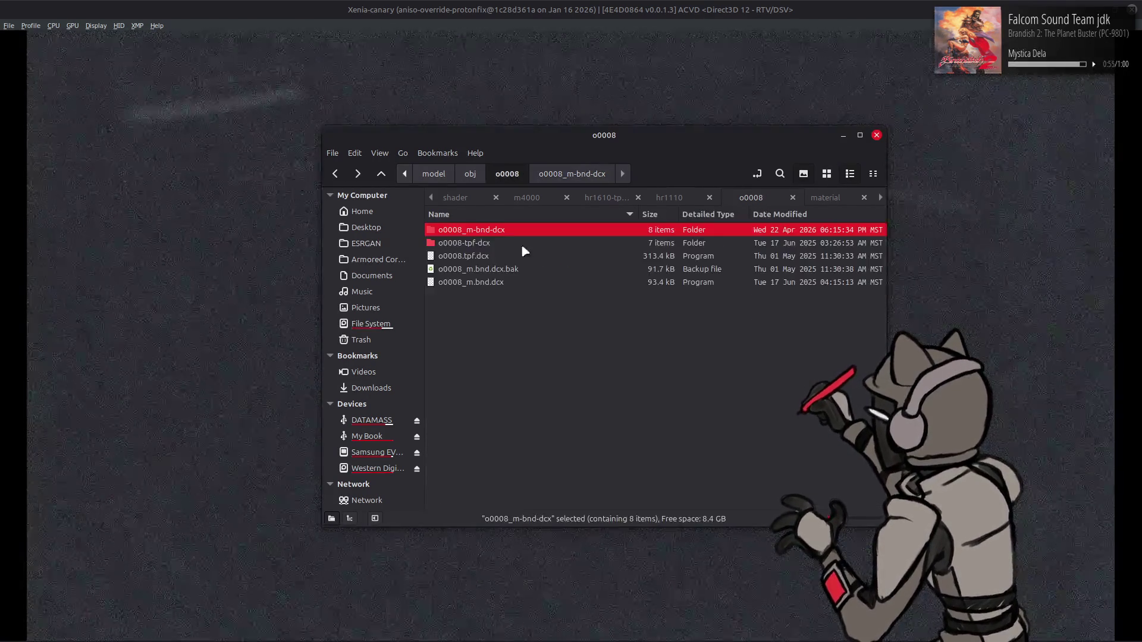
pyautogui.rightClick(509, 230)
pyautogui.moveTo(648, 288)
pyautogui.click(740, 355)
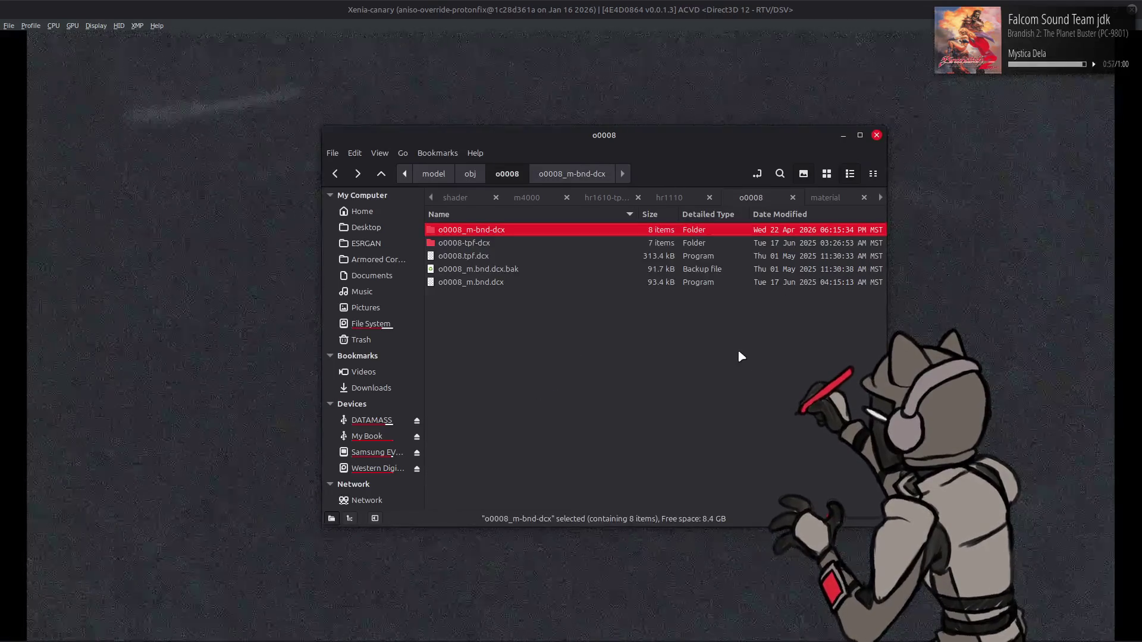
pyautogui.click(755, 69)
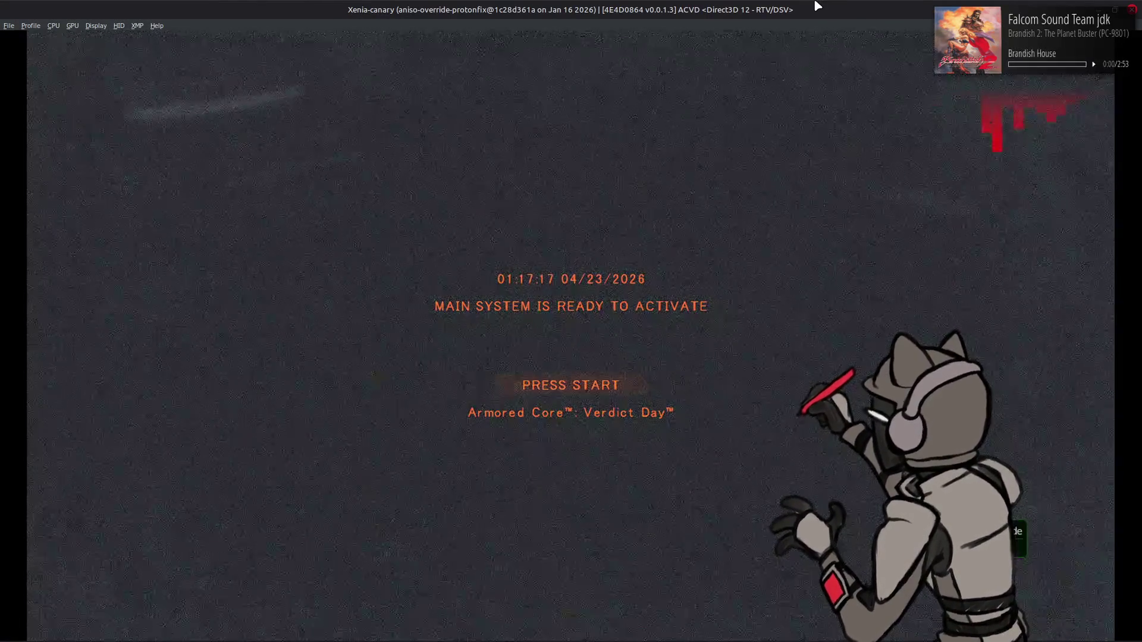
# - Pass the PRESS START screen and screenshot storage notice, then enter the Workshop
pyautogui.press('Return')
pyautogui.press('Return')
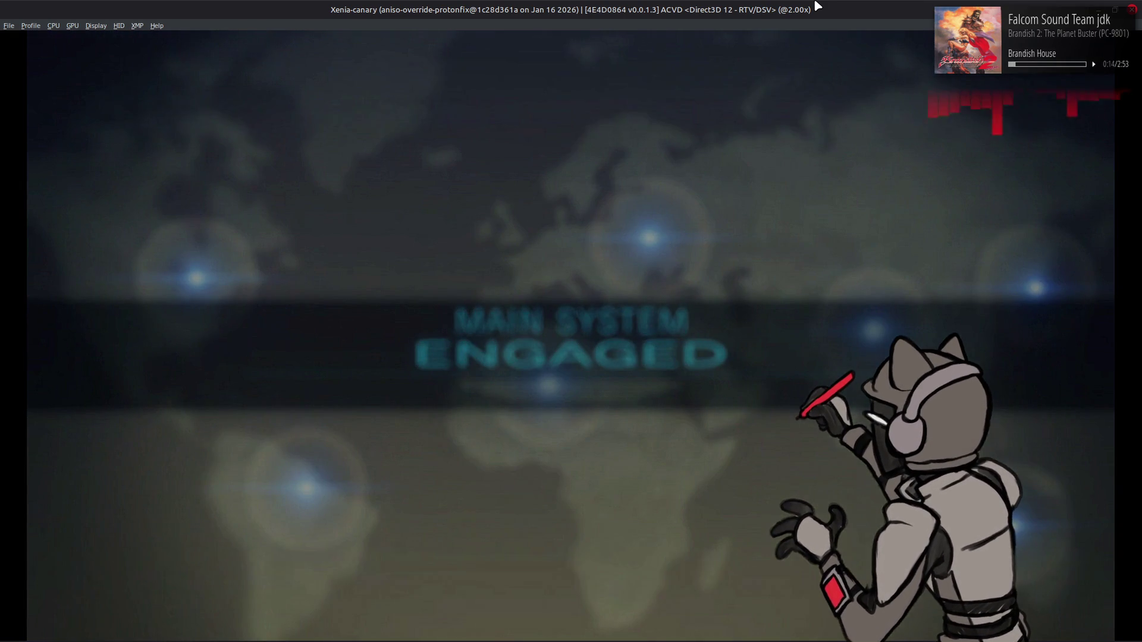
pyautogui.press('Return')
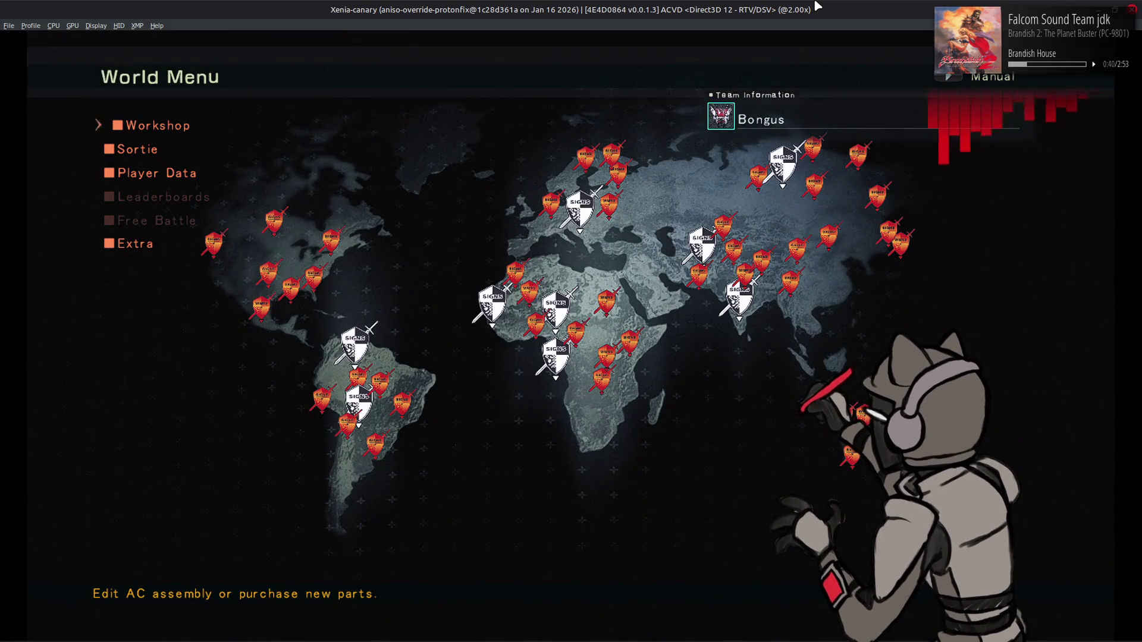
pyautogui.press('Return')
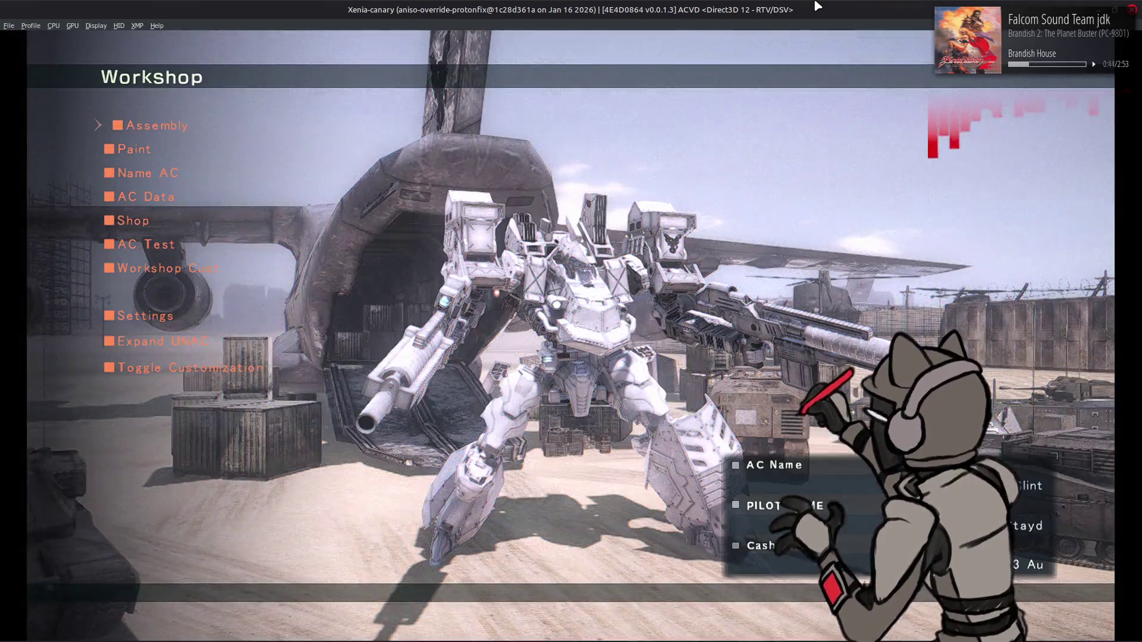
# - Open the AC Test screen and start the test sortie
pyautogui.press('Return')
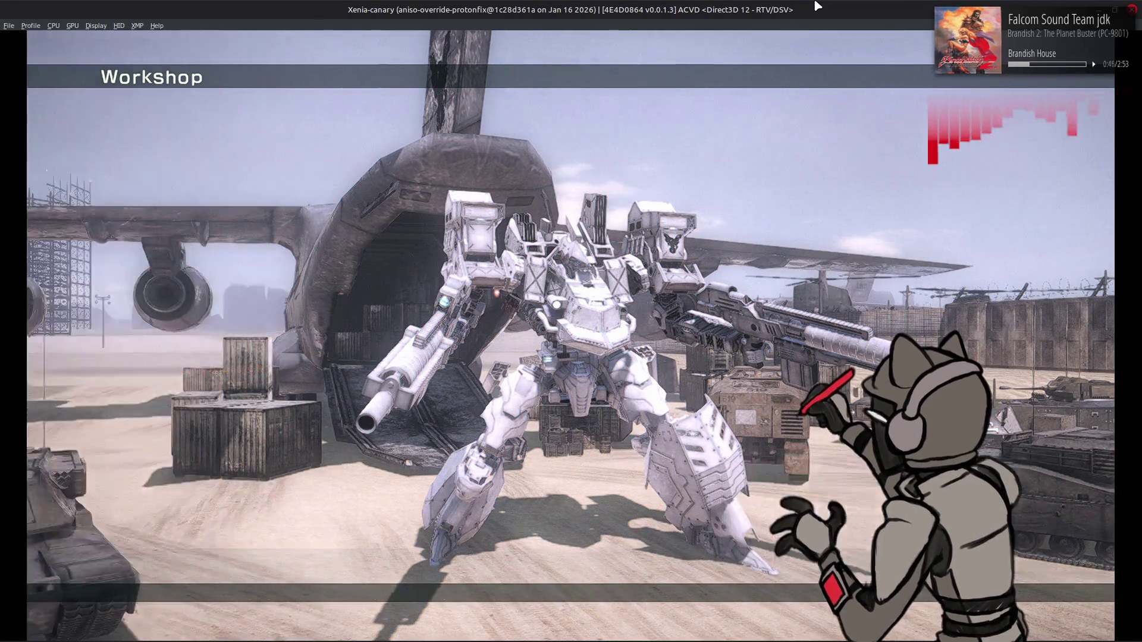
pyautogui.press('Return')
pyautogui.press('Return')
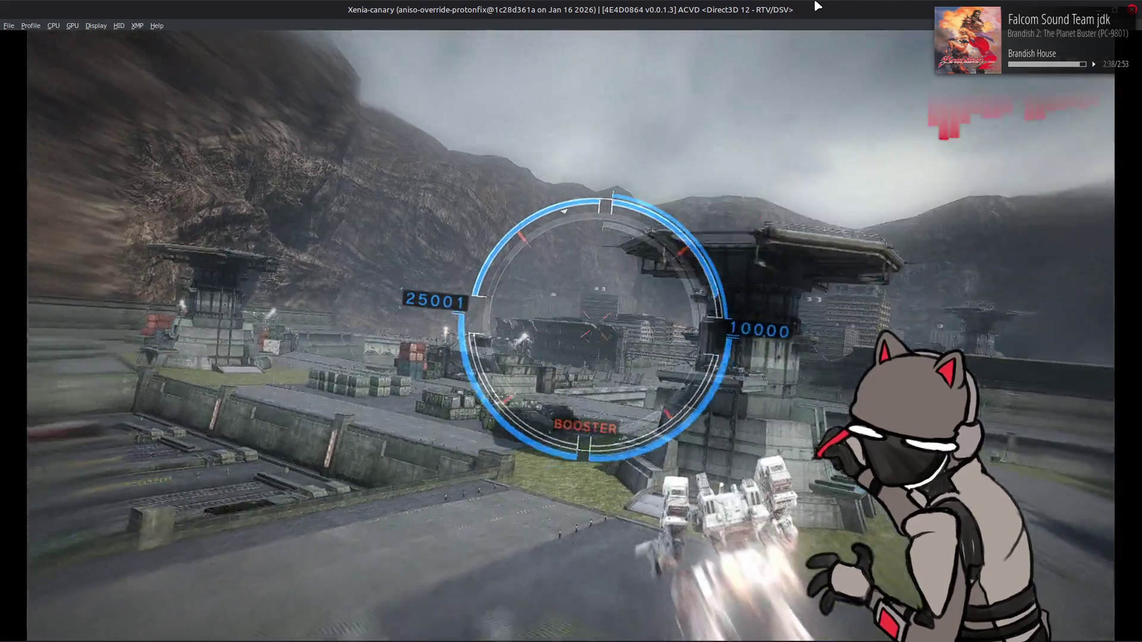
# - Pause the sortie, pick Quit then cancel it, and resume flying
pyautogui.press('Escape')
pyautogui.press('Down')
pyautogui.press('Return')
pyautogui.press('Escape')
pyautogui.press('Escape')
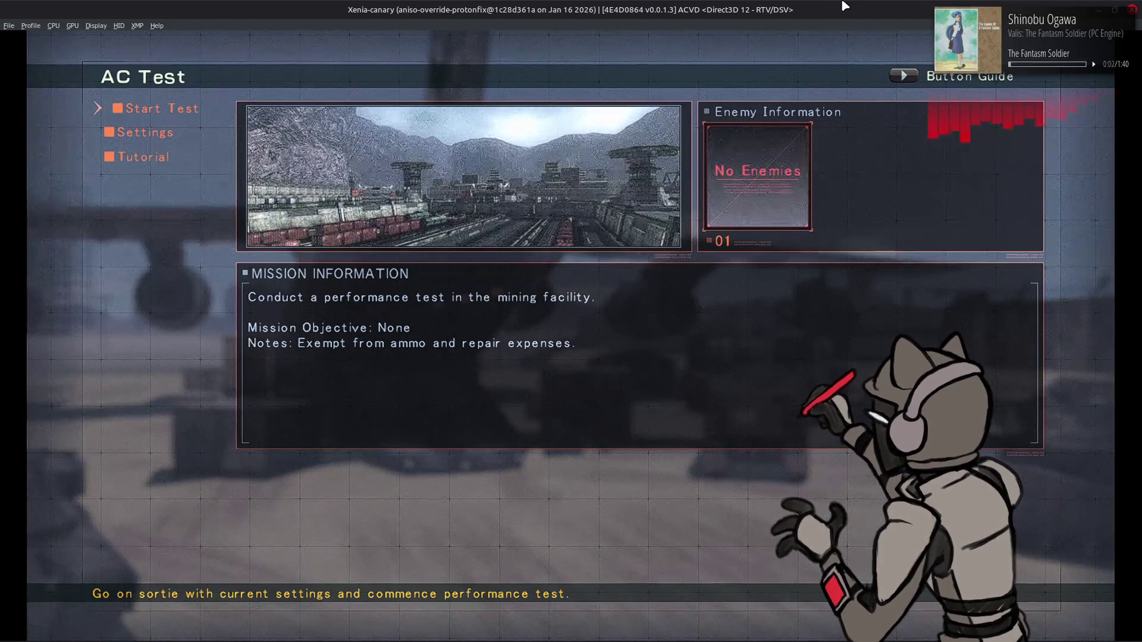
# - Return to the Workshop, exit the AC view mode, and reopen the AC Test screen
pyautogui.press('Return')
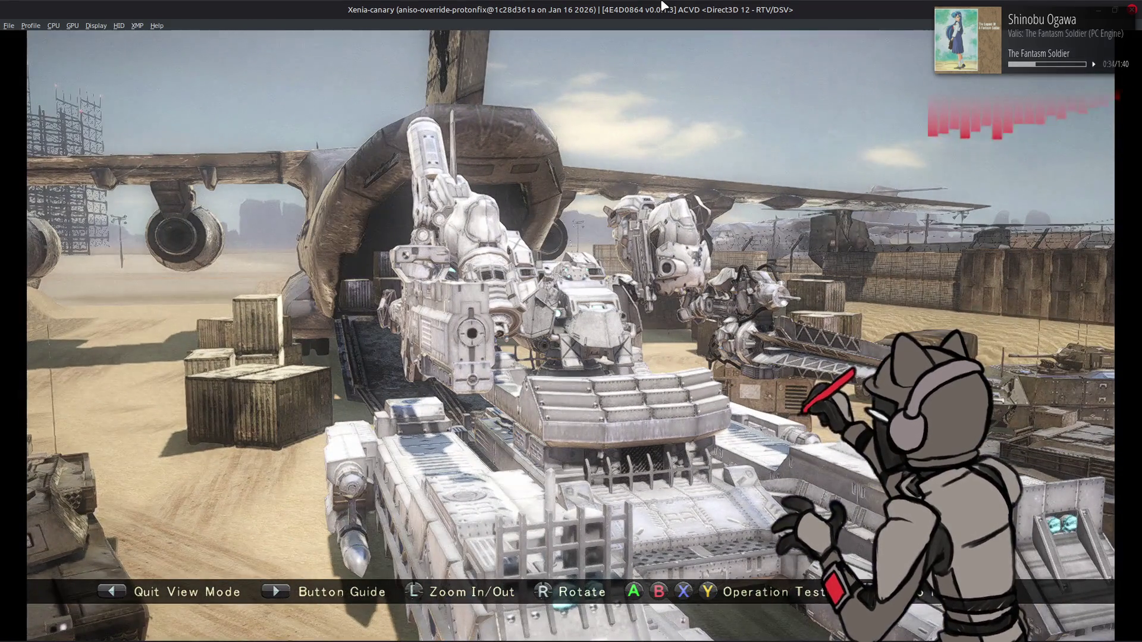
pyautogui.press('Escape')
pyautogui.press('Return')
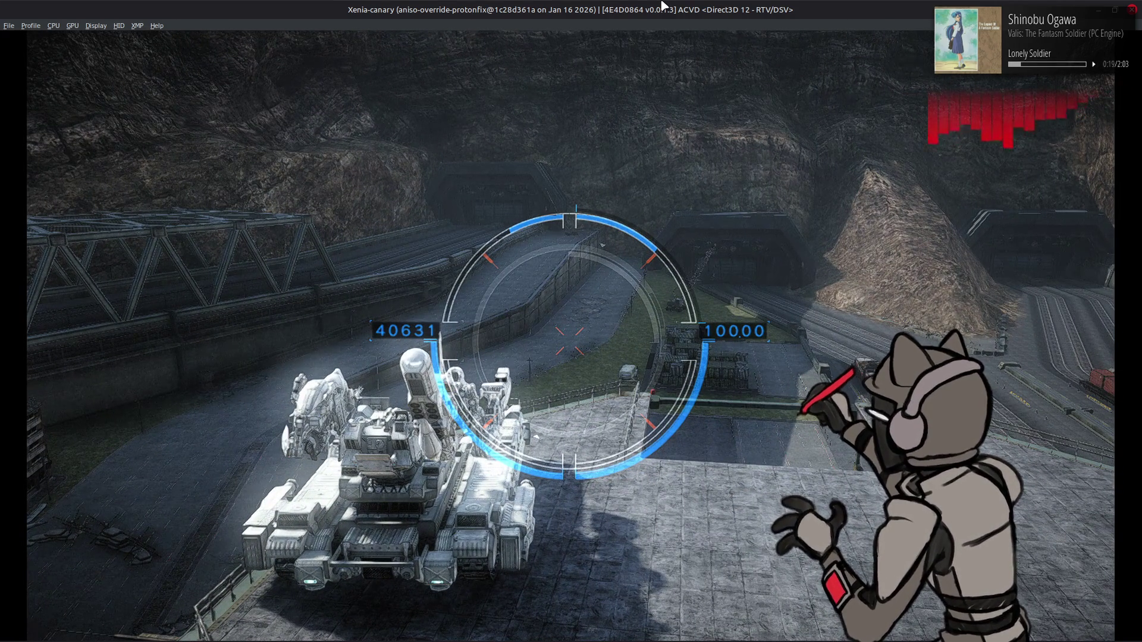
# - Pause the game once the AC stands on the tower's rooftop deck
pyautogui.press('Escape')
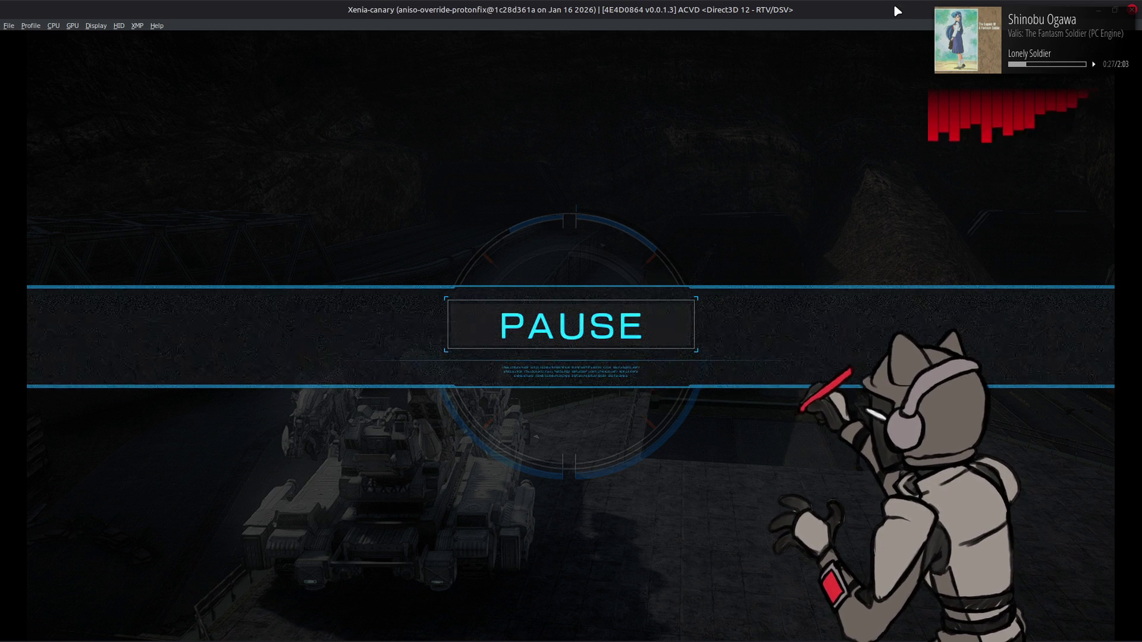
# - Resume briefly, then pause, choose Quit and confirm leaving the AC test
pyautogui.press('Escape')
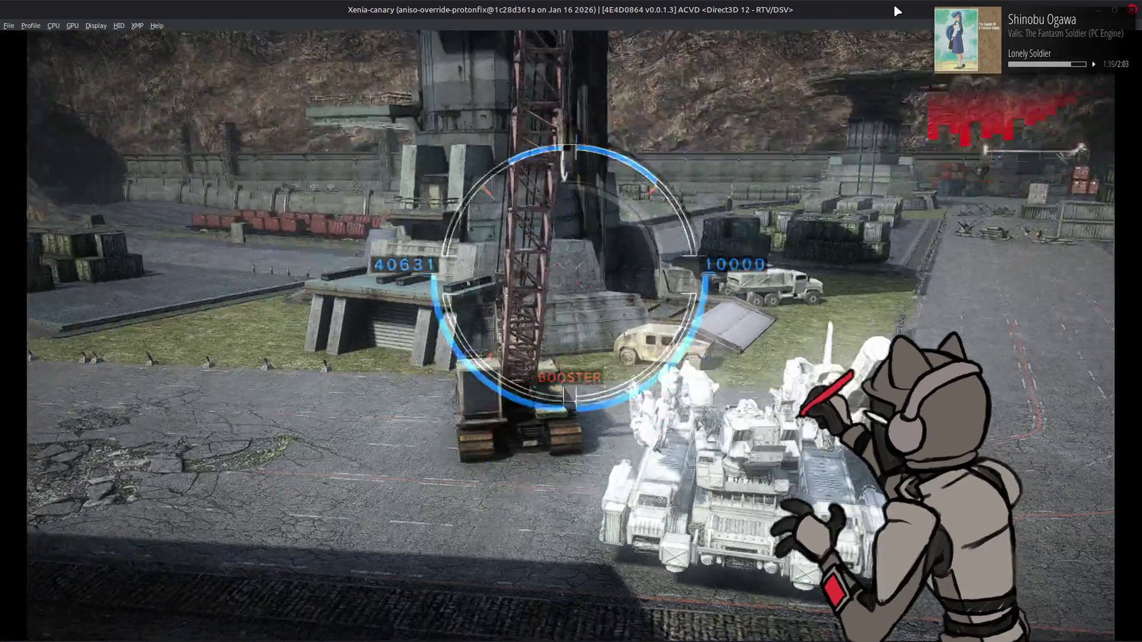
pyautogui.press('Escape')
pyautogui.press('Down')
pyautogui.press('Return')
pyautogui.press('Escape')
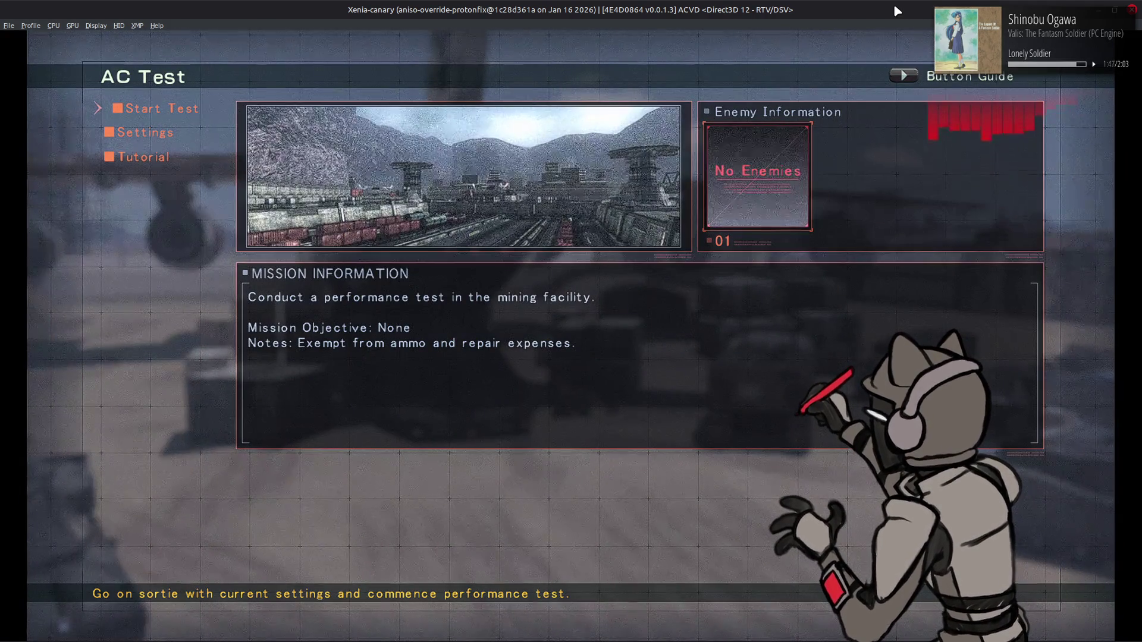
# - Bring the o0008 Nemo window forward and launch Blender from the Start menu
pyautogui.hotkey('alt', 'Tab')
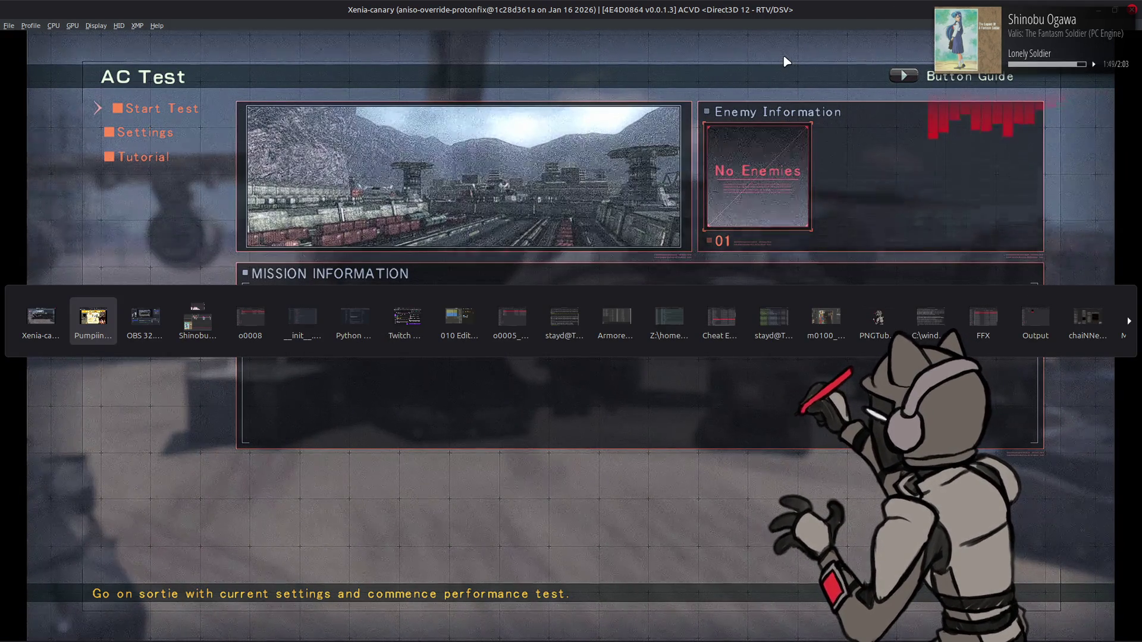
pyautogui.hotkey('alt', 'Tab')
pyautogui.hotkey('alt', 'Tab')
pyautogui.hotkey('alt', 'Tab')
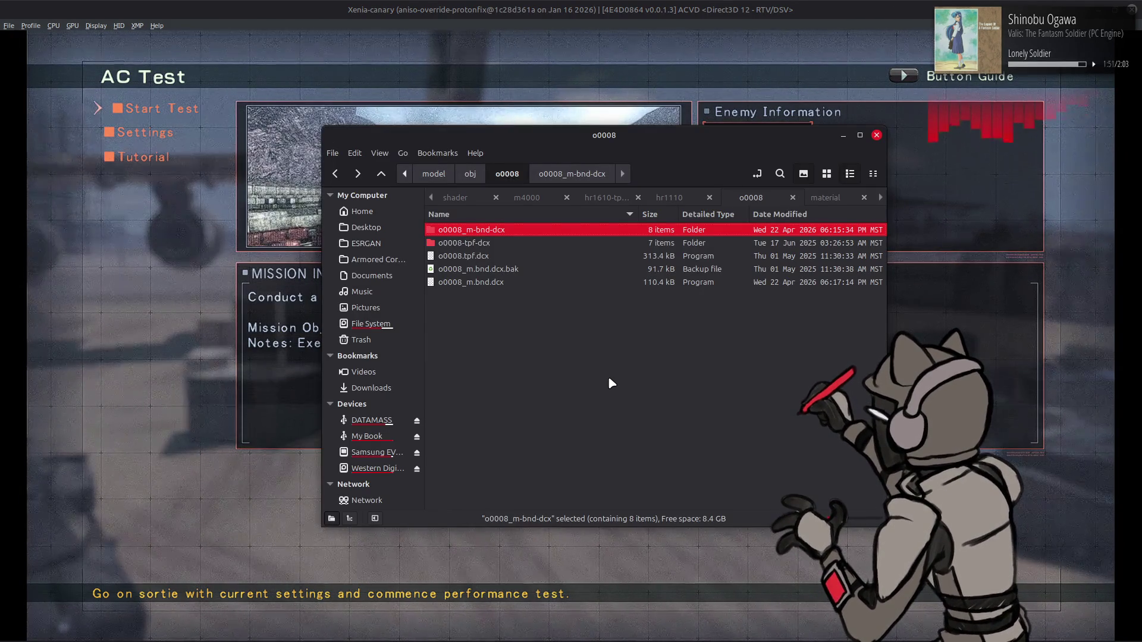
pyautogui.press('super')
pyautogui.write('blender')
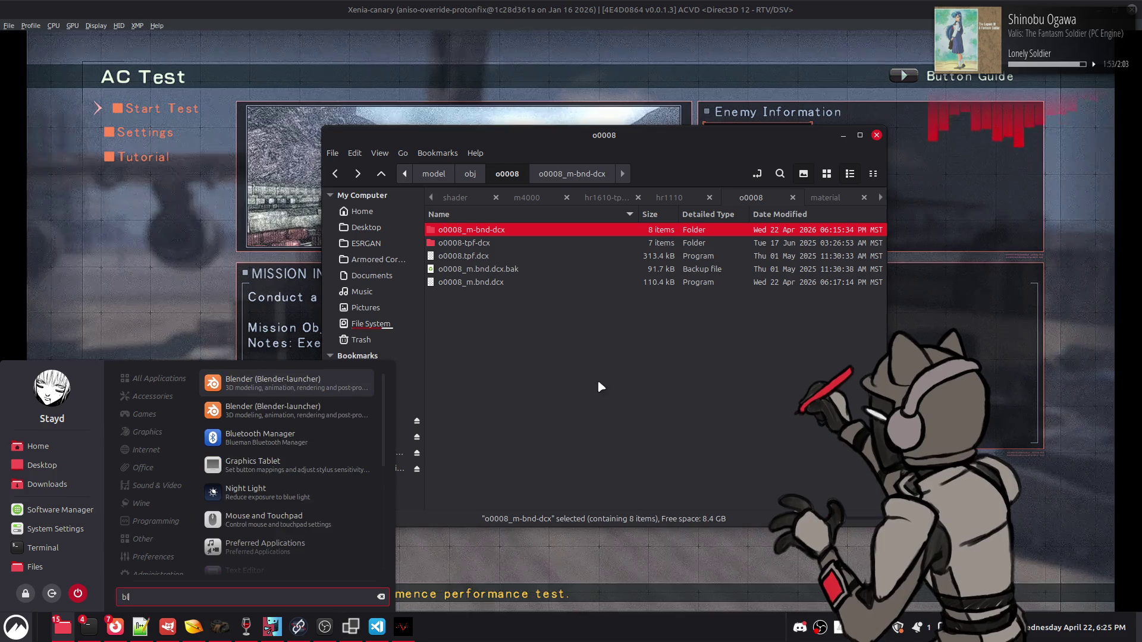
pyautogui.click(358, 381)
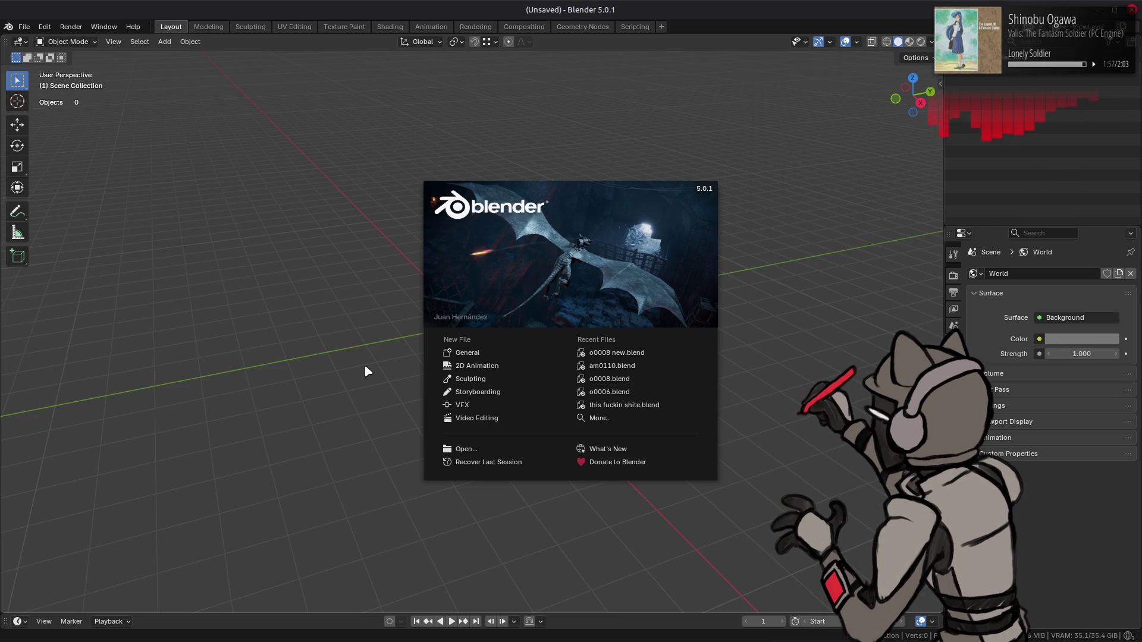
# - Reopen o0008 new.blend in Solid shading with the o0008_s collection included alongside the tower
pyautogui.click(651, 353)
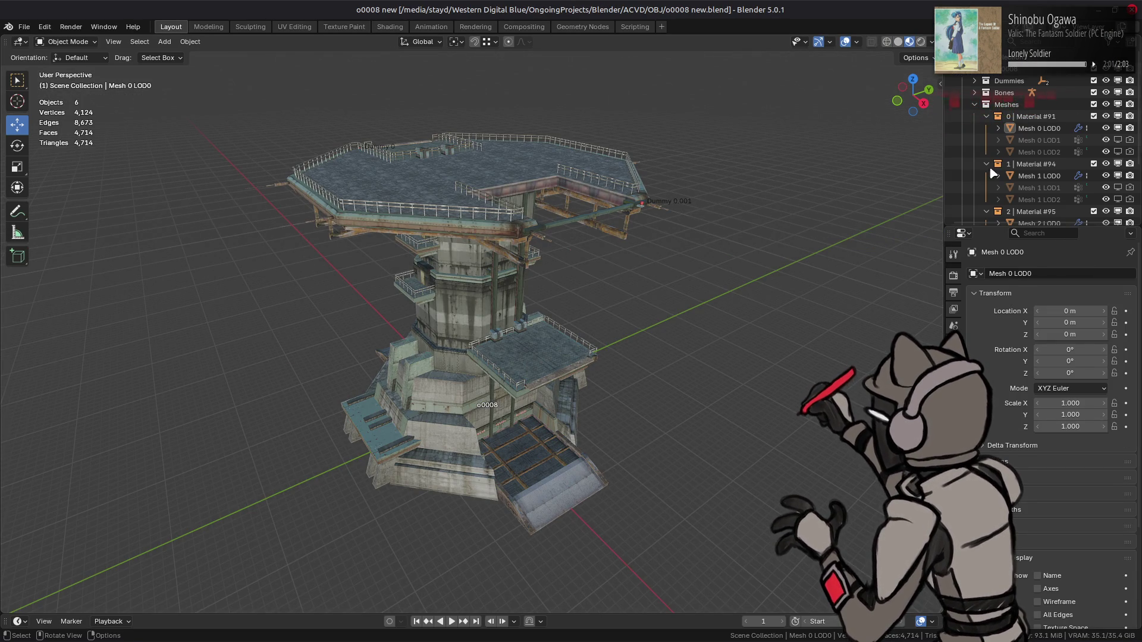
pyautogui.click(898, 41)
pyautogui.scroll(-4, 1081, 172)
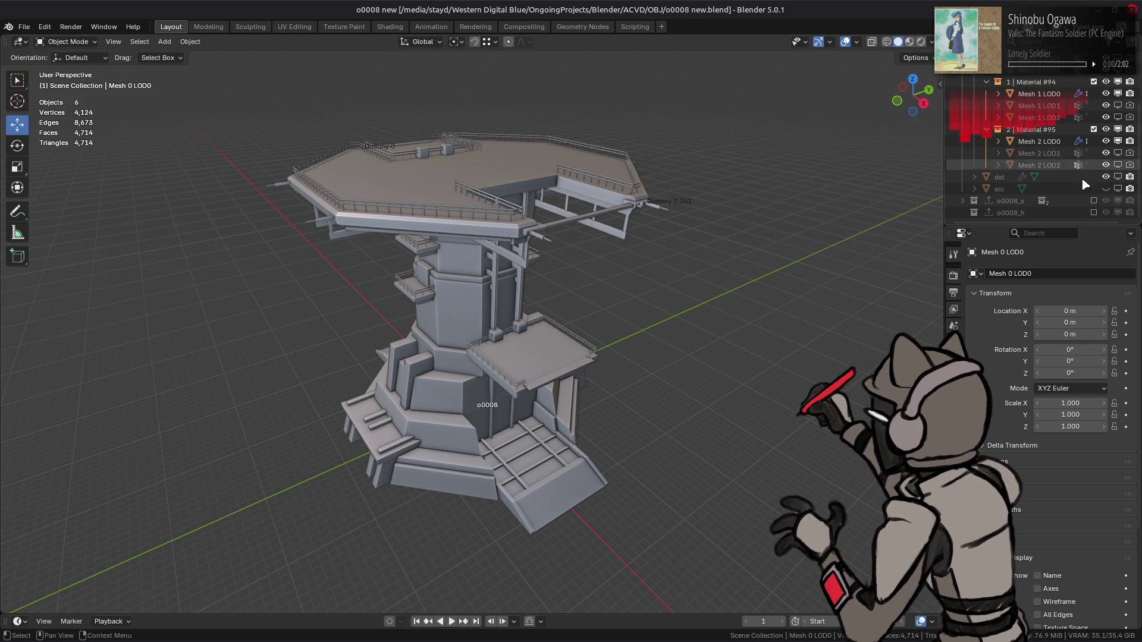
pyautogui.click(1093, 200)
pyautogui.scroll(3, 640, 244)
pyautogui.moveTo(640, 244)
pyautogui.mouseDown(button='middle')
pyautogui.moveTo(637, 257)
pyautogui.moveTo(608, 221)
pyautogui.moveTo(612, 267)
pyautogui.mouseUp(button='middle')
pyautogui.scroll(5, 1089, 92)
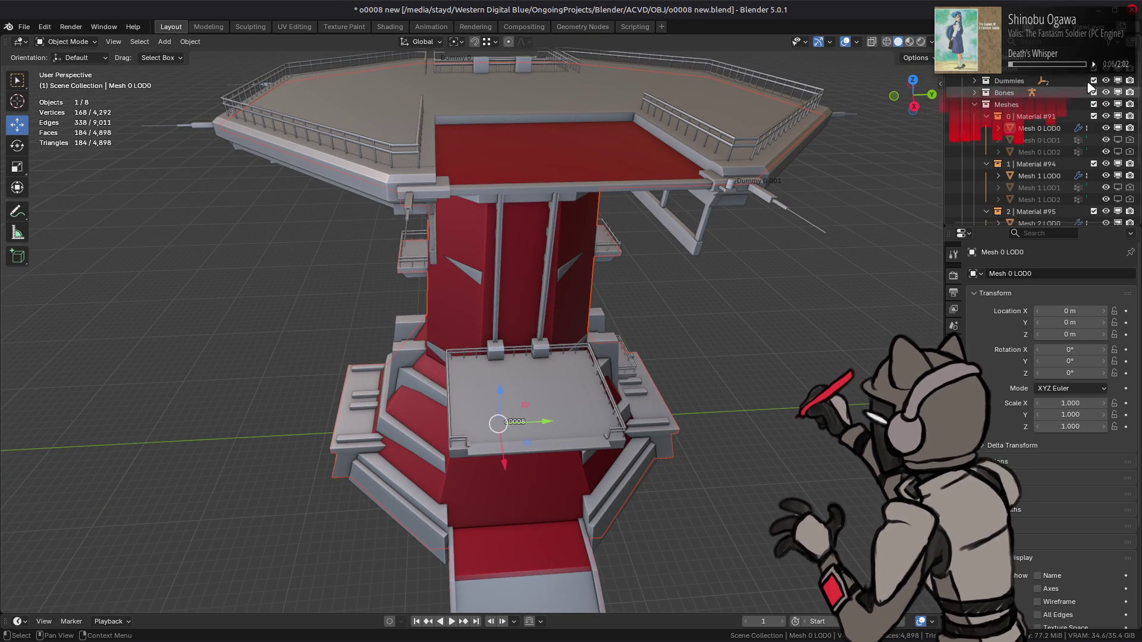
# - Exclude the detailed Meshes collection, orbit around the red collision tower, then restore the grey tower
pyautogui.click(1093, 69)
pyautogui.moveTo(655, 212)
pyautogui.mouseDown(button='middle')
pyautogui.moveTo(667, 178)
pyautogui.moveTo(700, 195)
pyautogui.moveTo(729, 138)
pyautogui.moveTo(760, 133)
pyautogui.moveTo(761, 145)
pyautogui.moveTo(658, 250)
pyautogui.moveTo(594, 298)
pyautogui.moveTo(587, 284)
pyautogui.mouseUp(button='middle')
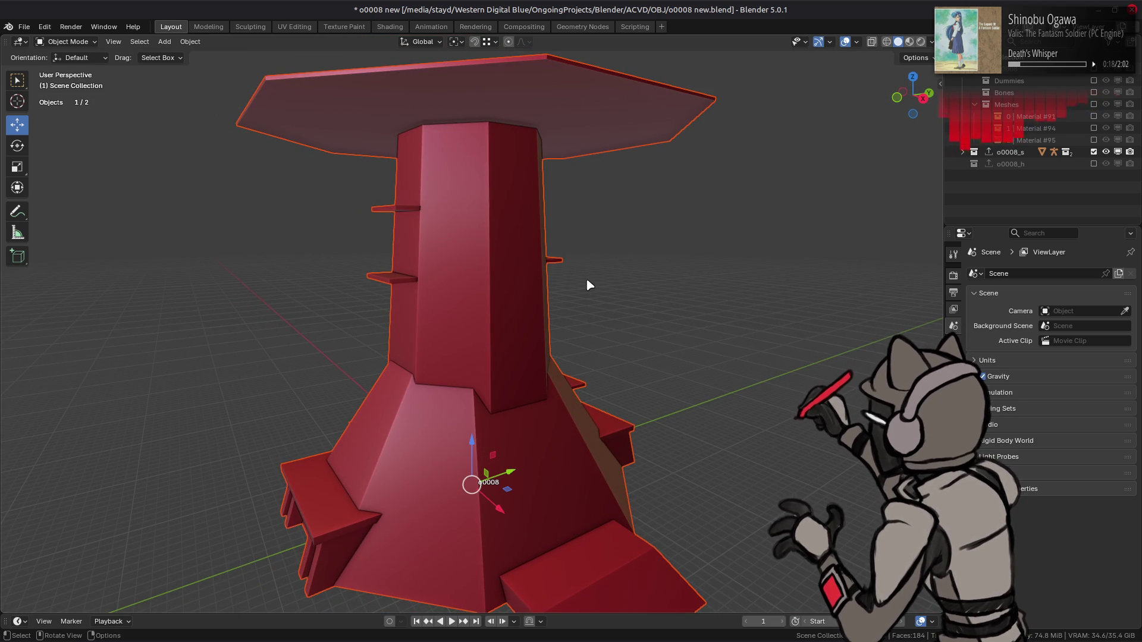
pyautogui.moveTo(587, 282)
pyautogui.mouseDown(button='middle')
pyautogui.moveTo(527, 298)
pyautogui.moveTo(524, 240)
pyautogui.mouseUp(button='middle')
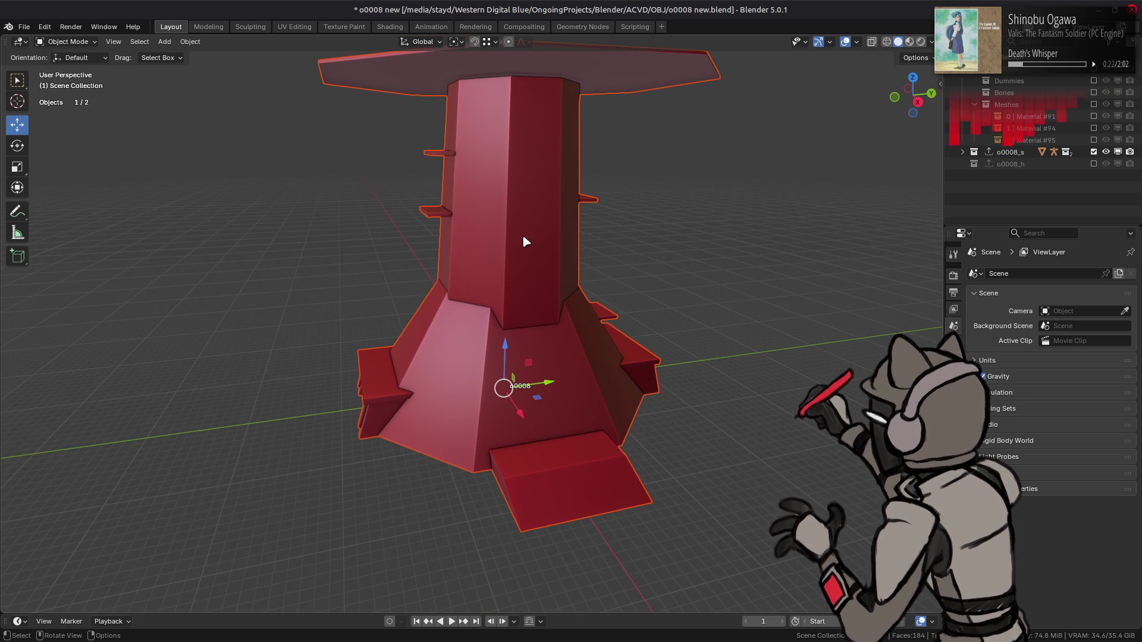
pyautogui.moveTo(542, 239)
pyautogui.mouseDown(button='middle')
pyautogui.moveTo(574, 234)
pyautogui.moveTo(466, 260)
pyautogui.moveTo(498, 312)
pyautogui.mouseUp(button='middle')
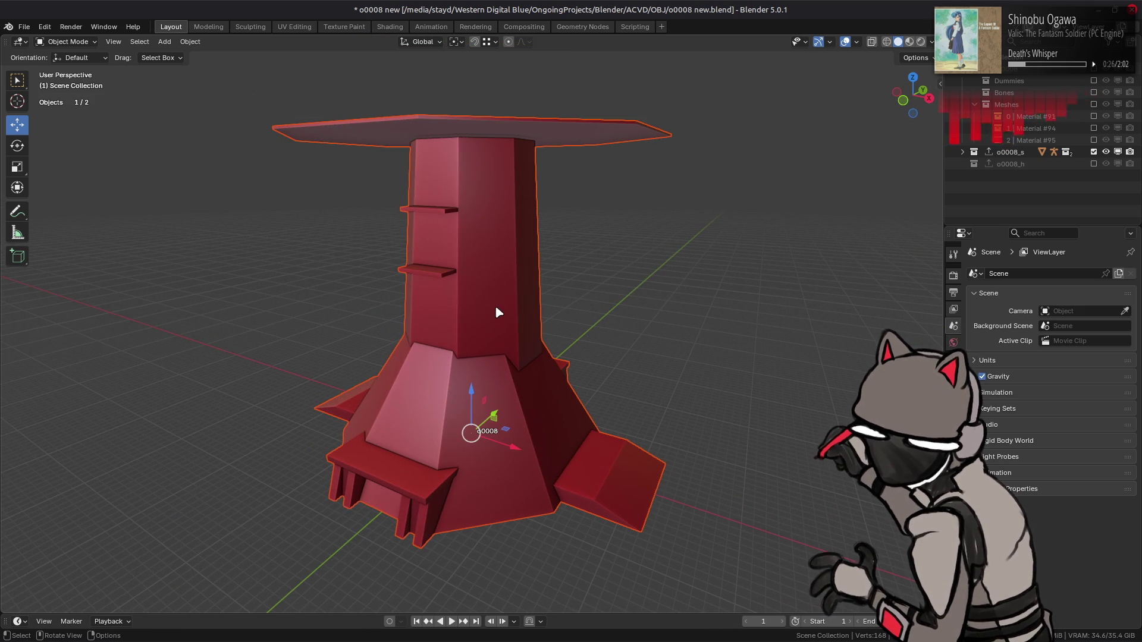
pyautogui.click(551, 255)
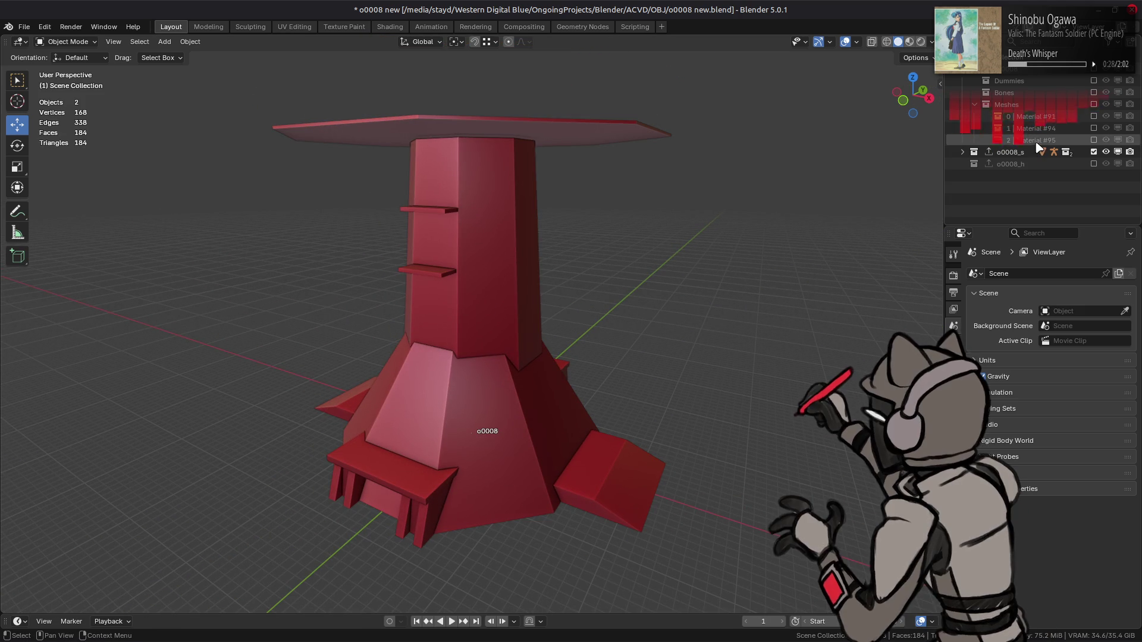
pyautogui.click(1093, 152)
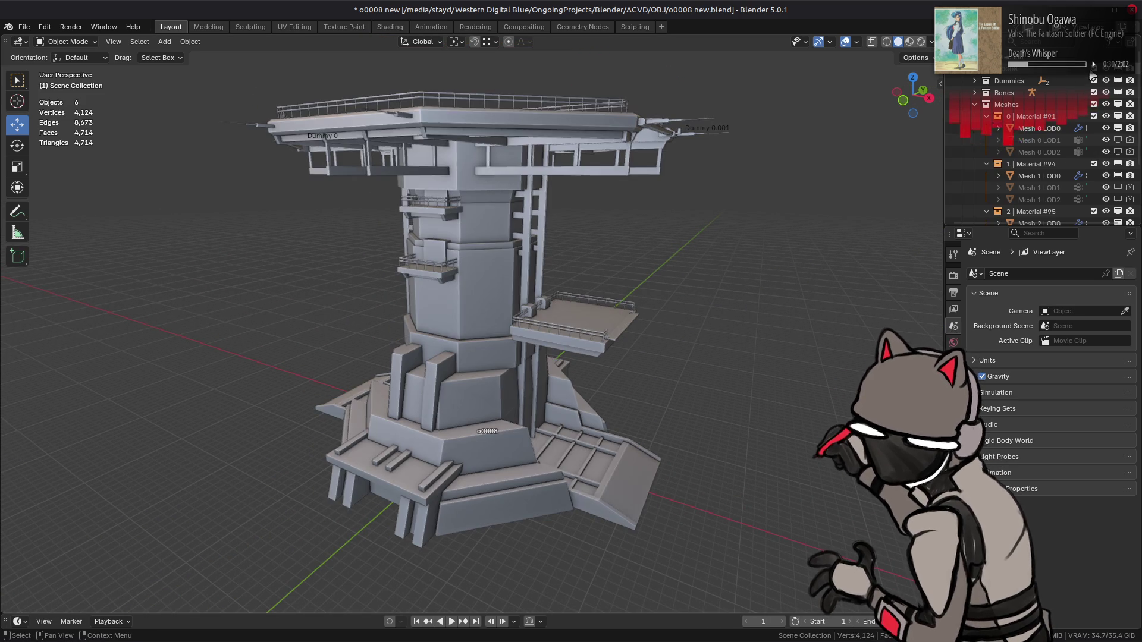
# - Duplicate Mesh 0, Mesh 1 and Mesh 2 LOD0 in place and join the copies into one object
pyautogui.moveTo(742, 189); pyautogui.dragTo(727, 189, button='middle')
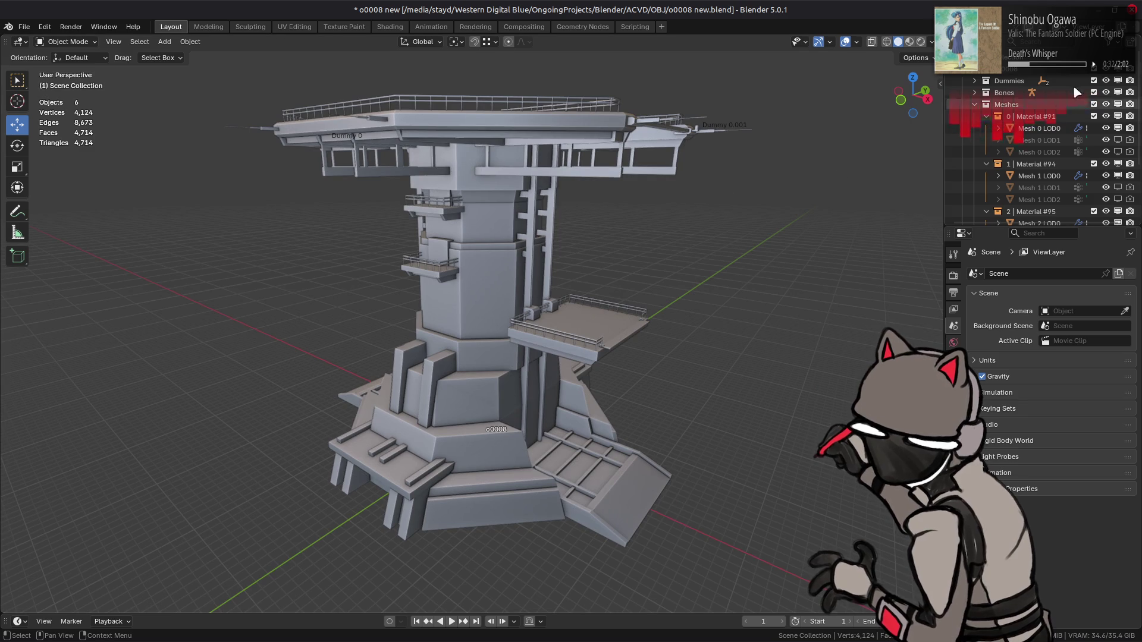
pyautogui.click(1093, 152)
pyautogui.click(1093, 152)
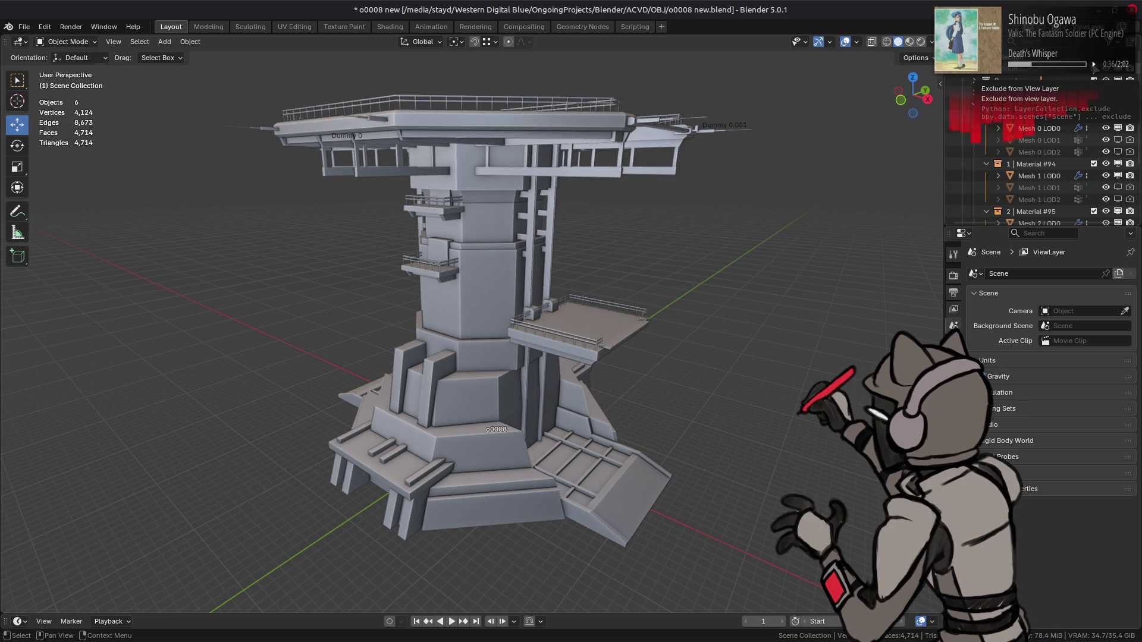
pyautogui.click(1047, 133)
pyautogui.scroll(-3, 1050, 154)
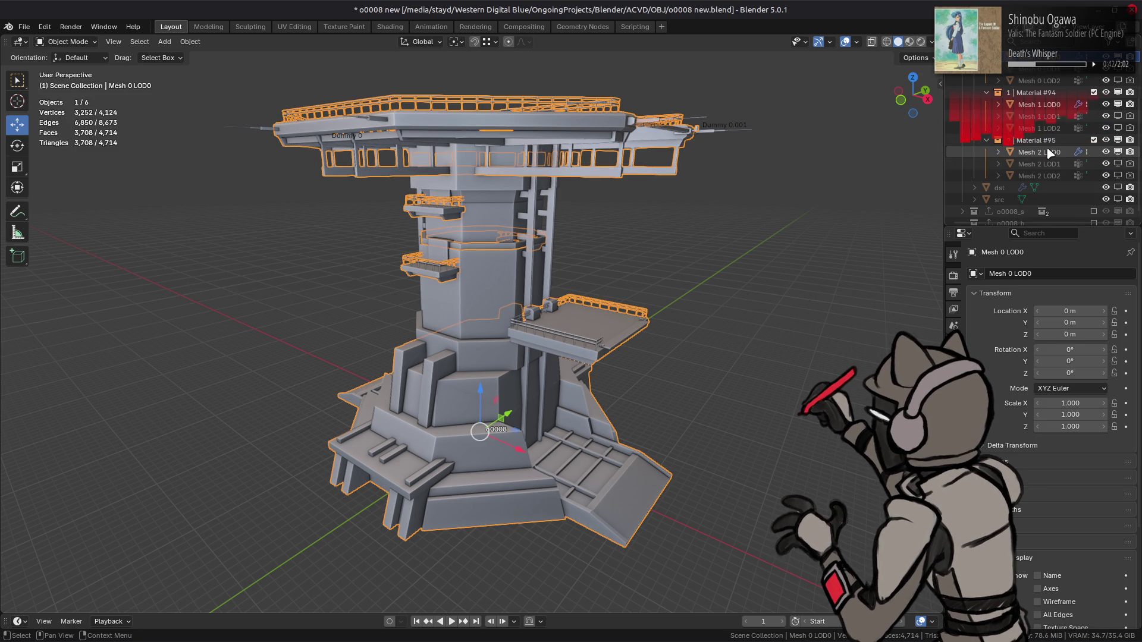
pyautogui.keyDown('ctrl'); pyautogui.click(1049, 153); pyautogui.keyUp('ctrl')
pyautogui.keyDown('ctrl'); pyautogui.click(1041, 104); pyautogui.keyUp('ctrl')
pyautogui.hotkey('shift', 'd')
pyautogui.press('Escape')
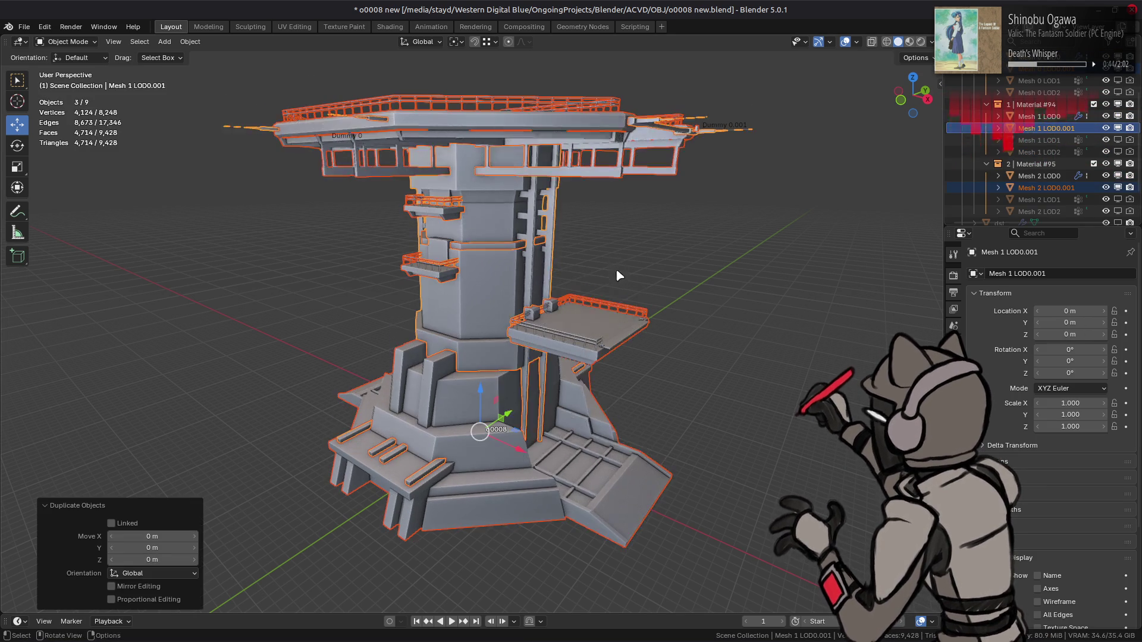
pyautogui.rightClick(615, 266)
pyautogui.click(611, 314)
# - Move the joined Mesh 1 LOD0.001 into o0008_s and hide the old red Mesh 0
pyautogui.moveTo(1026, 123); pyautogui.dragTo(1025, 204)
pyautogui.click(1088, 152)
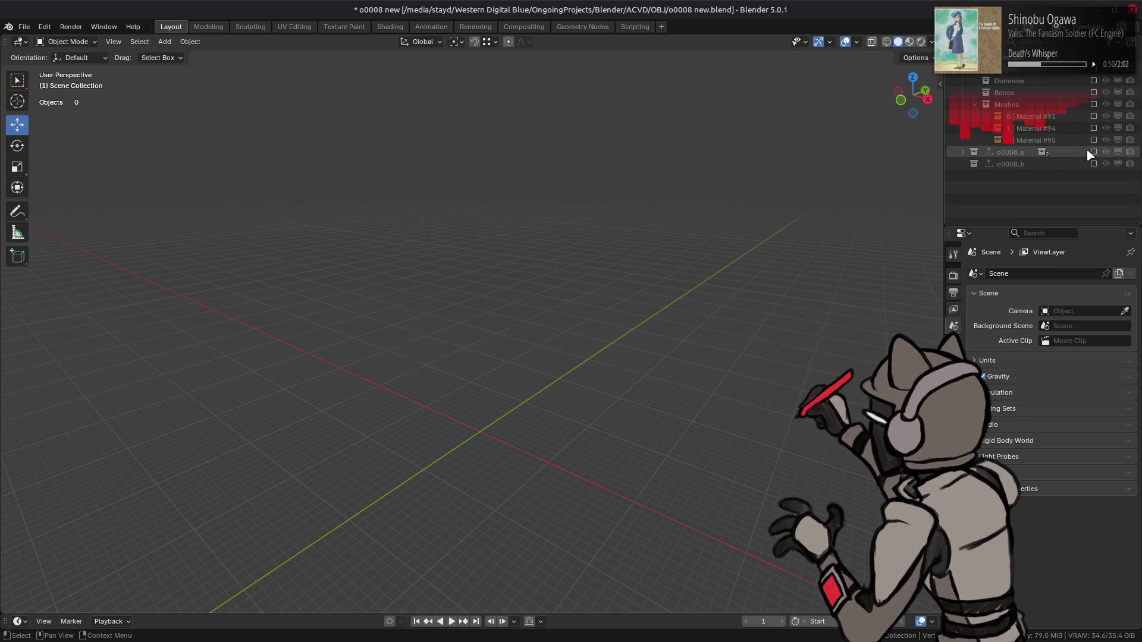
pyautogui.click(1090, 152)
pyautogui.click(963, 152)
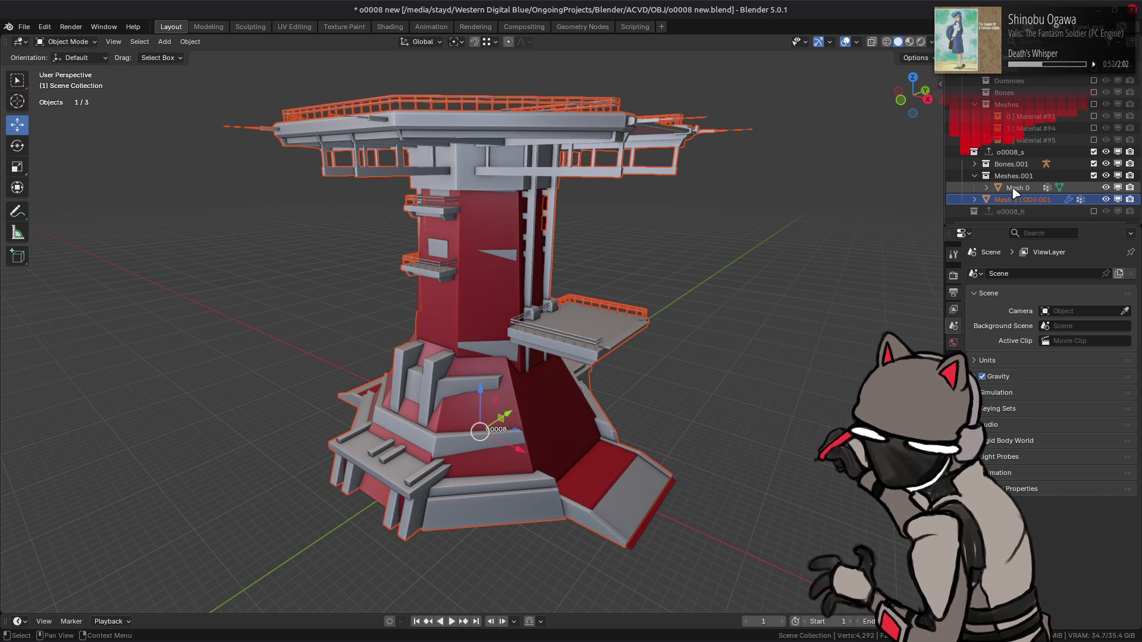
pyautogui.click(1118, 188)
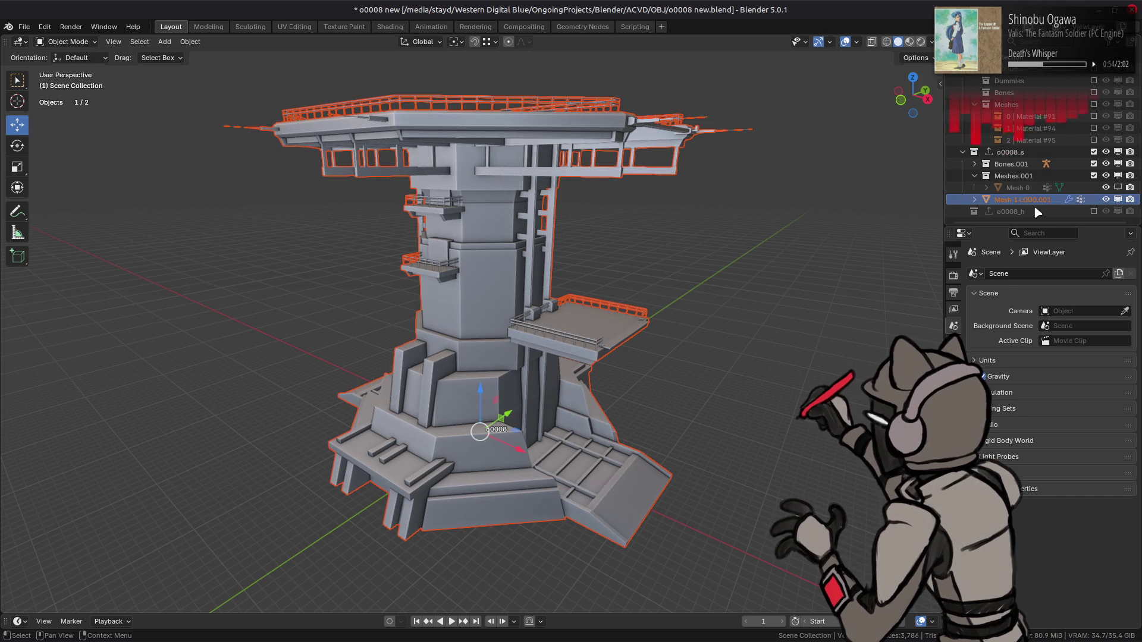
pyautogui.click(1023, 199)
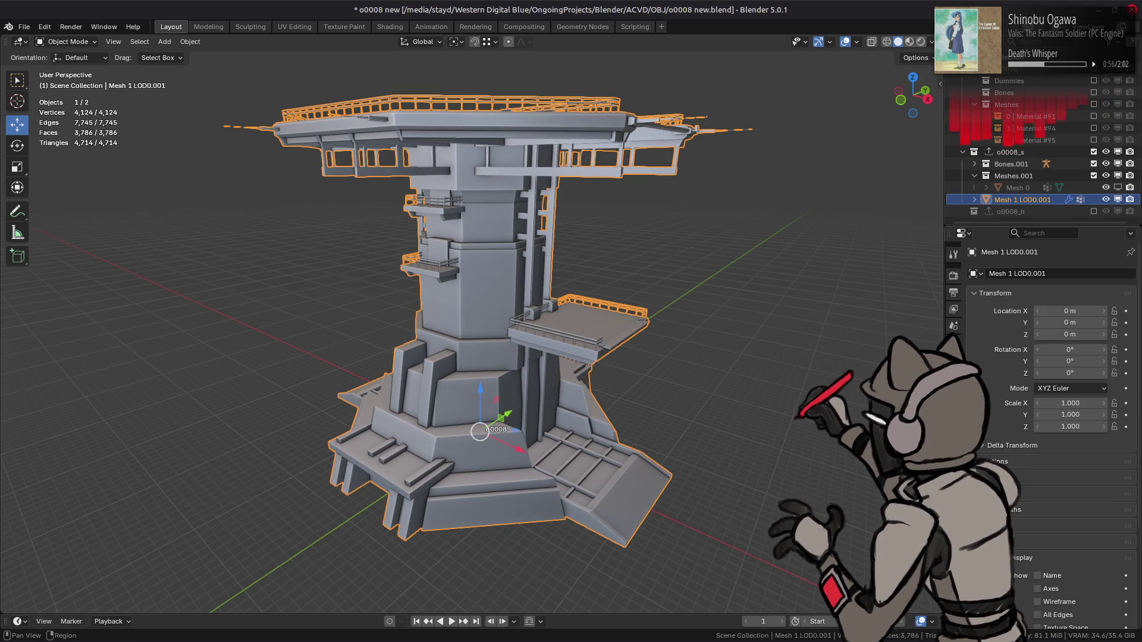
# - Select the Railings vertex group on Mesh 1 LOD0.001 in Edit Mode and delete its vertices
pyautogui.click(953, 459)
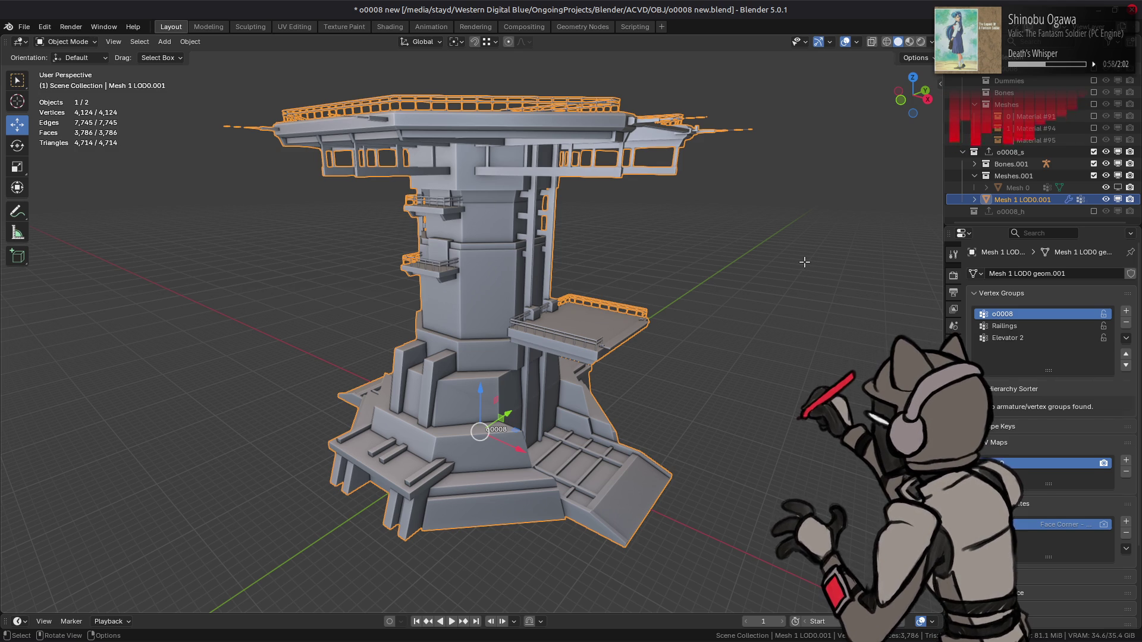
pyautogui.press('Tab')
pyautogui.click(1038, 324)
pyautogui.click(1067, 386)
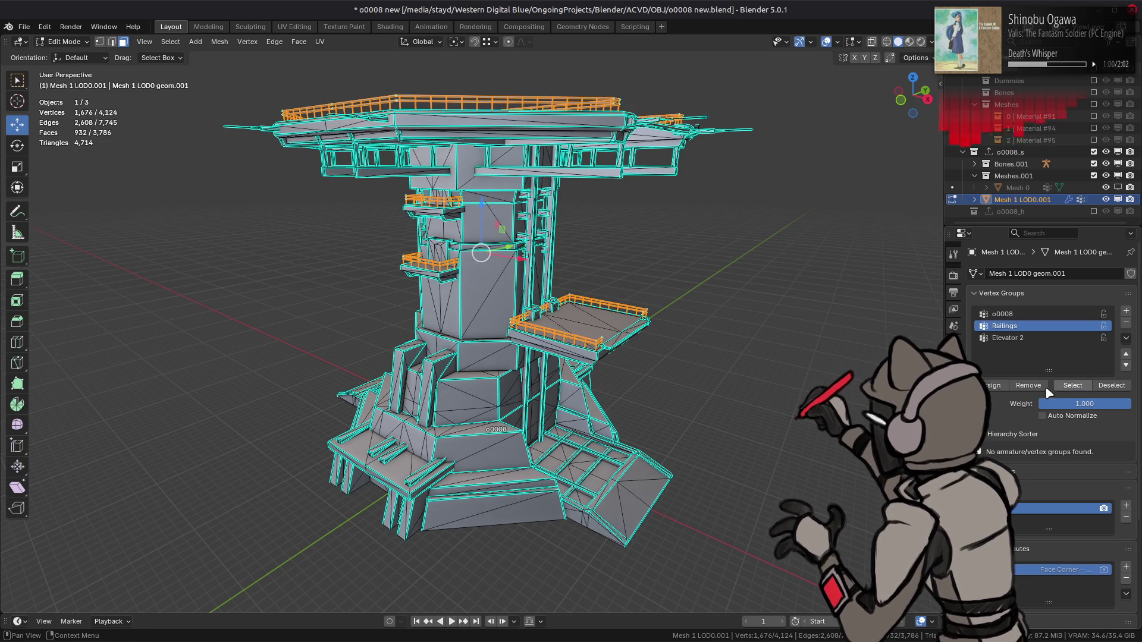
pyautogui.rightClick(548, 523)
pyautogui.click(543, 541)
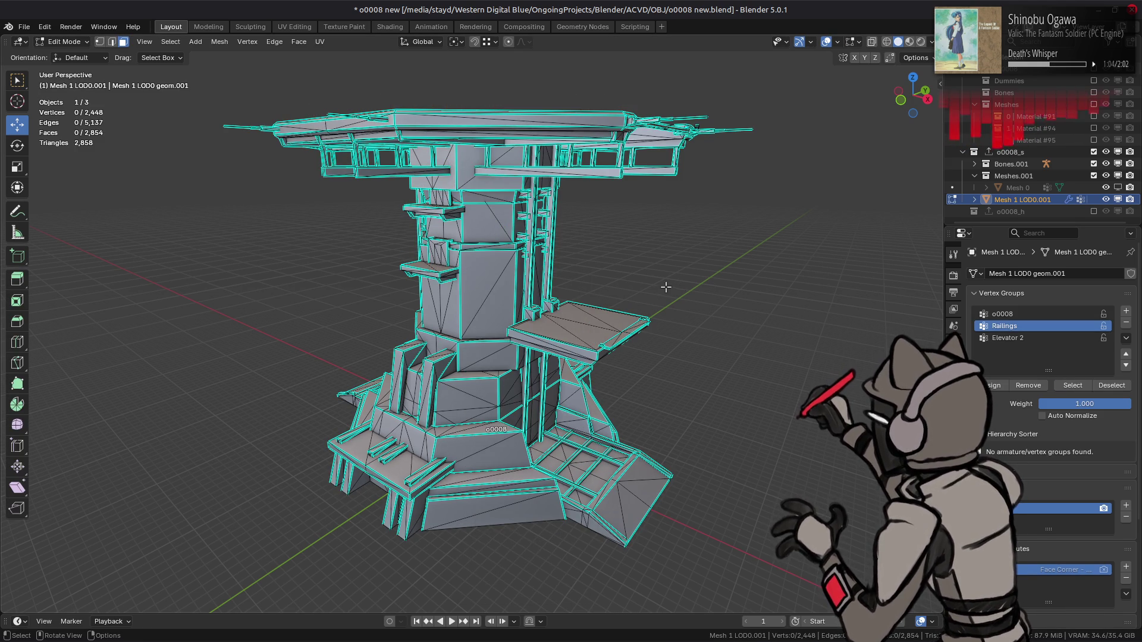
pyautogui.press('Tab')
pyautogui.scroll(6, 519, 400)
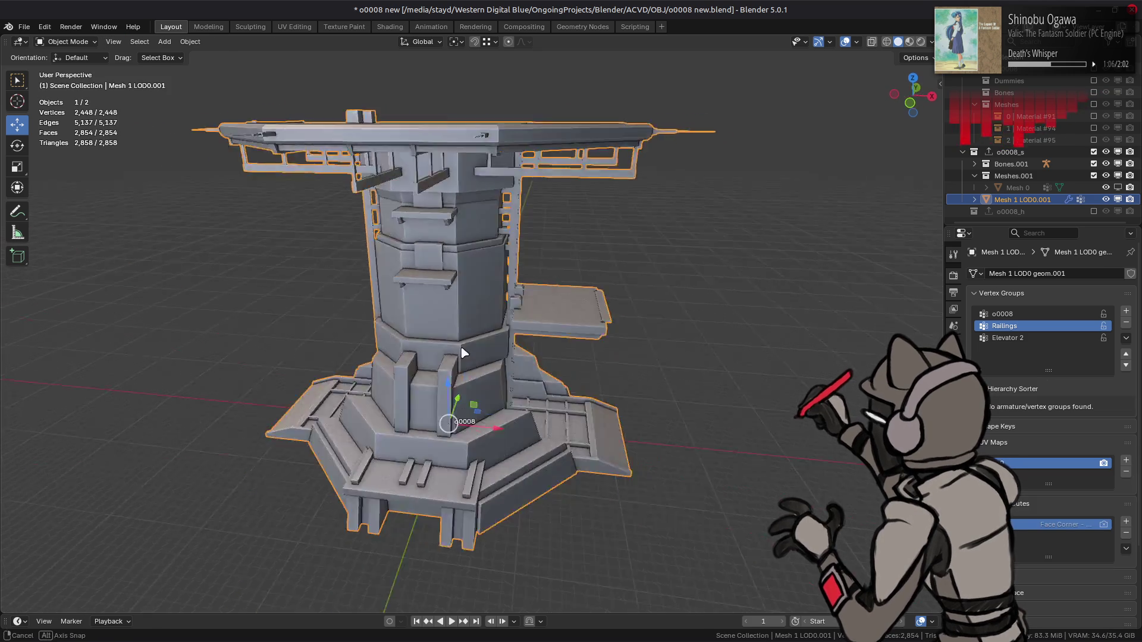
# - Select the rail strips around the tower base, extend to linked faces, and delete them
pyautogui.press('Tab')
pyautogui.scroll(-2, 519, 399)
pyautogui.click(530, 470)
pyautogui.keyDown('shift'); pyautogui.click(621, 437); pyautogui.keyUp('shift')
pyautogui.keyDown('shift'); pyautogui.click(654, 425); pyautogui.keyUp('shift')
pyautogui.keyDown('shift'); pyautogui.click(737, 416); pyautogui.keyUp('shift')
pyautogui.moveTo(738, 416)
pyautogui.mouseDown(button='middle')
pyautogui.moveTo(622, 338)
pyautogui.moveTo(606, 340)
pyautogui.mouseUp(button='middle')
pyautogui.keyDown('shift'); pyautogui.click(607, 339); pyautogui.keyUp('shift')
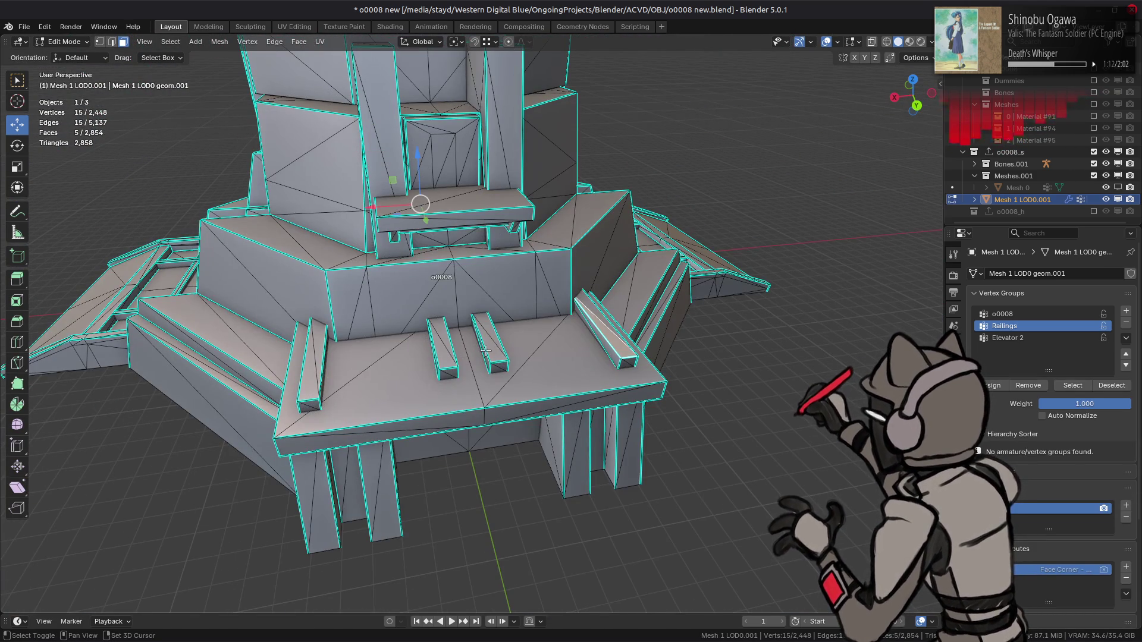
pyautogui.keyDown('shift'); pyautogui.click(489, 342); pyautogui.keyUp('shift')
pyautogui.keyDown('shift'); pyautogui.click(441, 346); pyautogui.keyUp('shift')
pyautogui.keyDown('shift'); pyautogui.click(316, 364); pyautogui.keyUp('shift')
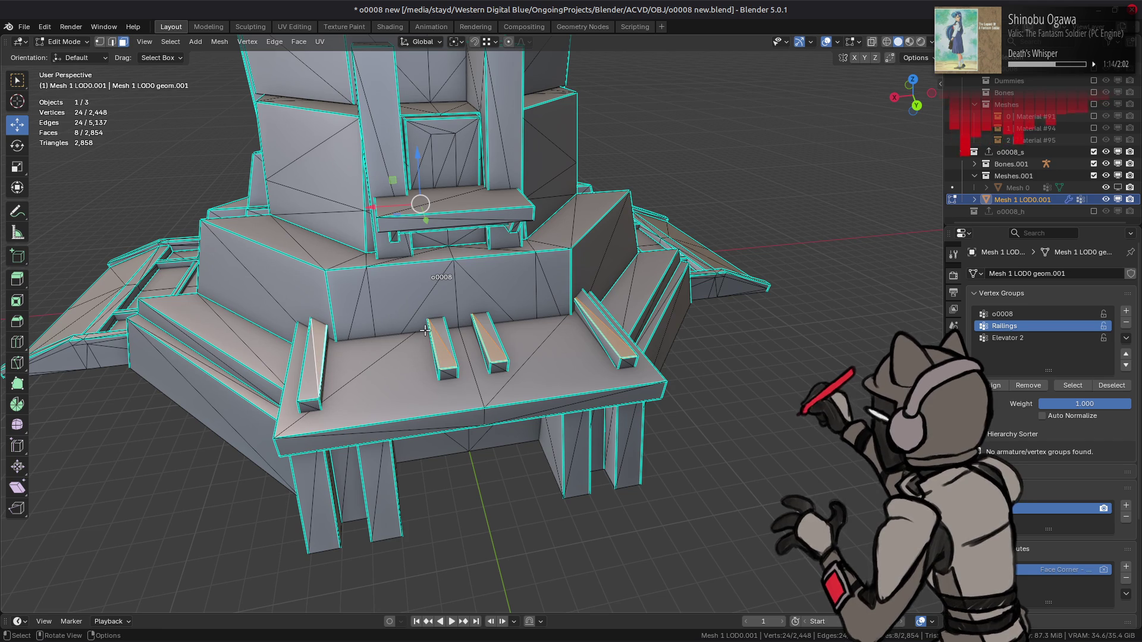
pyautogui.hotkey('ctrl', 'l')
pyautogui.rightClick(476, 332)
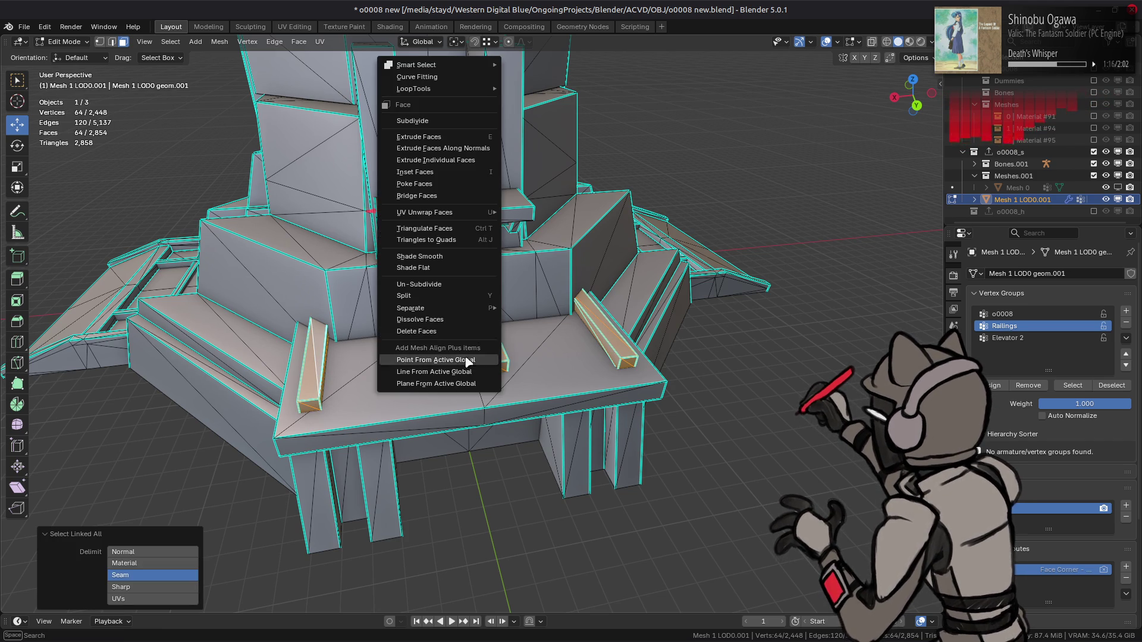
pyautogui.click(446, 331)
# - Delete the horizontal, vertical and diagonal floor rails, selected with their linked faces
pyautogui.moveTo(446, 332)
pyautogui.mouseDown(button='middle')
pyautogui.moveTo(562, 291)
pyautogui.moveTo(559, 338)
pyautogui.mouseUp(button='middle')
pyautogui.click(556, 321)
pyautogui.keyDown('shift'); pyautogui.click(517, 364); pyautogui.keyUp('shift')
pyautogui.keyDown('shift'); pyautogui.click(516, 429); pyautogui.keyUp('shift')
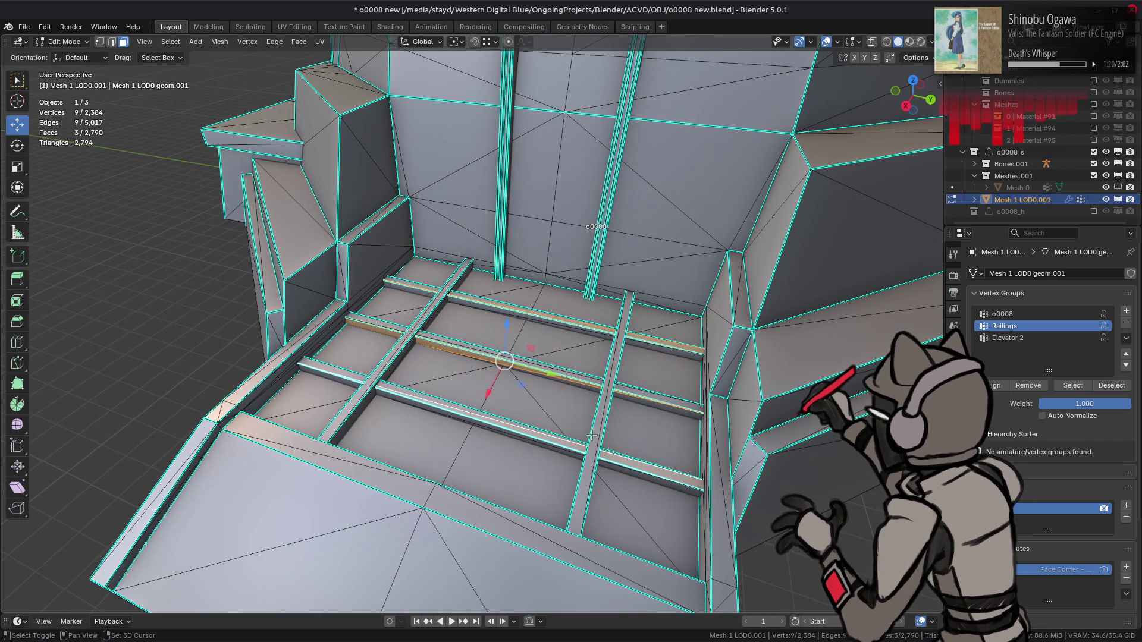
pyautogui.keyDown('shift'); pyautogui.click(470, 397); pyautogui.keyUp('shift')
pyautogui.keyDown('shift'); pyautogui.click(382, 362); pyautogui.keyUp('shift')
pyautogui.scroll(-5, 383, 361)
pyautogui.moveTo(383, 362); pyautogui.dragTo(445, 309, button='middle')
pyautogui.scroll(3, 445, 308)
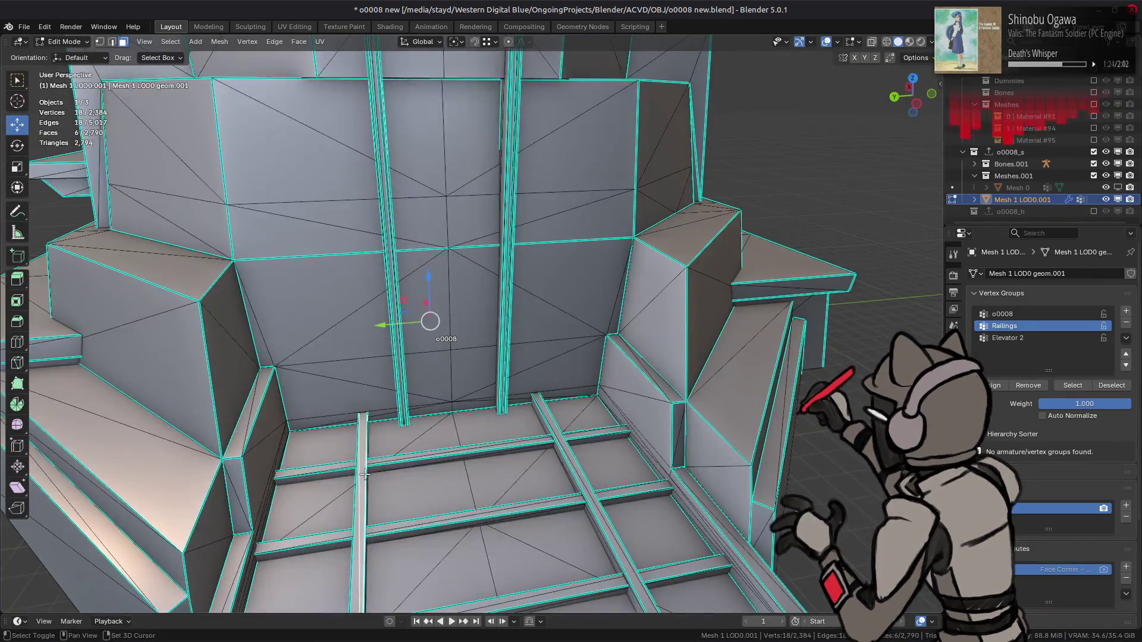
pyautogui.keyDown('shift'); pyautogui.click(365, 474); pyautogui.keyUp('shift')
pyautogui.scroll(-2, 418, 402)
pyautogui.keyDown('shift'); pyautogui.click(587, 363); pyautogui.keyUp('shift')
pyautogui.keyDown('shift'); pyautogui.click(565, 341); pyautogui.keyUp('shift')
pyautogui.keyDown('shift'); pyautogui.click(581, 380); pyautogui.keyUp('shift')
pyautogui.keyDown('shift'); pyautogui.click(610, 447); pyautogui.keyUp('shift')
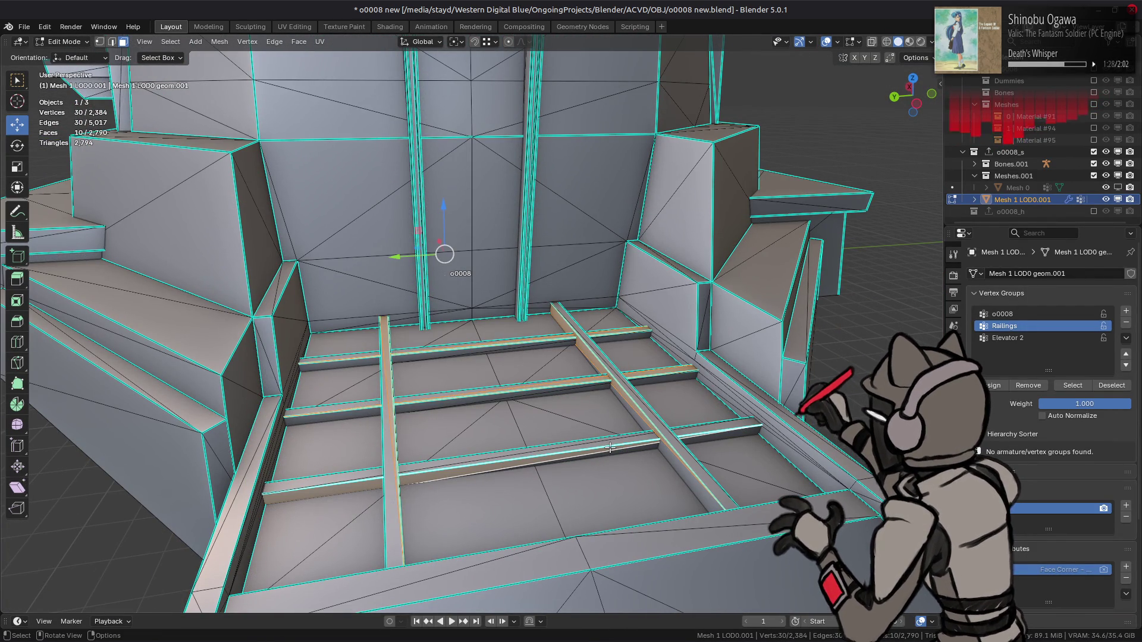
pyautogui.hotkey('ctrl', 'l')
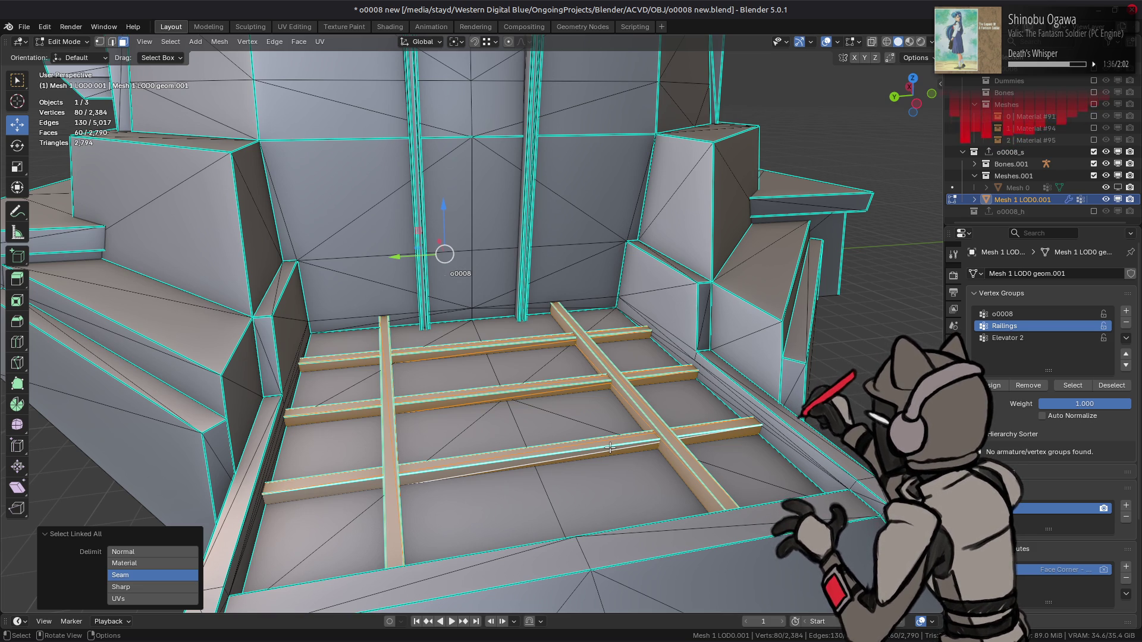
pyautogui.rightClick(610, 448)
pyautogui.click(609, 444)
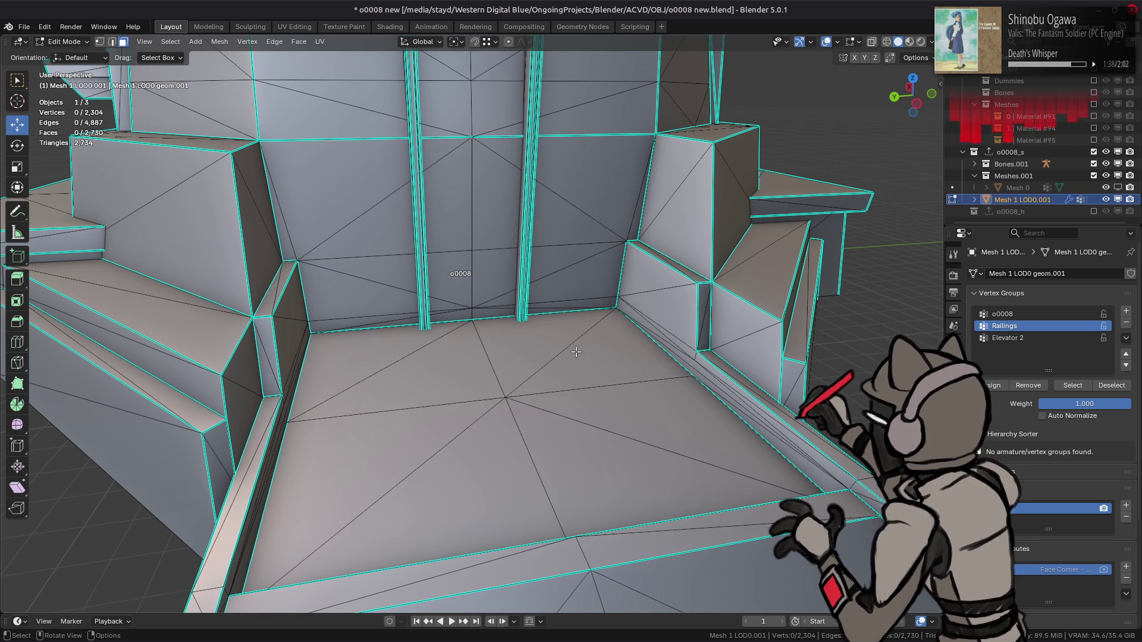
# - View the top platform in top orthographic view with X-ray enabled
pyautogui.scroll(-6, 576, 352)
pyautogui.moveTo(576, 352)
pyautogui.mouseDown(button='middle')
pyautogui.moveTo(512, 353)
pyautogui.moveTo(544, 363)
pyautogui.mouseUp(button='middle')
pyautogui.scroll(3, 512, 353)
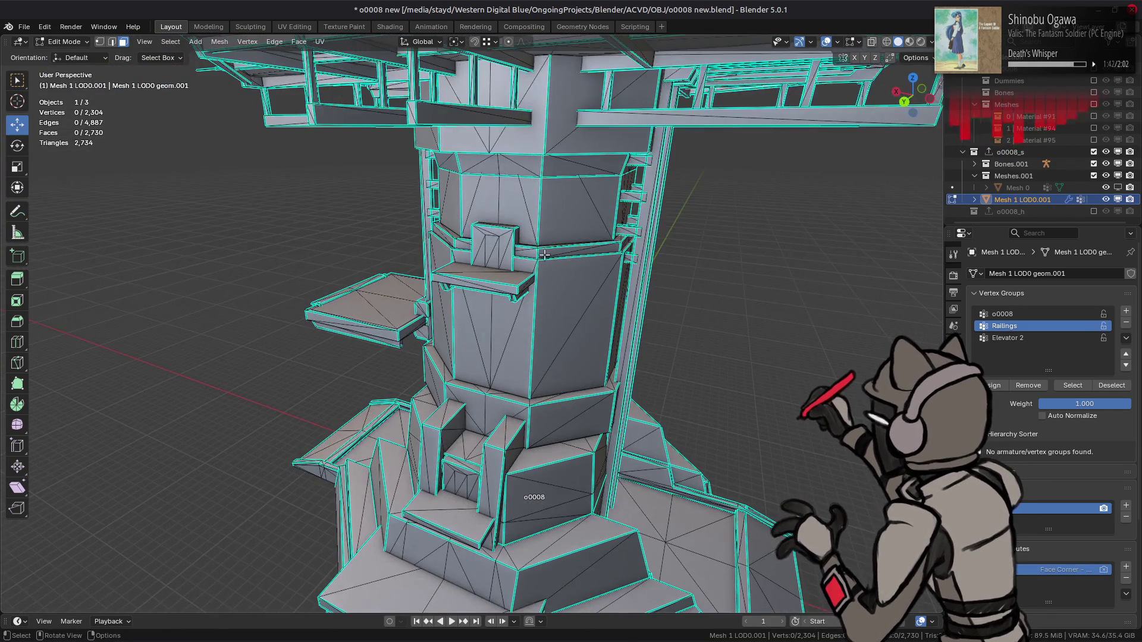
pyautogui.scroll(3, 547, 269)
pyautogui.moveTo(546, 269); pyautogui.dragTo(541, 154, button='middle')
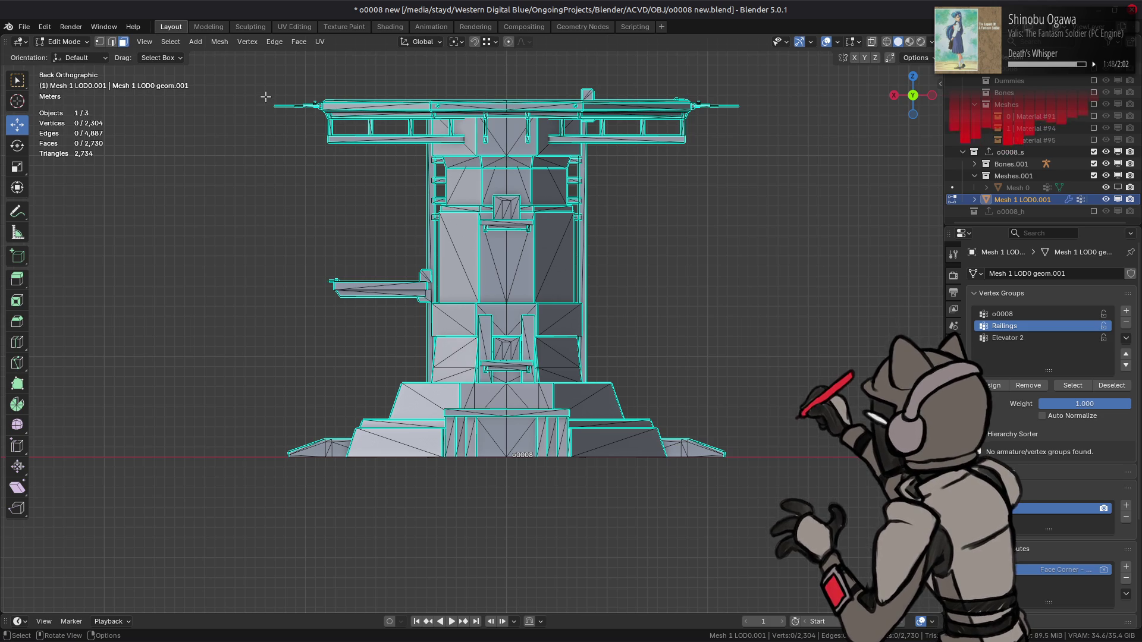
pyautogui.keyDown('alt'); pyautogui.moveTo(265, 96); pyautogui.dragTo(270, 187, button='middle'); pyautogui.keyUp('alt')
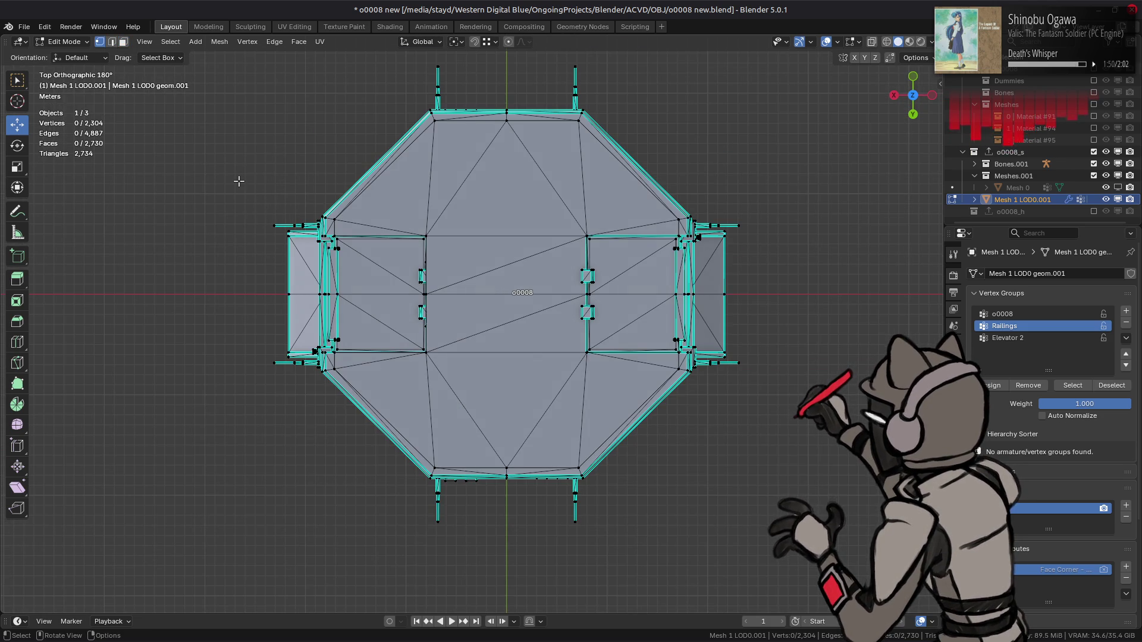
pyautogui.hotkey('alt', 'z')
# - Box-select the outer railing vertices on all four sides, deselecting the central vertices
pyautogui.moveTo(233, 170); pyautogui.dragTo(309, 397)
pyautogui.moveTo(644, 587)
pyautogui.mouseDown()
pyautogui.moveTo(415, 500)
pyautogui.moveTo(392, 480)
pyautogui.mouseUp()
pyautogui.keyDown('shift'); pyautogui.moveTo(788, 174); pyautogui.dragTo(699, 408); pyautogui.keyUp('shift')
pyautogui.keyDown('shift'); pyautogui.moveTo(382, 83); pyautogui.dragTo(387, 104, button='middle'); pyautogui.keyUp('shift')
pyautogui.keyDown('shift'); pyautogui.moveTo(401, 83); pyautogui.dragTo(625, 144); pyautogui.keyUp('shift')
pyautogui.press('ctrl+KP_1')
pyautogui.moveTo(831, 539)
pyautogui.keyDown('ctrl'); pyautogui.mouseDown()
pyautogui.moveTo(334, 316)
pyautogui.moveTo(234, 199)
pyautogui.mouseUp(); pyautogui.keyUp('ctrl')
# - Switch to face selection and delete the 225 outer railing faces
pyautogui.hotkey('ctrl', '3')
pyautogui.moveTo(356, 233)
pyautogui.mouseDown(button='middle')
pyautogui.moveTo(505, 310)
pyautogui.moveTo(506, 327)
pyautogui.moveTo(424, 345)
pyautogui.mouseUp(button='middle')
pyautogui.scroll(3, 534, 328)
pyautogui.scroll(3, 483, 327)
pyautogui.rightClick(424, 345)
pyautogui.click(436, 335)
pyautogui.moveTo(450, 361)
pyautogui.keyDown('shift'); pyautogui.mouseDown(button='middle')
pyautogui.moveTo(469, 334)
pyautogui.moveTo(411, 314)
pyautogui.moveTo(509, 278)
pyautogui.mouseUp(button='middle'); pyautogui.keyUp('shift')
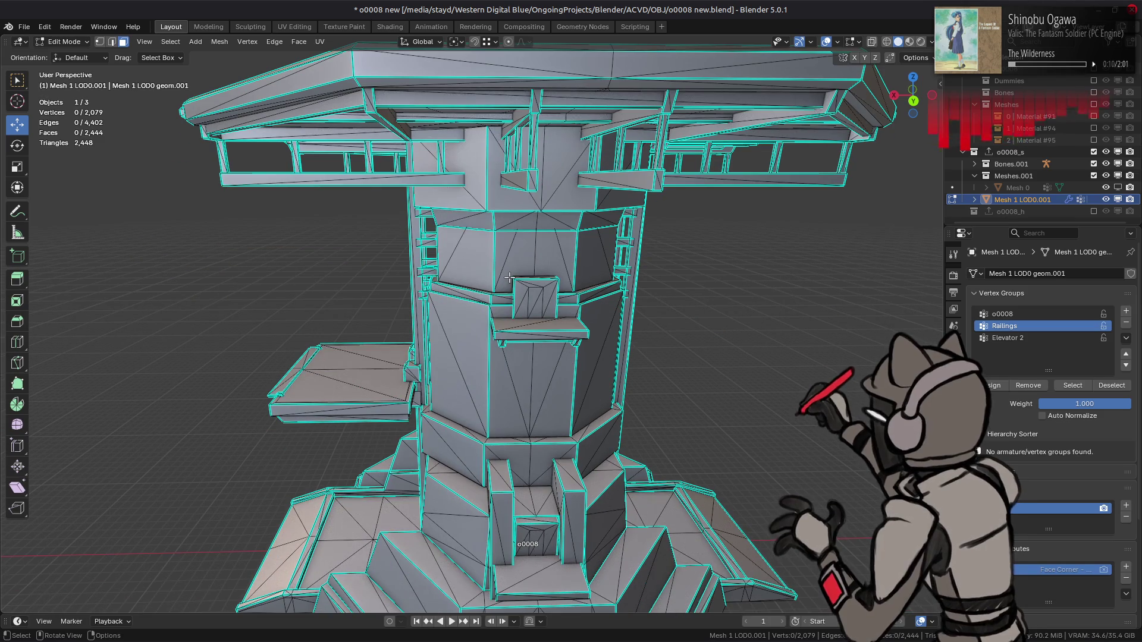
# - Delete the side platform's rail using a linked face selection
pyautogui.scroll(6, 492, 275)
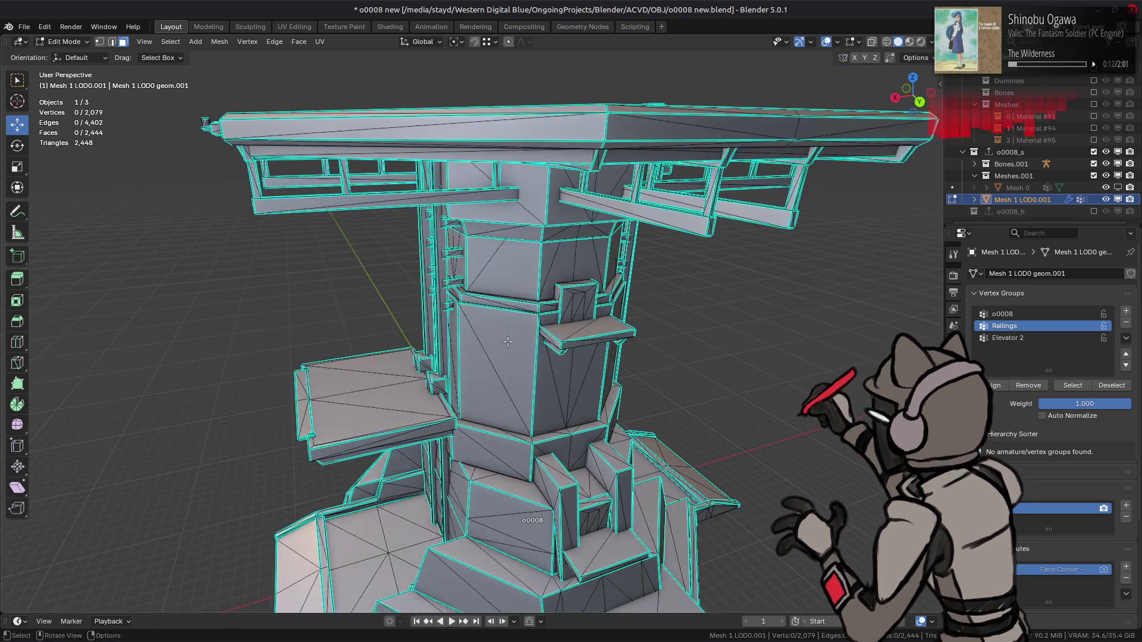
pyautogui.moveTo(492, 276)
pyautogui.mouseDown(button='middle')
pyautogui.moveTo(630, 394)
pyautogui.moveTo(477, 334)
pyautogui.moveTo(548, 333)
pyautogui.mouseUp(button='middle')
pyautogui.scroll(2, 548, 333)
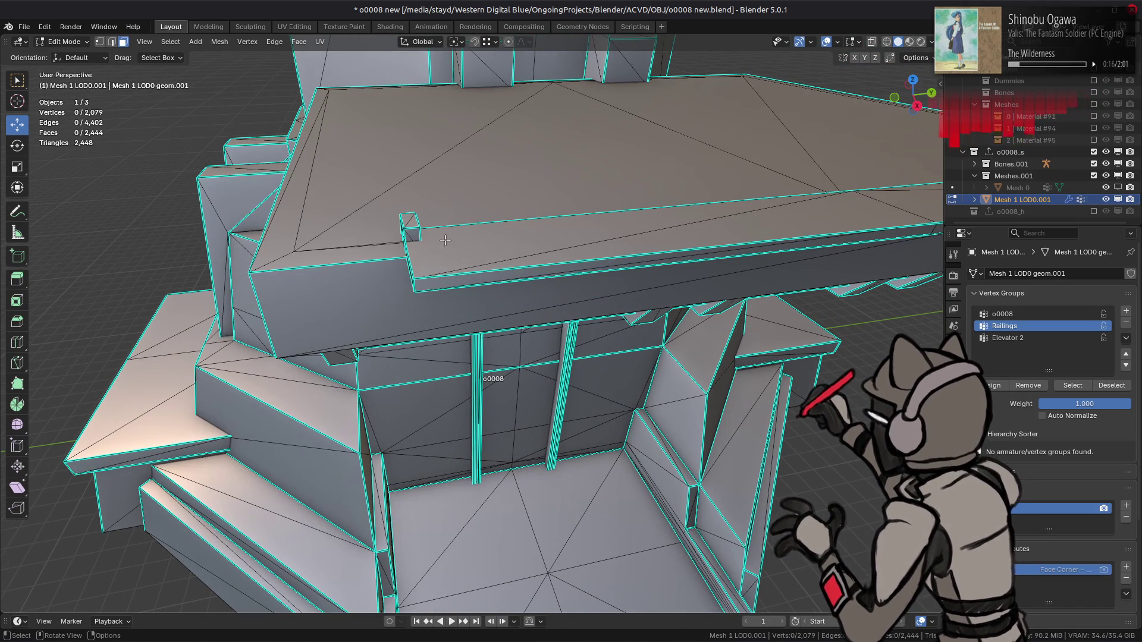
pyautogui.moveTo(494, 246); pyautogui.dragTo(714, 360, button='middle')
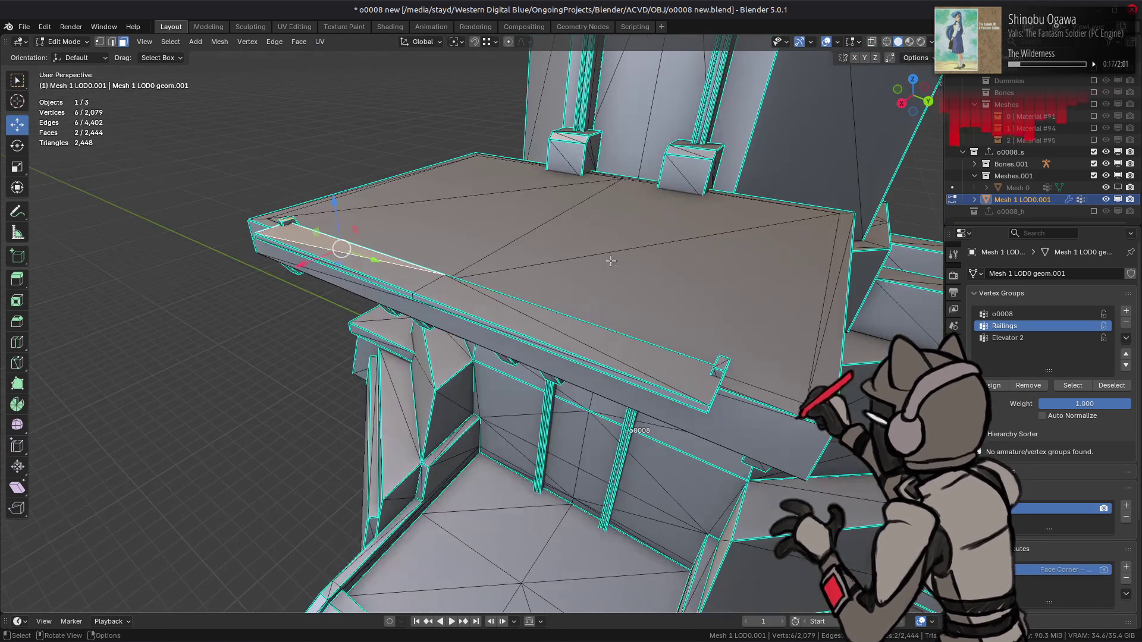
pyautogui.keyDown('shift'); pyautogui.click(716, 362); pyautogui.keyUp('shift')
pyautogui.hotkey('ctrl', 'l')
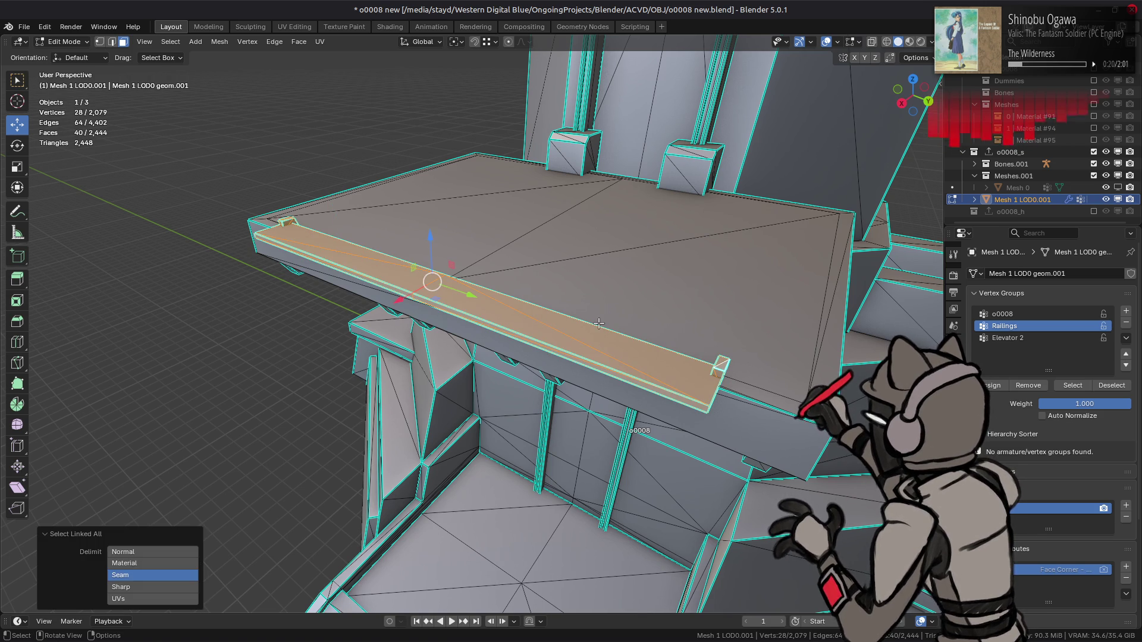
pyautogui.moveTo(598, 323)
pyautogui.mouseDown(button='middle')
pyautogui.moveTo(504, 302)
pyautogui.moveTo(599, 329)
pyautogui.mouseUp(button='middle')
pyautogui.scroll(5, 598, 330)
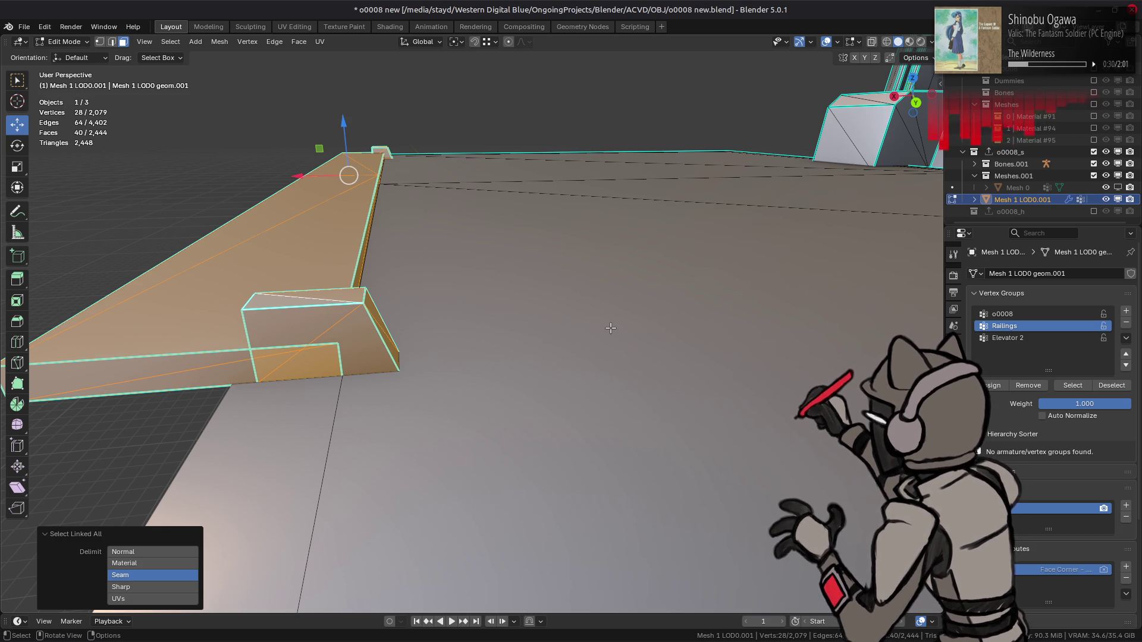
pyautogui.scroll(-5, 610, 328)
pyautogui.rightClick(600, 331)
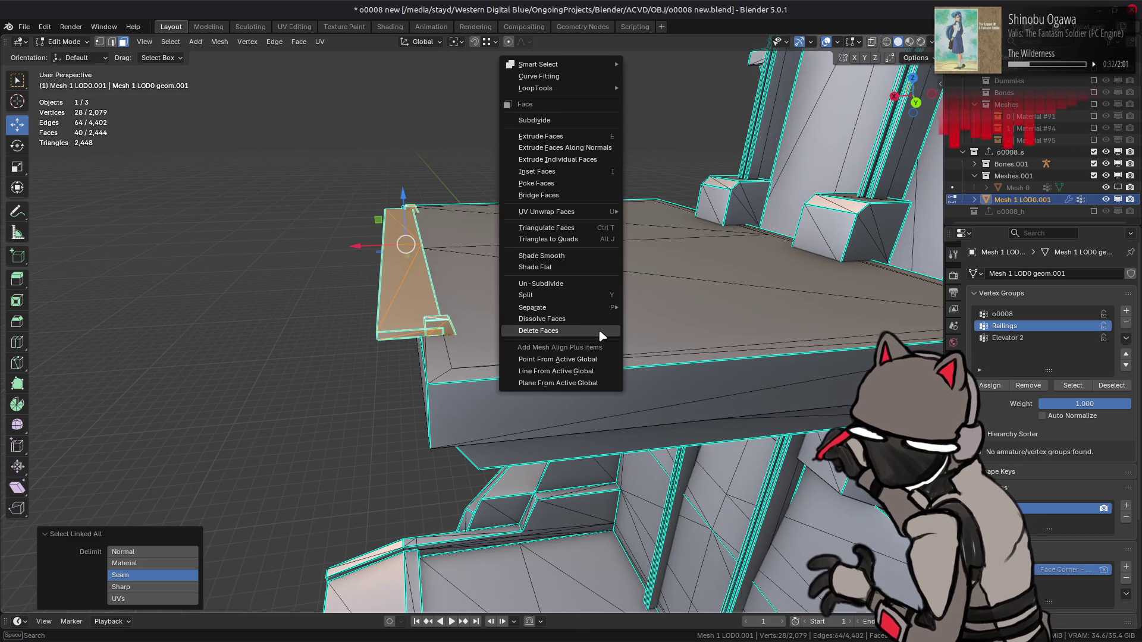
pyautogui.click(600, 332)
# - Delete a roof-top rail beam using a linked face selection
pyautogui.moveTo(600, 332)
pyautogui.mouseDown(button='middle')
pyautogui.moveTo(546, 357)
pyautogui.moveTo(441, 304)
pyautogui.mouseUp(button='middle')
pyautogui.scroll(-4, 547, 357)
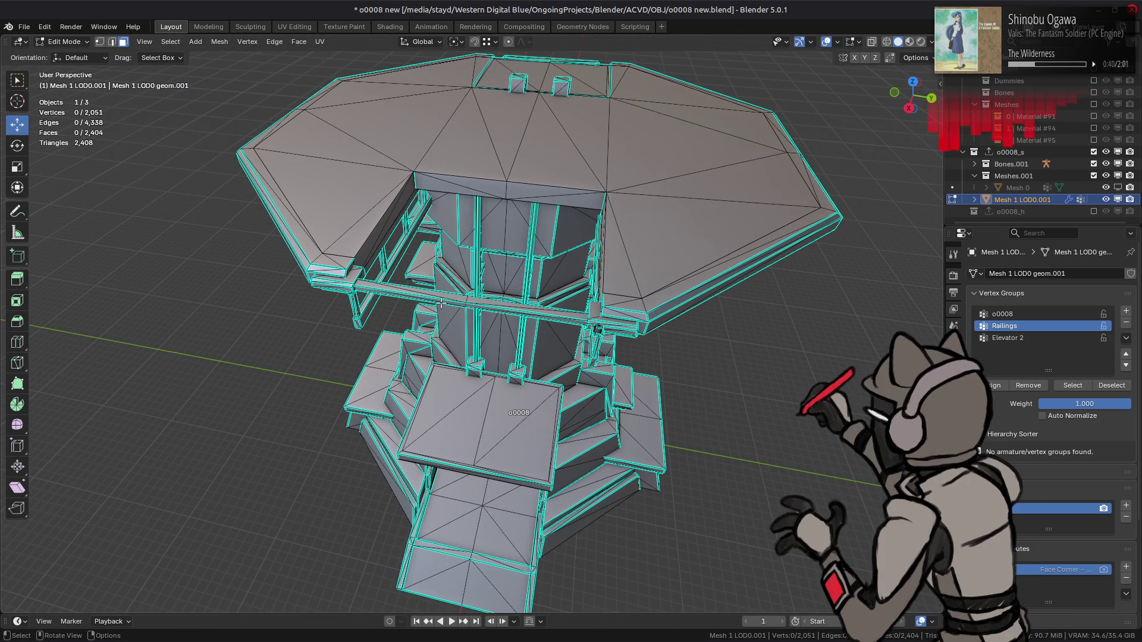
pyautogui.scroll(3, 441, 304)
pyautogui.moveTo(441, 304)
pyautogui.mouseDown(button='middle')
pyautogui.moveTo(477, 296)
pyautogui.moveTo(488, 244)
pyautogui.moveTo(496, 316)
pyautogui.moveTo(546, 411)
pyautogui.mouseUp(button='middle')
pyautogui.scroll(3, 458, 300)
pyautogui.scroll(3, 471, 269)
pyautogui.scroll(-3, 471, 270)
pyautogui.moveTo(528, 511)
pyautogui.mouseDown(button='middle')
pyautogui.moveTo(561, 294)
pyautogui.moveTo(535, 357)
pyautogui.mouseUp(button='middle')
pyautogui.scroll(3, 562, 294)
pyautogui.keyDown('shift'); pyautogui.click(561, 320); pyautogui.keyUp('shift')
pyautogui.scroll(3, 535, 357)
pyautogui.scroll(-4, 503, 389)
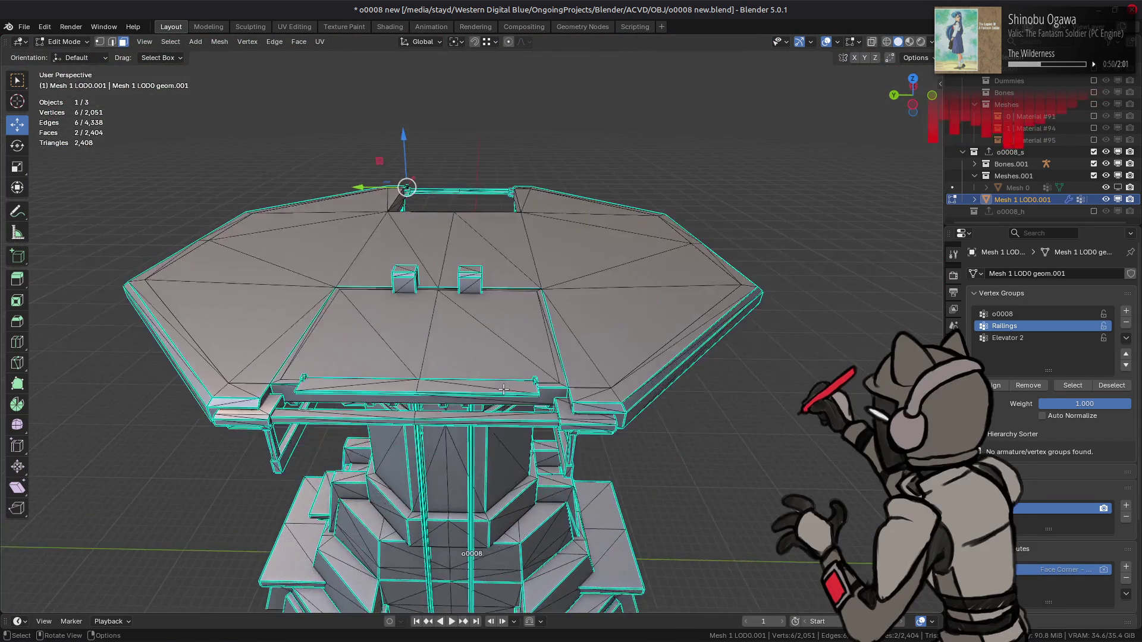
pyautogui.scroll(2, 503, 389)
pyautogui.hotkey('ctrl', 'l')
pyautogui.rightClick(503, 394)
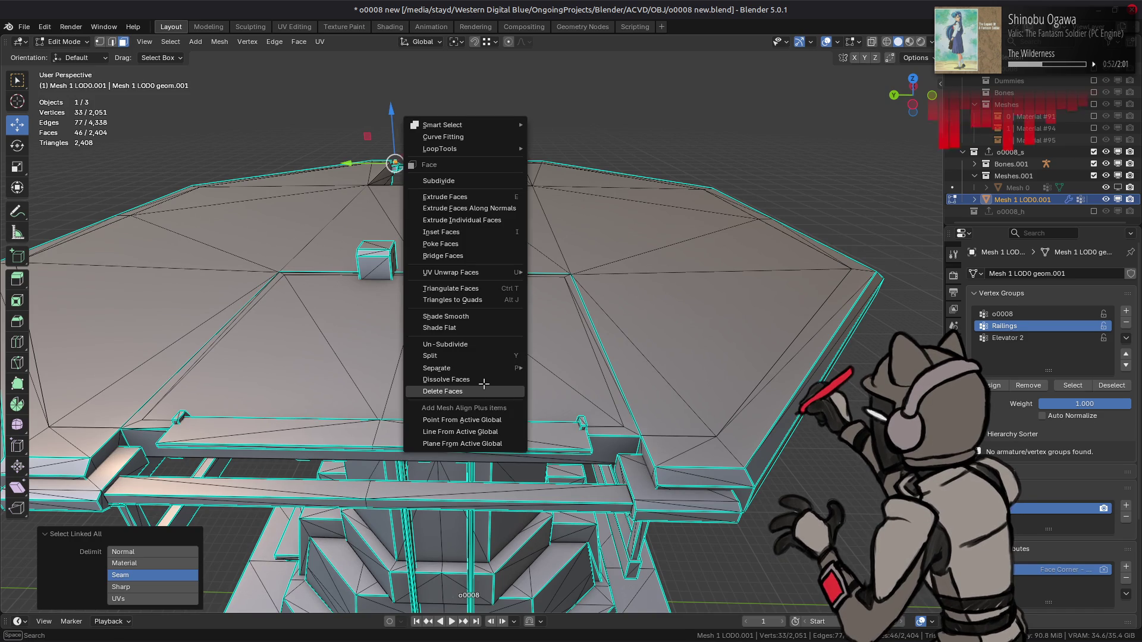
pyautogui.click(498, 393)
# - Delete the remaining roof rail geometry linked to a thin triangular face
pyautogui.moveTo(462, 251); pyautogui.dragTo(357, 275)
pyautogui.moveTo(357, 274)
pyautogui.mouseDown(button='middle')
pyautogui.moveTo(588, 304)
pyautogui.moveTo(693, 173)
pyautogui.mouseUp(button='middle')
pyautogui.scroll(-3, 694, 173)
pyautogui.hotkey('alt', 'a')
pyautogui.scroll(3, 414, 351)
pyautogui.moveTo(448, 315)
pyautogui.mouseDown(button='middle')
pyautogui.moveTo(418, 355)
pyautogui.moveTo(564, 378)
pyautogui.moveTo(515, 376)
pyautogui.mouseUp(button='middle')
pyautogui.scroll(3, 435, 361)
pyautogui.keyDown('shift'); pyautogui.click(692, 378); pyautogui.keyUp('shift')
pyautogui.hotkey('ctrl', 'l')
pyautogui.rightClick(595, 339)
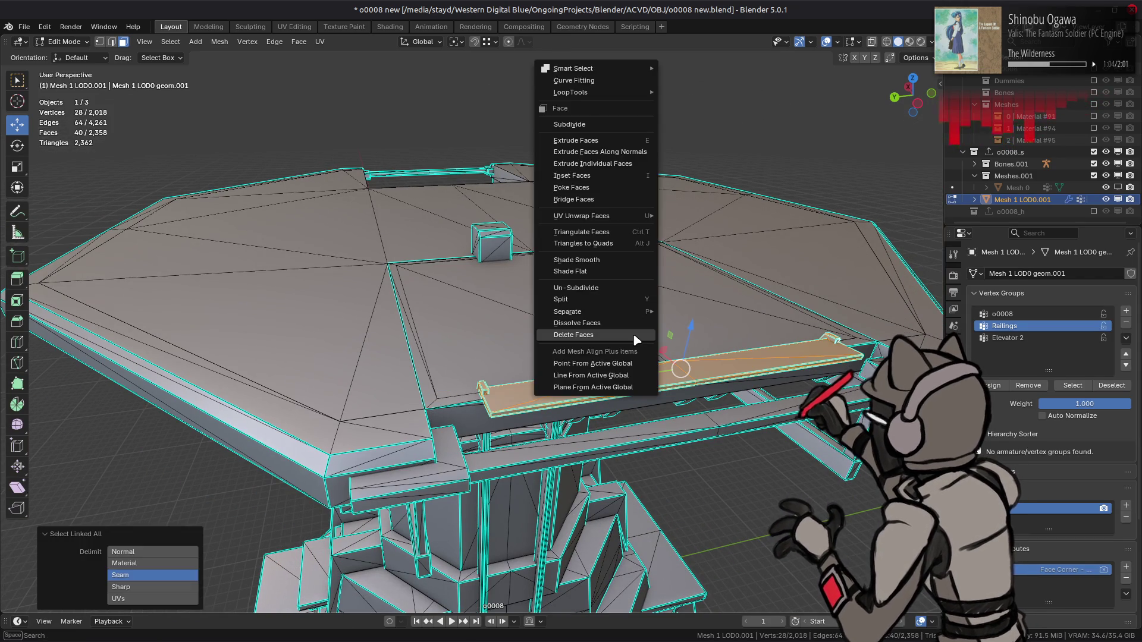
pyautogui.click(595, 340)
pyautogui.moveTo(594, 340)
pyautogui.mouseDown(button='middle')
pyautogui.moveTo(535, 212)
pyautogui.moveTo(562, 202)
pyautogui.mouseUp(button='middle')
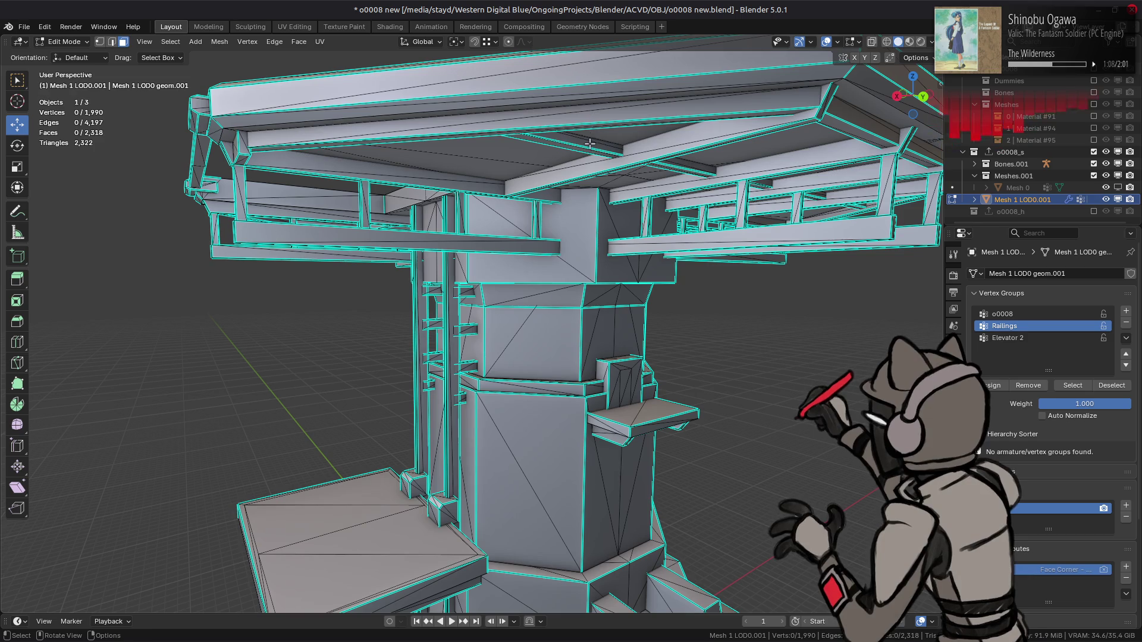
# - Select the diagonal roof beams with their linked faces and delete the 88 beam faces
pyautogui.keyDown('shift'); pyautogui.click(702, 143); pyautogui.keyUp('shift')
pyautogui.moveTo(702, 143)
pyautogui.mouseDown(button='middle')
pyautogui.moveTo(798, 177)
pyautogui.moveTo(589, 225)
pyautogui.moveTo(657, 220)
pyautogui.mouseUp(button='middle')
pyautogui.keyDown('shift'); pyautogui.click(797, 176); pyautogui.keyUp('shift')
pyautogui.moveTo(730, 209)
pyautogui.mouseDown(button='middle')
pyautogui.moveTo(561, 214)
pyautogui.moveTo(579, 214)
pyautogui.moveTo(561, 203)
pyautogui.mouseUp(button='middle')
pyautogui.keyDown('shift'); pyautogui.click(466, 196); pyautogui.keyUp('shift')
pyautogui.keyDown('shift'); pyautogui.click(571, 158); pyautogui.keyUp('shift')
pyautogui.keyDown('shift'); pyautogui.click(599, 226); pyautogui.keyUp('shift')
pyautogui.keyDown('shift'); pyautogui.click(659, 223); pyautogui.keyUp('shift')
pyautogui.hotkey('ctrl', 'l')
pyautogui.moveTo(514, 254)
pyautogui.mouseDown(button='middle')
pyautogui.moveTo(673, 251)
pyautogui.moveTo(520, 267)
pyautogui.moveTo(494, 205)
pyautogui.mouseUp(button='middle')
pyautogui.keyDown('shift'); pyautogui.click(488, 191); pyautogui.keyUp('shift')
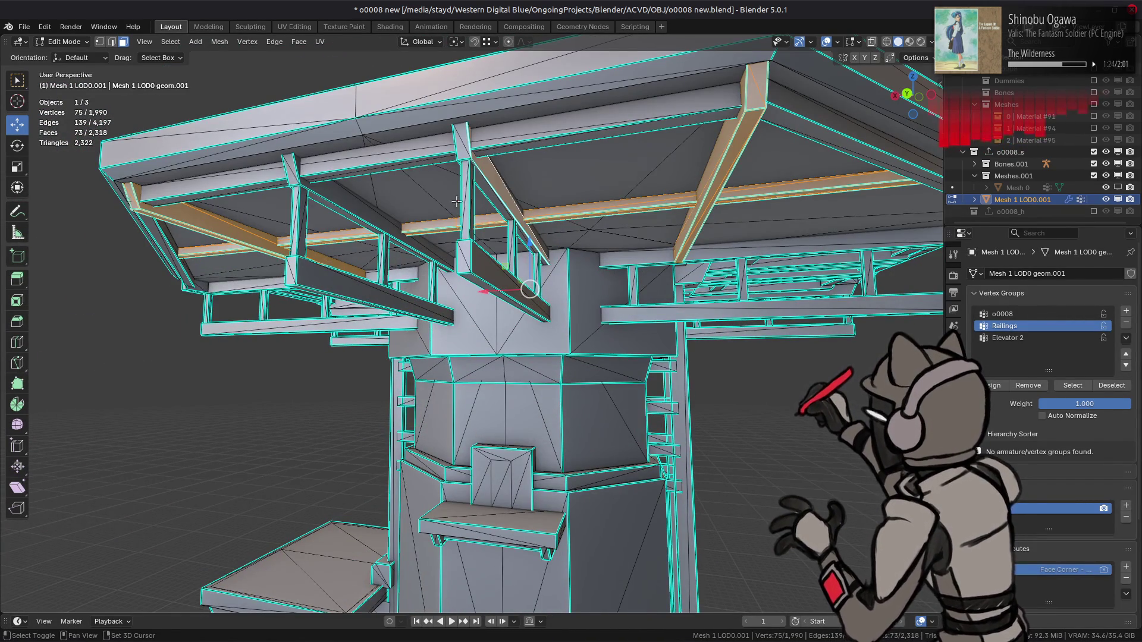
pyautogui.keyDown('shift'); pyautogui.click(382, 220); pyautogui.keyUp('shift')
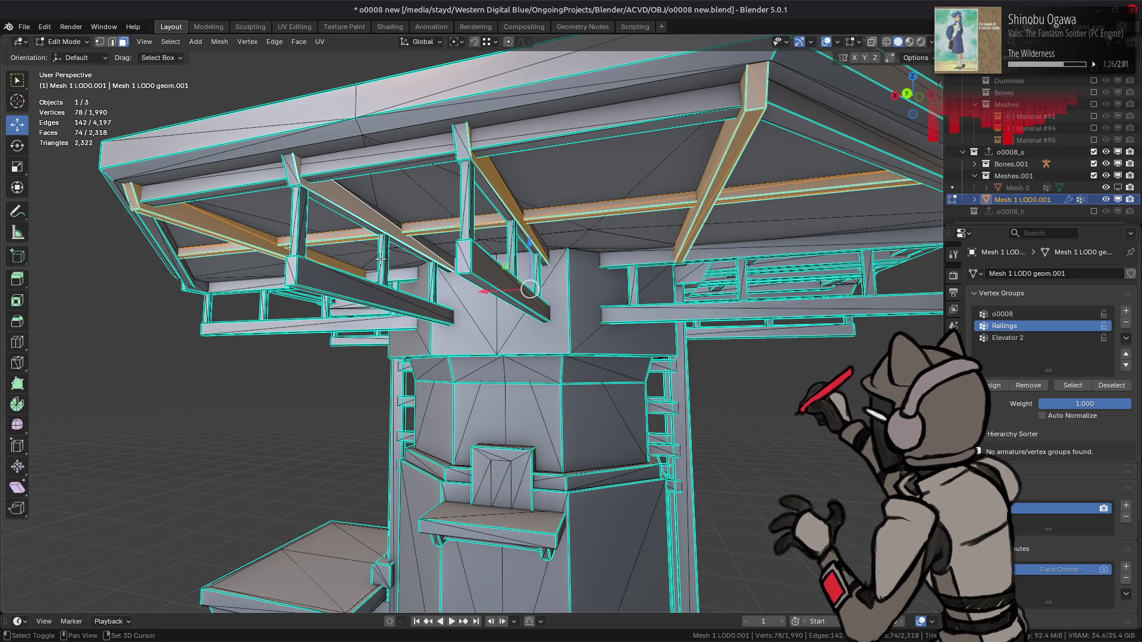
pyautogui.hotkey('ctrl', 'l')
pyautogui.rightClick(383, 265)
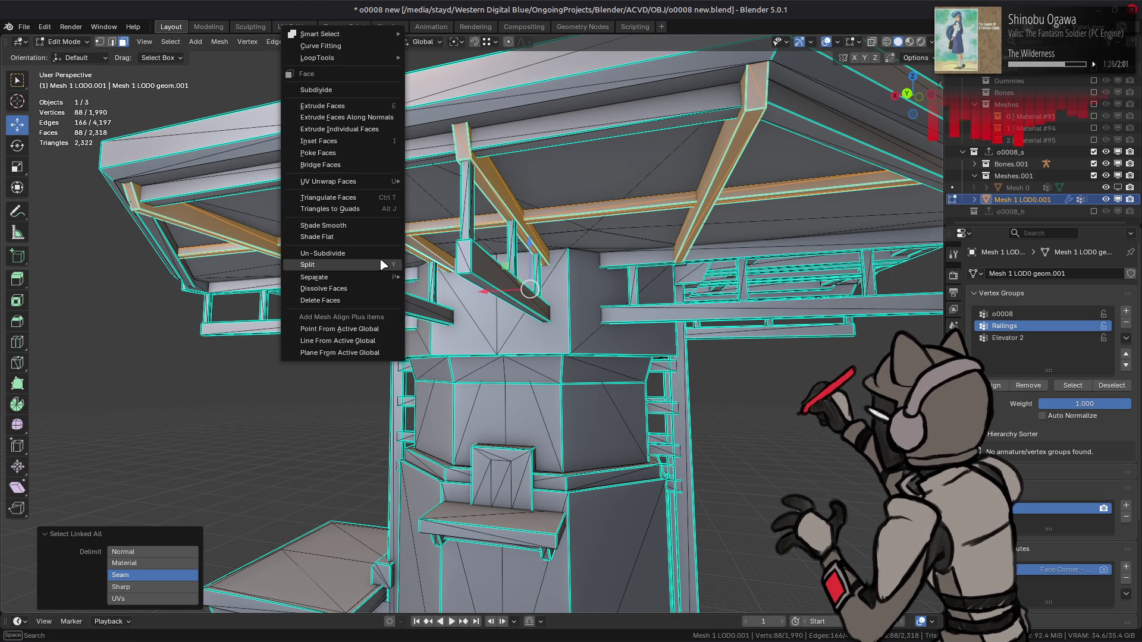
pyautogui.click(355, 300)
# - Dissolve the upper roof-beam and right railing faces with their linked geometry
pyautogui.moveTo(365, 287)
pyautogui.mouseDown(button='middle')
pyautogui.moveTo(563, 293)
pyautogui.moveTo(532, 245)
pyautogui.mouseUp(button='middle')
pyautogui.click(502, 202)
pyautogui.moveTo(503, 202)
pyautogui.mouseDown(button='middle')
pyautogui.moveTo(571, 262)
pyautogui.moveTo(609, 274)
pyautogui.moveTo(489, 308)
pyautogui.mouseUp(button='middle')
pyautogui.keyDown('shift'); pyautogui.click(321, 226); pyautogui.keyUp('shift')
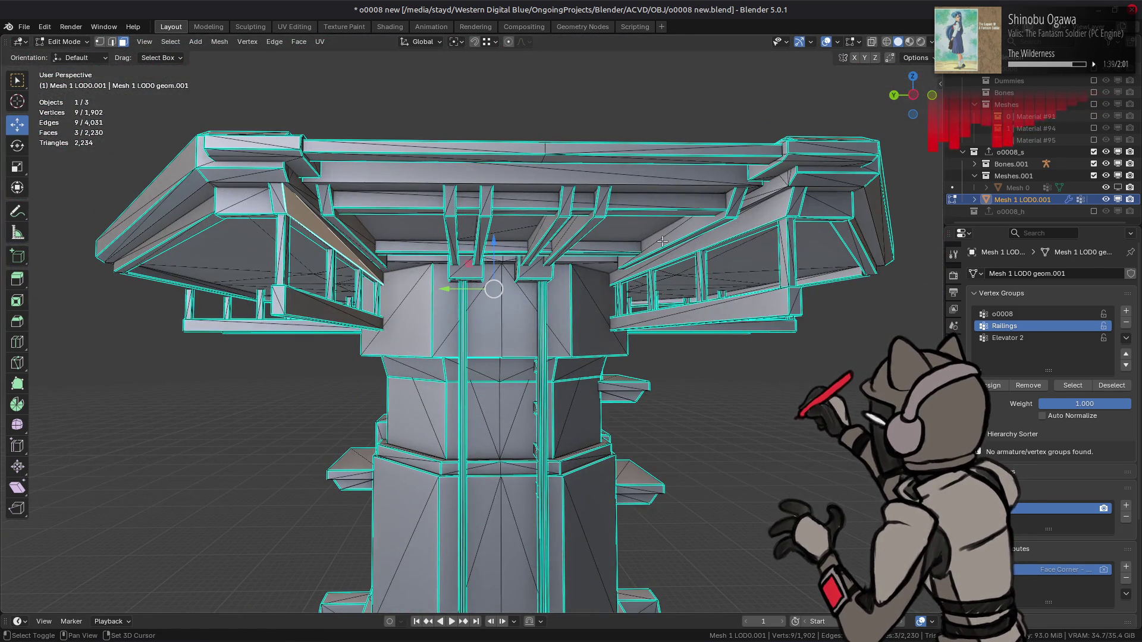
pyautogui.keyDown('shift'); pyautogui.click(727, 242); pyautogui.keyUp('shift')
pyautogui.press('l')
pyautogui.rightClick(621, 285)
pyautogui.click(618, 287)
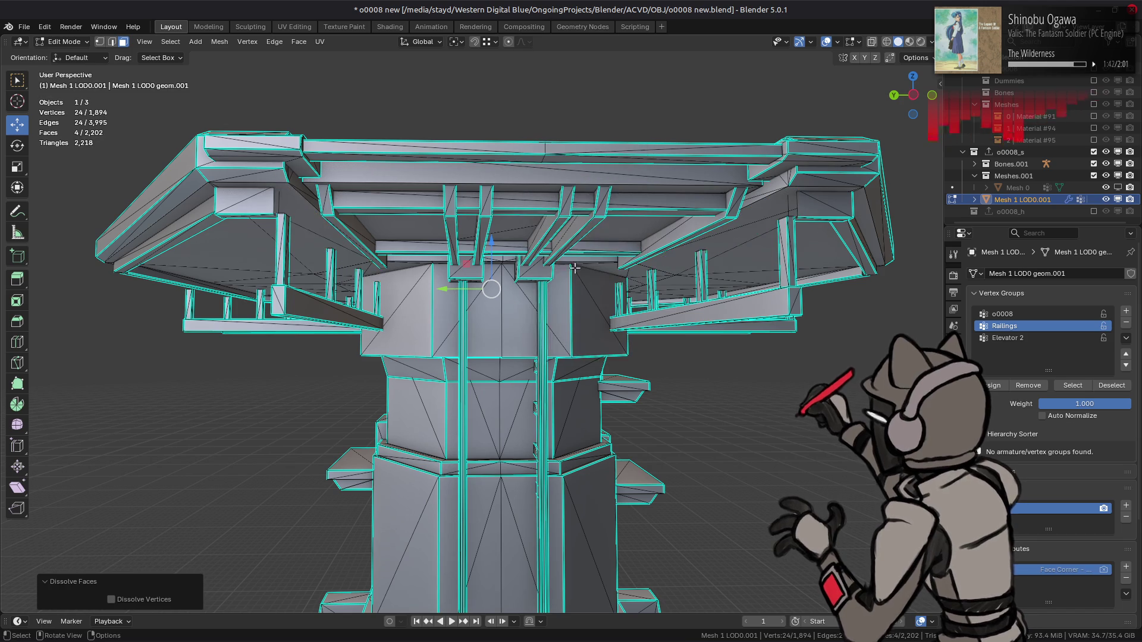
# - Select the under-roof beams and their linked faces, then delete the 60 faces
pyautogui.moveTo(574, 269); pyautogui.dragTo(467, 203, button='middle')
pyautogui.click(418, 170)
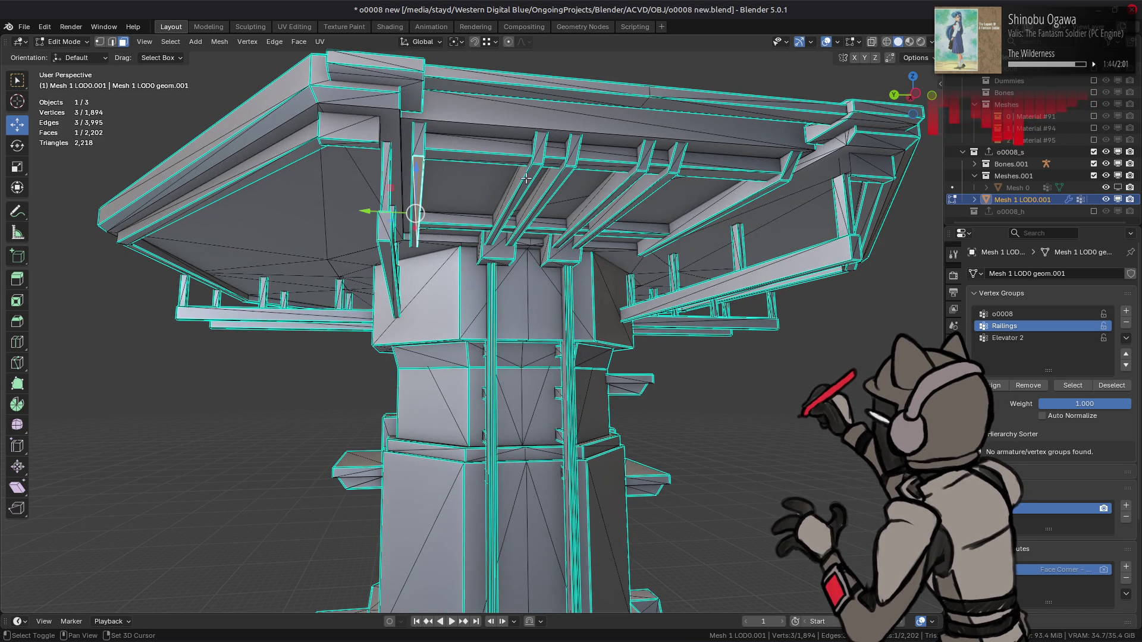
pyautogui.keyDown('shift'); pyautogui.click(532, 175); pyautogui.keyUp('shift')
pyautogui.keyDown('shift'); pyautogui.click(562, 172); pyautogui.keyUp('shift')
pyautogui.keyDown('shift'); pyautogui.click(619, 185); pyautogui.keyUp('shift')
pyautogui.keyDown('shift'); pyautogui.click(663, 190); pyautogui.keyUp('shift')
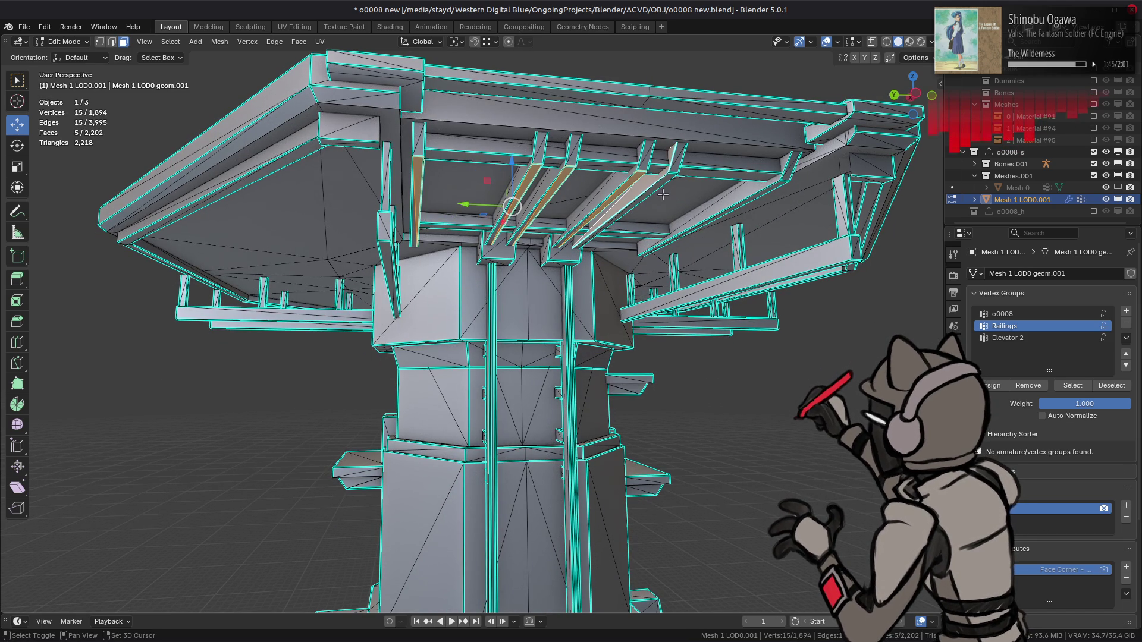
pyautogui.keyDown('shift'); pyautogui.click(715, 212); pyautogui.keyUp('shift')
pyautogui.keyDown('shift'); pyautogui.click(705, 178); pyautogui.keyUp('shift')
pyautogui.keyDown('shift'); pyautogui.click(636, 236); pyautogui.keyUp('shift')
pyautogui.moveTo(636, 236); pyautogui.dragTo(533, 283, button='middle')
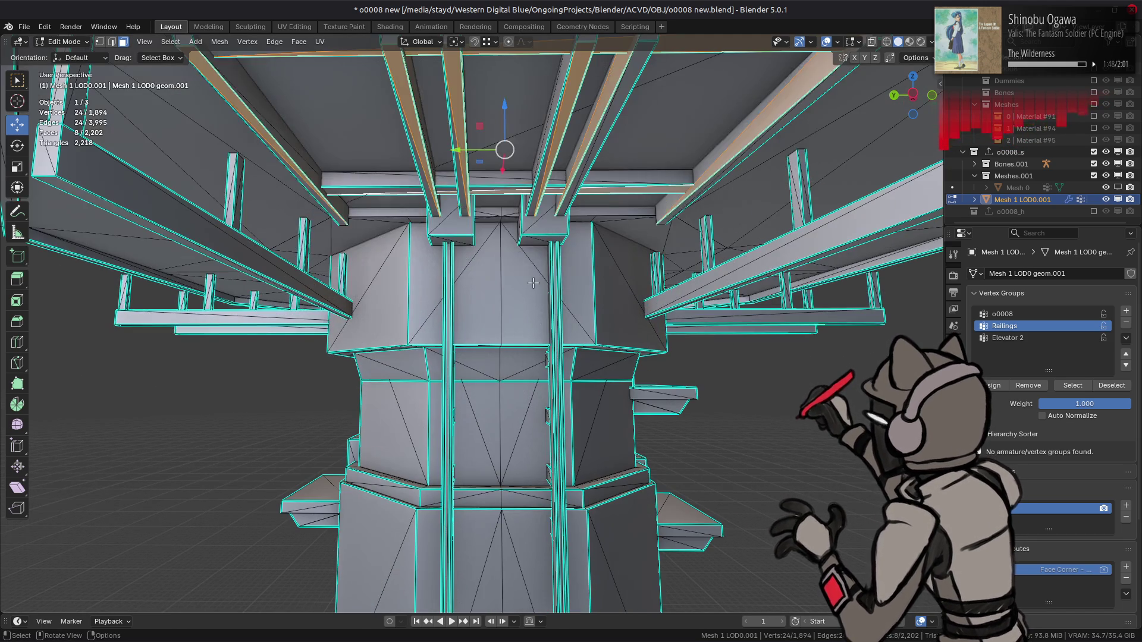
pyautogui.hotkey('ctrl', 'l')
pyautogui.hotkey('ctrl', 'f')
pyautogui.click(505, 305)
# - Delete the two small blocks under the roof, undoing an accidental face operation first
pyautogui.click(451, 219)
pyautogui.keyDown('shift'); pyautogui.click(544, 218); pyautogui.keyUp('shift')
pyautogui.hotkey('ctrl', 'l')
pyautogui.hotkey('ctrl', 'f')
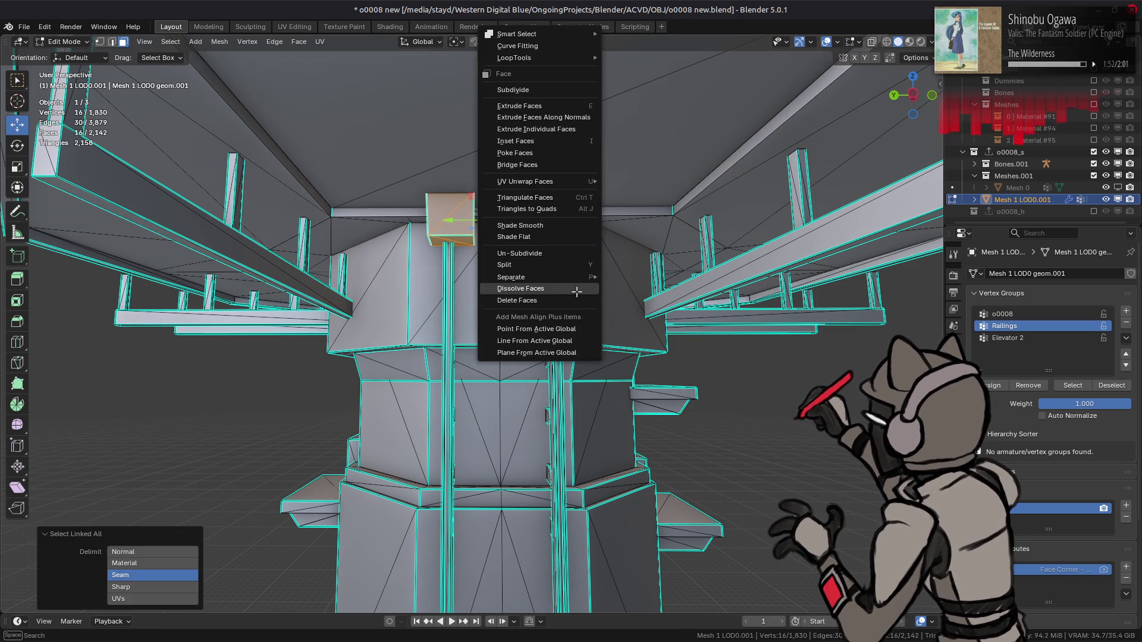
pyautogui.click(570, 288)
pyautogui.hotkey('ctrl', 'z')
pyautogui.hotkey('ctrl', 'f')
pyautogui.moveTo(497, 277)
pyautogui.click(488, 300)
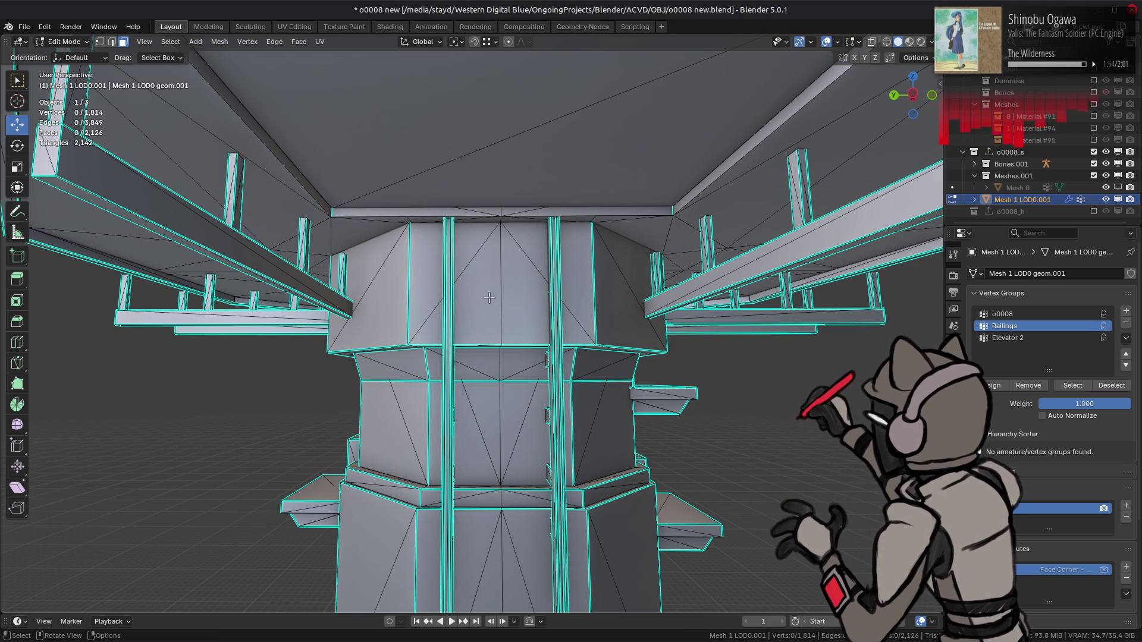
# - Select three faces along the roof edge and extend to their linked geometry
pyautogui.moveTo(514, 280)
pyautogui.mouseDown(button='middle')
pyautogui.moveTo(468, 297)
pyautogui.moveTo(484, 309)
pyautogui.moveTo(442, 283)
pyautogui.moveTo(431, 355)
pyautogui.moveTo(517, 280)
pyautogui.moveTo(487, 170)
pyautogui.mouseUp(button='middle')
pyautogui.scroll(3, 431, 355)
pyautogui.moveTo(575, 168); pyautogui.dragTo(466, 211, button='middle')
pyautogui.keyDown('shift'); pyautogui.click(487, 197); pyautogui.keyUp('shift')
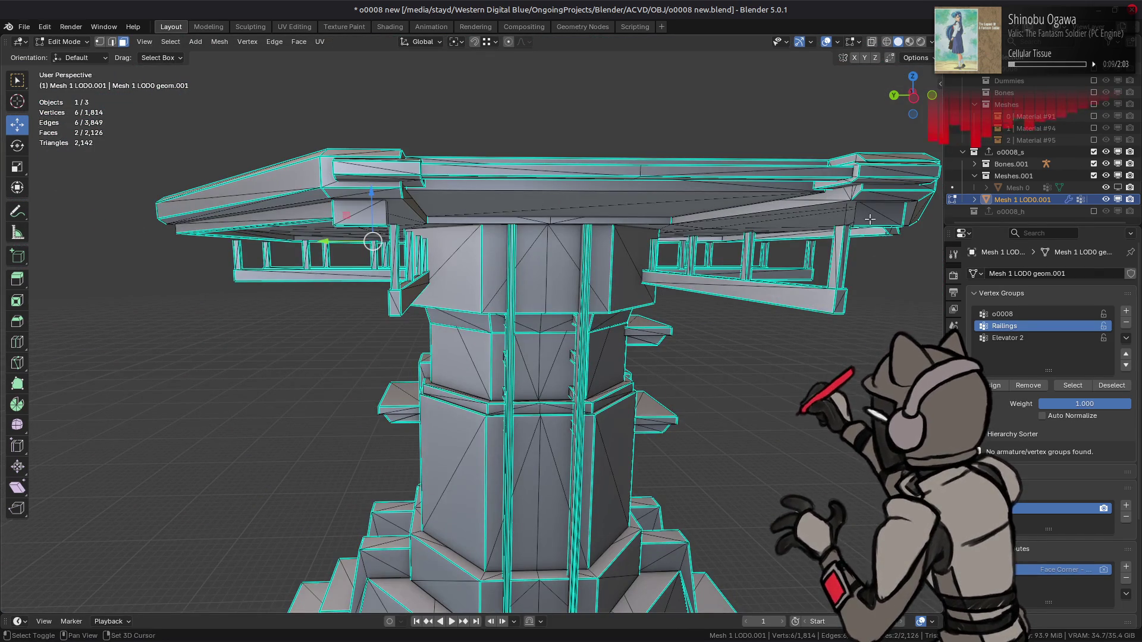
pyautogui.keyDown('shift'); pyautogui.click(316, 187); pyautogui.keyUp('shift')
pyautogui.keyDown('shift'); pyautogui.click(842, 182); pyautogui.keyUp('shift')
pyautogui.moveTo(843, 182)
pyautogui.mouseDown(button='middle')
pyautogui.moveTo(590, 223)
pyautogui.moveTo(579, 265)
pyautogui.mouseUp(button='middle')
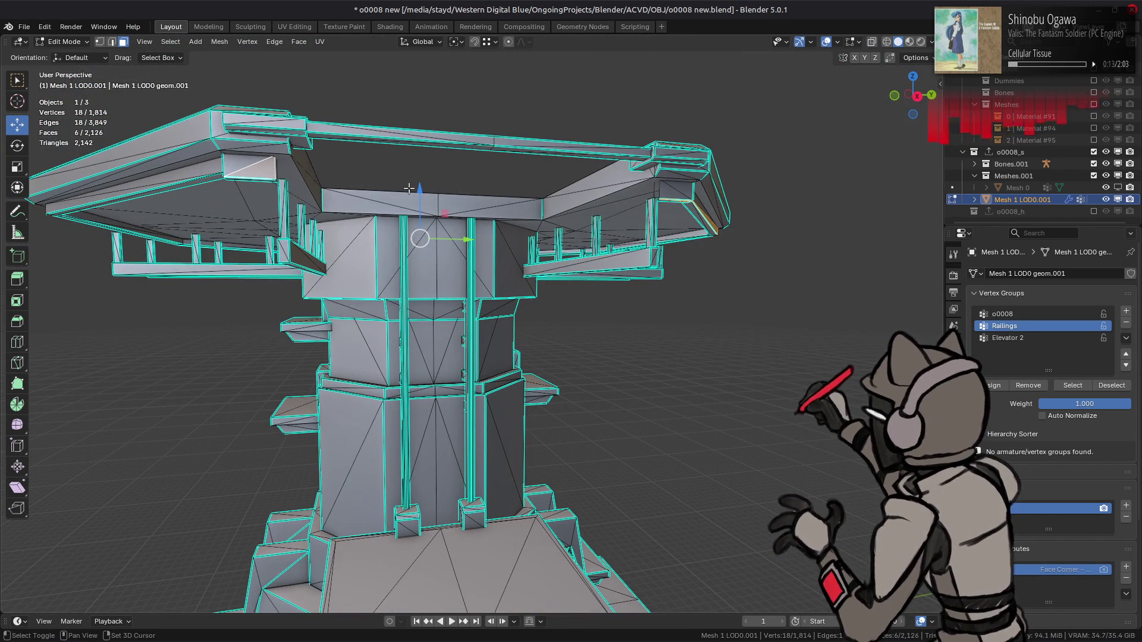
pyautogui.hotkey('ctrl', 'l')
# - Select the left and front roof-edge trim strips with linked faces and delete them
pyautogui.keyDown('shift'); pyautogui.click(217, 190); pyautogui.keyUp('shift')
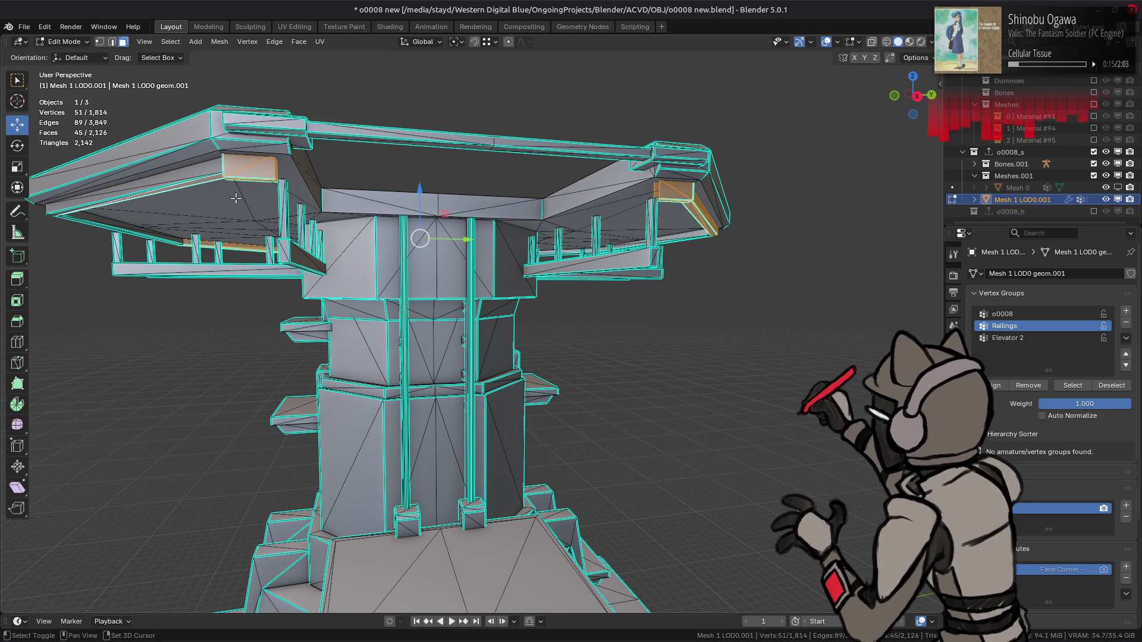
pyautogui.hotkey('ctrl', 'l')
pyautogui.keyDown('shift'); pyautogui.click(164, 243); pyautogui.keyUp('shift')
pyautogui.moveTo(164, 243); pyautogui.dragTo(675, 188, button='middle')
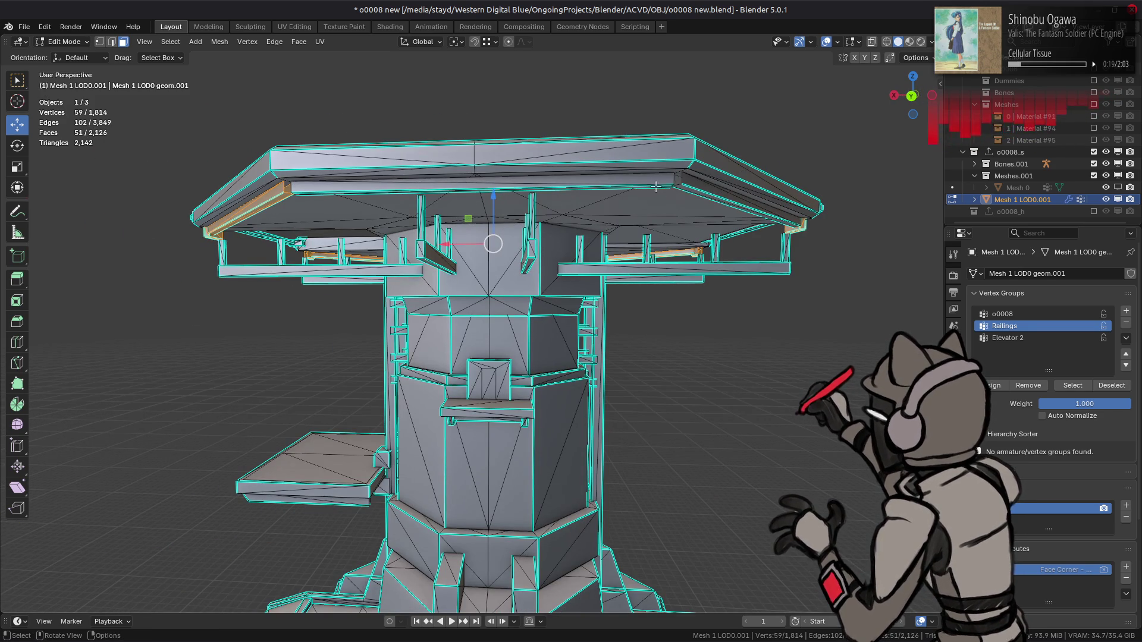
pyautogui.keyDown('shift'); pyautogui.click(675, 188); pyautogui.keyUp('shift')
pyautogui.hotkey('ctrl', 'l')
pyautogui.rightClick(628, 240)
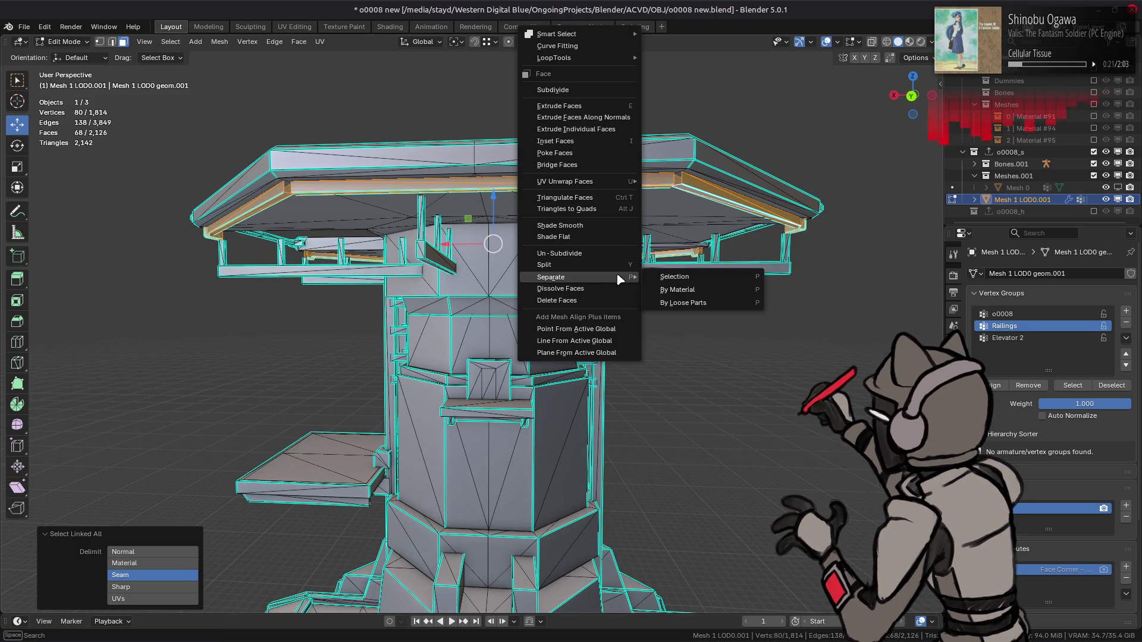
pyautogui.click(565, 300)
pyautogui.moveTo(565, 301)
pyautogui.mouseDown(button='middle')
pyautogui.moveTo(672, 264)
pyautogui.moveTo(485, 277)
pyautogui.mouseUp(button='middle')
# - In X-ray side view, box-select the walkway railing posts and delete their 192 faces
pyautogui.press('ctrl+KP_3')
pyautogui.hotkey('alt', 'z')
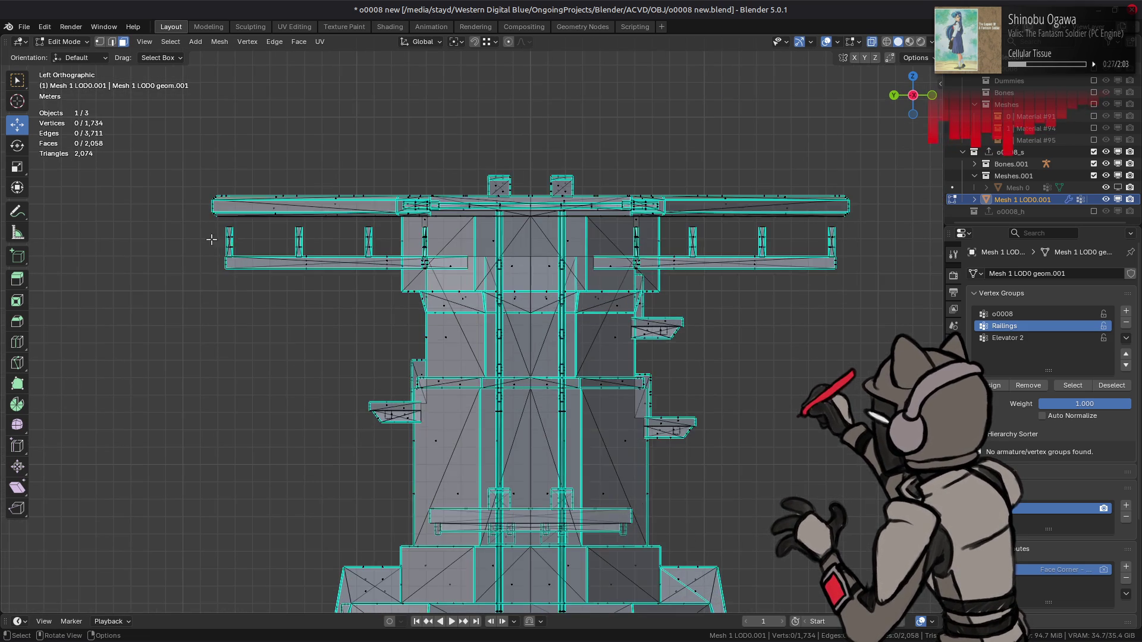
pyautogui.press('1')
pyautogui.press('3')
pyautogui.moveTo(213, 225); pyautogui.dragTo(384, 259)
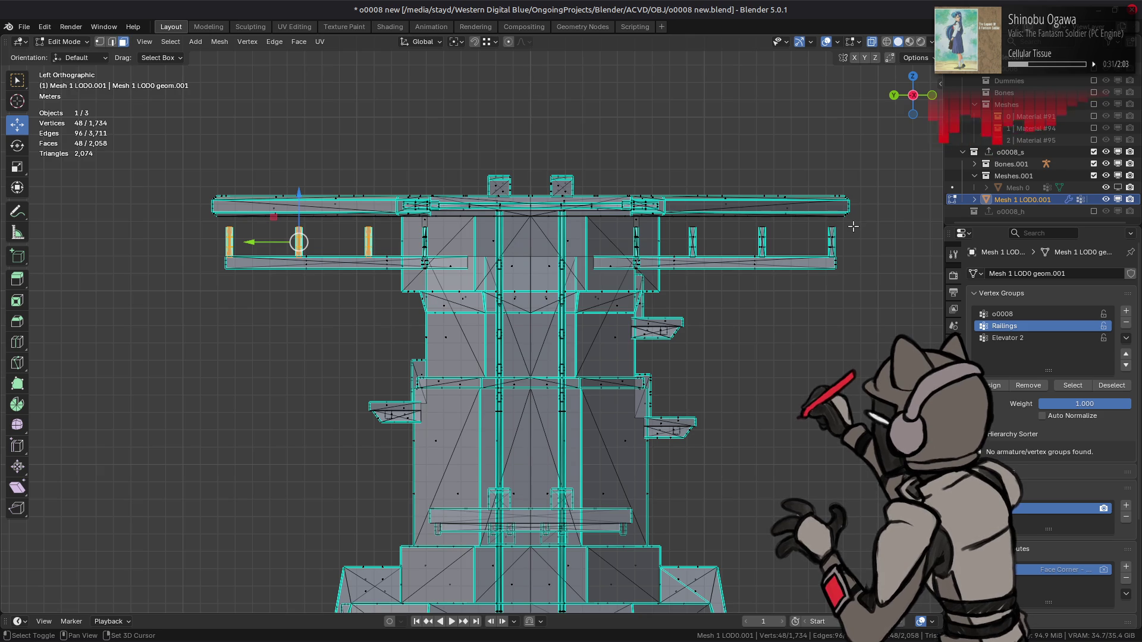
pyautogui.keyDown('shift'); pyautogui.moveTo(853, 227); pyautogui.dragTo(676, 259); pyautogui.keyUp('shift')
pyautogui.moveTo(676, 259)
pyautogui.mouseDown(button='middle')
pyautogui.moveTo(502, 281)
pyautogui.moveTo(518, 276)
pyautogui.mouseUp(button='middle')
pyautogui.moveTo(827, 227)
pyautogui.keyDown('shift'); pyautogui.mouseDown()
pyautogui.moveTo(821, 238)
pyautogui.moveTo(613, 252)
pyautogui.mouseUp(); pyautogui.keyUp('shift')
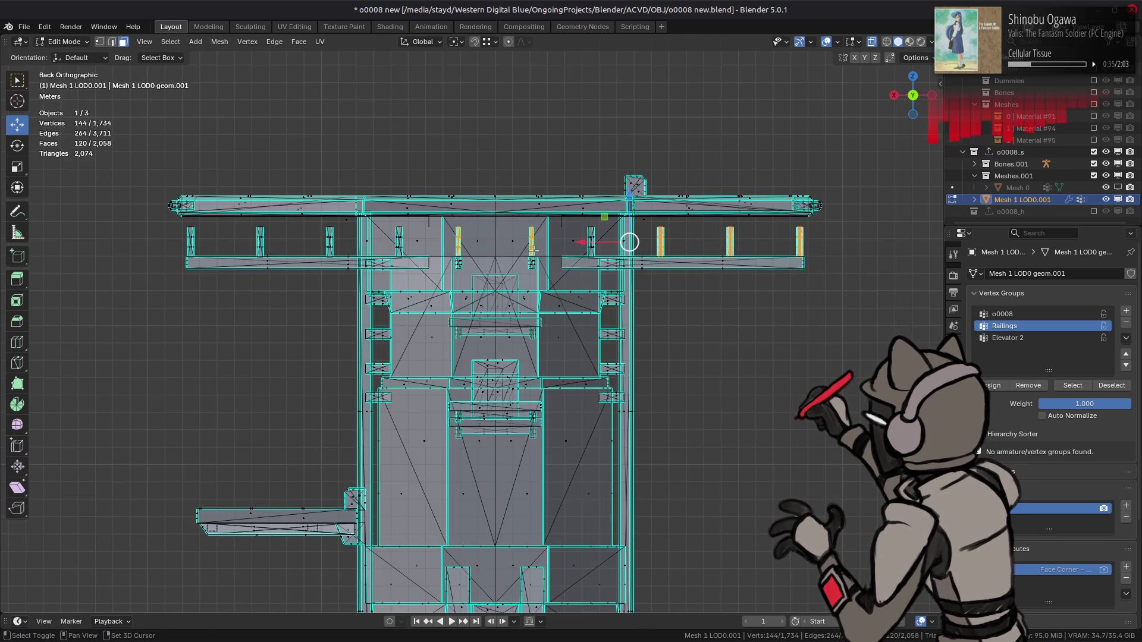
pyautogui.keyDown('shift'); pyautogui.moveTo(176, 231); pyautogui.dragTo(342, 246); pyautogui.keyUp('shift')
pyautogui.hotkey('ctrl', 'l')
pyautogui.rightClick(368, 292)
pyautogui.click(350, 301)
pyautogui.moveTo(351, 301); pyautogui.dragTo(502, 211, button='middle')
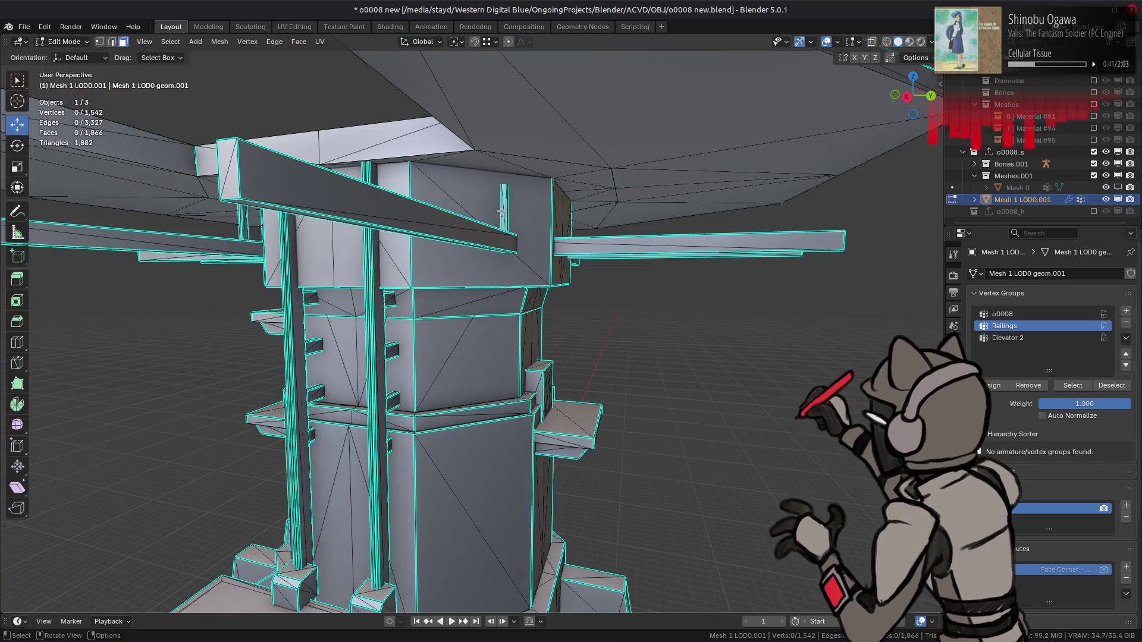
# - Select the four posts beside the upper column and delete their 32 faces
pyautogui.moveTo(320, 254)
pyautogui.mouseDown(button='middle')
pyautogui.moveTo(221, 228)
pyautogui.moveTo(339, 220)
pyautogui.moveTo(455, 231)
pyautogui.mouseUp(button='middle')
pyautogui.keyDown('shift'); pyautogui.click(226, 209); pyautogui.keyUp('shift')
pyautogui.keyDown('shift'); pyautogui.click(536, 201); pyautogui.keyUp('shift')
pyautogui.moveTo(536, 201); pyautogui.dragTo(544, 263, button='middle')
pyautogui.keyDown('shift'); pyautogui.click(538, 243); pyautogui.keyUp('shift')
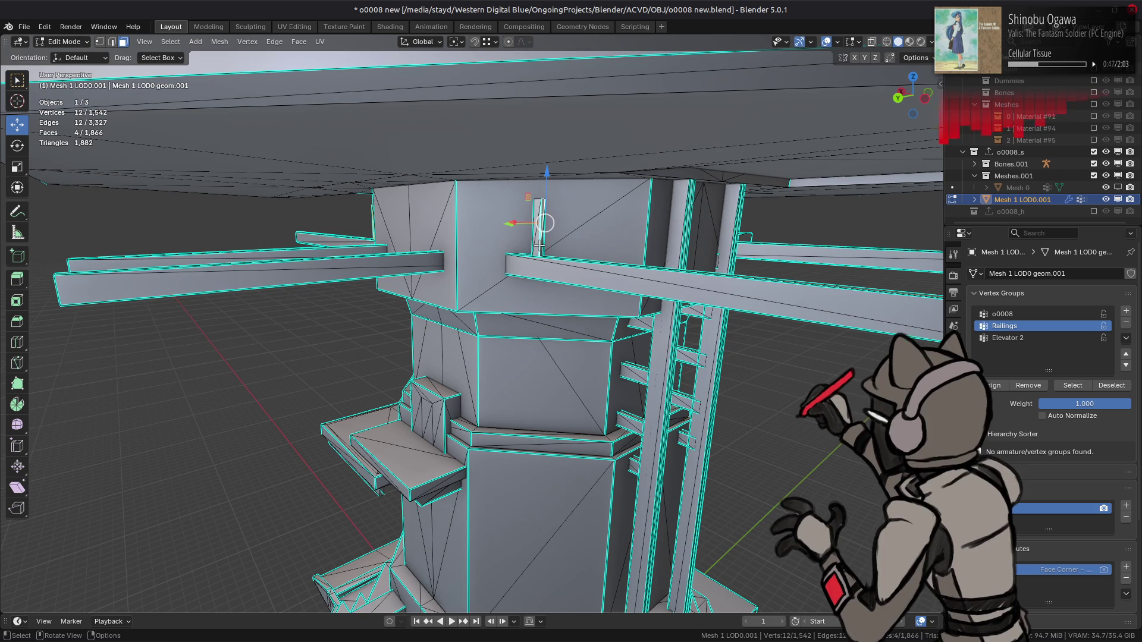
pyautogui.hotkey('ctrl', 'l')
pyautogui.rightClick(521, 300)
pyautogui.click(515, 302)
pyautogui.moveTo(515, 302)
pyautogui.mouseDown(button='middle')
pyautogui.moveTo(556, 302)
pyautogui.moveTo(452, 321)
pyautogui.mouseUp(button='middle')
# - Run Triangles to Quads on the whole mesh, comparing all attributes, 89° max angle, 0.5 topology influence
pyautogui.scroll(2, 446, 322)
pyautogui.press('a')
pyautogui.press('q')
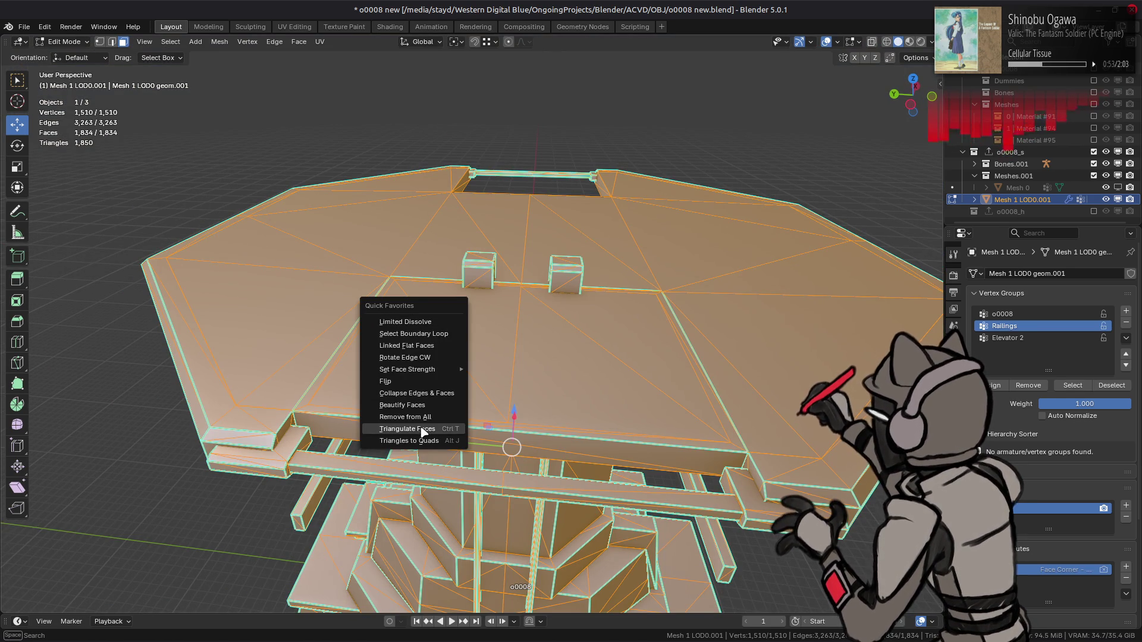
pyautogui.click(417, 440)
pyautogui.moveTo(157, 536); pyautogui.dragTo(155, 589)
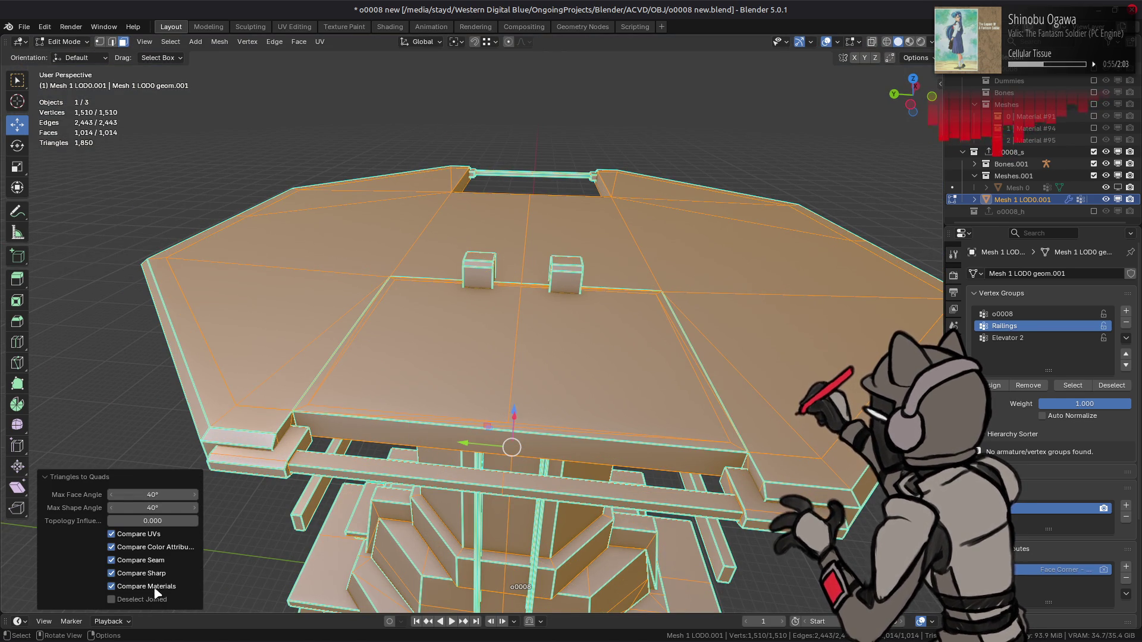
pyautogui.click(158, 511)
pyautogui.press('Return')
pyautogui.click(158, 521)
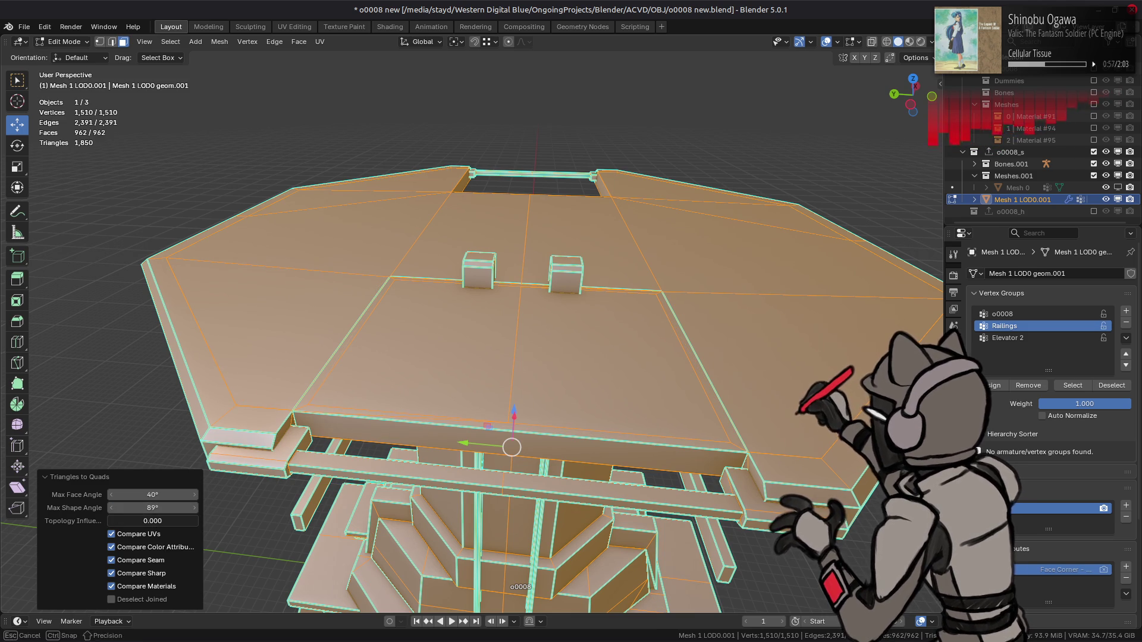
pyautogui.press('Return')
pyautogui.moveTo(499, 286)
pyautogui.mouseDown(button='middle')
pyautogui.moveTo(504, 312)
pyautogui.moveTo(536, 290)
pyautogui.moveTo(511, 369)
pyautogui.moveTo(602, 361)
pyautogui.mouseUp(button='middle')
pyautogui.press('Tab')
pyautogui.moveTo(607, 265)
pyautogui.mouseDown(button='middle')
pyautogui.moveTo(607, 403)
pyautogui.moveTo(647, 369)
pyautogui.mouseUp(button='middle')
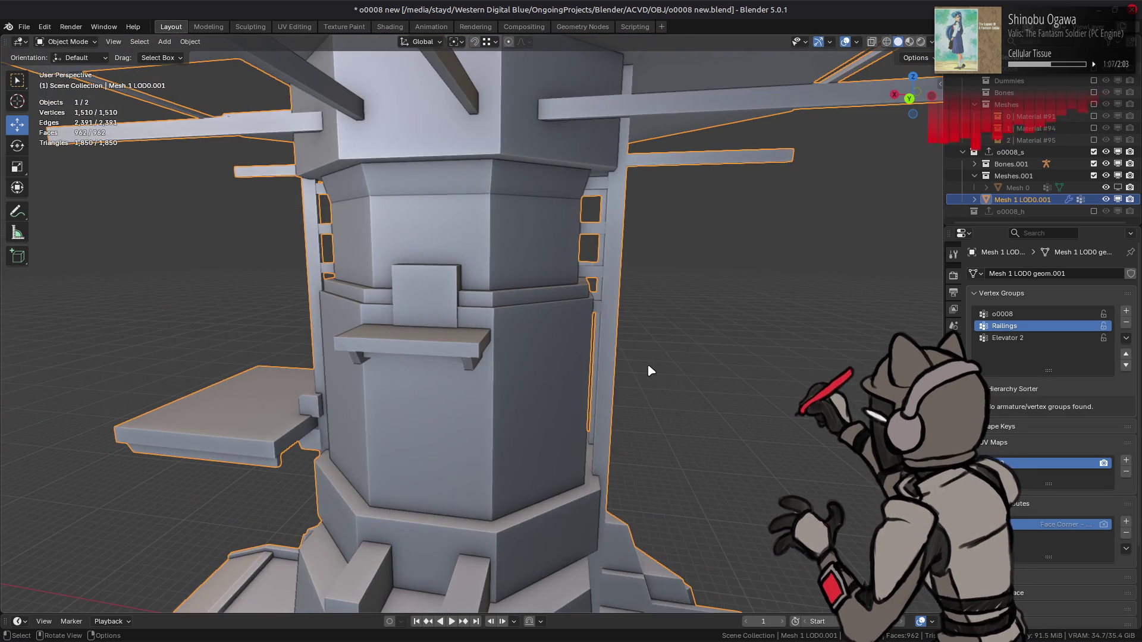
# - In X-ray back view, box-select the rung blocks on both shaft sides and delete 64 faces
pyautogui.scroll(2, 647, 363)
pyautogui.press('Tab')
pyautogui.click(625, 163)
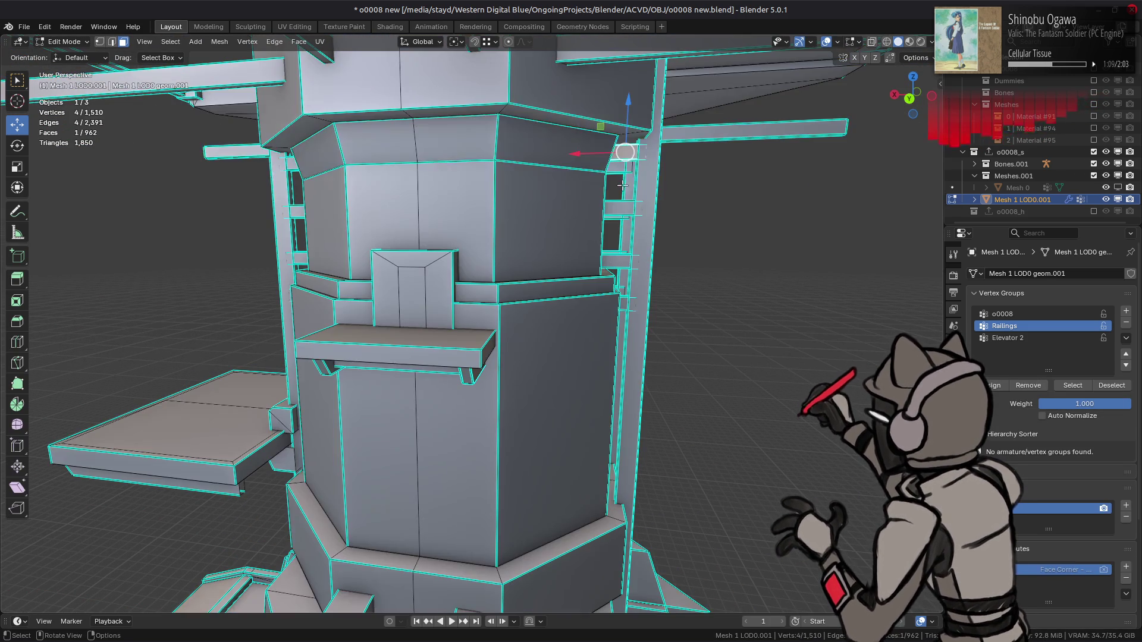
pyautogui.press('ctrl+KP_1')
pyautogui.scroll(1, 608, 202)
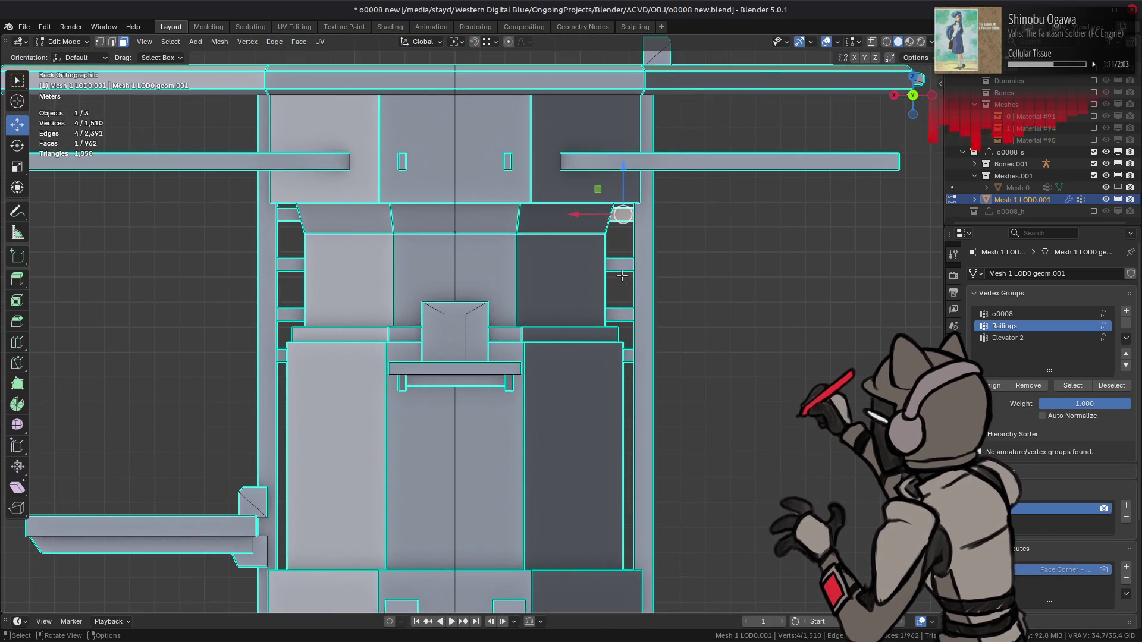
pyautogui.hotkey('alt', 'z')
pyautogui.moveTo(649, 182); pyautogui.dragTo(657, 373)
pyautogui.moveTo(246, 182)
pyautogui.mouseDown()
pyautogui.moveTo(251, 381)
pyautogui.moveTo(261, 381)
pyautogui.mouseUp()
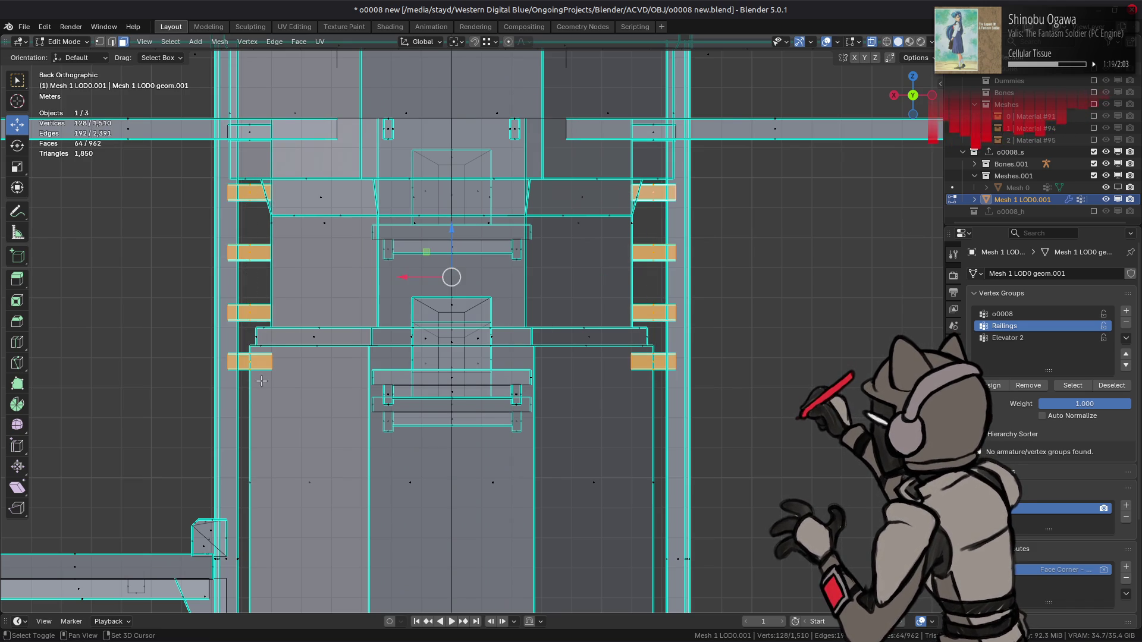
pyautogui.hotkey('ctrl', 'l')
pyautogui.moveTo(383, 372)
pyautogui.mouseDown(button='middle')
pyautogui.moveTo(500, 377)
pyautogui.moveTo(529, 362)
pyautogui.moveTo(366, 382)
pyautogui.moveTo(484, 421)
pyautogui.moveTo(400, 347)
pyautogui.mouseUp(button='middle')
pyautogui.rightClick(484, 420)
pyautogui.click(484, 420)
# - Orbit over the top platform to inspect the lift shaft from above
pyautogui.scroll(-5, 355, 330)
pyautogui.moveTo(452, 268)
pyautogui.mouseDown(button='middle')
pyautogui.moveTo(511, 227)
pyautogui.moveTo(441, 243)
pyautogui.moveTo(429, 172)
pyautogui.moveTo(452, 208)
pyautogui.moveTo(642, 214)
pyautogui.moveTo(555, 292)
pyautogui.moveTo(619, 238)
pyautogui.mouseUp(button='middle')
pyautogui.scroll(3, 627, 231)
pyautogui.moveTo(546, 239)
pyautogui.mouseDown(button='middle')
pyautogui.moveTo(568, 258)
pyautogui.moveTo(594, 190)
pyautogui.moveTo(542, 206)
pyautogui.moveTo(528, 249)
pyautogui.moveTo(455, 335)
pyautogui.moveTo(566, 332)
pyautogui.moveTo(468, 298)
pyautogui.mouseUp(button='middle')
pyautogui.scroll(3, 542, 207)
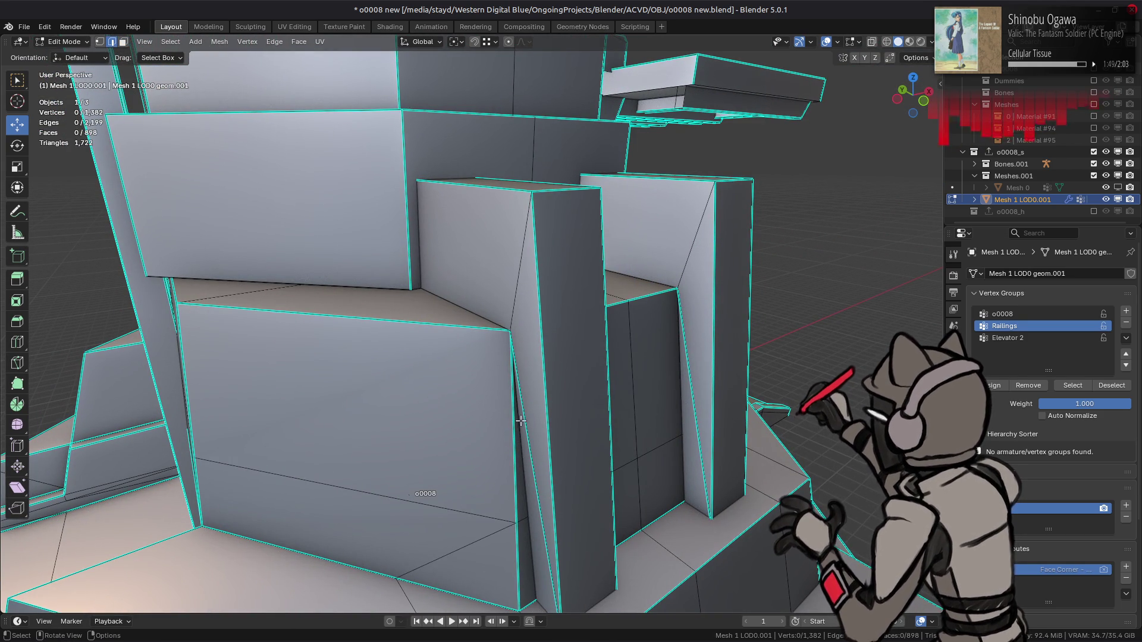
# - Select three base-block edges, apply an edge-menu option, then deselect all and return to face mode
pyautogui.keyDown('shift'); pyautogui.click(694, 398); pyautogui.keyUp('shift')
pyautogui.moveTo(693, 398); pyautogui.dragTo(419, 367, button='middle')
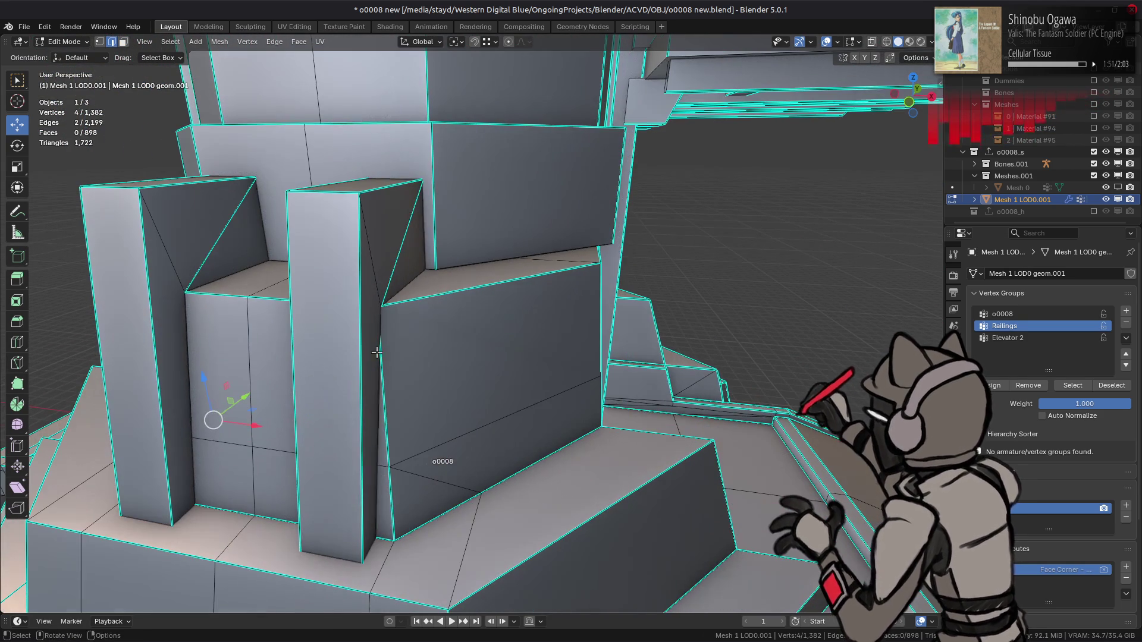
pyautogui.moveTo(734, 296); pyautogui.dragTo(711, 336, button='middle')
pyautogui.keyDown('shift'); pyautogui.click(785, 472); pyautogui.keyUp('shift')
pyautogui.moveTo(785, 472); pyautogui.dragTo(571, 426, button='middle')
pyautogui.keyDown('shift'); pyautogui.click(636, 443); pyautogui.keyUp('shift')
pyautogui.moveTo(636, 443)
pyautogui.mouseDown(button='middle')
pyautogui.moveTo(563, 433)
pyautogui.moveTo(371, 473)
pyautogui.mouseUp(button='middle')
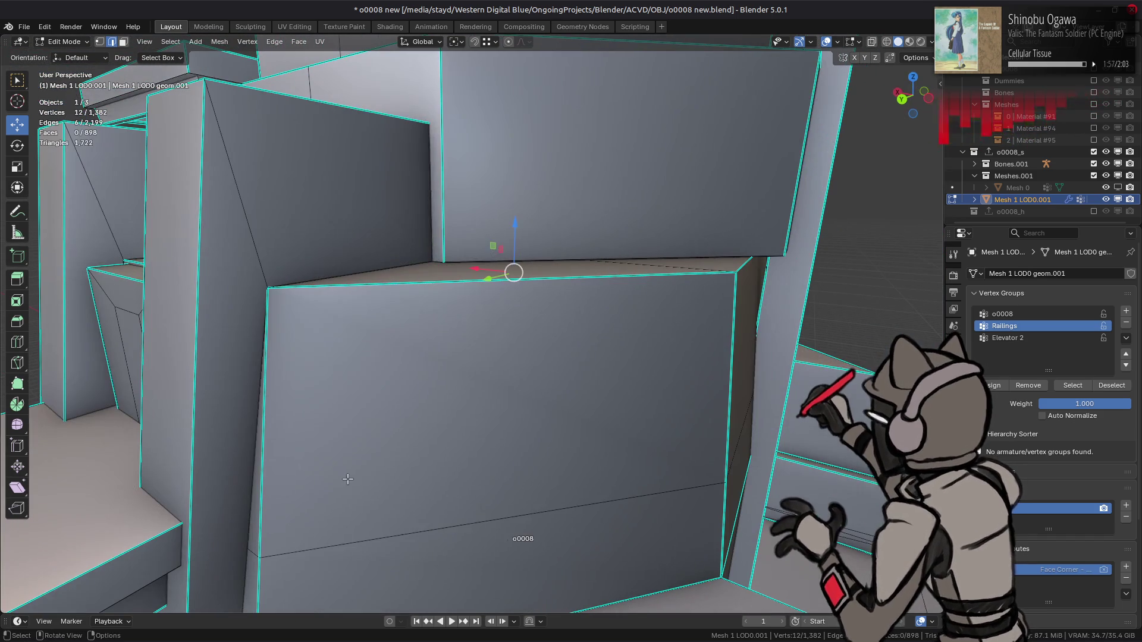
pyautogui.rightClick(494, 446)
pyautogui.click(477, 472)
pyautogui.hotkey('alt', 'a')
pyautogui.moveTo(477, 472)
pyautogui.mouseDown(button='middle')
pyautogui.moveTo(510, 285)
pyautogui.moveTo(471, 237)
pyautogui.mouseUp(button='middle')
pyautogui.press('3')
pyautogui.moveTo(562, 368)
pyautogui.mouseDown(button='middle')
pyautogui.moveTo(506, 355)
pyautogui.moveTo(582, 312)
pyautogui.mouseUp(button='middle')
# - Convert the whole mesh's remaining triangles into quads with Triangles to Quads
pyautogui.press('a')
pyautogui.press('q')
pyautogui.click(492, 355)
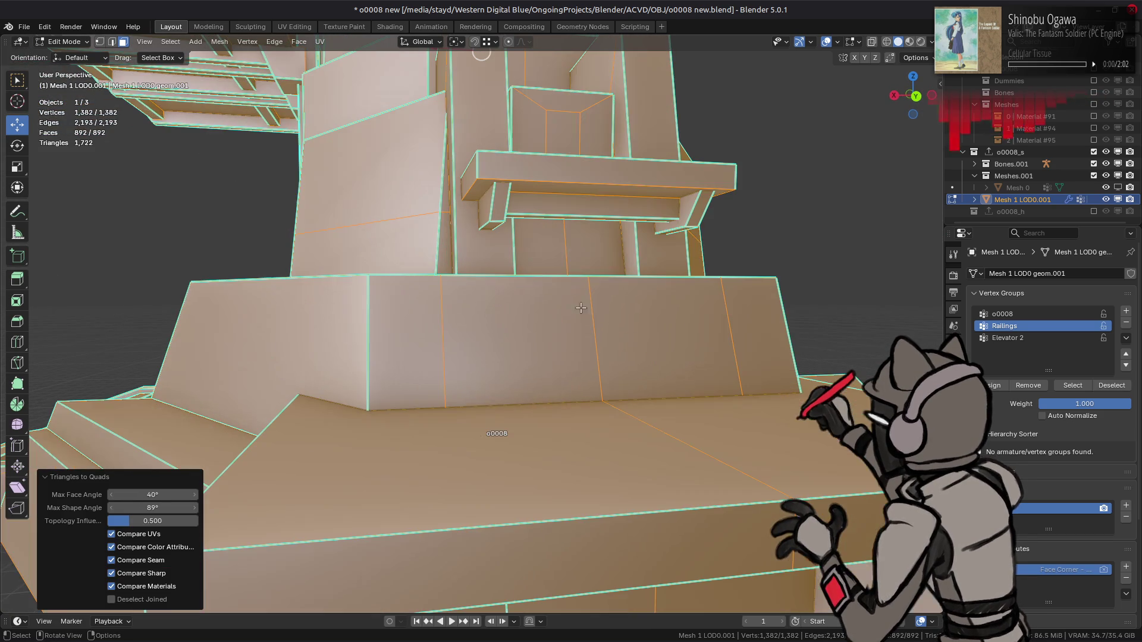
# - Select the railing's faces and everything linked to them
pyautogui.click(500, 205)
pyautogui.keyDown('shift'); pyautogui.click(688, 212); pyautogui.keyUp('shift')
pyautogui.keyDown('shift'); pyautogui.click(656, 209); pyautogui.keyUp('shift')
pyautogui.moveTo(656, 208); pyautogui.dragTo(514, 194, button='middle')
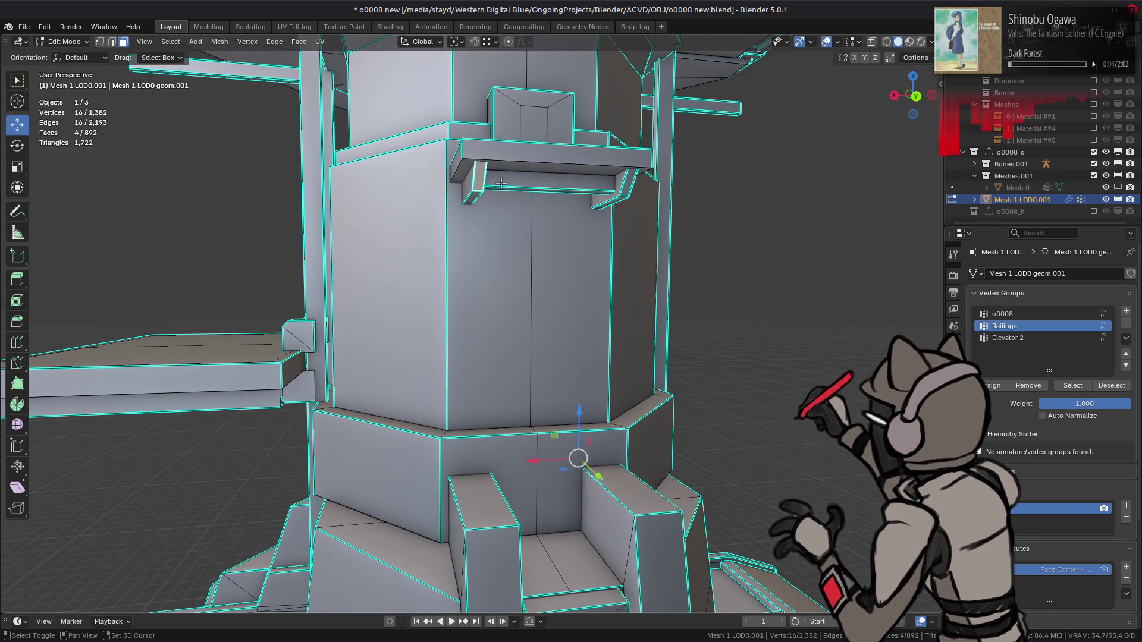
pyautogui.hotkey('ctrl', 'l')
pyautogui.moveTo(571, 458)
pyautogui.mouseDown(button='middle')
pyautogui.moveTo(605, 266)
pyautogui.moveTo(715, 258)
pyautogui.mouseUp(button='middle')
# - Add the brackets and undersides of both railings to the selection and delete those faces
pyautogui.keyDown('shift'); pyautogui.click(418, 193); pyautogui.keyUp('shift')
pyautogui.keyDown('shift'); pyautogui.click(485, 198); pyautogui.keyUp('shift')
pyautogui.keyDown('shift'); pyautogui.click(553, 201); pyautogui.keyUp('shift')
pyautogui.moveTo(553, 200); pyautogui.dragTo(537, 129, button='middle')
pyautogui.keyDown('shift'); pyautogui.click(537, 130); pyautogui.keyUp('shift')
pyautogui.keyDown('shift'); pyautogui.click(562, 132); pyautogui.keyUp('shift')
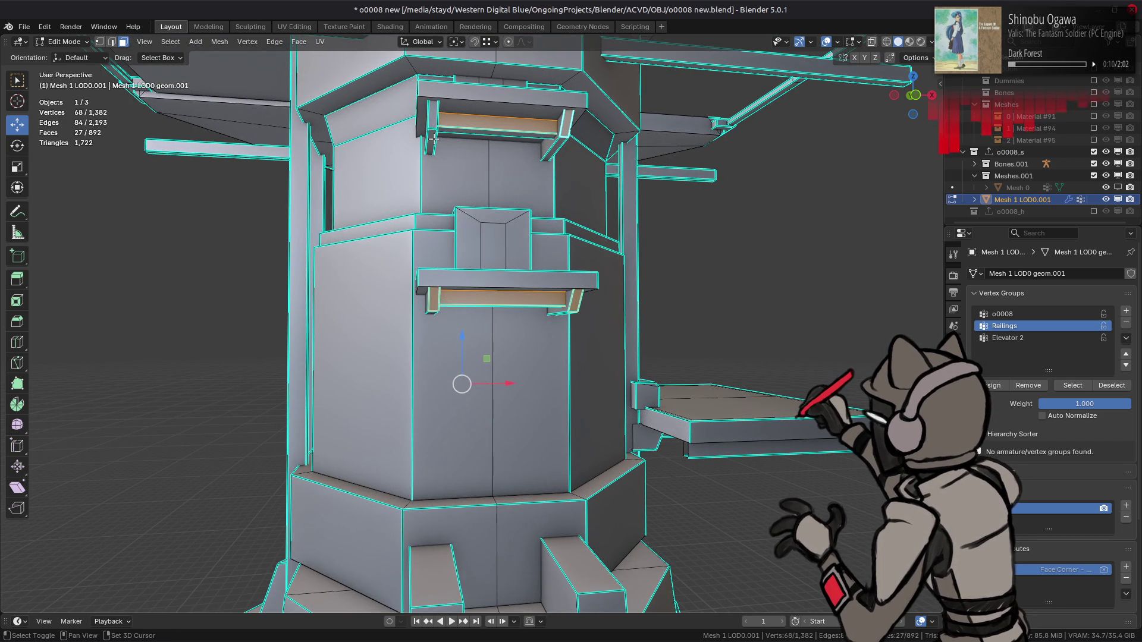
pyautogui.rightClick(501, 214)
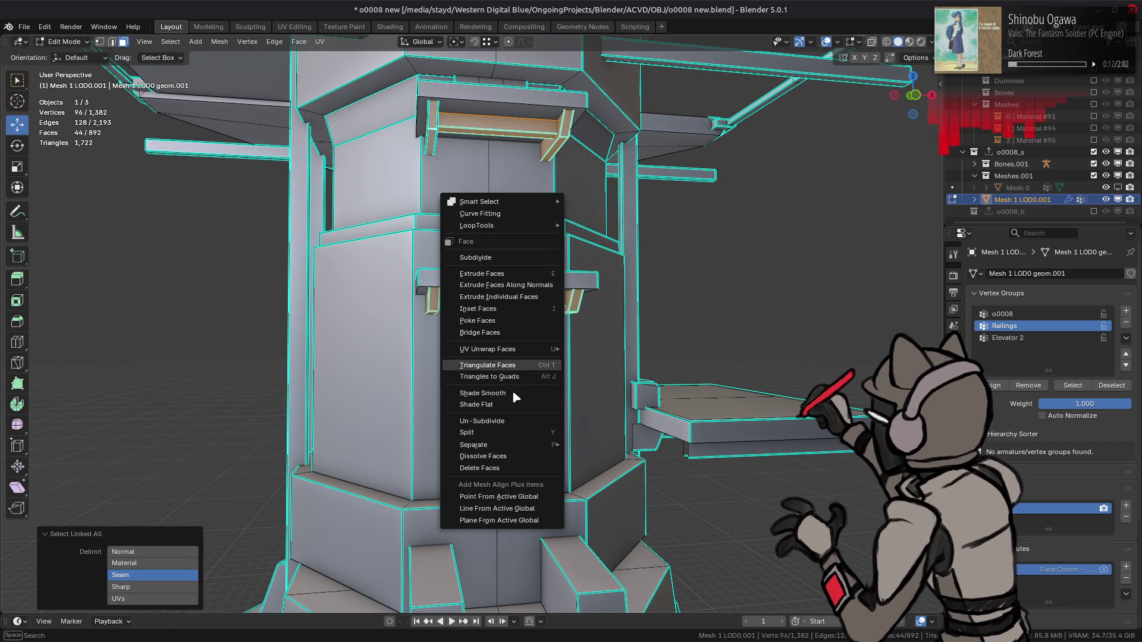
pyautogui.click(500, 471)
# - Delete a stray face and the linked piece beside the tower
pyautogui.moveTo(493, 215); pyautogui.dragTo(480, 194, button='middle')
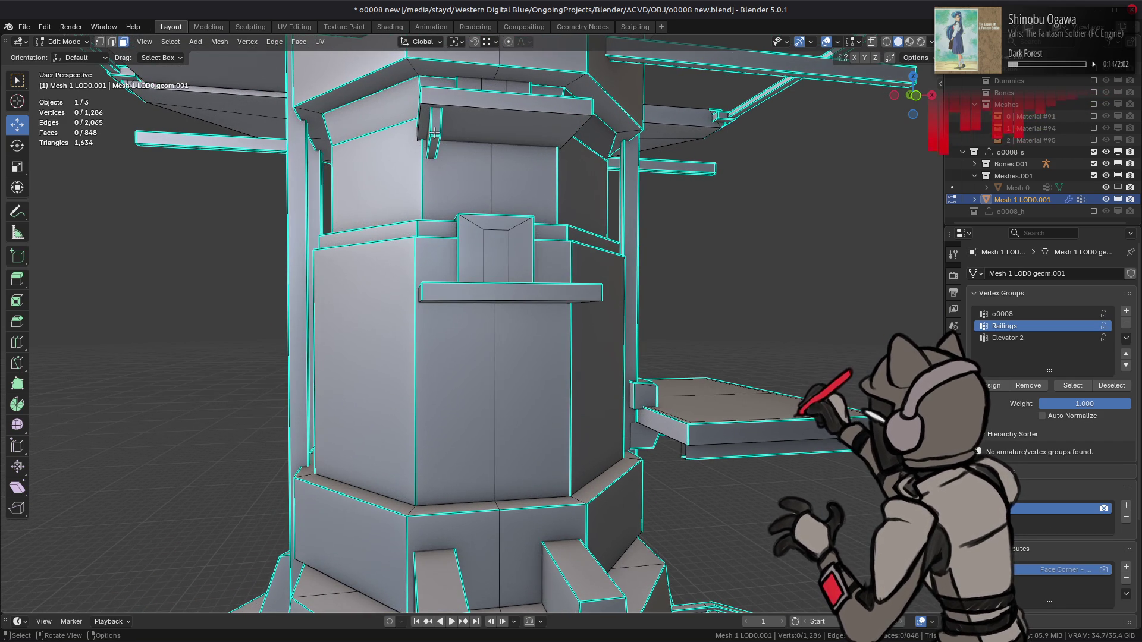
pyautogui.rightClick(600, 293)
pyautogui.click(589, 309)
pyautogui.moveTo(589, 309)
pyautogui.mouseDown(button='middle')
pyautogui.moveTo(559, 267)
pyautogui.moveTo(595, 273)
pyautogui.moveTo(477, 273)
pyautogui.moveTo(436, 254)
pyautogui.mouseUp(button='middle')
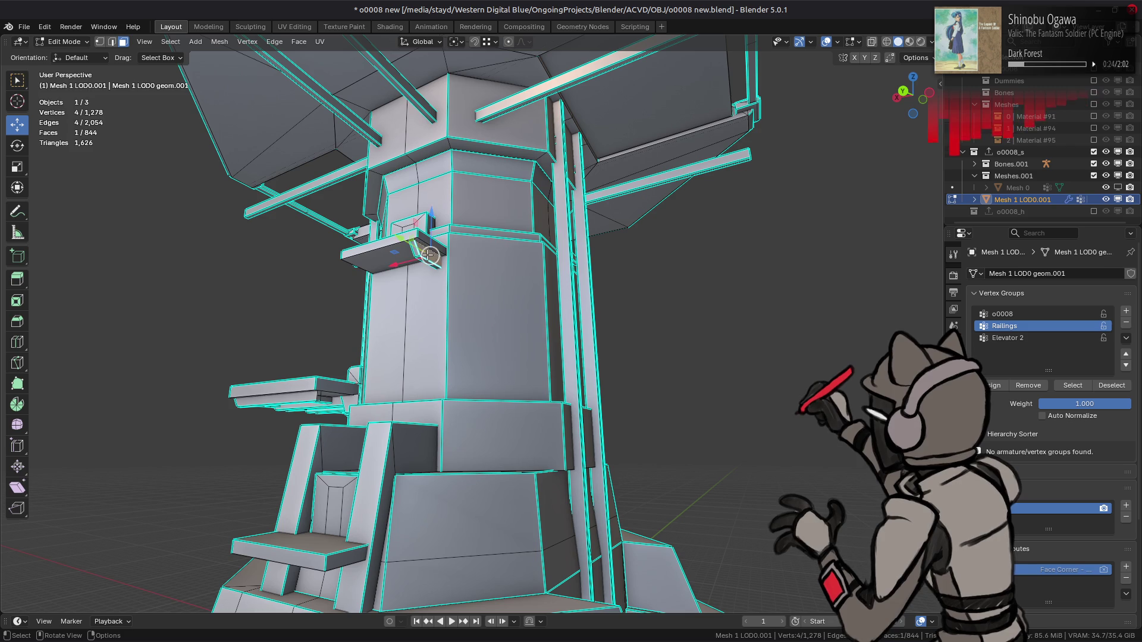
pyautogui.hotkey('ctrl', 'l')
pyautogui.rightClick(539, 353)
pyautogui.click(539, 353)
# - Select the small boxes beside the shelves with linked selection and delete them
pyautogui.moveTo(539, 353); pyautogui.dragTo(593, 332, button='middle')
pyautogui.click(601, 258)
pyautogui.moveTo(601, 258); pyautogui.dragTo(383, 303, button='middle')
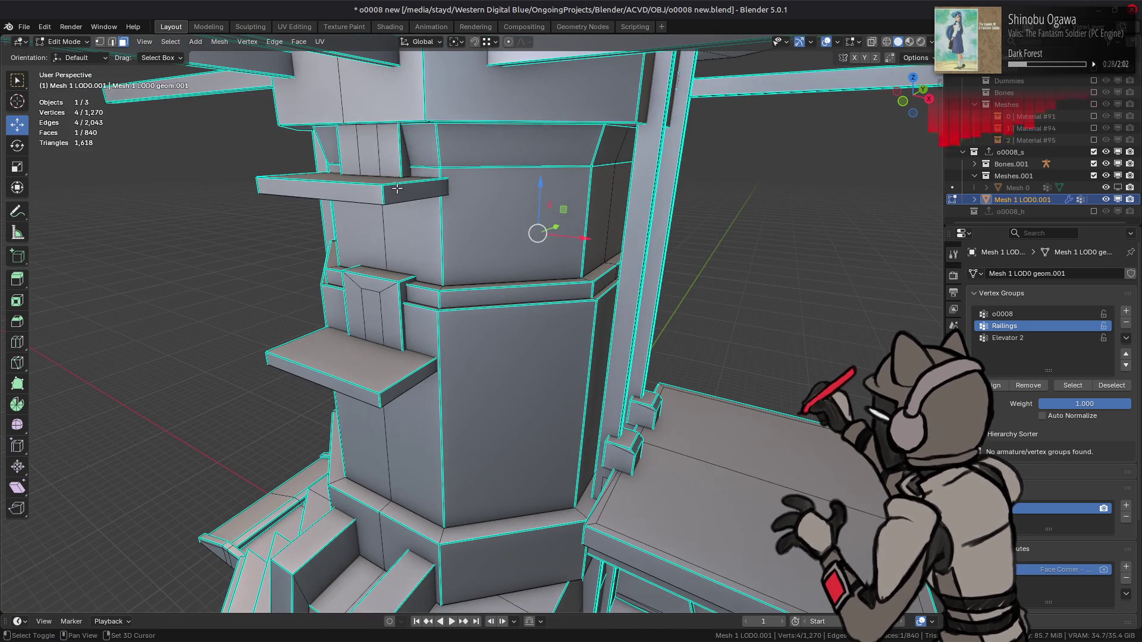
pyautogui.keyDown('shift'); pyautogui.click(384, 330); pyautogui.keyUp('shift')
pyautogui.hotkey('ctrl', 'l')
pyautogui.rightClick(713, 414)
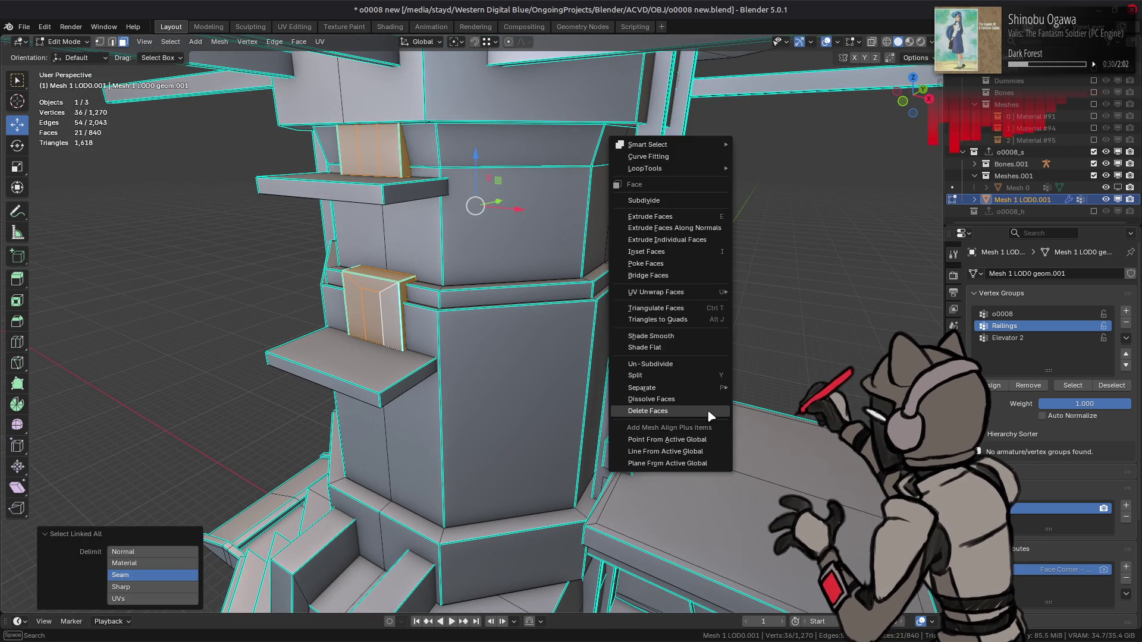
pyautogui.click(720, 429)
# - Save the blend file as o0008 new.blend
pyautogui.moveTo(719, 429)
pyautogui.mouseDown(button='middle')
pyautogui.moveTo(626, 351)
pyautogui.moveTo(561, 219)
pyautogui.moveTo(637, 216)
pyautogui.moveTo(521, 281)
pyautogui.moveTo(589, 254)
pyautogui.moveTo(544, 269)
pyautogui.moveTo(538, 298)
pyautogui.moveTo(627, 388)
pyautogui.moveTo(453, 351)
pyautogui.mouseUp(button='middle')
pyautogui.scroll(-5, 637, 216)
pyautogui.hotkey('ctrl', 's')
pyautogui.scroll(4, 544, 269)
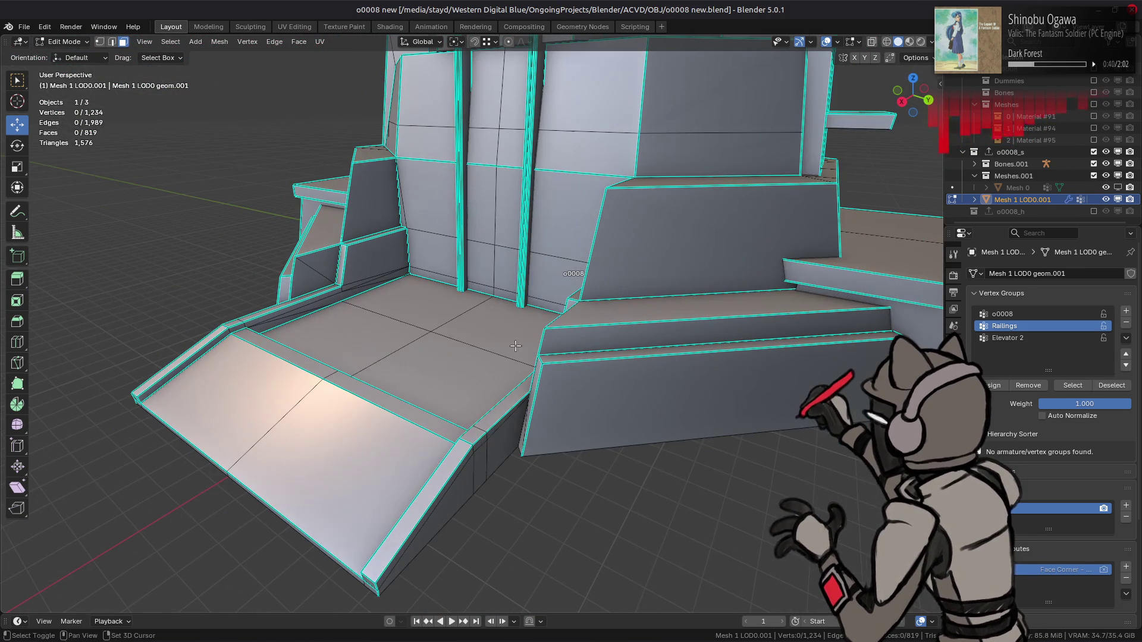
# - Isolate the connected tower base by hiding everything else, trying and undoing a triangulate
pyautogui.click(453, 352)
pyautogui.hotkey('ctrl', 'l')
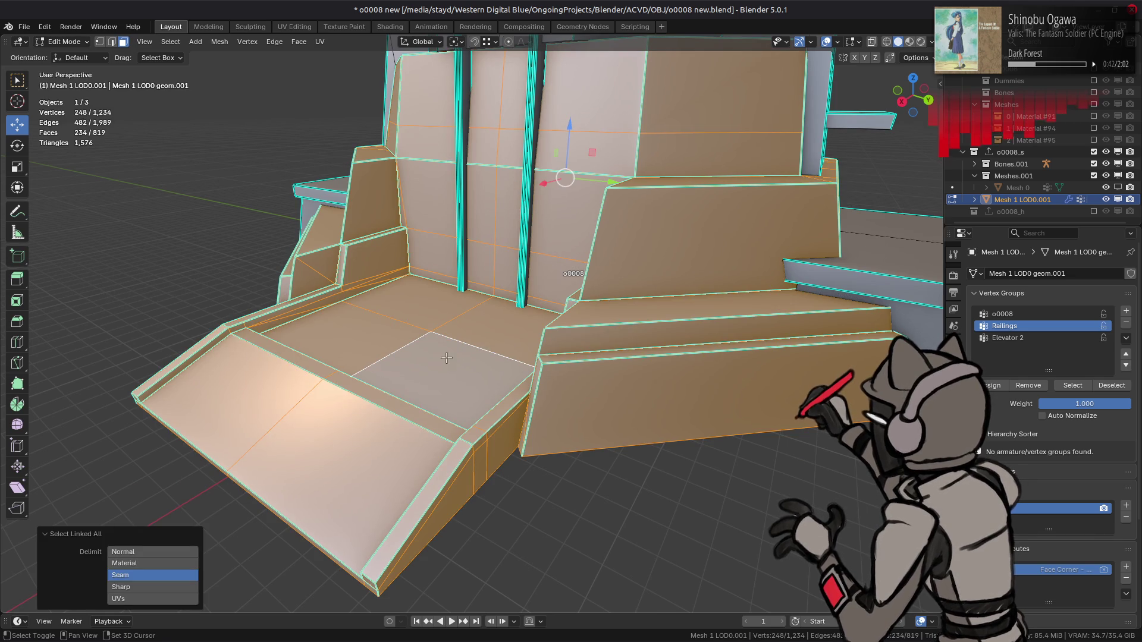
pyautogui.hotkey('shift', 'h')
pyautogui.moveTo(452, 324); pyautogui.dragTo(495, 331, button='middle')
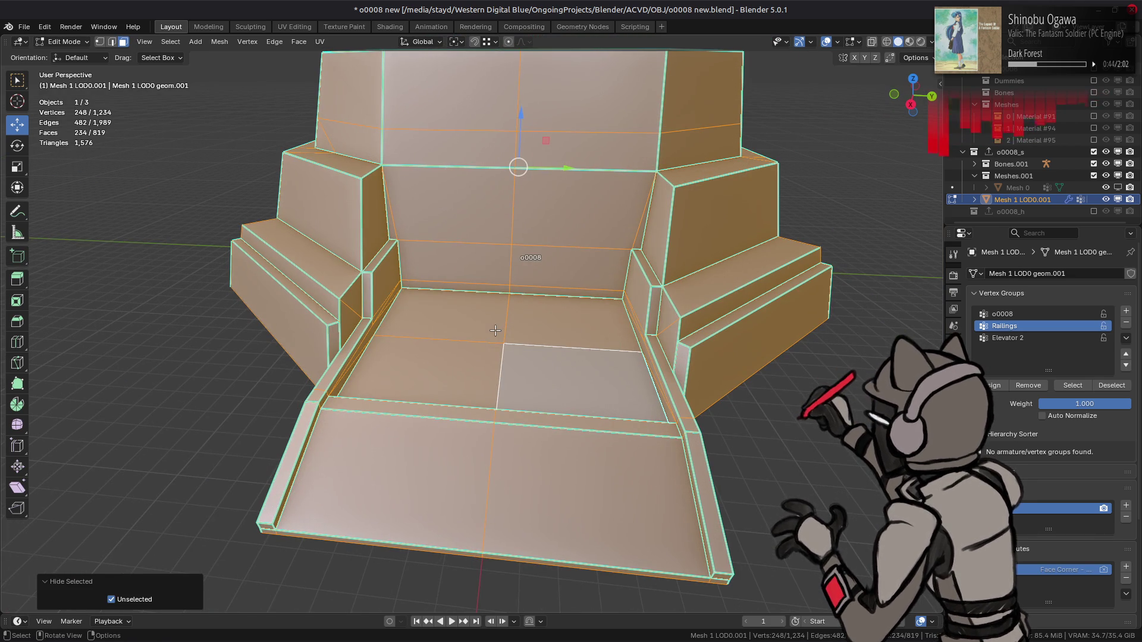
pyautogui.click(299, 42)
pyautogui.click(331, 119)
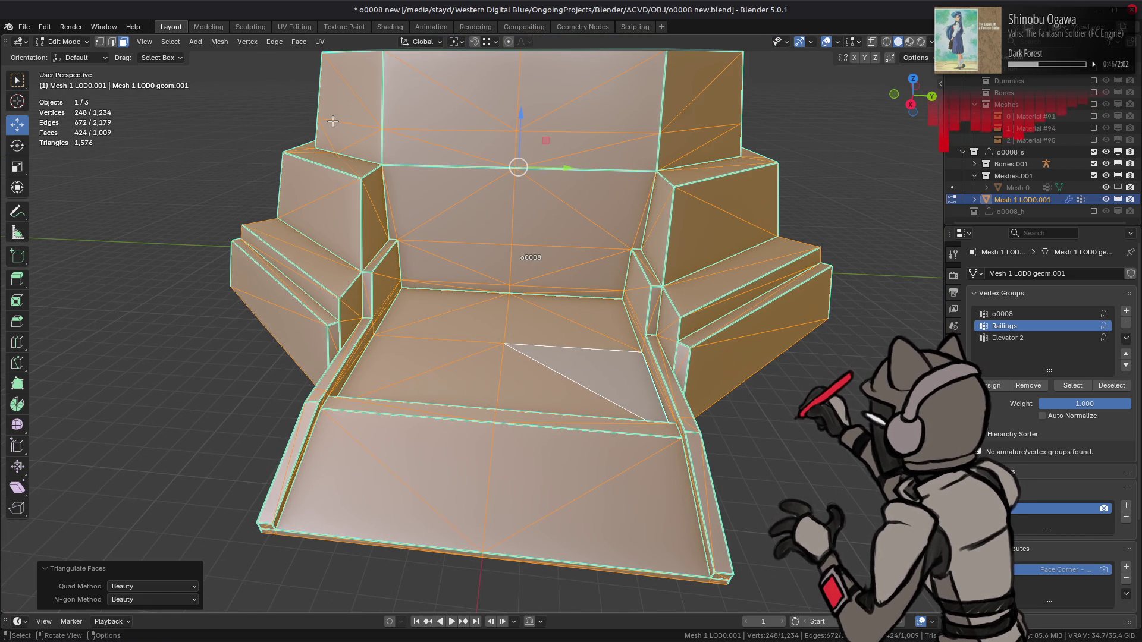
pyautogui.hotkey('ctrl', 'z')
pyautogui.hotkey('alt', 'a')
# - Run Limited Dissolve on the whole connected tower piece
pyautogui.moveTo(516, 325)
pyautogui.mouseDown(button='middle')
pyautogui.moveTo(533, 396)
pyautogui.moveTo(591, 377)
pyautogui.moveTo(558, 369)
pyautogui.moveTo(555, 352)
pyautogui.moveTo(507, 364)
pyautogui.mouseUp(button='middle')
pyautogui.scroll(3, 539, 358)
pyautogui.scroll(3, 480, 379)
pyautogui.press('l')
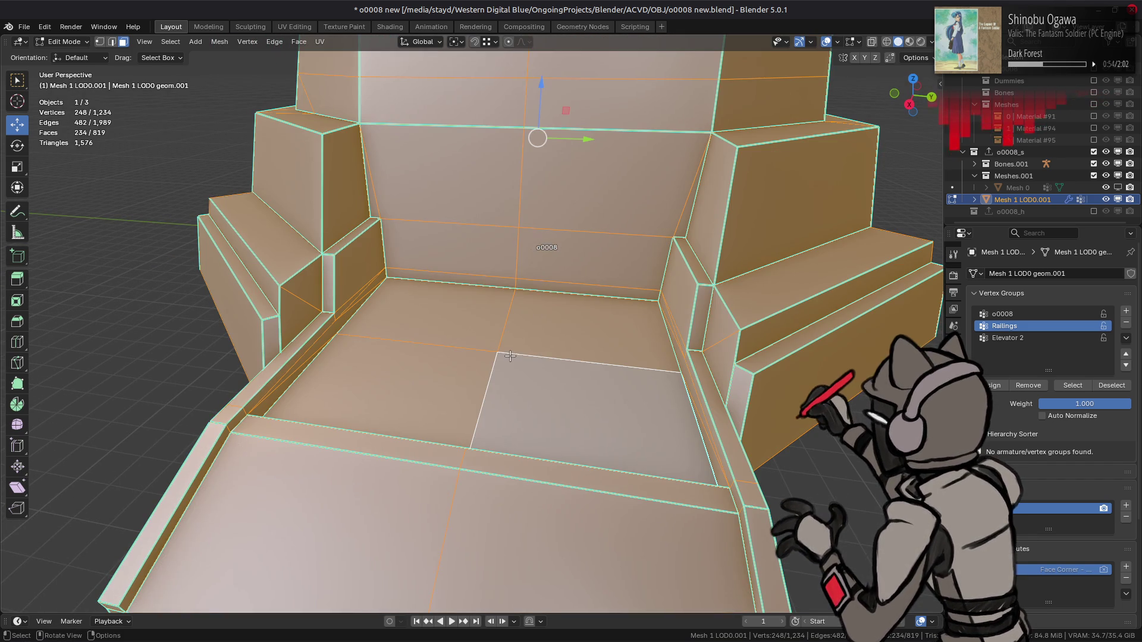
pyautogui.press('q')
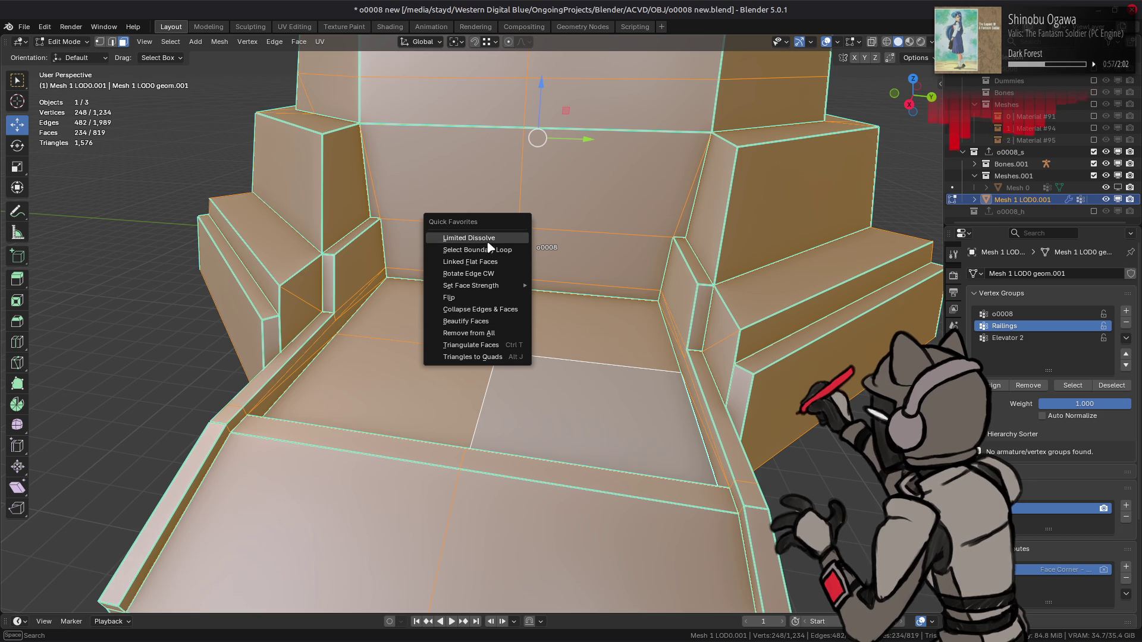
pyautogui.click(489, 239)
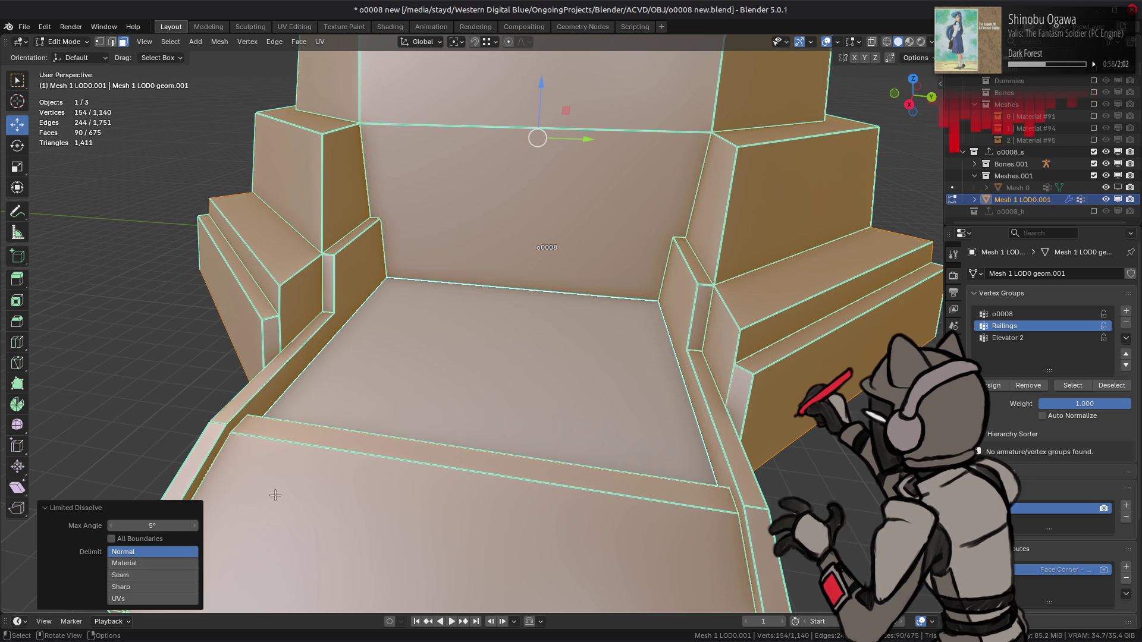
# - Set the dissolve's Max Angle to 0.5°, then change it to 5°
pyautogui.click(159, 526)
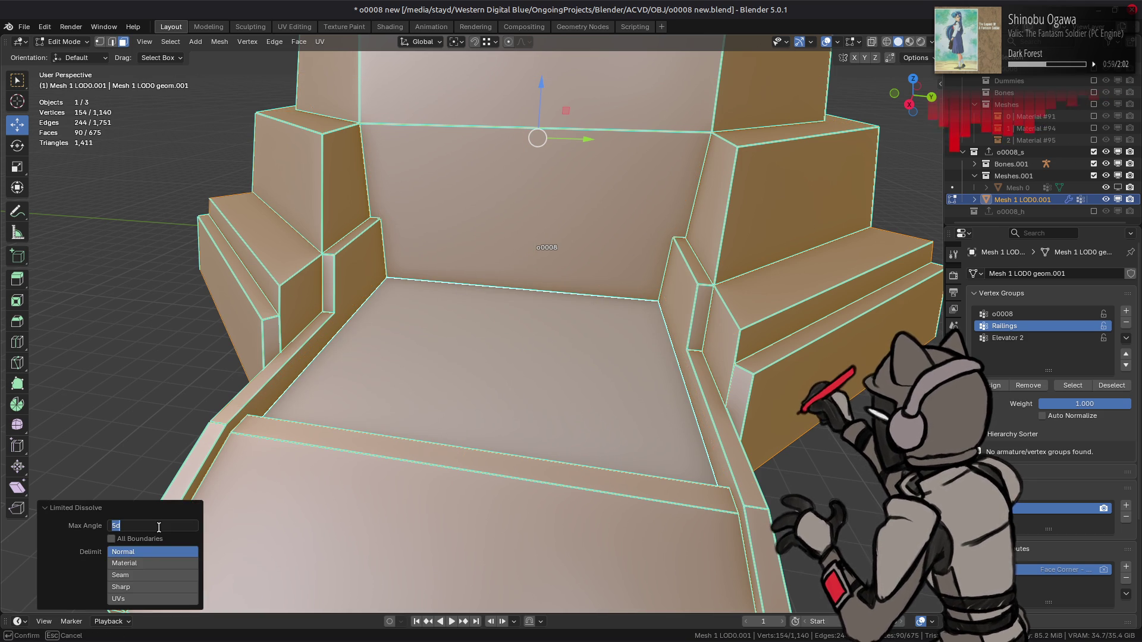
pyautogui.write('0.5')
pyautogui.press('Return')
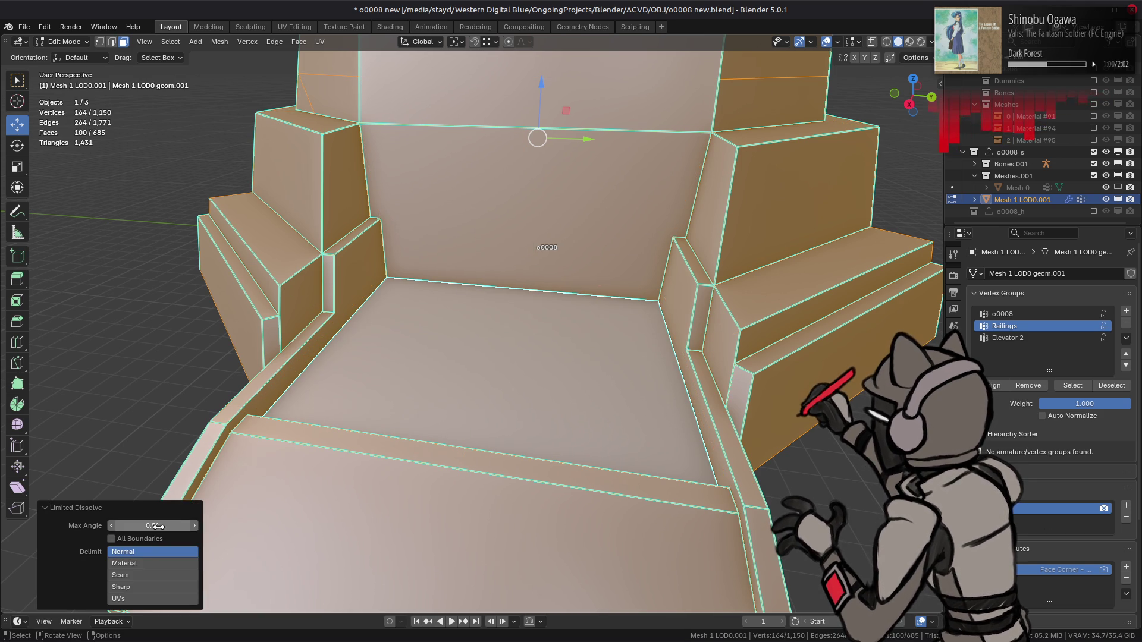
pyautogui.moveTo(324, 337)
pyautogui.mouseDown(button='middle')
pyautogui.moveTo(357, 333)
pyautogui.moveTo(404, 357)
pyautogui.moveTo(378, 393)
pyautogui.mouseUp(button='middle')
pyautogui.click(167, 526)
pyautogui.write('5')
pyautogui.press('Return')
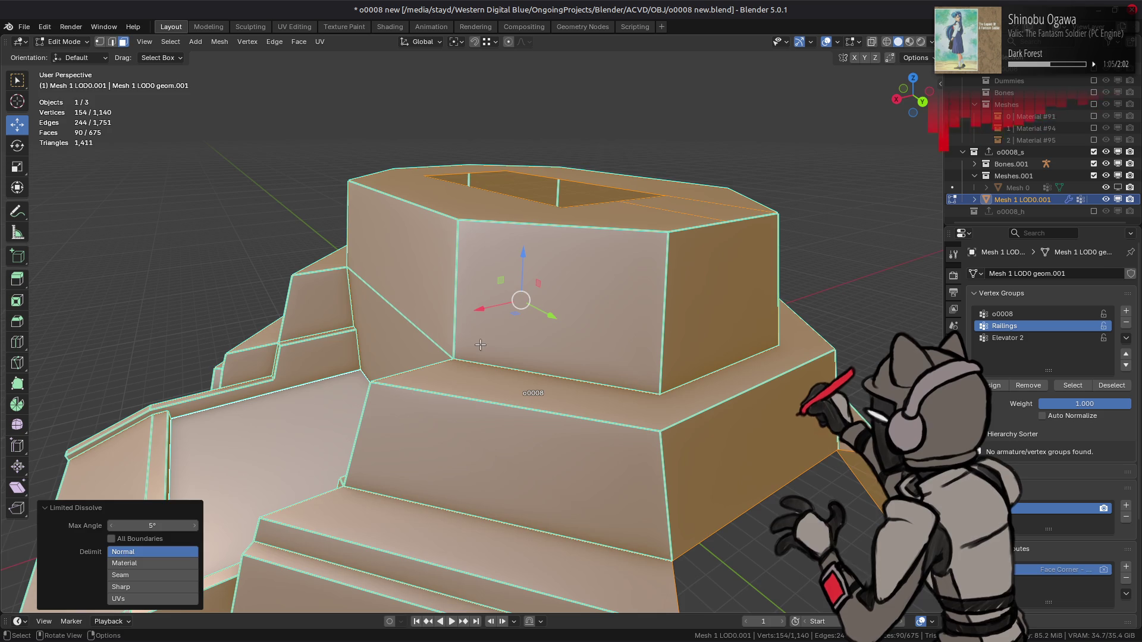
# - Compare before and after the dissolve, keep it, deselect all, and select the hole's edges
pyautogui.moveTo(481, 345)
pyautogui.mouseDown(button='middle')
pyautogui.moveTo(521, 341)
pyautogui.moveTo(499, 384)
pyautogui.moveTo(599, 327)
pyautogui.mouseUp(button='middle')
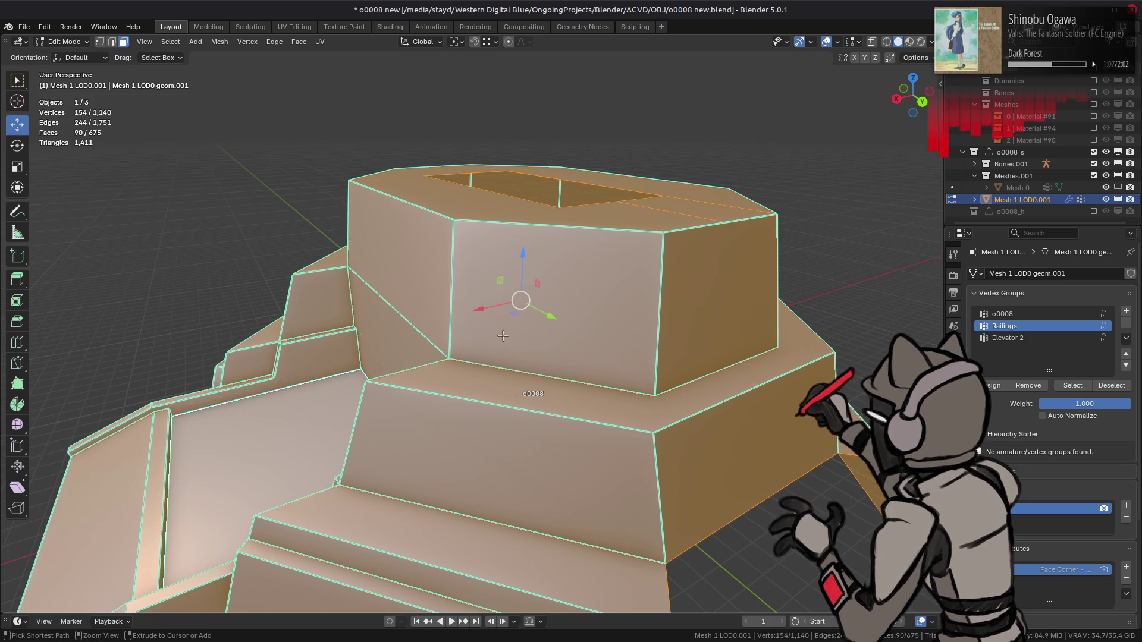
pyautogui.hotkey('ctrl', 'z')
pyautogui.hotkey('ctrl', 'shift', 'z')
pyautogui.hotkey('ctrl', 'z')
pyautogui.hotkey('ctrl', 'shift', 'z')
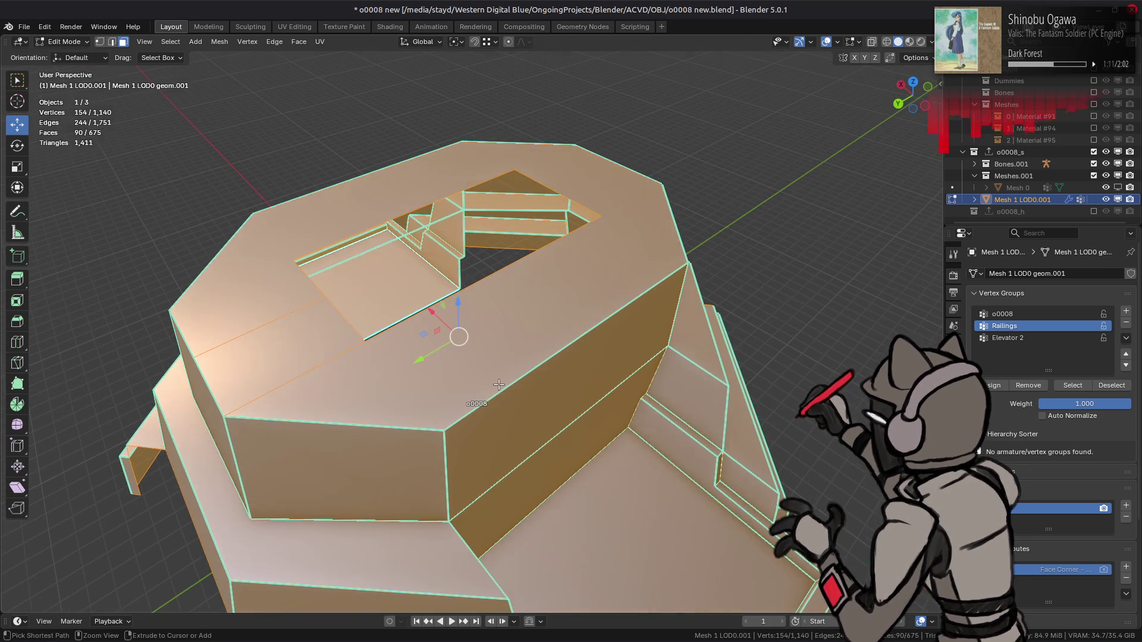
pyautogui.hotkey('ctrl', 'z')
pyautogui.hotkey('ctrl', 'shift', 'z')
pyautogui.hotkey('alt', 'a')
pyautogui.keyDown('alt'); pyautogui.click(600, 327); pyautogui.keyUp('alt')
# - Fill the open hole with one face and dissolve its extra vertices
pyautogui.press('f')
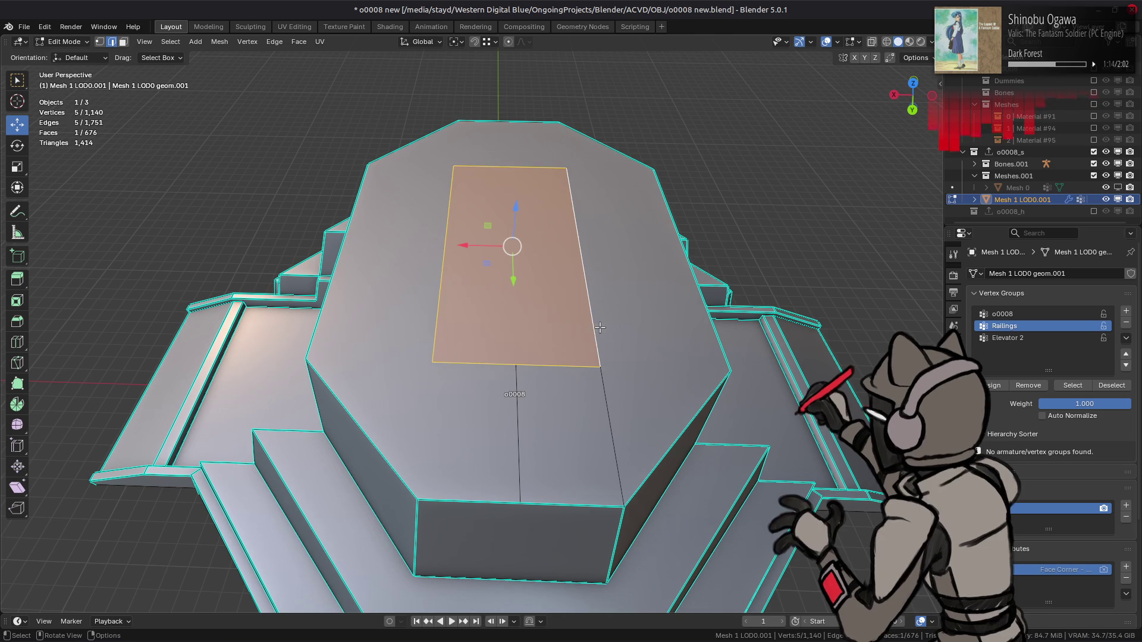
pyautogui.hotkey('ctrl', 'z')
pyautogui.moveTo(559, 330); pyautogui.dragTo(556, 363, button='middle')
pyautogui.press('f')
pyautogui.rightClick(565, 244)
pyautogui.click(574, 564)
pyautogui.moveTo(574, 563); pyautogui.dragTo(561, 439, button='middle')
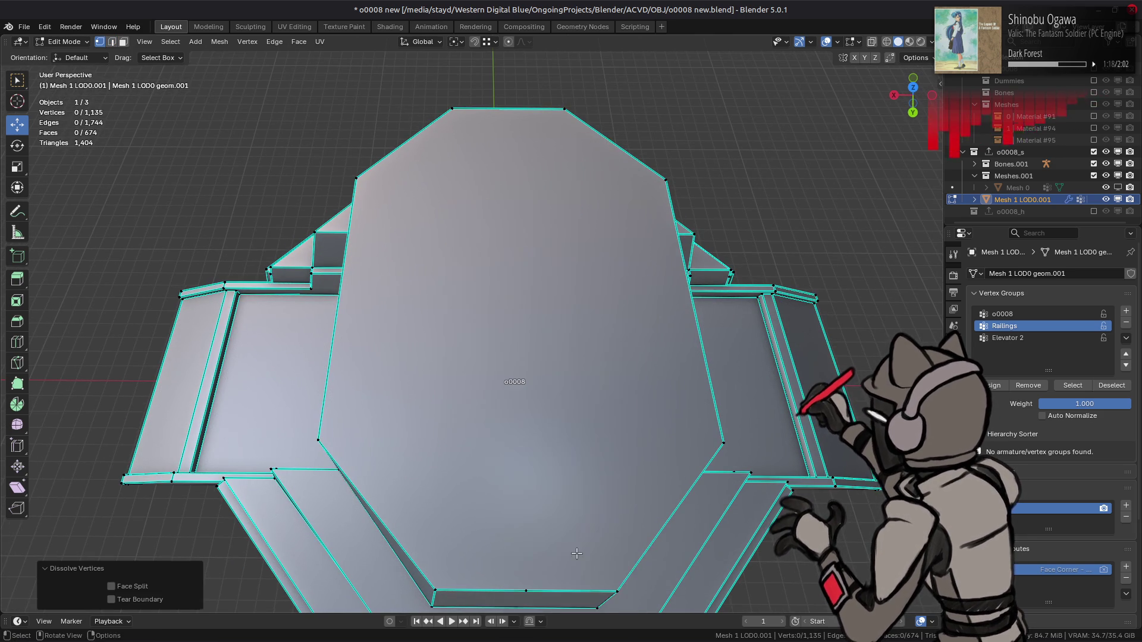
# - Merge the connected piece's vertices by distance with Centroid Merge turned off
pyautogui.press('3')
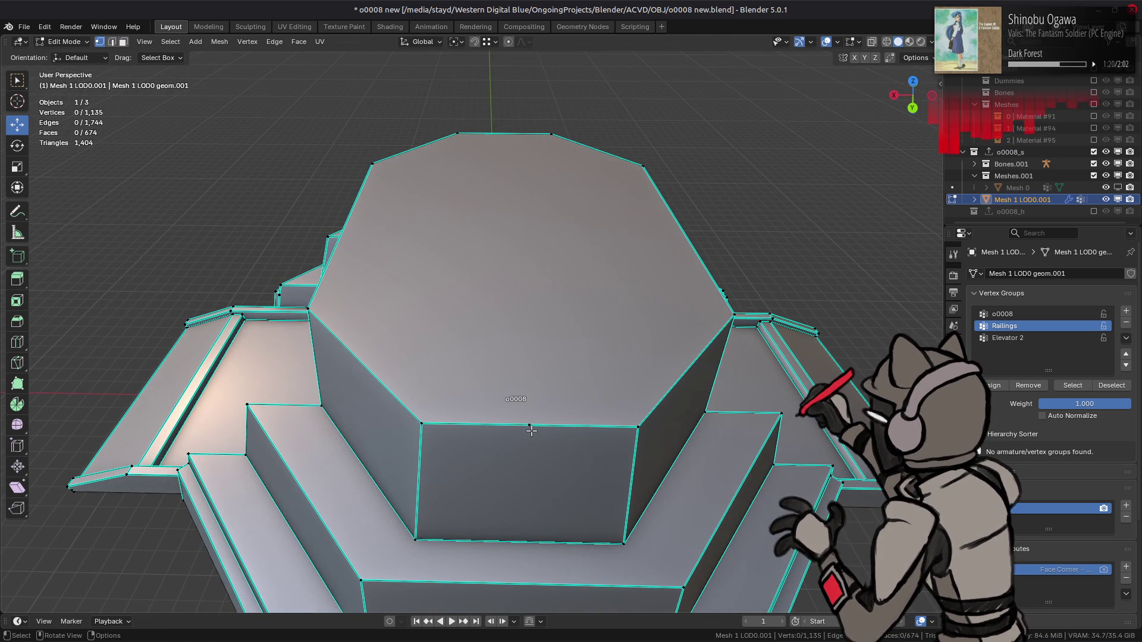
pyautogui.hotkey('alt', 'a')
pyautogui.press('l')
pyautogui.rightClick(162, 407)
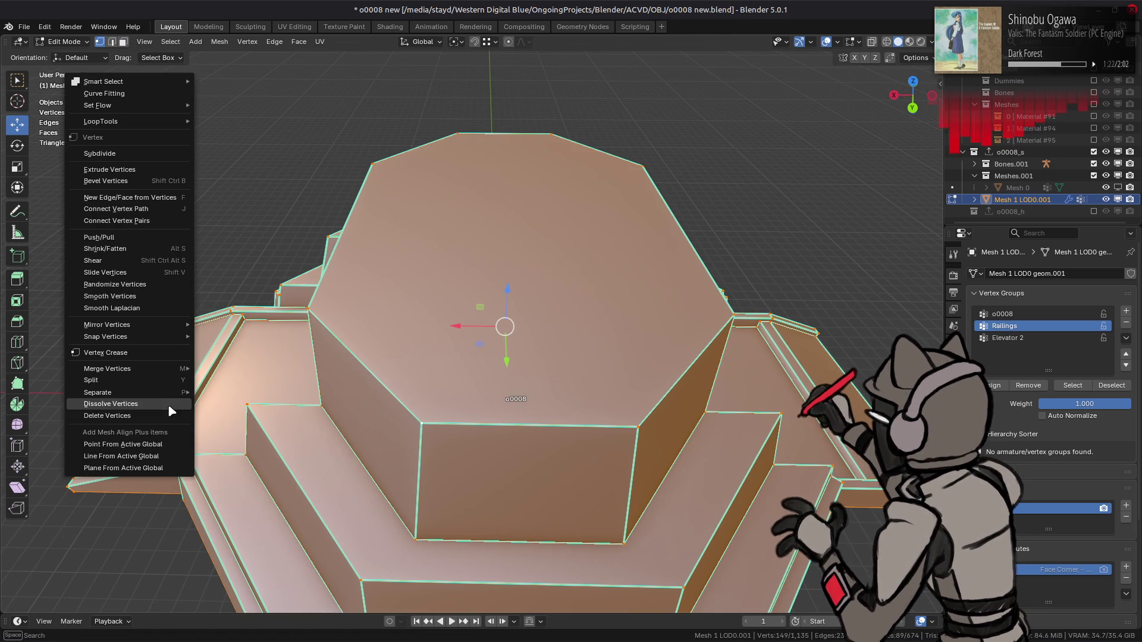
pyautogui.moveTo(155, 369)
pyautogui.click(232, 439)
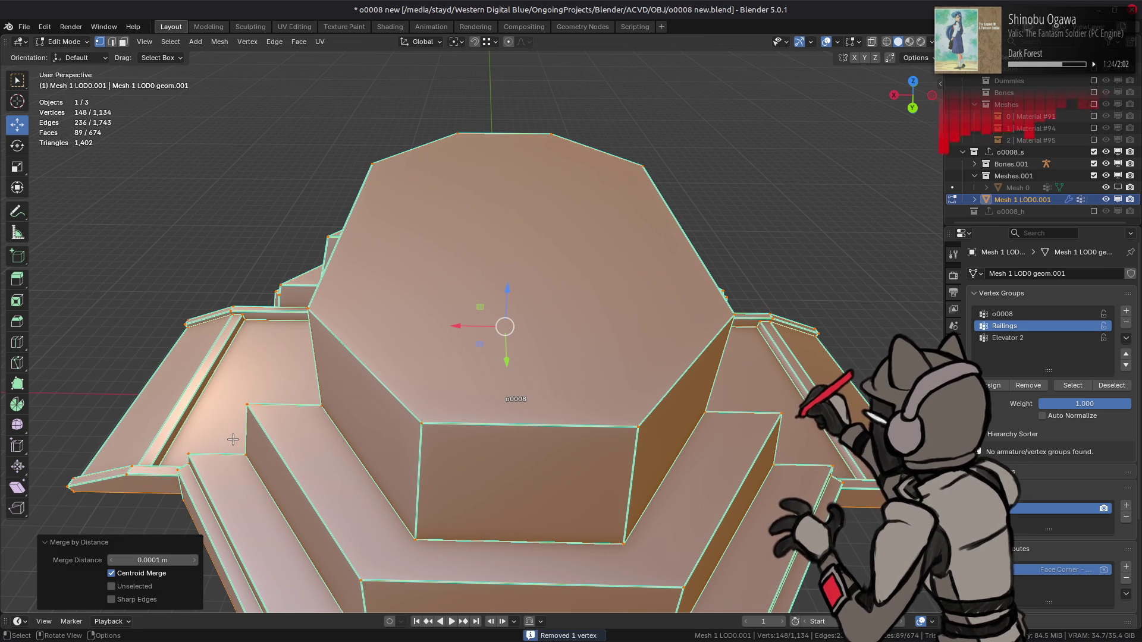
pyautogui.click(136, 573)
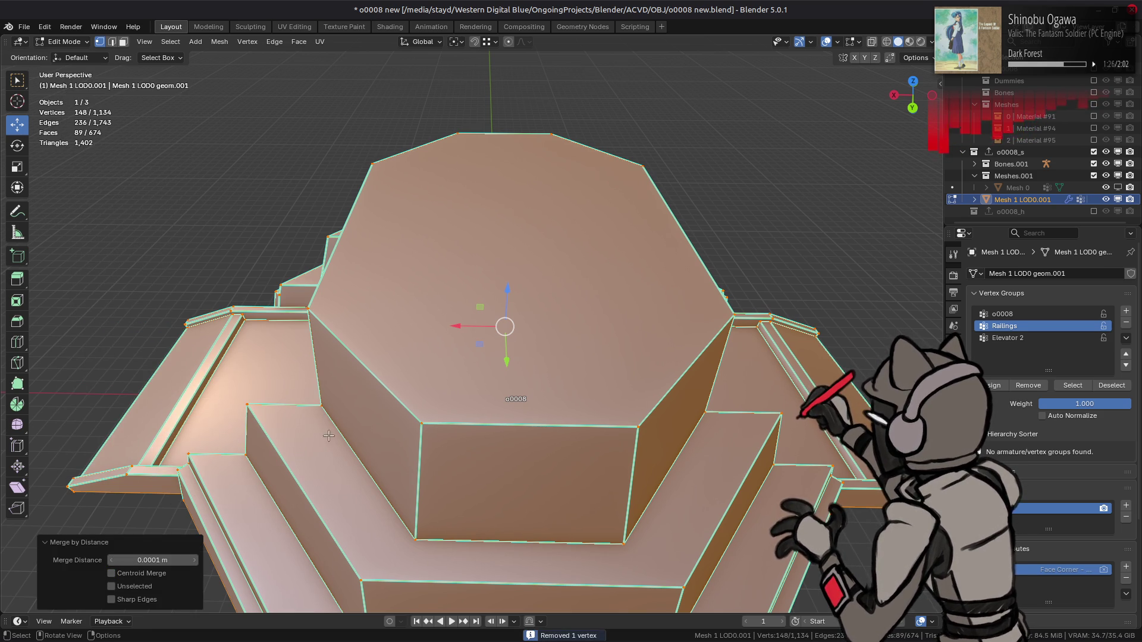
# - Deselect all, briefly reveal the hidden geometry, then hide it again
pyautogui.hotkey('alt', 'a')
pyautogui.moveTo(489, 327)
pyautogui.mouseDown(button='middle')
pyautogui.moveTo(567, 314)
pyautogui.moveTo(540, 291)
pyautogui.moveTo(524, 316)
pyautogui.moveTo(487, 312)
pyautogui.moveTo(494, 344)
pyautogui.moveTo(464, 340)
pyautogui.moveTo(521, 329)
pyautogui.mouseUp(button='middle')
pyautogui.hotkey('alt', 'h')
pyautogui.press('h')
pyautogui.scroll(3, 487, 312)
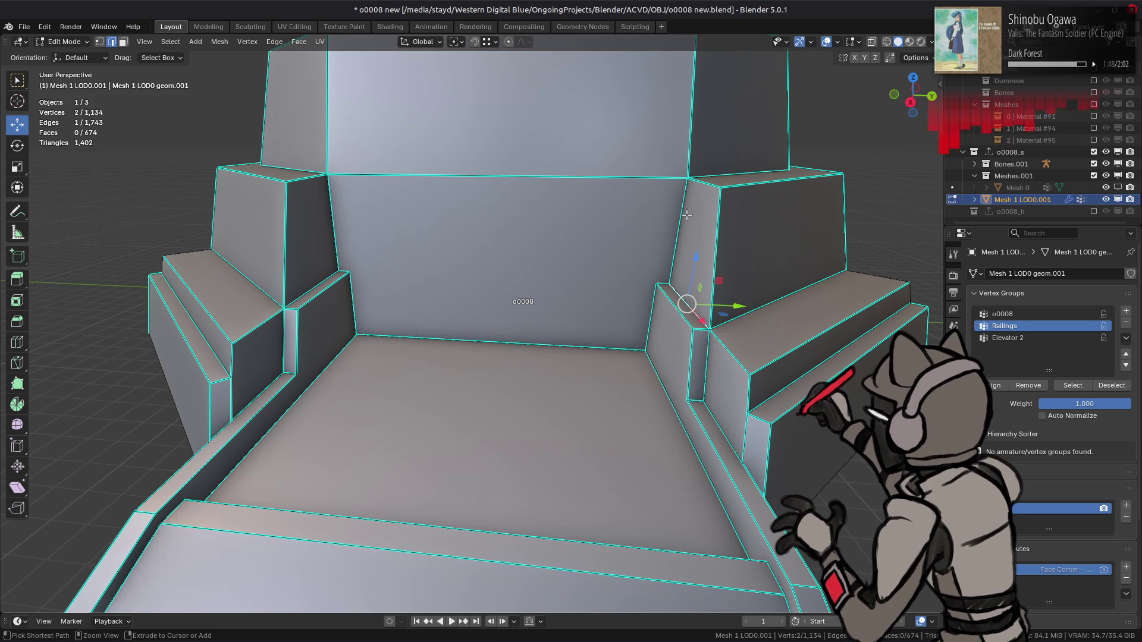
# - Frame a trough face in view to inspect it, then deselect it
pyautogui.press('3')
pyautogui.moveTo(683, 339)
pyautogui.mouseDown(button='middle')
pyautogui.moveTo(540, 289)
pyautogui.moveTo(583, 261)
pyautogui.moveTo(639, 257)
pyautogui.moveTo(568, 259)
pyautogui.mouseUp(button='middle')
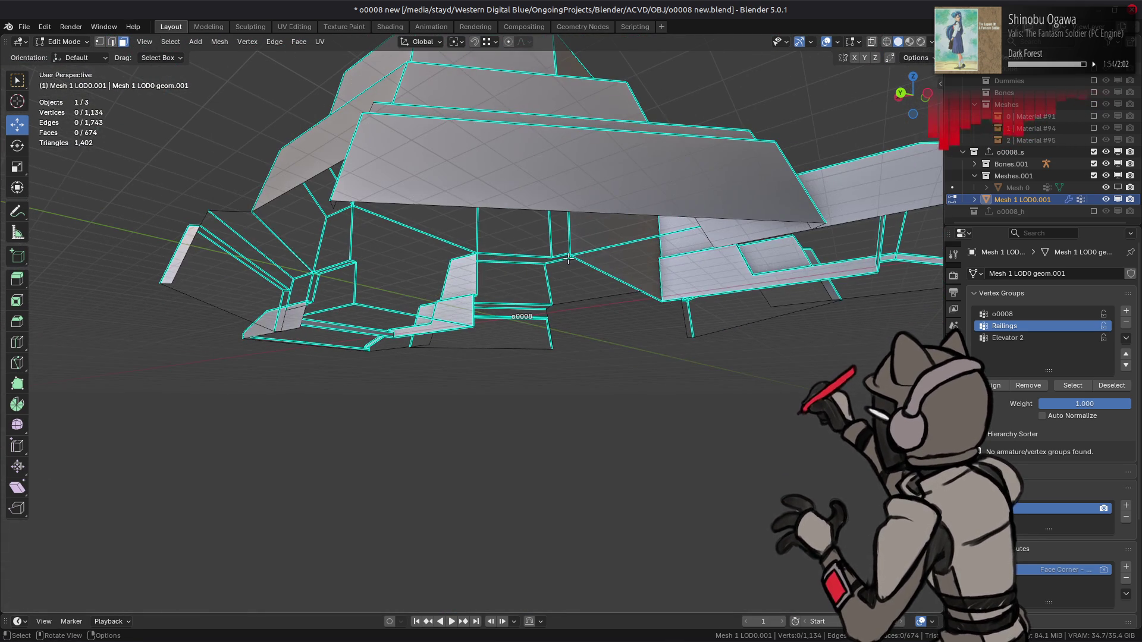
pyautogui.click(740, 238)
pyautogui.click(737, 238)
pyautogui.press('KP_Decimal')
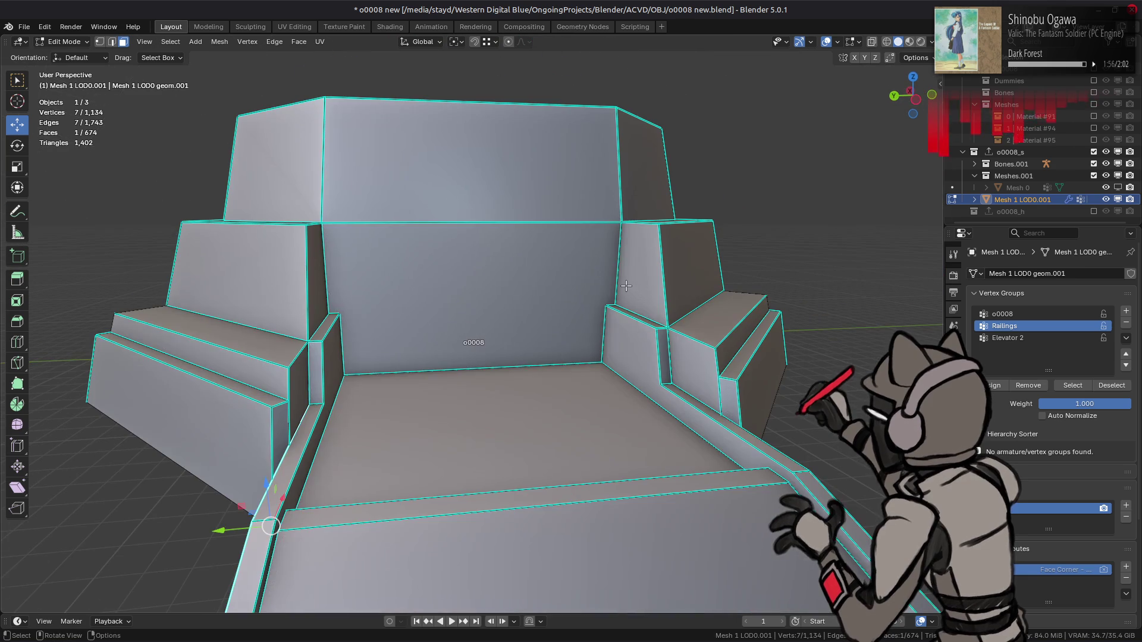
pyautogui.hotkey('alt', 'a')
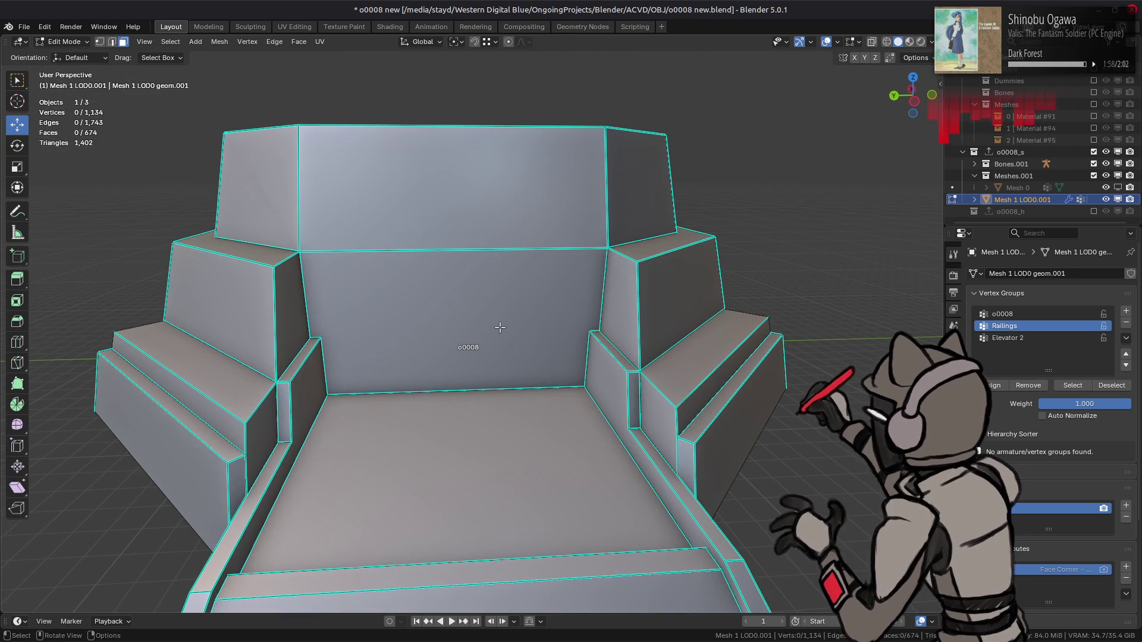
pyautogui.moveTo(575, 339)
pyautogui.mouseDown(button='middle')
pyautogui.moveTo(520, 404)
pyautogui.moveTo(465, 389)
pyautogui.mouseUp(button='middle')
# - Vertex-slide the edges on the right, left and third step of the trough into place
pyautogui.moveTo(328, 391)
pyautogui.mouseDown(button='middle')
pyautogui.moveTo(306, 350)
pyautogui.moveTo(739, 271)
pyautogui.mouseUp(button='middle')
pyautogui.click(739, 257)
pyautogui.hotkey('shift', 'v')
pyautogui.click(310, 303)
pyautogui.click(289, 304)
pyautogui.hotkey('shift', 'v')
pyautogui.click(295, 308)
pyautogui.moveTo(311, 214)
pyautogui.mouseDown(button='middle')
pyautogui.moveTo(452, 271)
pyautogui.moveTo(573, 360)
pyautogui.moveTo(652, 368)
pyautogui.mouseUp(button='middle')
pyautogui.click(612, 369)
pyautogui.hotkey('shift', 'v')
pyautogui.click(599, 248)
# - Select the connected piece from the long step edge and merge its vertices by distance
pyautogui.moveTo(599, 248)
pyautogui.mouseDown(button='middle')
pyautogui.moveTo(479, 337)
pyautogui.moveTo(505, 352)
pyautogui.mouseUp(button='middle')
pyautogui.click(505, 354)
pyautogui.hotkey('ctrl', 'l')
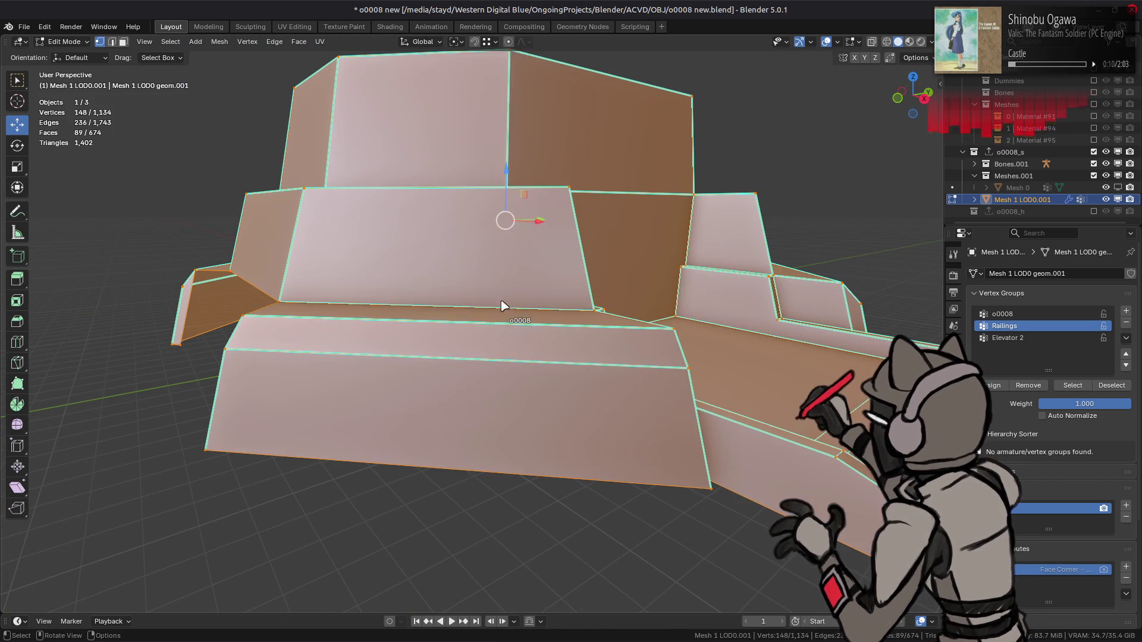
pyautogui.rightClick(460, 324)
pyautogui.moveTo(461, 324)
pyautogui.click(553, 359)
# - Slide the right and left inner edges outward
pyautogui.moveTo(553, 359); pyautogui.dragTo(461, 366, button='middle')
pyautogui.hotkey('alt', 'a')
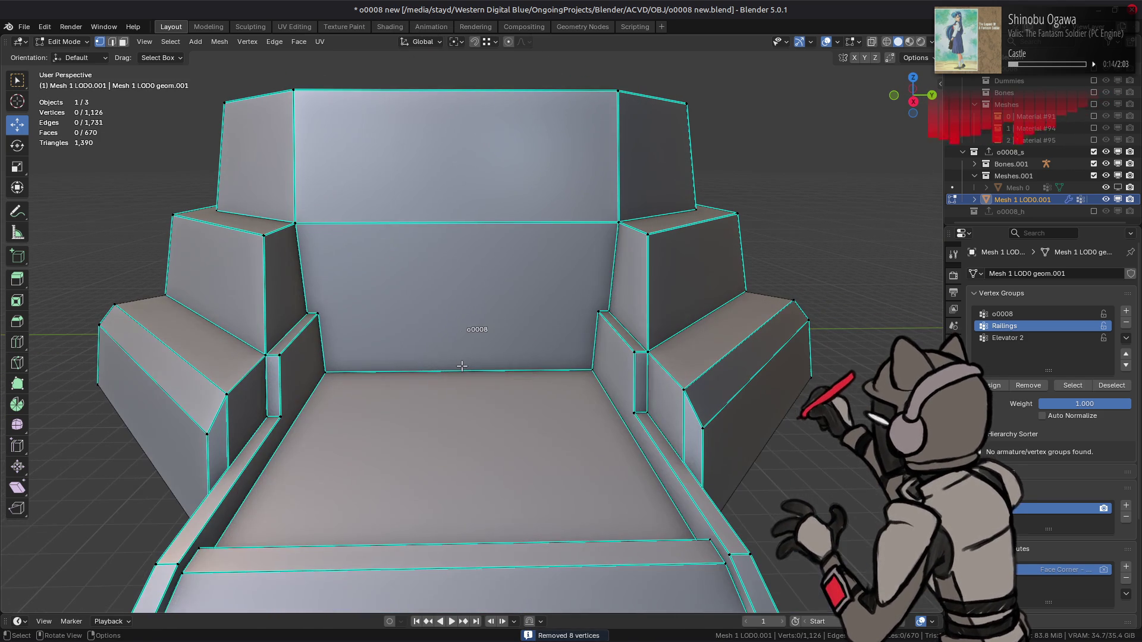
pyautogui.press('g')
pyautogui.press('g')
pyautogui.click(721, 319)
pyautogui.click(301, 332)
pyautogui.press('g')
pyautogui.press('g')
pyautogui.click(301, 324)
# - Slide the left pillar edge's vertices into place
pyautogui.moveTo(301, 324)
pyautogui.mouseDown(button='middle')
pyautogui.moveTo(377, 344)
pyautogui.moveTo(582, 337)
pyautogui.mouseUp(button='middle')
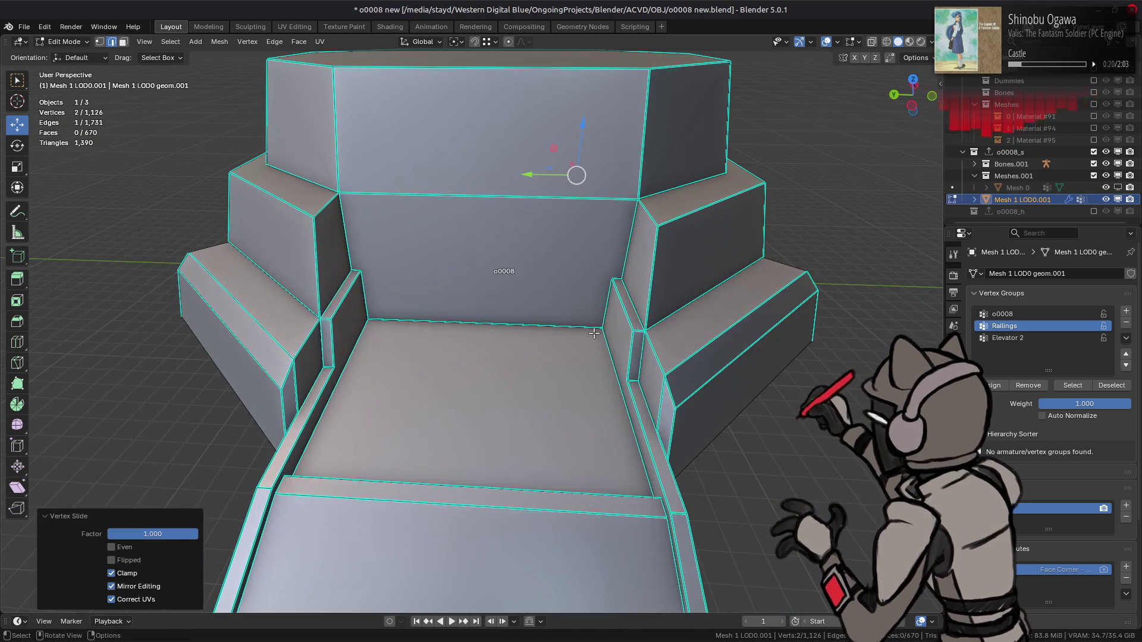
pyautogui.click(622, 316)
pyautogui.click(349, 297)
pyautogui.press('g')
pyautogui.press('g')
pyautogui.click(336, 293)
pyautogui.moveTo(336, 293)
pyautogui.mouseDown(button='middle')
pyautogui.moveTo(542, 313)
pyautogui.moveTo(578, 351)
pyautogui.mouseUp(button='middle')
# - Merge all vertices by distance, trying a 0.01 m then a 0.001 m merge distance
pyautogui.press('a')
pyautogui.rightClick(478, 350)
pyautogui.moveTo(478, 349)
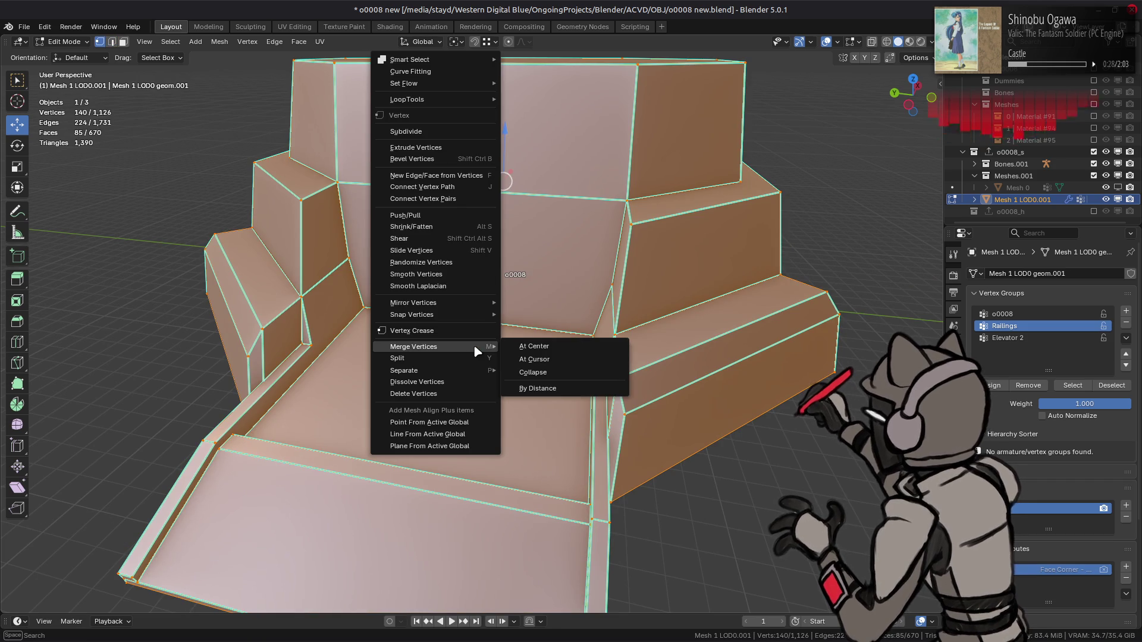
pyautogui.click(529, 392)
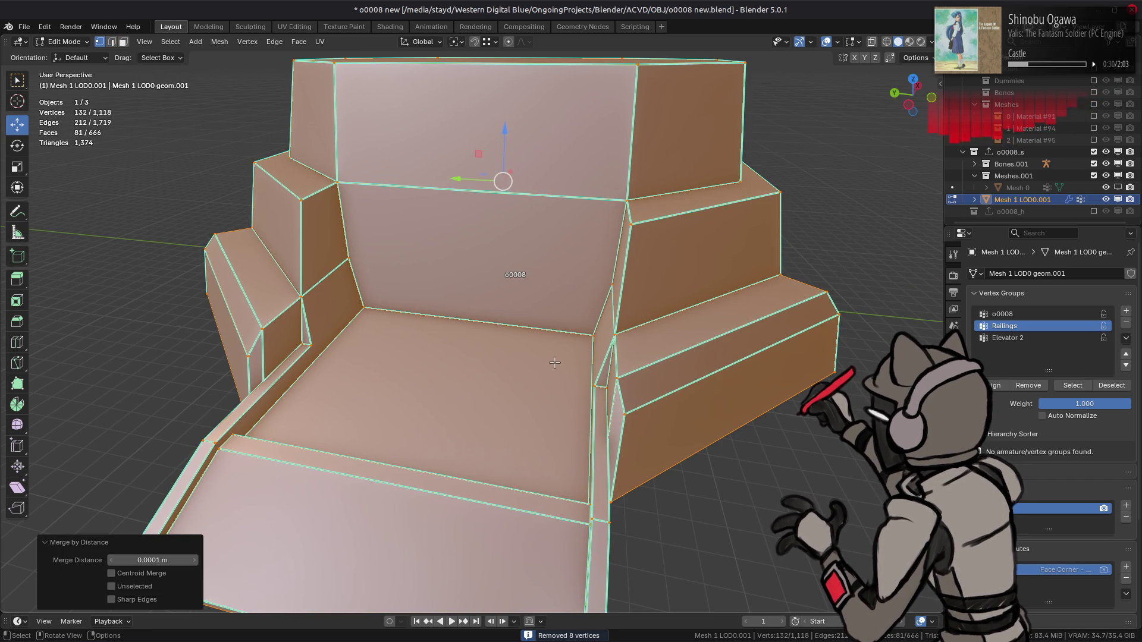
pyautogui.click(143, 558)
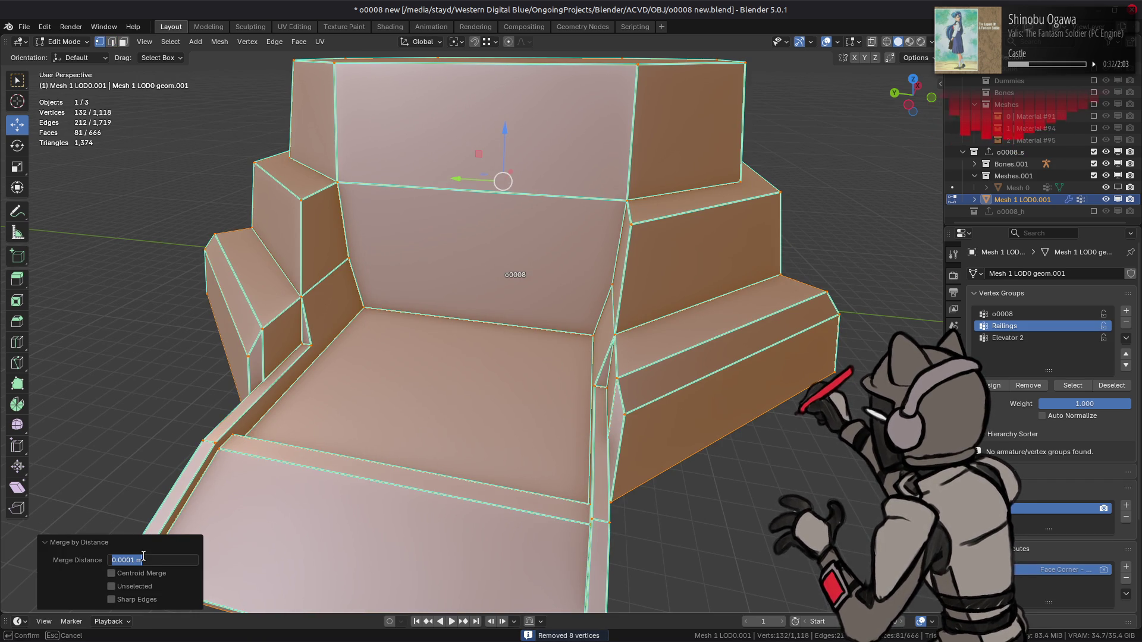
pyautogui.write('0.01')
pyautogui.press('Return')
pyautogui.click(144, 557)
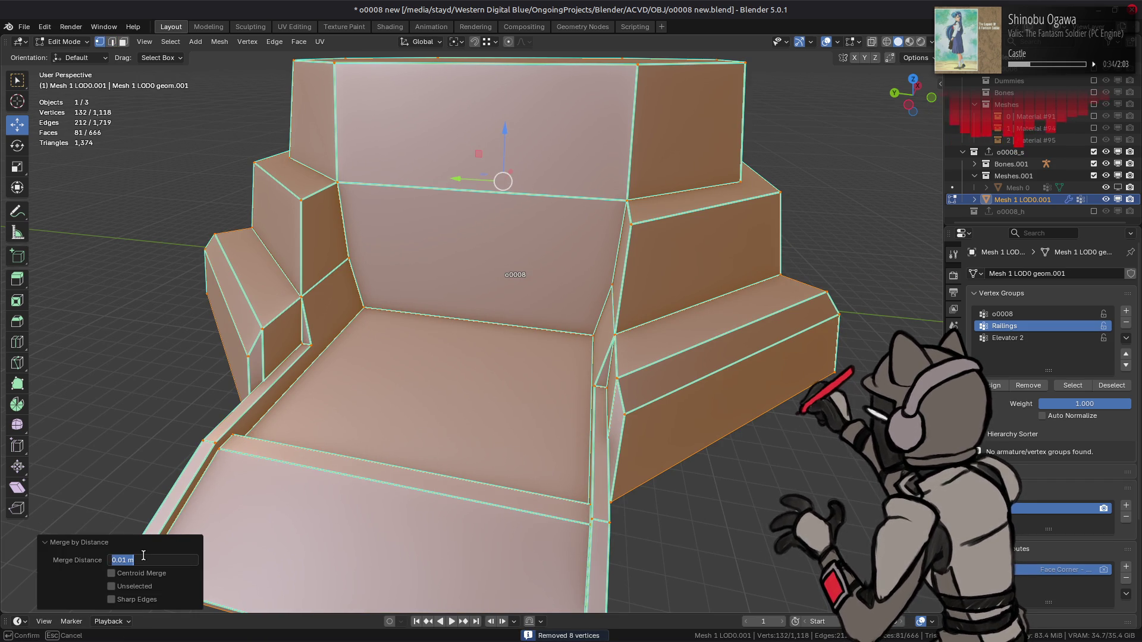
pyautogui.write('1')
pyautogui.press('Return')
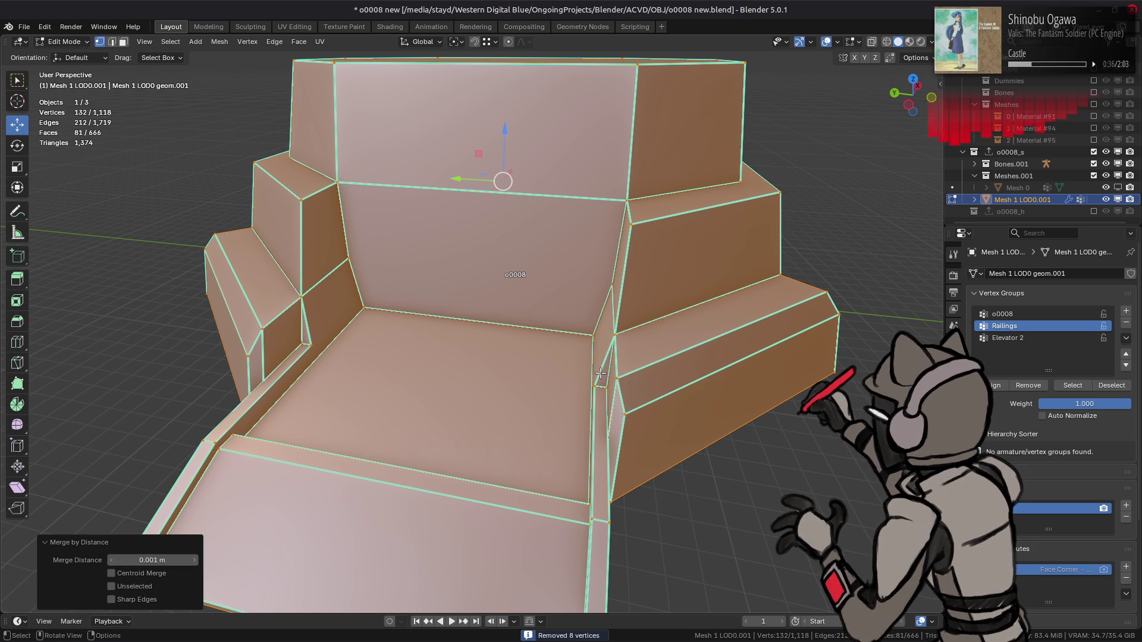
# - In edge mode, slide the right armrest's top edge along the mesh
pyautogui.hotkey('alt', 'a')
pyautogui.scroll(-4, 588, 381)
pyautogui.press('2')
pyautogui.moveTo(589, 380); pyautogui.dragTo(609, 337, button='middle')
pyautogui.click(672, 291)
pyautogui.hotkey('shift', 'v')
# - Select everything and merge the vertices by distance again
pyautogui.moveTo(369, 327); pyautogui.dragTo(507, 353, button='middle')
pyautogui.scroll(4, 506, 354)
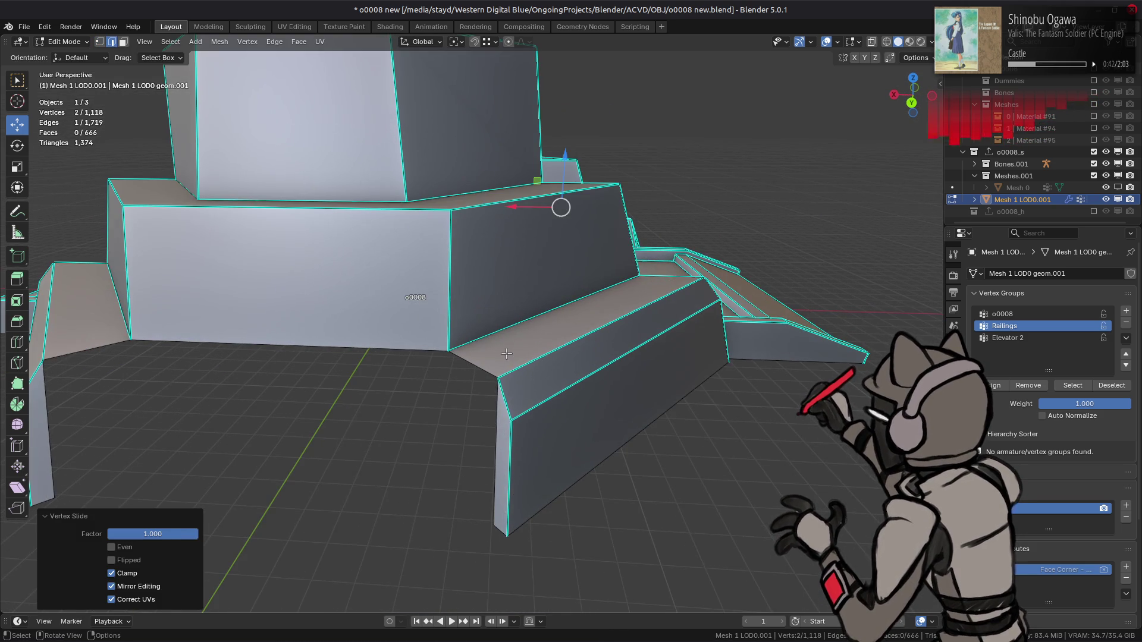
pyautogui.scroll(-5, 506, 354)
pyautogui.scroll(3, 329, 447)
pyautogui.moveTo(329, 446)
pyautogui.mouseDown(button='middle')
pyautogui.moveTo(350, 380)
pyautogui.moveTo(464, 420)
pyautogui.moveTo(441, 323)
pyautogui.moveTo(463, 341)
pyautogui.moveTo(513, 336)
pyautogui.moveTo(493, 322)
pyautogui.moveTo(563, 307)
pyautogui.mouseUp(button='middle')
pyautogui.press('a')
pyautogui.rightClick(471, 339)
pyautogui.moveTo(470, 348)
pyautogui.click(544, 387)
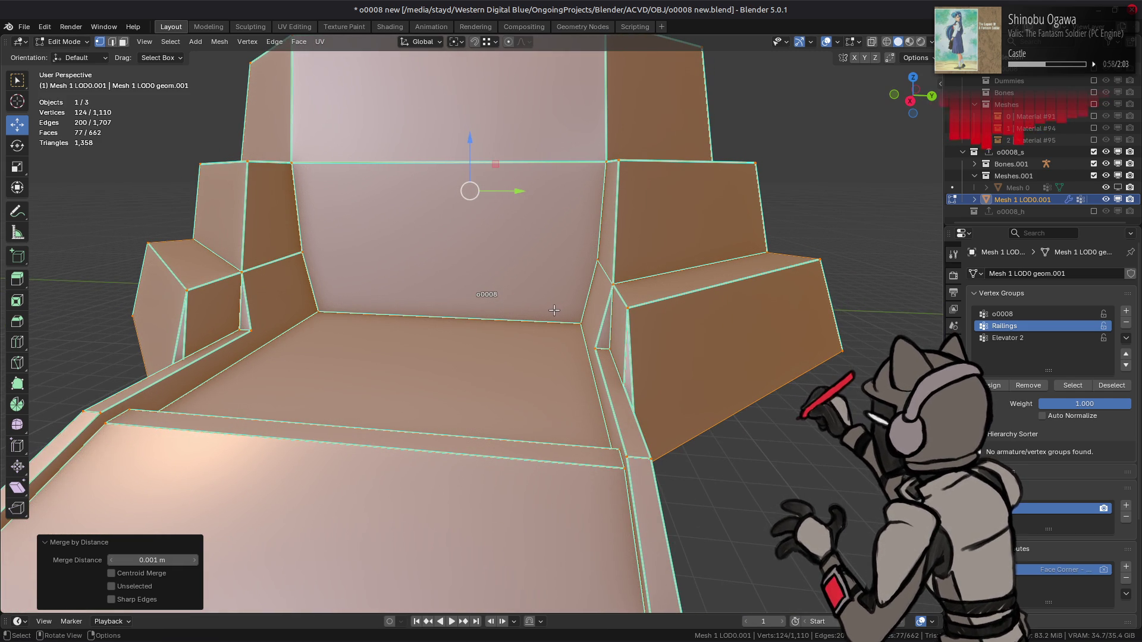
# - In face mode, select the inner floor face of the platform
pyautogui.moveTo(554, 310)
pyautogui.mouseDown(button='middle')
pyautogui.moveTo(537, 314)
pyautogui.moveTo(549, 287)
pyautogui.moveTo(535, 281)
pyautogui.moveTo(583, 258)
pyautogui.moveTo(561, 282)
pyautogui.mouseUp(button='middle')
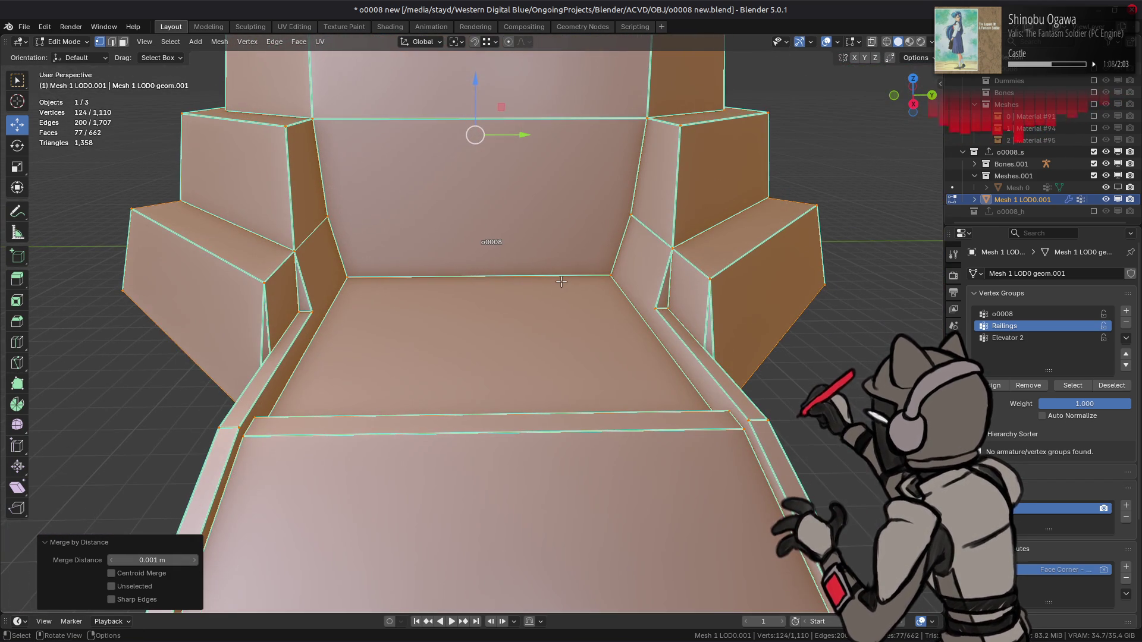
pyautogui.press('3')
pyautogui.hotkey('alt', 'a')
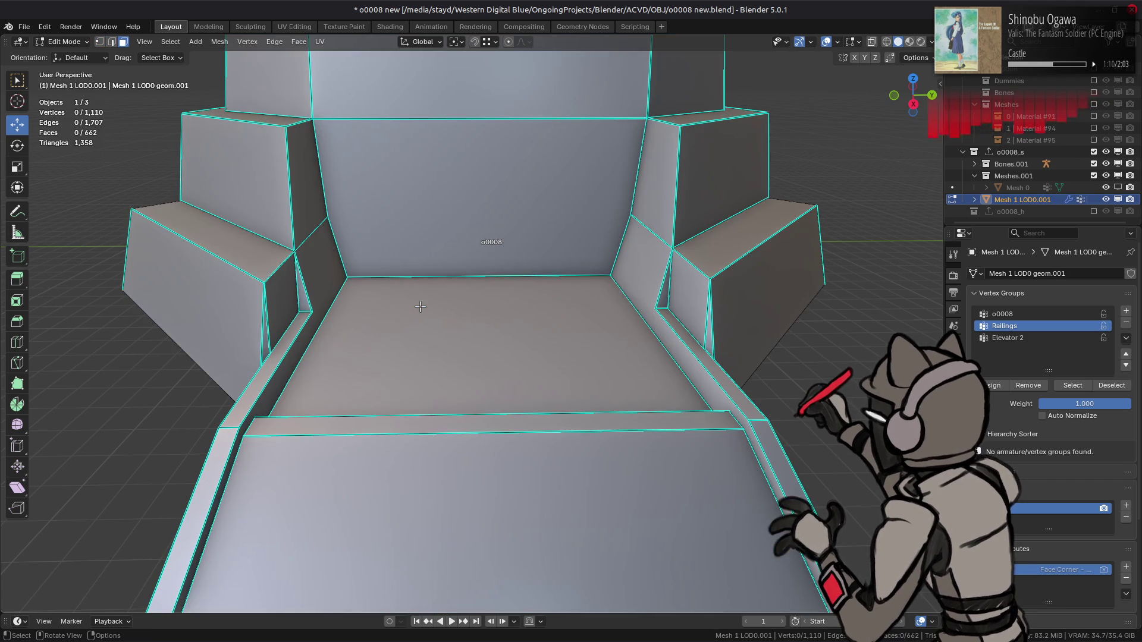
pyautogui.scroll(3, 438, 298)
pyautogui.moveTo(439, 298)
pyautogui.mouseDown(button='middle')
pyautogui.moveTo(427, 292)
pyautogui.moveTo(460, 337)
pyautogui.mouseUp(button='middle')
pyautogui.scroll(3, 458, 310)
pyautogui.moveTo(411, 408)
pyautogui.mouseDown(button='middle')
pyautogui.moveTo(544, 280)
pyautogui.moveTo(556, 300)
pyautogui.mouseUp(button='middle')
pyautogui.click(540, 295)
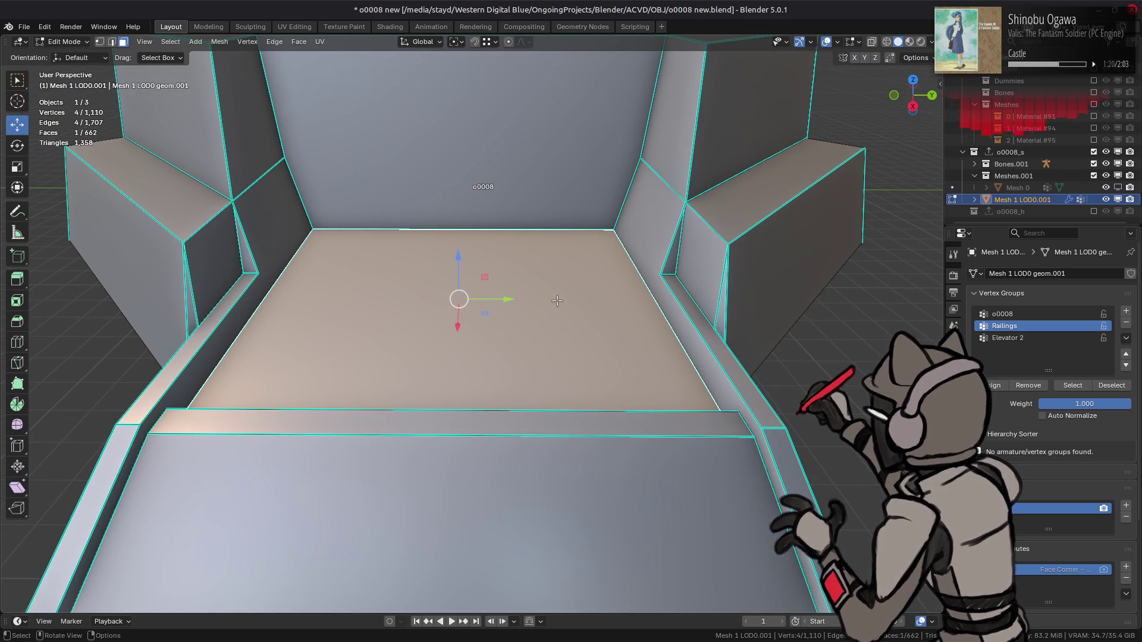
# - Lower the inner floor face vertically along Z
pyautogui.scroll(-2, 552, 320)
pyautogui.moveTo(555, 319)
pyautogui.mouseDown(button='middle')
pyautogui.moveTo(564, 299)
pyautogui.moveTo(480, 326)
pyautogui.mouseUp(button='middle')
pyautogui.press('g')
pyautogui.press('z')
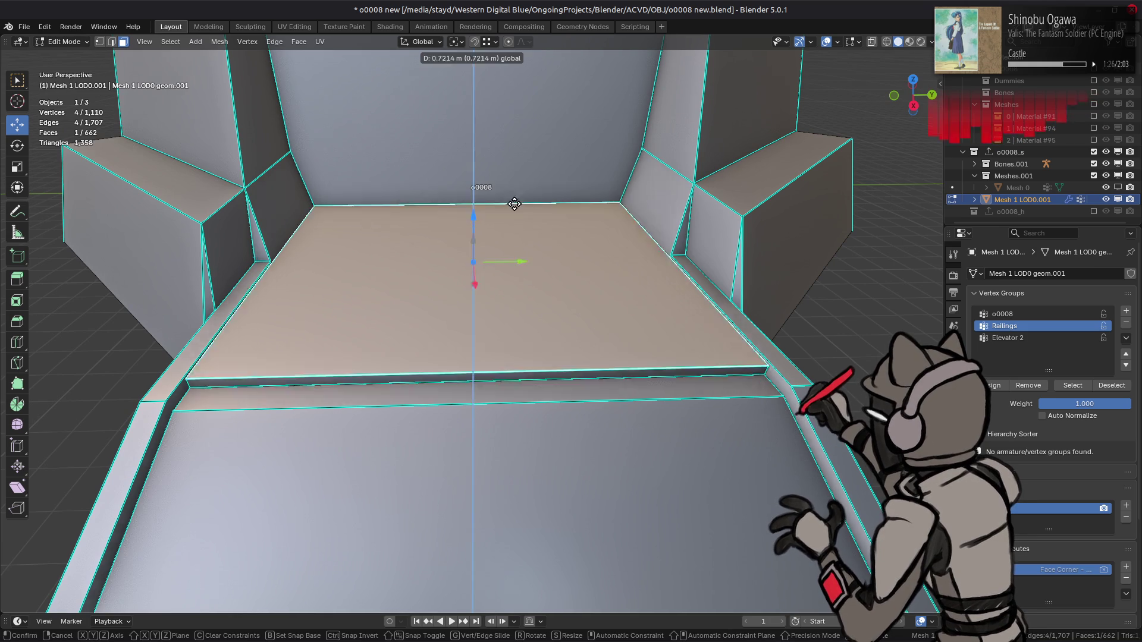
pyautogui.click(765, 373)
pyautogui.moveTo(693, 334)
pyautogui.mouseDown(button='middle')
pyautogui.moveTo(548, 296)
pyautogui.moveTo(535, 250)
pyautogui.moveTo(499, 316)
pyautogui.moveTo(441, 288)
pyautogui.mouseUp(button='middle')
pyautogui.press('g')
pyautogui.press('z')
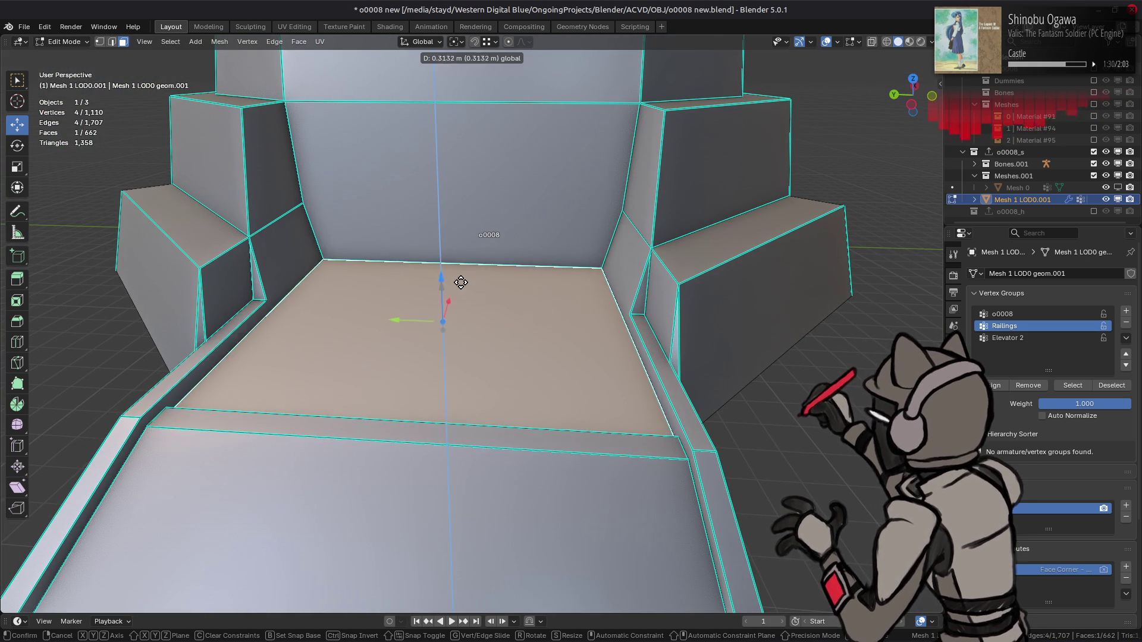
pyautogui.click(677, 440)
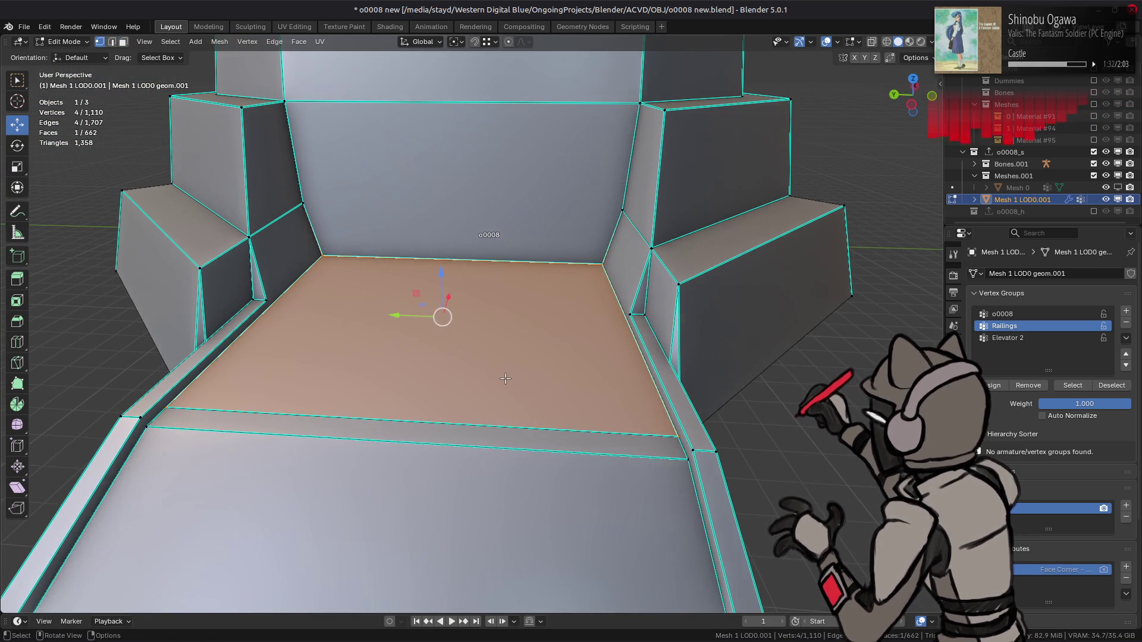
# - Select the whole mesh in vertex mode and merge by distance, removing 4 duplicates
pyautogui.press('1')
pyautogui.hotkey('ctrl', 'l')
pyautogui.rightClick(508, 381)
pyautogui.moveTo(511, 379)
pyautogui.click(595, 420)
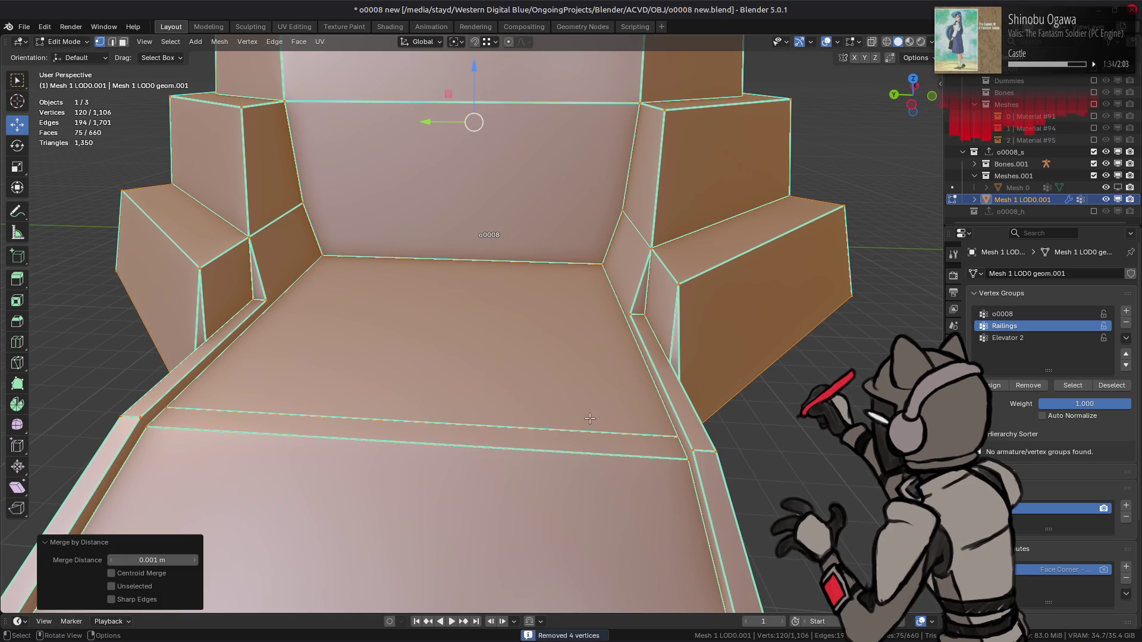
# - Dissolve the leftover edge on the floor
pyautogui.press('2')
pyautogui.click(525, 424)
pyautogui.moveTo(525, 425)
pyautogui.mouseDown(button='middle')
pyautogui.moveTo(595, 417)
pyautogui.moveTo(540, 415)
pyautogui.mouseUp(button='middle')
pyautogui.rightClick(443, 402)
pyautogui.click(424, 566)
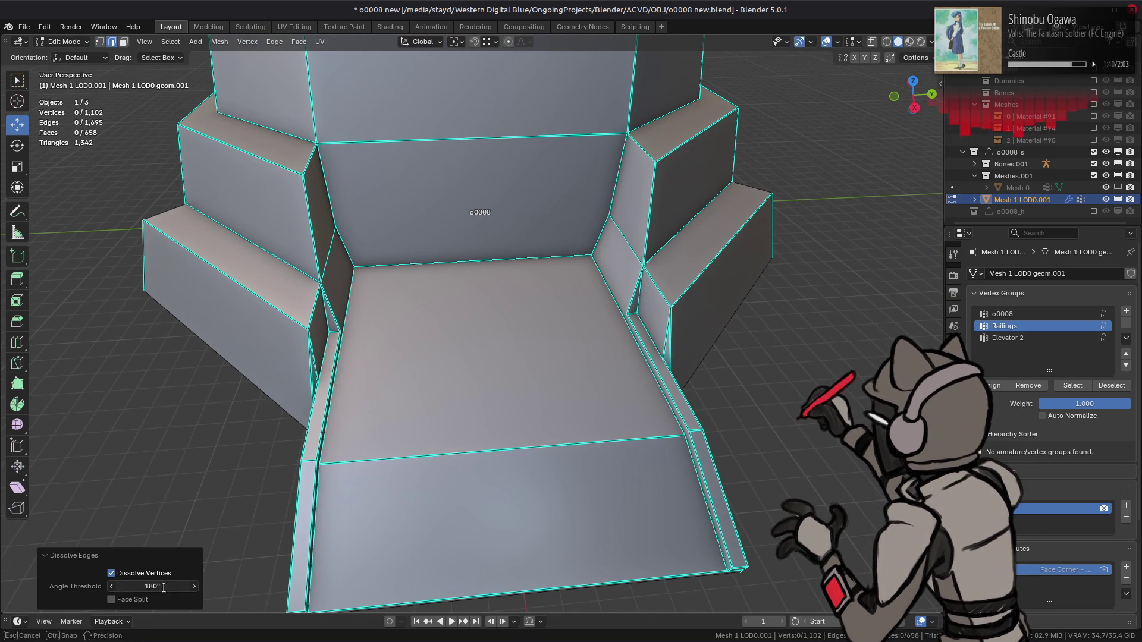
pyautogui.keyDown('alt'); pyautogui.middleClick(421, 437); pyautogui.keyUp('alt')
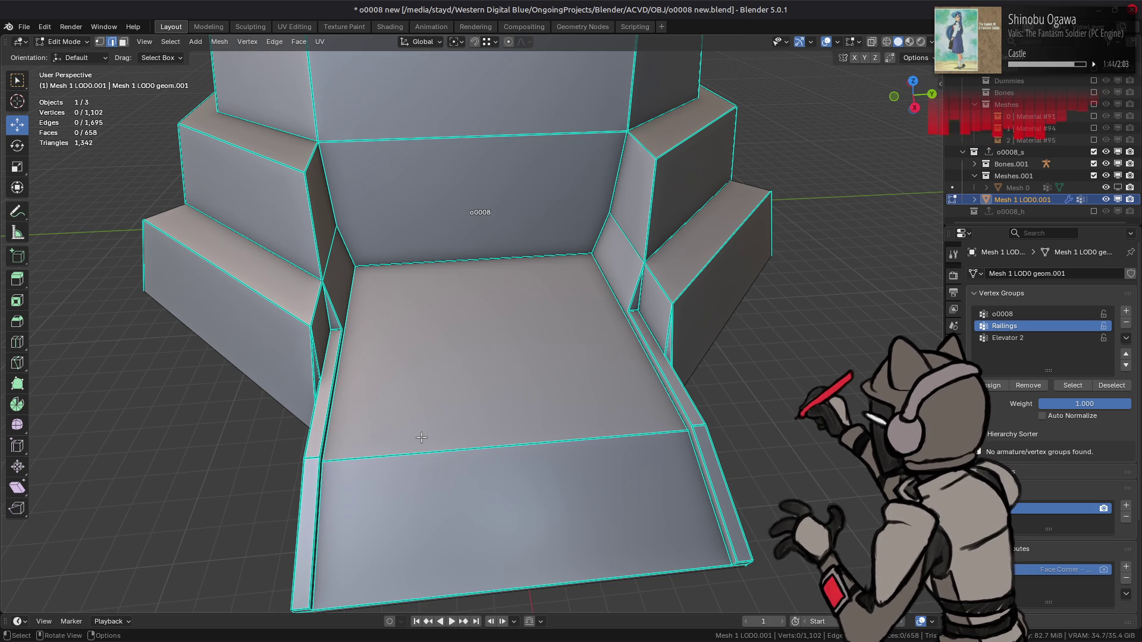
pyautogui.moveTo(469, 263)
pyautogui.mouseDown(button='middle')
pyautogui.moveTo(493, 233)
pyautogui.moveTo(581, 284)
pyautogui.mouseUp(button='middle')
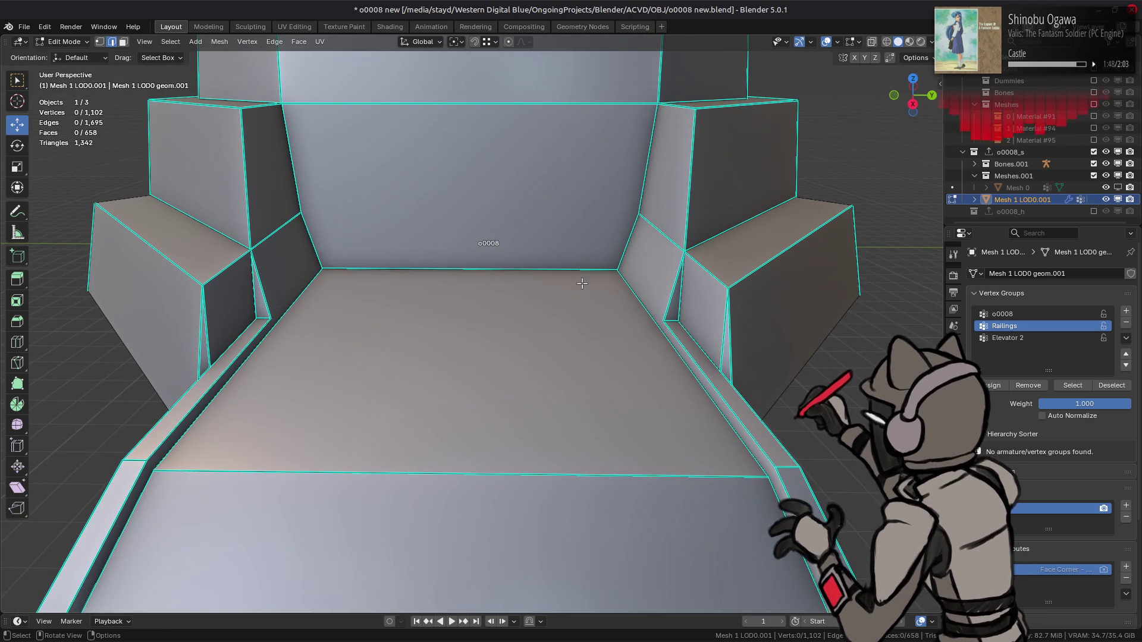
pyautogui.click(613, 273)
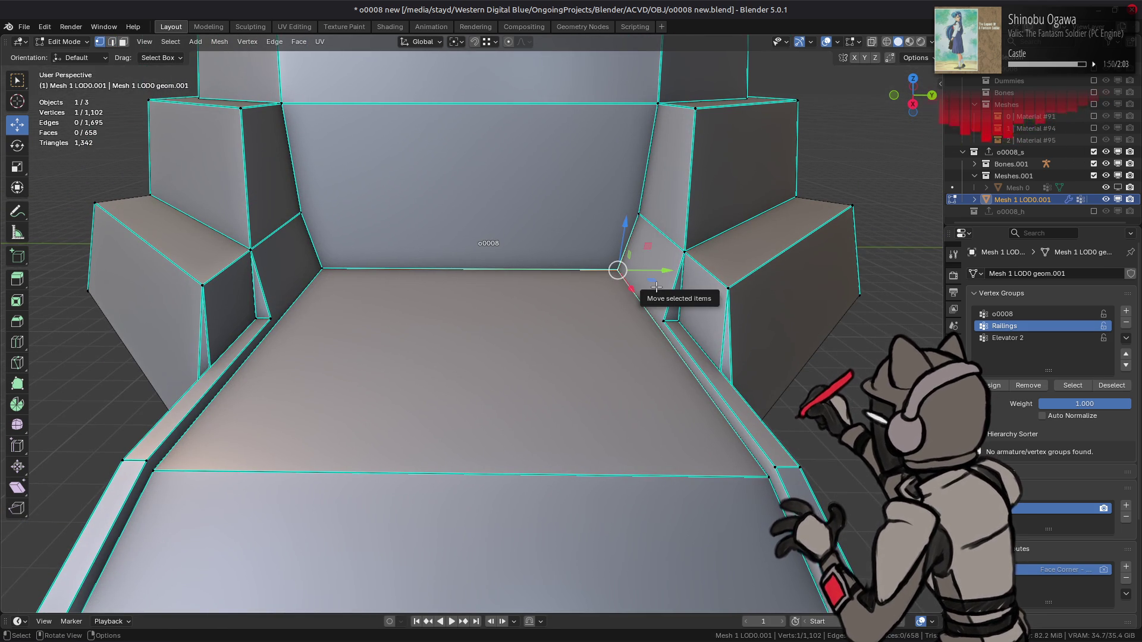
pyautogui.press('3')
pyautogui.moveTo(655, 287)
pyautogui.mouseDown(button='middle')
pyautogui.moveTo(393, 291)
pyautogui.moveTo(280, 326)
pyautogui.mouseUp(button='middle')
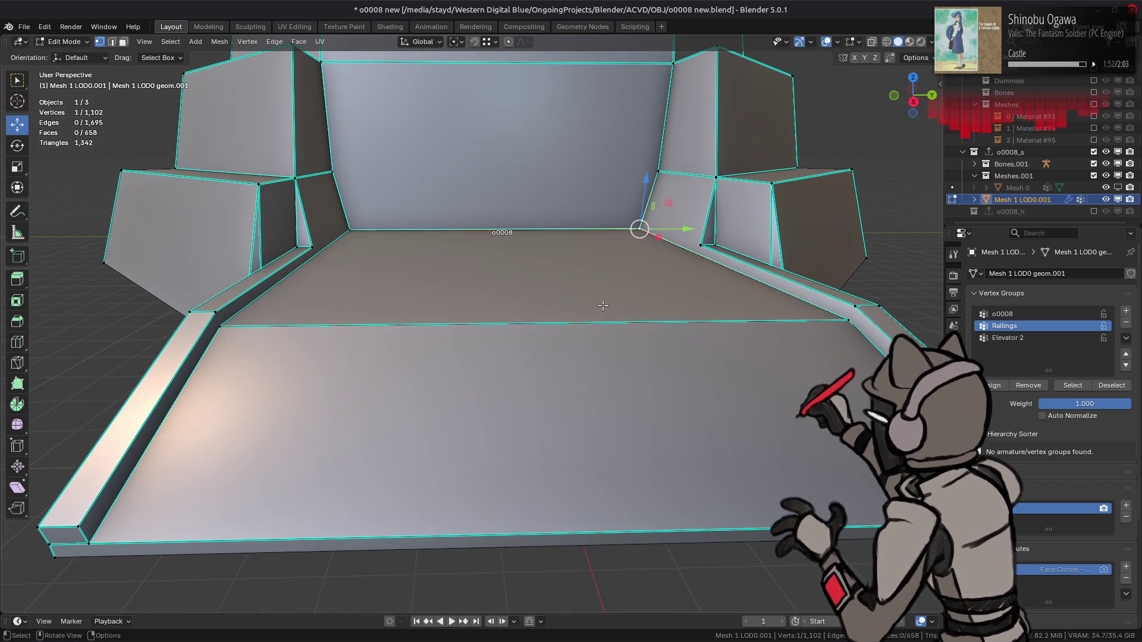
pyautogui.click(308, 239)
pyautogui.moveTo(308, 241)
pyautogui.mouseDown(button='middle')
pyautogui.moveTo(445, 316)
pyautogui.moveTo(499, 323)
pyautogui.mouseUp(button='middle')
pyautogui.click(491, 335)
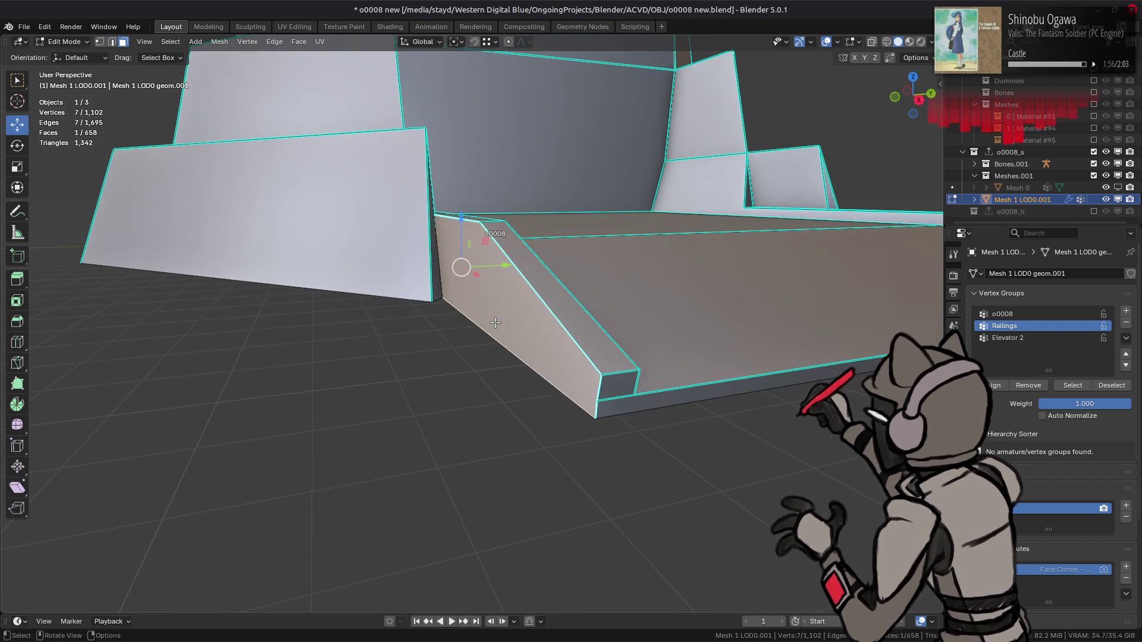
pyautogui.press('1')
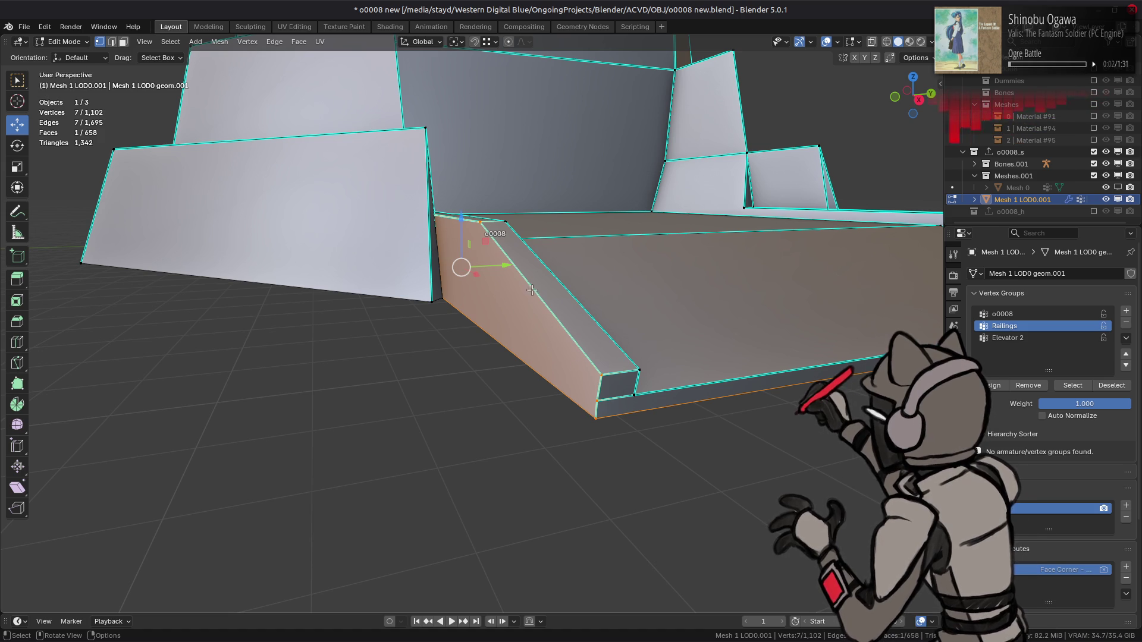
# - Select the railing strip faces along both sides of the floor
pyautogui.moveTo(533, 290); pyautogui.dragTo(654, 279, button='middle')
pyautogui.press('3')
pyautogui.click(669, 283)
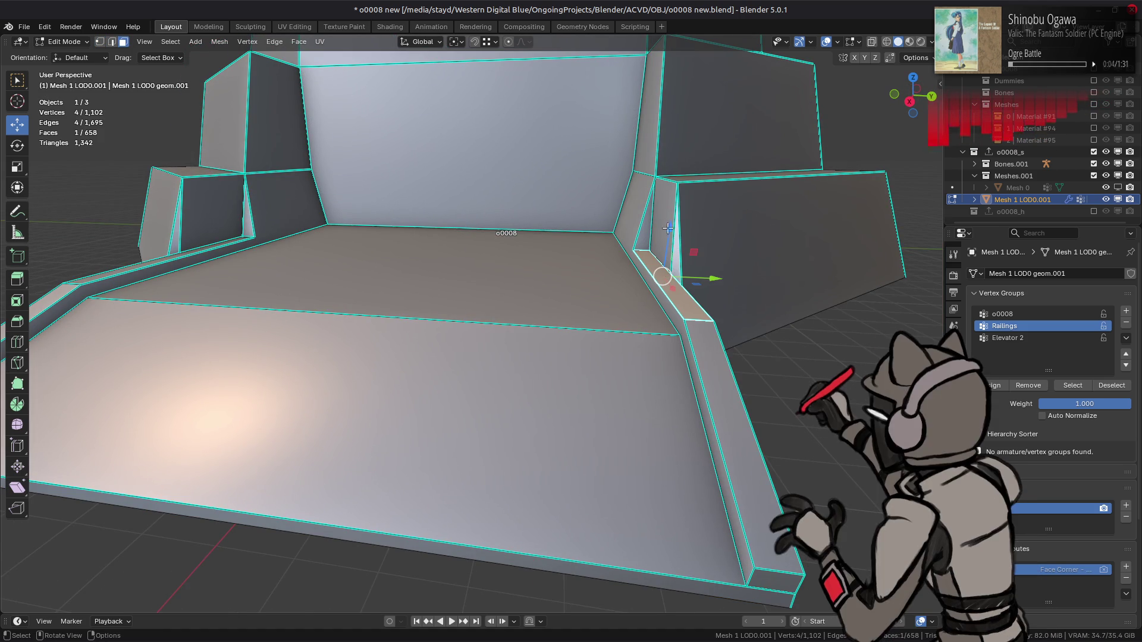
pyautogui.keyDown('shift'); pyautogui.click(188, 255); pyautogui.keyUp('shift')
pyautogui.moveTo(187, 255)
pyautogui.mouseDown(button='middle')
pyautogui.moveTo(491, 544)
pyautogui.moveTo(595, 413)
pyautogui.moveTo(492, 347)
pyautogui.mouseUp(button='middle')
pyautogui.keyDown('shift'); pyautogui.click(506, 526); pyautogui.keyUp('shift')
pyautogui.keyDown('shift'); pyautogui.click(543, 399); pyautogui.keyUp('shift')
pyautogui.keyDown('shift'); pyautogui.click(542, 399); pyautogui.keyUp('shift')
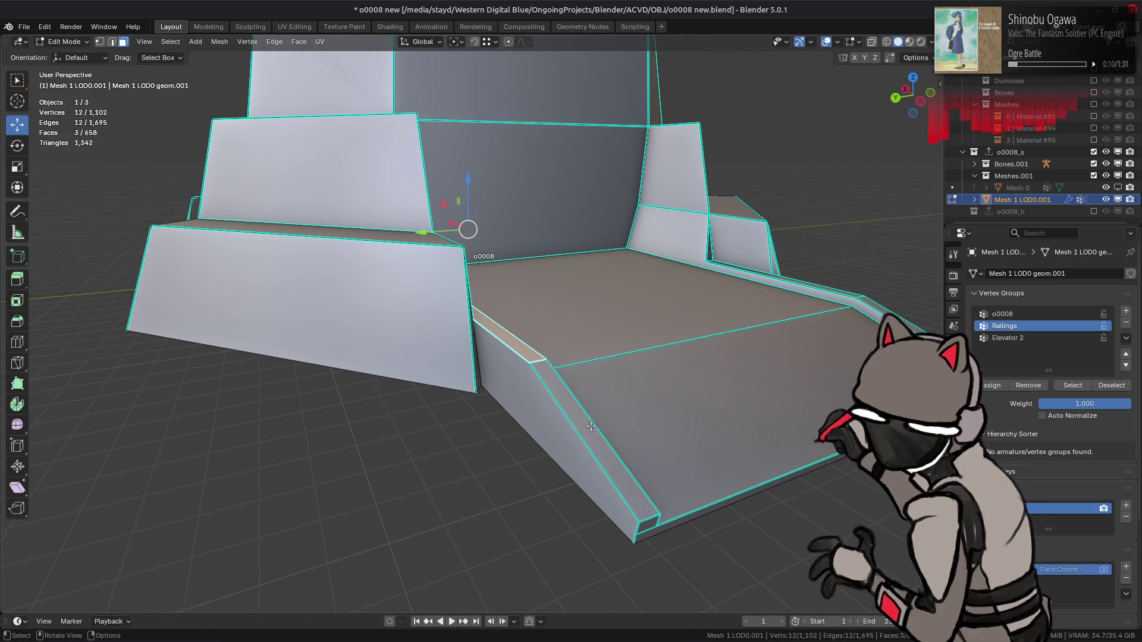
pyautogui.moveTo(652, 288); pyautogui.dragTo(673, 324, button='middle')
pyautogui.keyDown('shift'); pyautogui.click(673, 324); pyautogui.keyUp('shift')
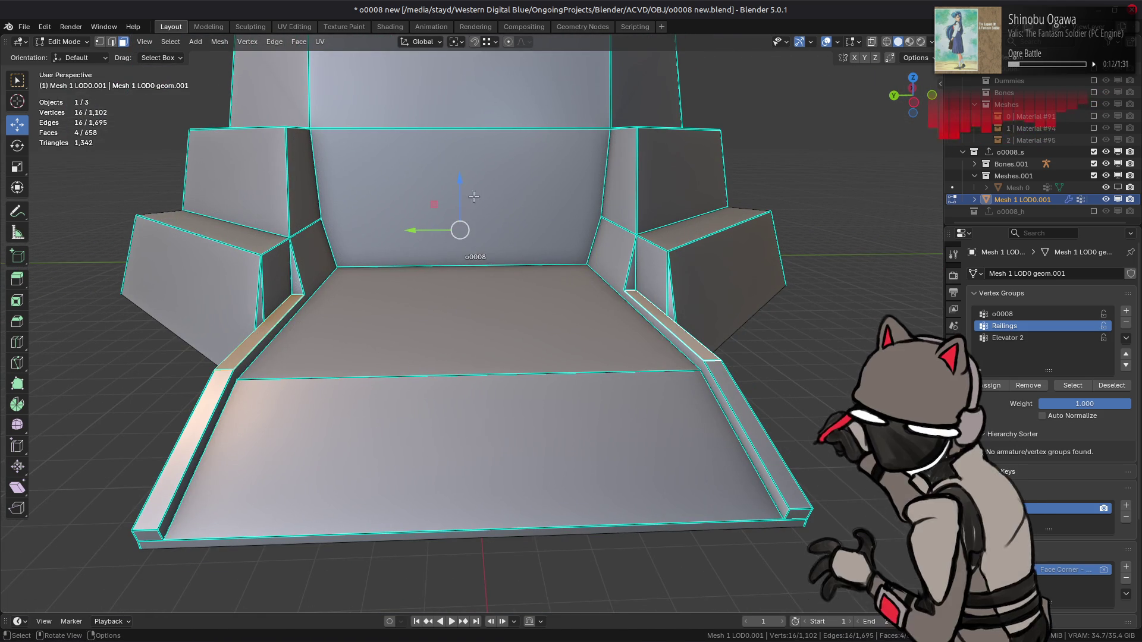
# - Lower the selected railing faces along Z, snapping to a vertex at floor height
pyautogui.press('g')
pyautogui.press('z')
pyautogui.press('ctrl')
pyautogui.click(702, 373)
pyautogui.moveTo(595, 286); pyautogui.dragTo(535, 238, button='middle')
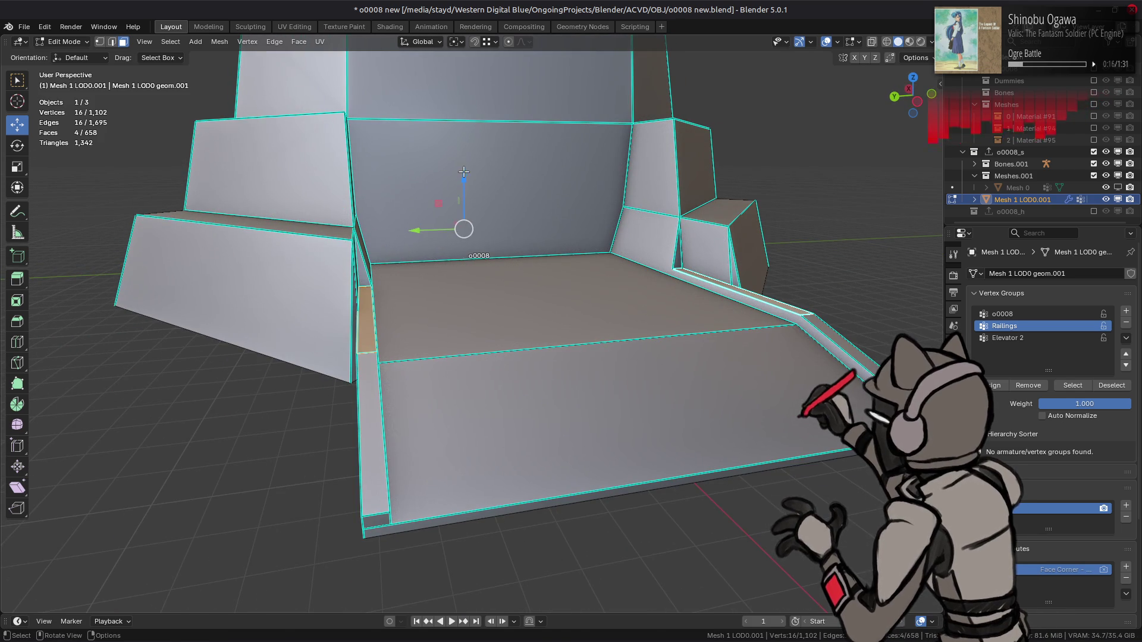
pyautogui.press('g')
pyautogui.press('z')
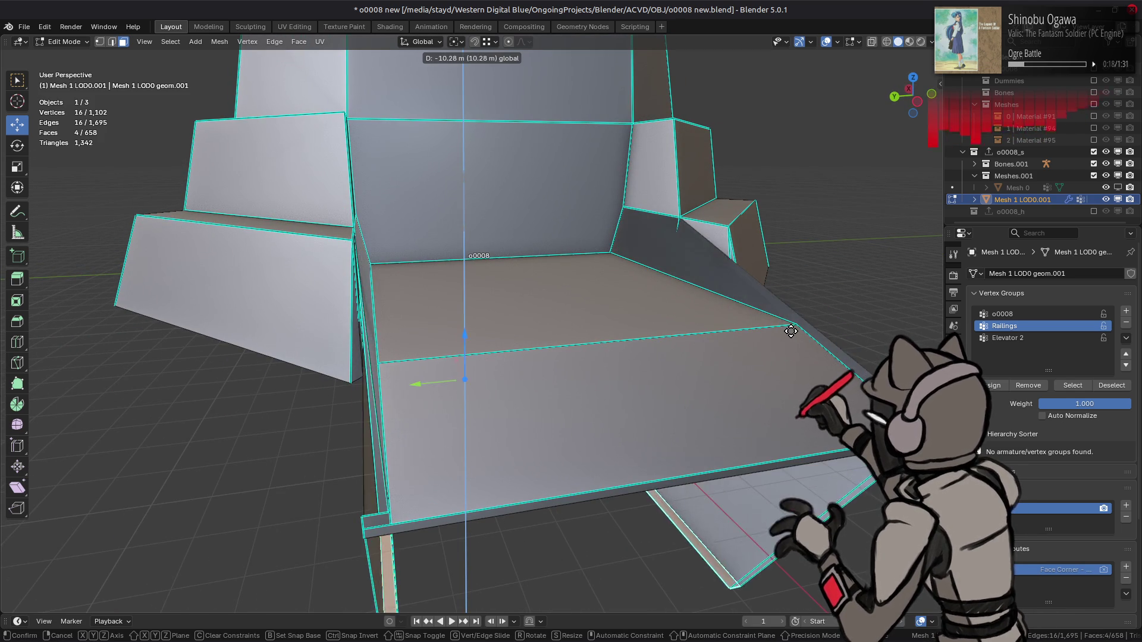
pyautogui.click(794, 328)
# - Lower the remaining two right-side railing faces along Z, 0.297 m down to the floor
pyautogui.press('2')
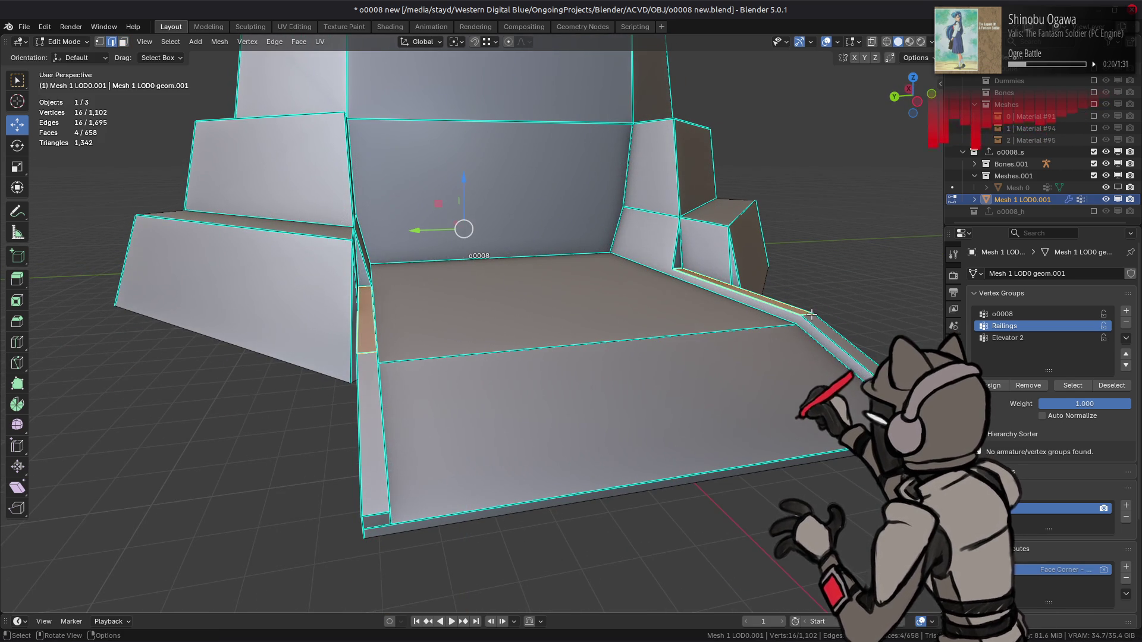
pyautogui.click(812, 314)
pyautogui.hotkey('ctrl', 'z')
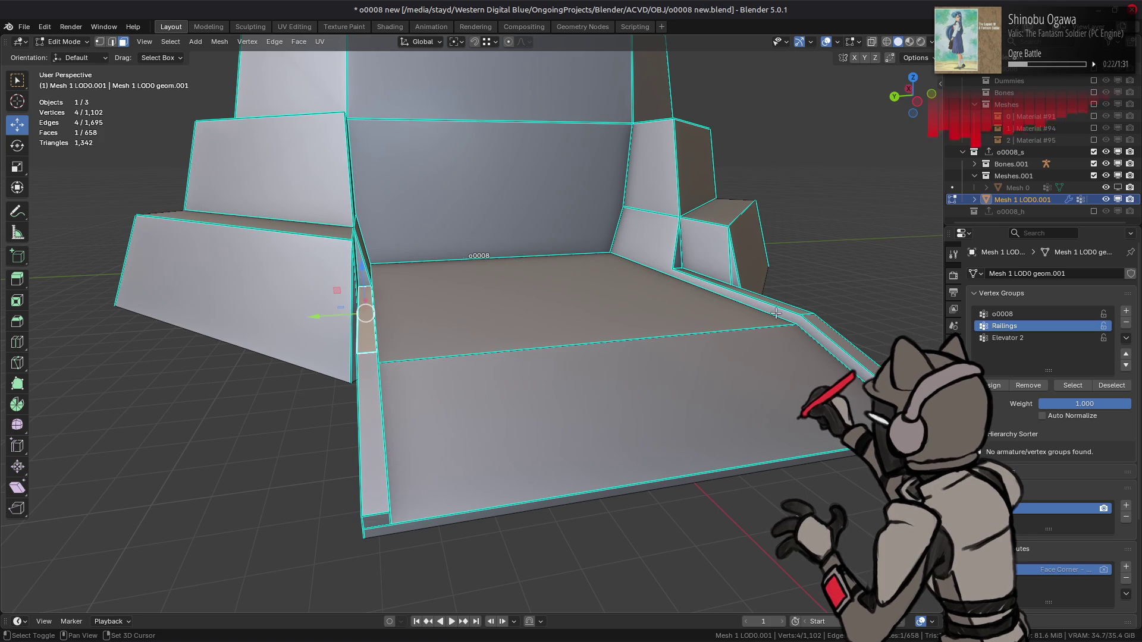
pyautogui.keyDown('shift'); pyautogui.click(776, 315); pyautogui.keyUp('shift')
pyautogui.press('g')
pyautogui.press('z')
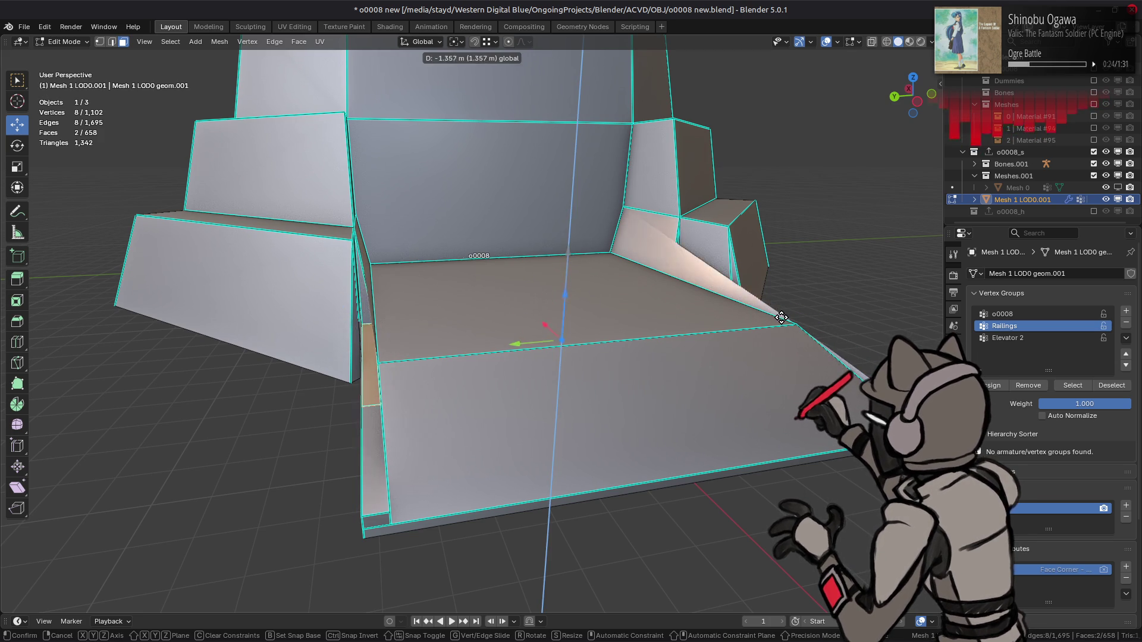
pyautogui.click(781, 317)
pyautogui.moveTo(781, 317); pyautogui.dragTo(678, 304, button='middle')
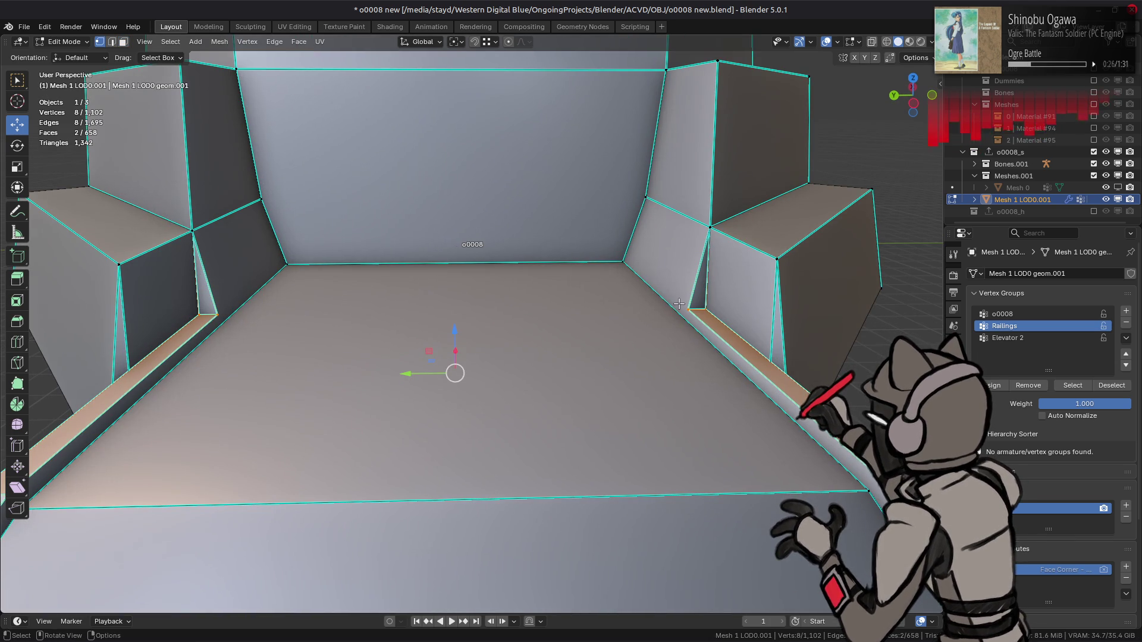
# - Delete the small left and right wall panel faces beside the floor
pyautogui.click(622, 261)
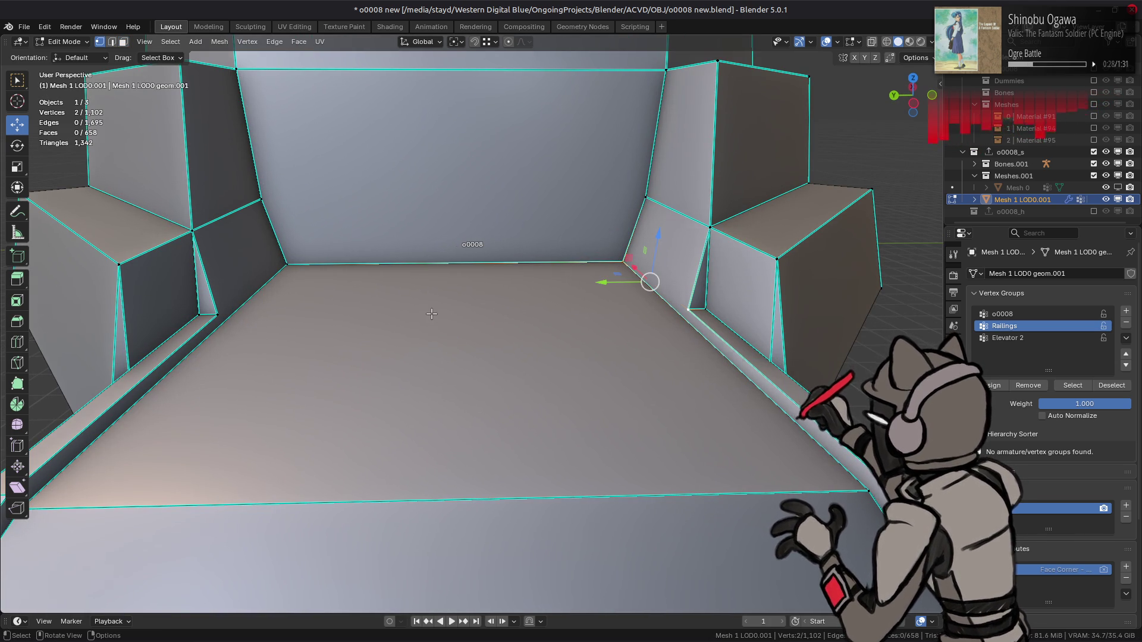
pyautogui.click(286, 264)
pyautogui.keyDown('shift'); pyautogui.click(219, 313); pyautogui.keyUp('shift')
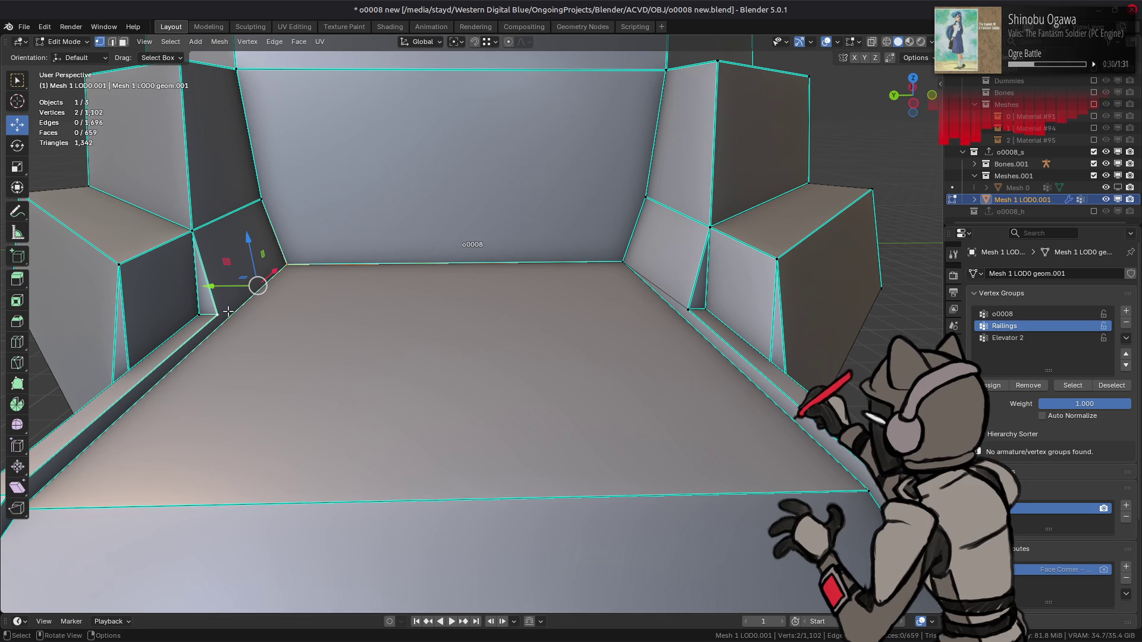
pyautogui.press('3')
pyautogui.click(205, 302)
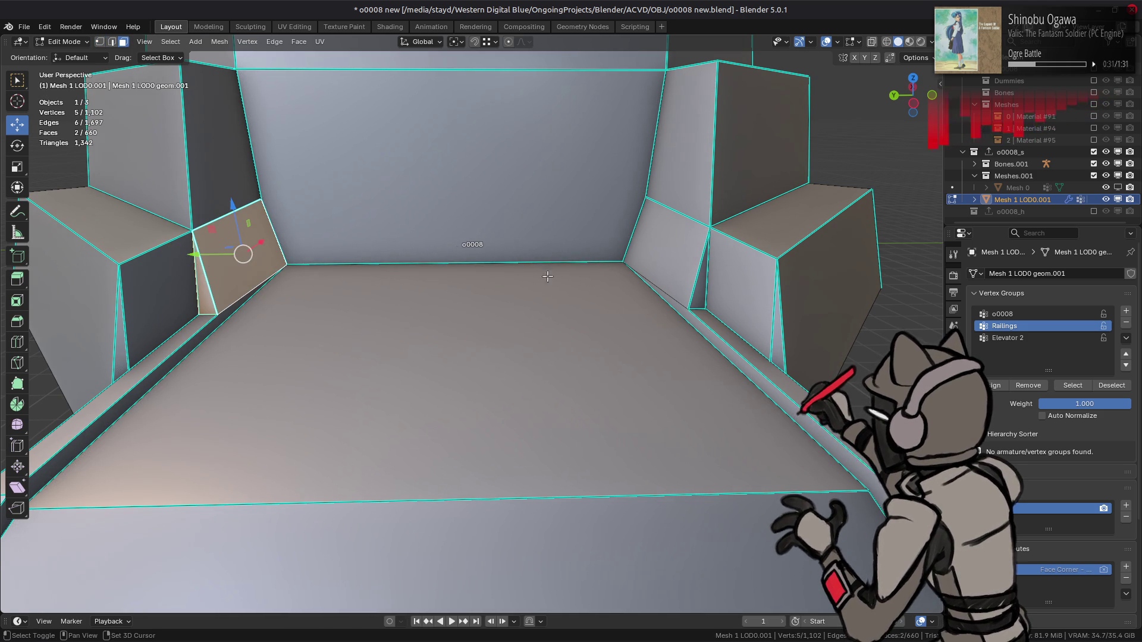
pyautogui.keyDown('shift'); pyautogui.click(676, 277); pyautogui.keyUp('shift')
pyautogui.rightClick(474, 365)
pyautogui.click(478, 565)
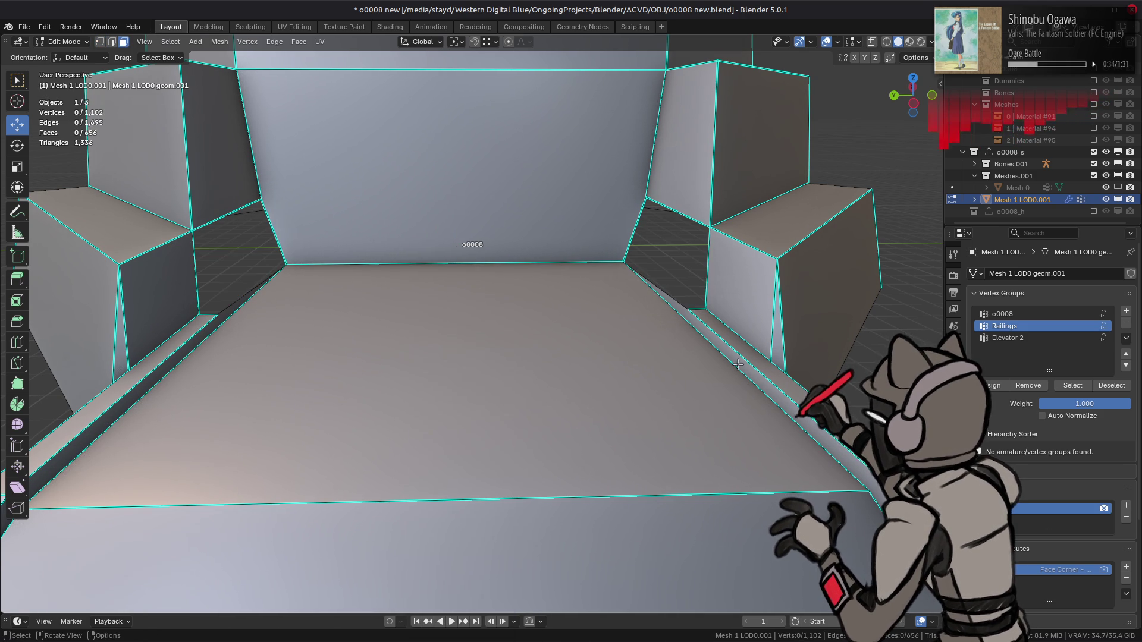
# - Lower both railing faces by 0.2972 m
pyautogui.click(741, 361)
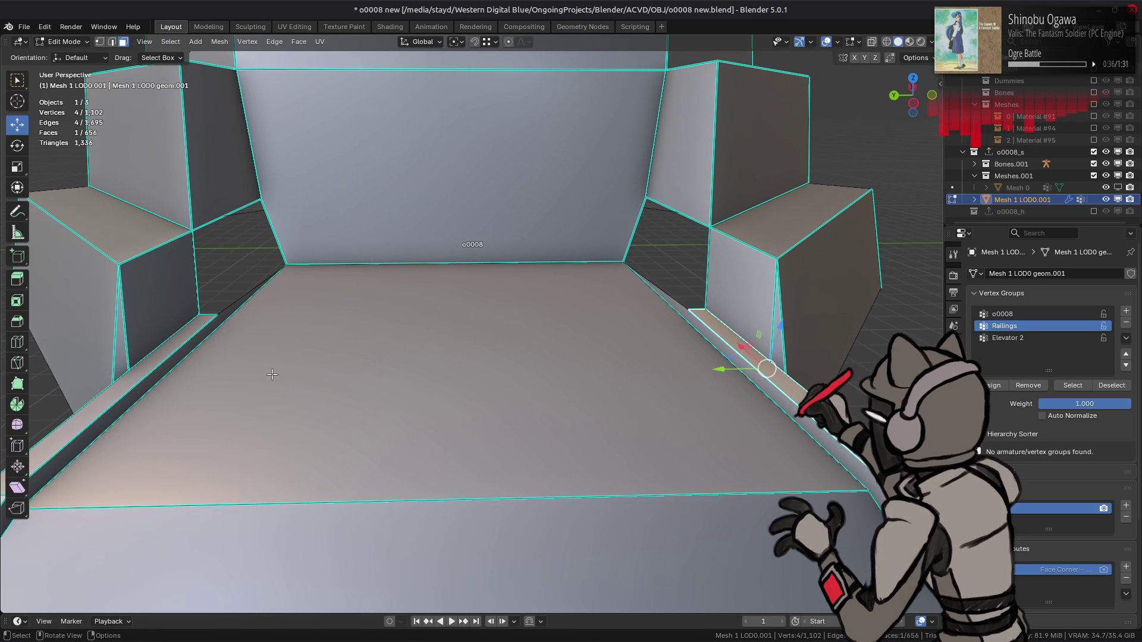
pyautogui.keyDown('shift'); pyautogui.click(161, 364); pyautogui.keyUp('shift')
pyautogui.moveTo(467, 334); pyautogui.dragTo(869, 489)
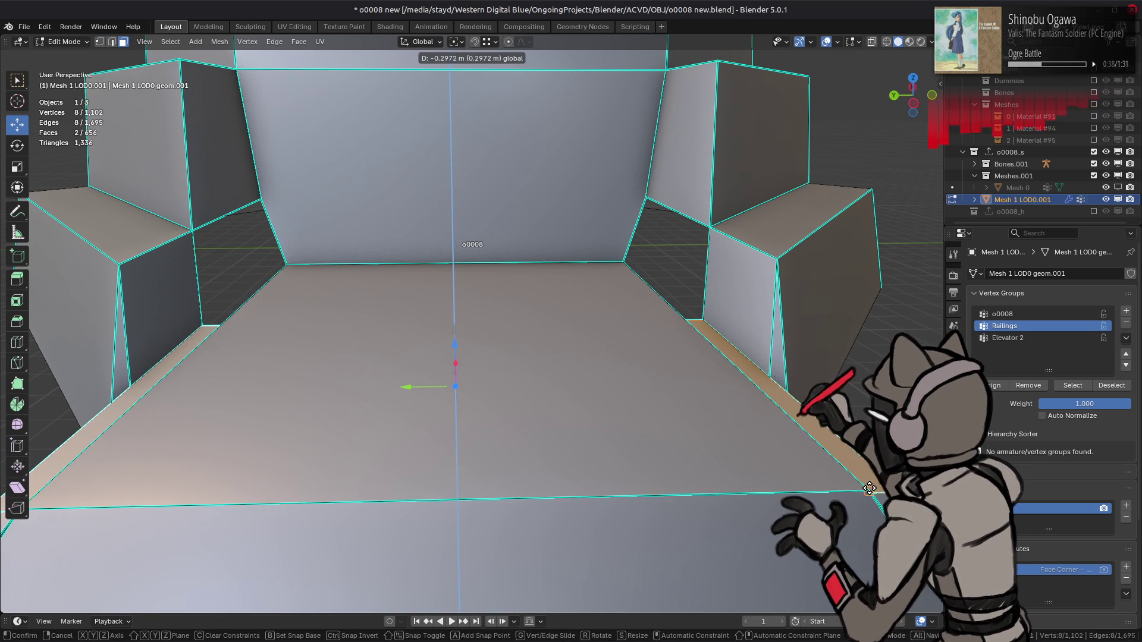
pyautogui.click(837, 480)
pyautogui.moveTo(837, 480)
pyautogui.mouseDown(button='middle')
pyautogui.moveTo(586, 314)
pyautogui.moveTo(621, 355)
pyautogui.moveTo(556, 408)
pyautogui.moveTo(634, 144)
pyautogui.mouseUp(button='middle')
# - Shift the two railing-end edges 0.041 m along X
pyautogui.press('2')
pyautogui.click(556, 408)
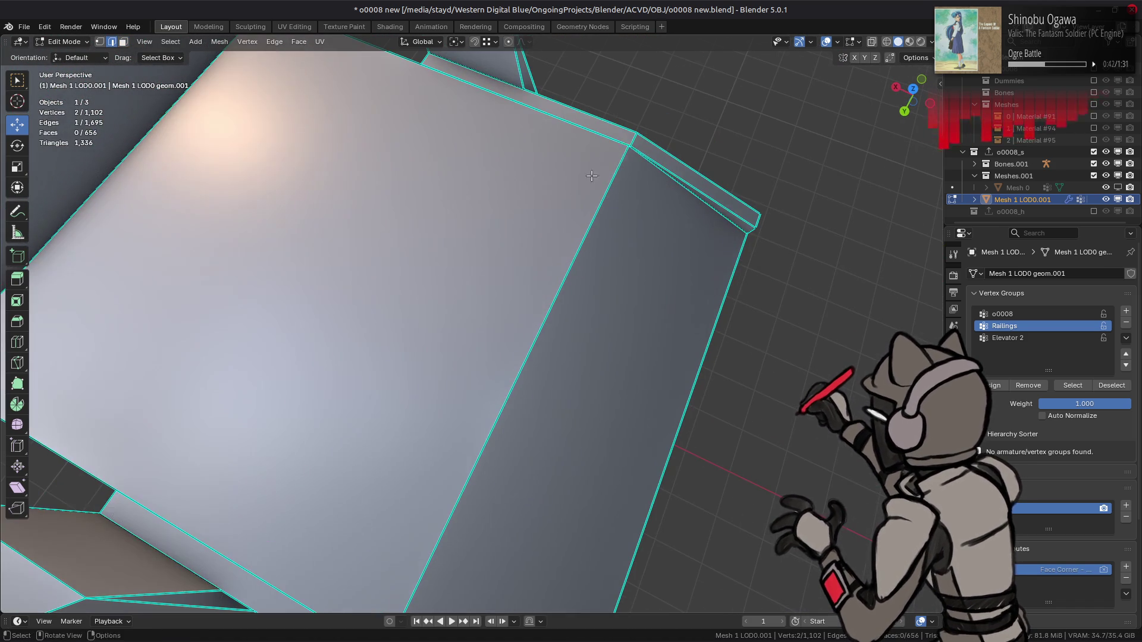
pyautogui.keyDown('shift'); pyautogui.click(638, 139); pyautogui.keyUp('shift')
pyautogui.moveTo(485, 333)
pyautogui.mouseDown()
pyautogui.moveTo(541, 253)
pyautogui.moveTo(683, 196)
pyautogui.moveTo(712, 211)
pyautogui.mouseUp()
pyautogui.moveTo(712, 211)
pyautogui.mouseDown(button='middle')
pyautogui.moveTo(655, 159)
pyautogui.moveTo(729, 214)
pyautogui.mouseUp(button='middle')
# - Vertex-slide the ramp's right corner edge to align with the ramp corner
pyautogui.click(748, 208)
pyautogui.hotkey('shift', 'v')
pyautogui.click(354, 354)
pyautogui.hotkey('shift', 'v')
pyautogui.click(282, 411)
pyautogui.hotkey('ctrl', 'l')
# - Merge by distance to remove 8 duplicate vertices, leaving 1,094, then reselect the floor piece
pyautogui.rightClick(452, 516)
pyautogui.moveTo(455, 528)
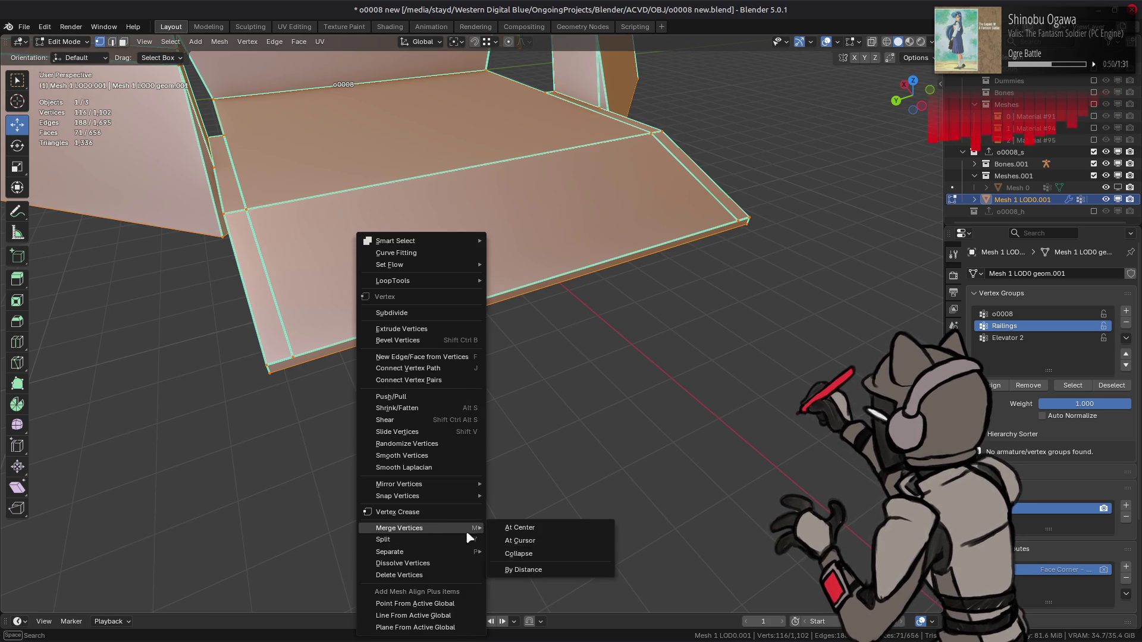
pyautogui.click(517, 572)
pyautogui.moveTo(517, 572)
pyautogui.mouseDown(button='middle')
pyautogui.moveTo(566, 378)
pyautogui.moveTo(612, 322)
pyautogui.mouseUp(button='middle')
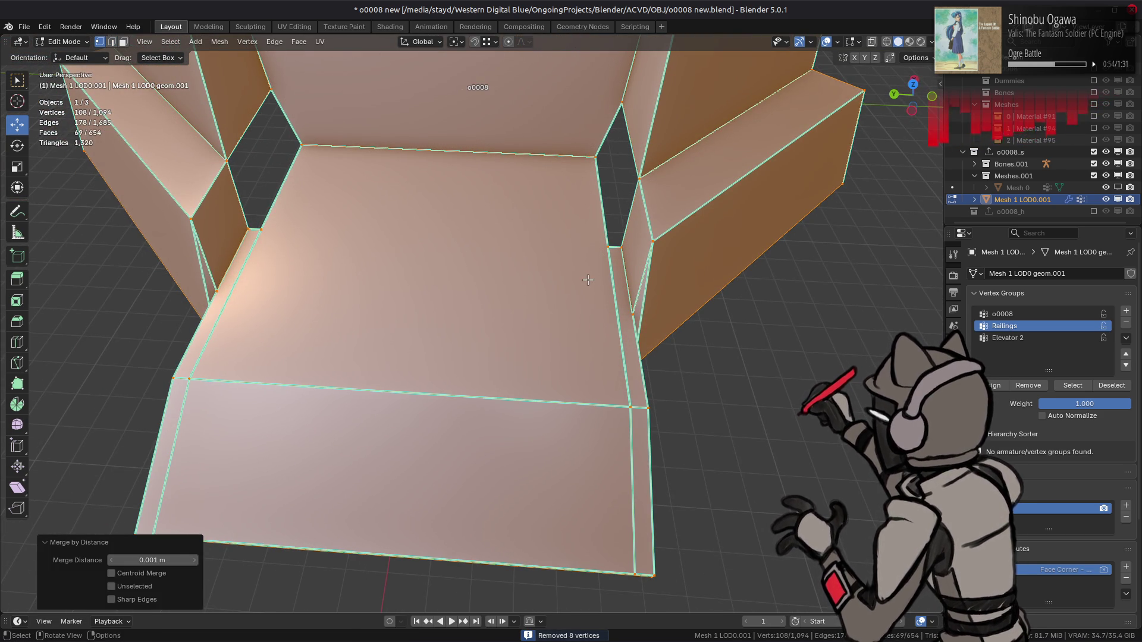
pyautogui.press('2')
pyautogui.click(608, 259)
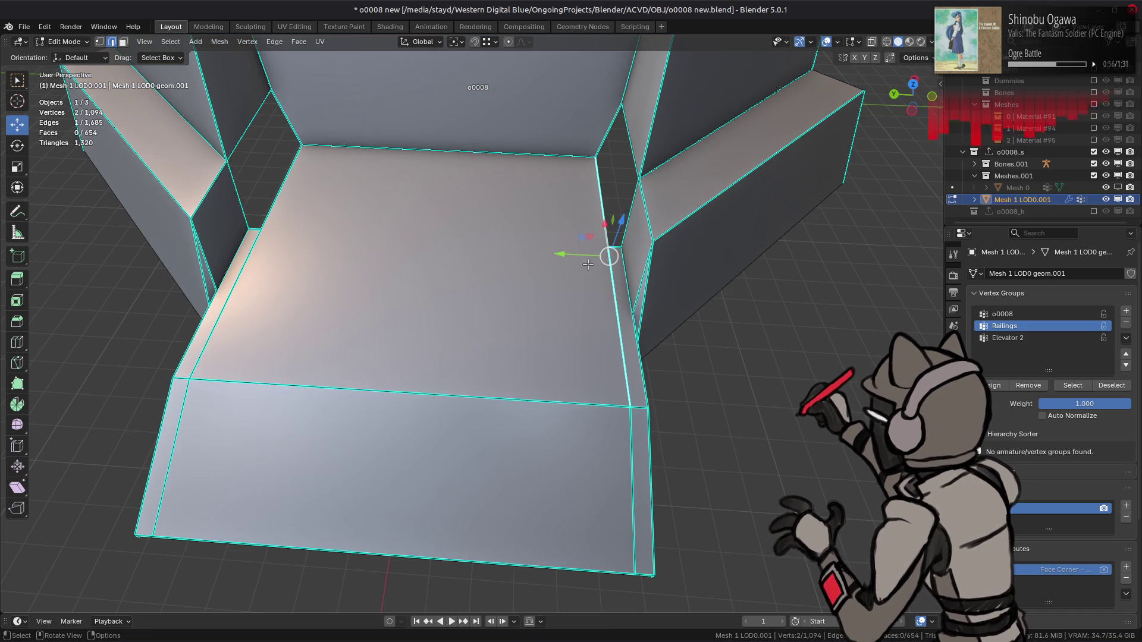
pyautogui.hotkey('ctrl', 'l')
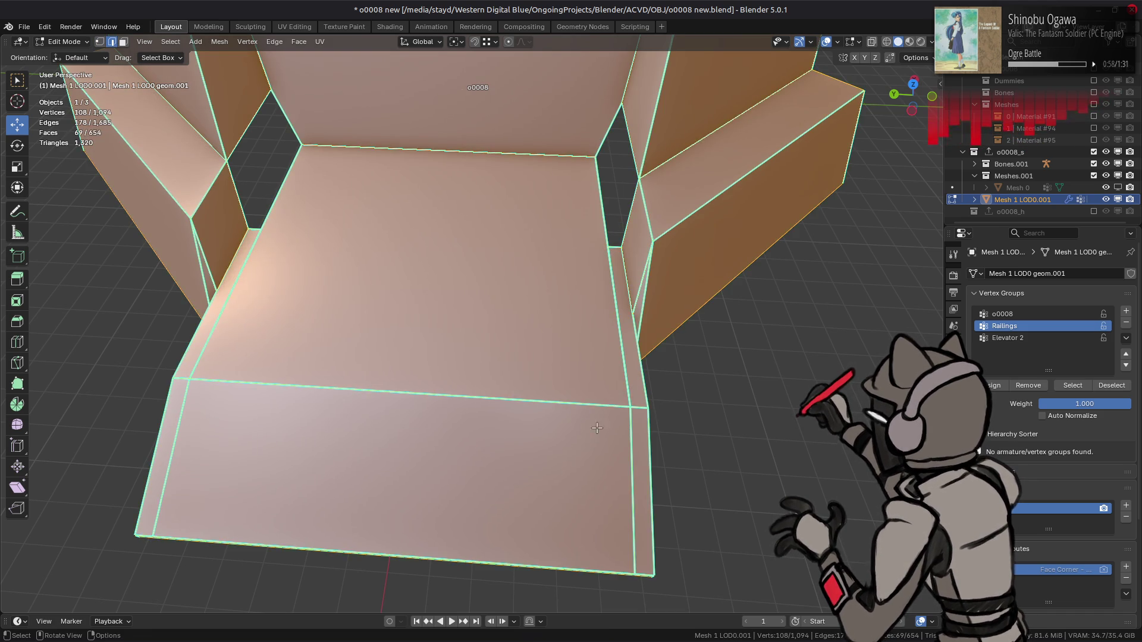